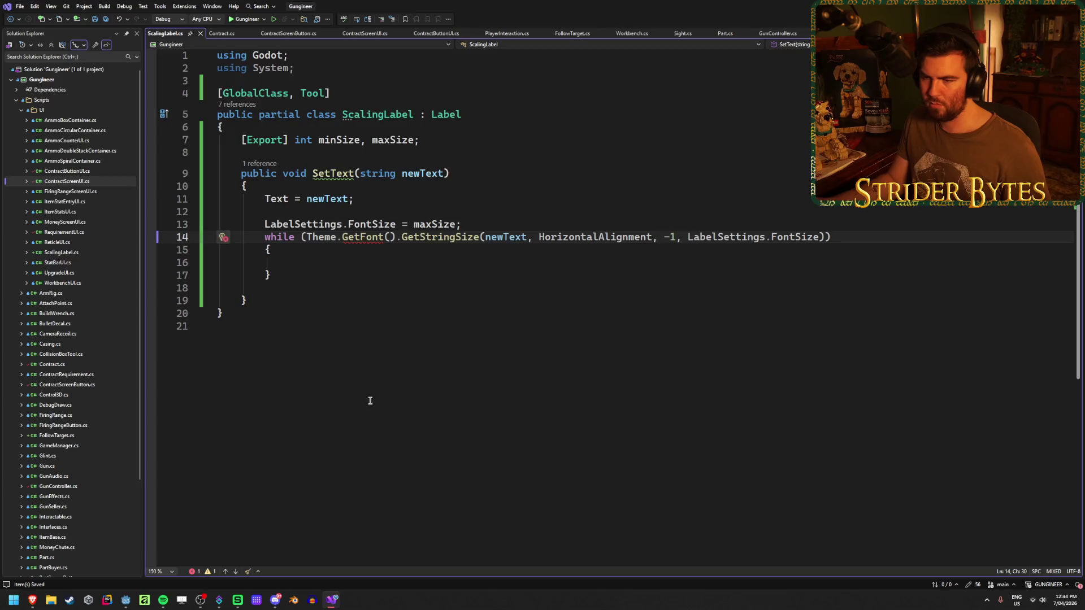
Step: In the ScalingLabel loop, check GetStringSize's documentation and put the caret inside GetFont's parentheses
left_click(333, 265)
mouse_move(366, 238)
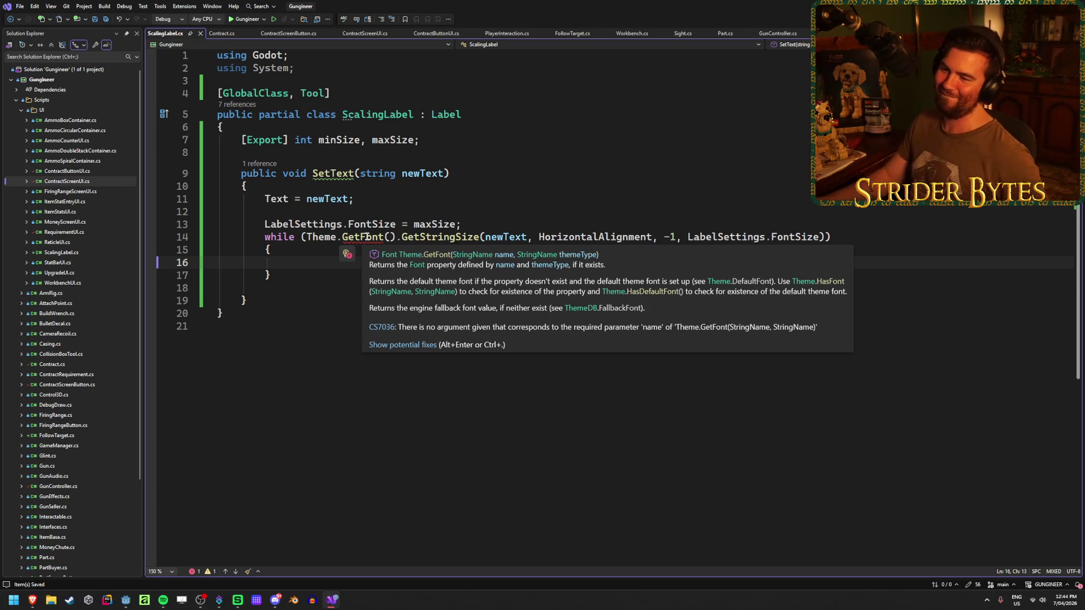
left_click(390, 237)
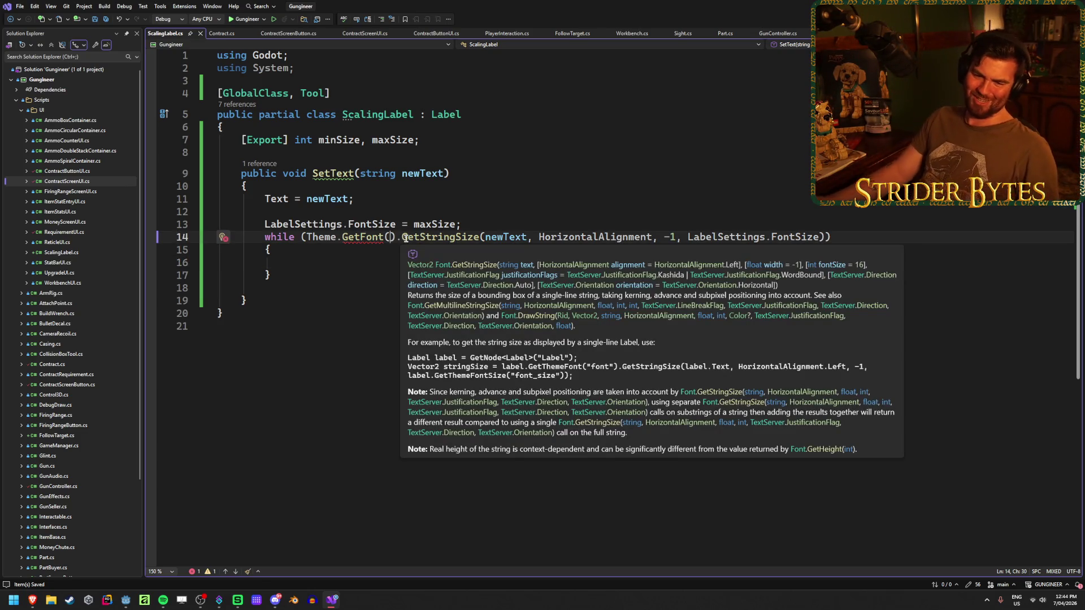
left_click(376, 260)
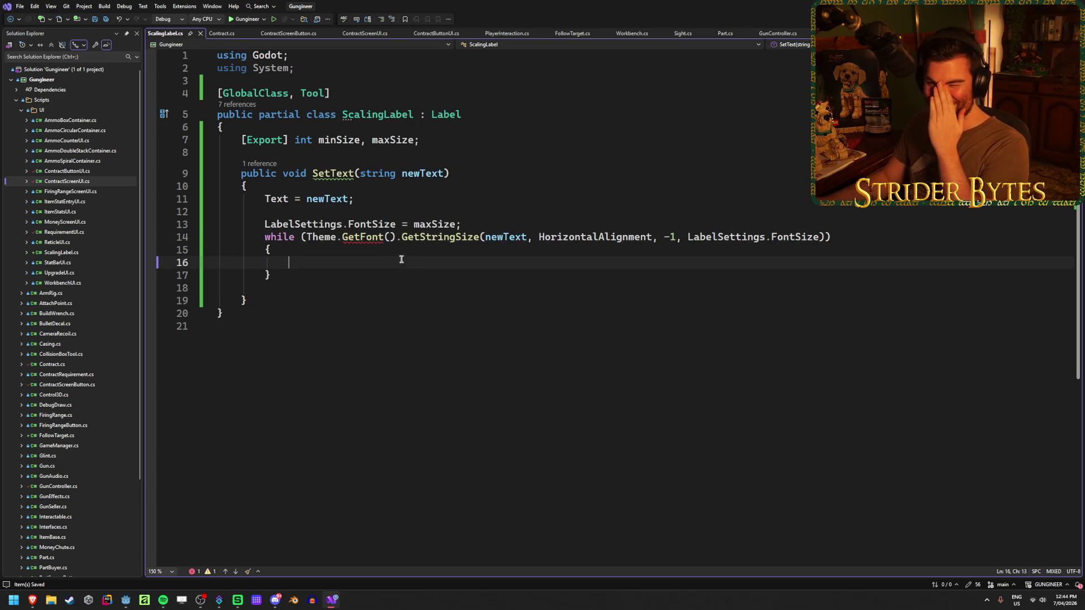
mouse_move(355, 229)
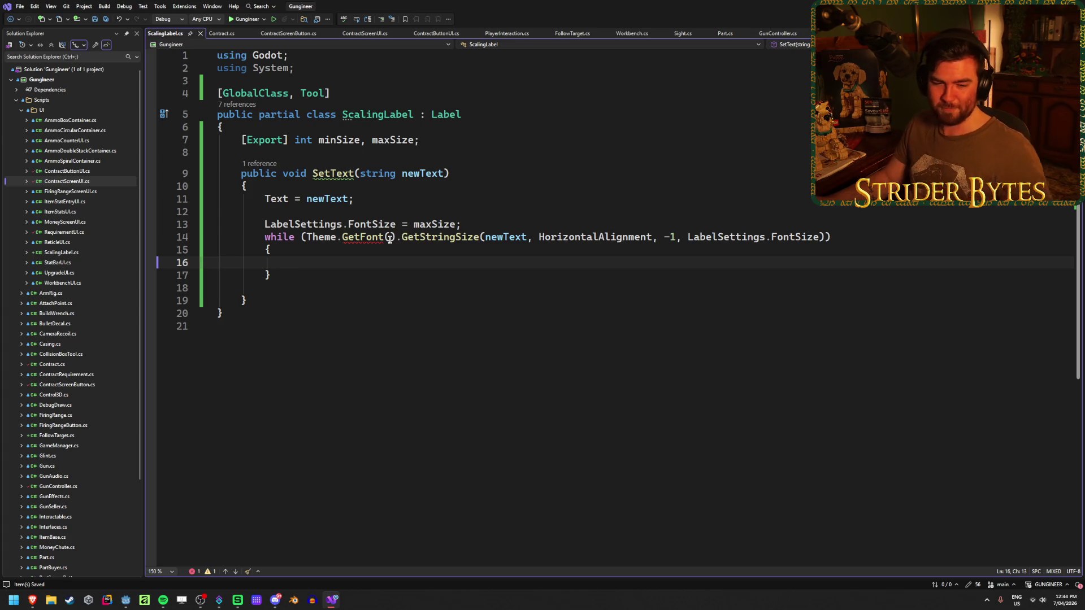
left_click(391, 237)
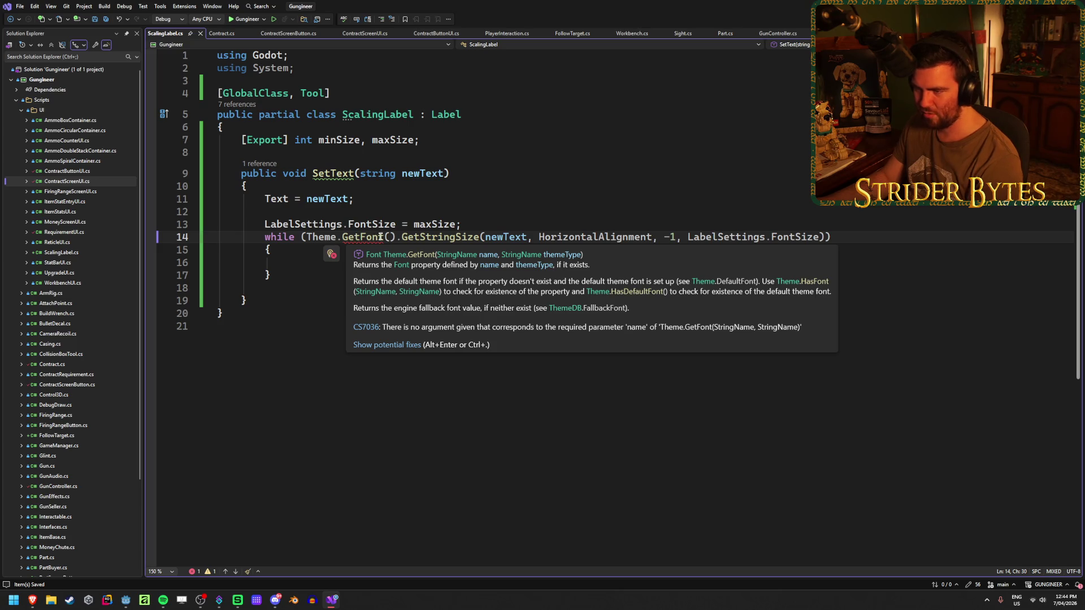
Step: In Godot, open the ContractScreenUI scene and then the ContractButtonUI scene
left_click(125, 600)
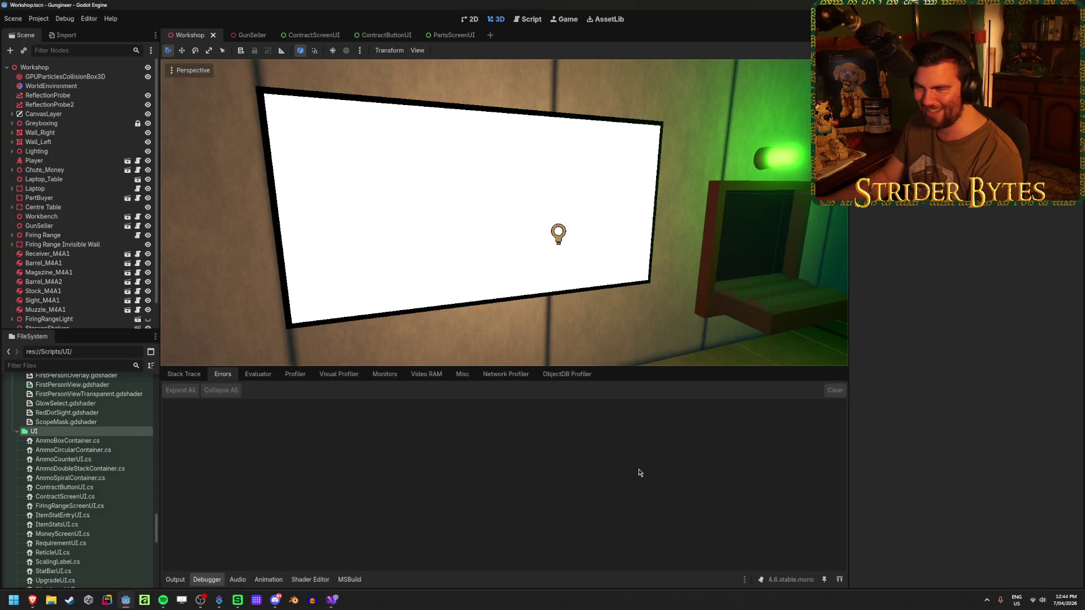
scroll(100, 450, "down", 5)
scroll(100, 450, "down", 2)
left_click(324, 37)
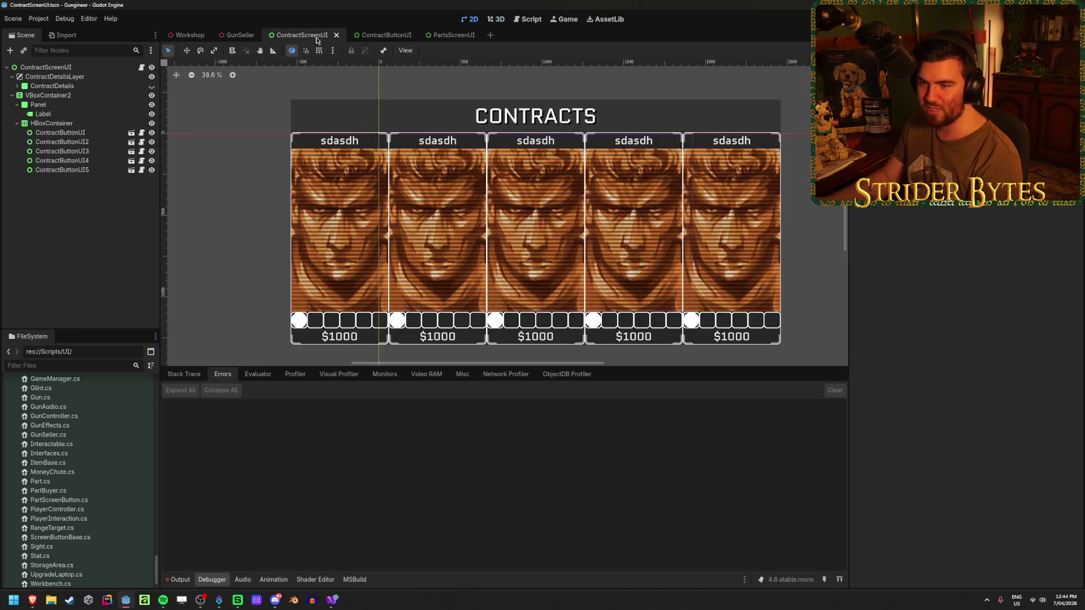
left_click(378, 35)
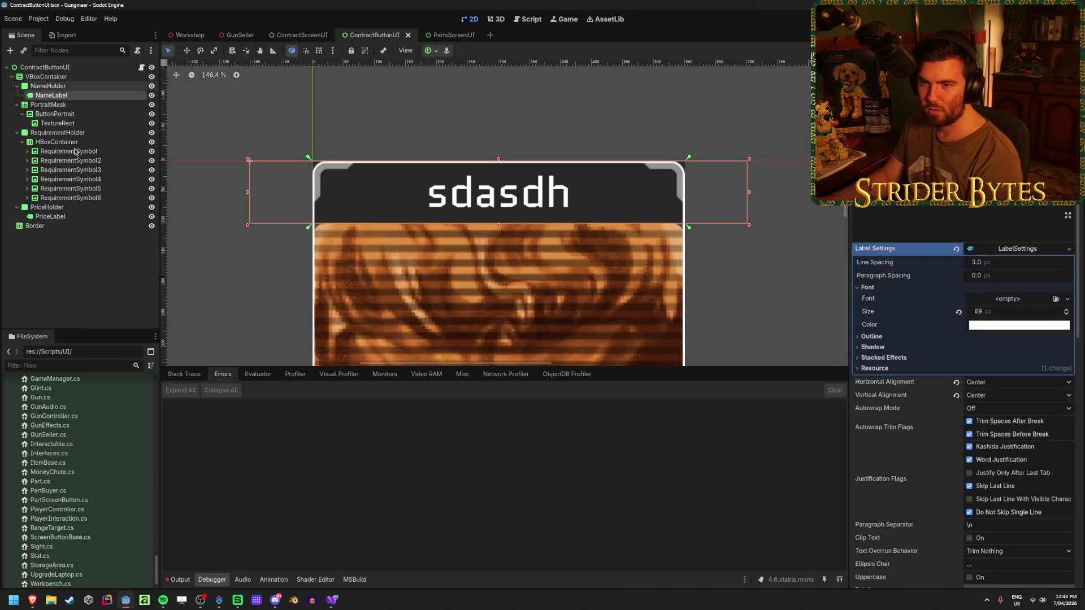
scroll(915, 360, "down", 5)
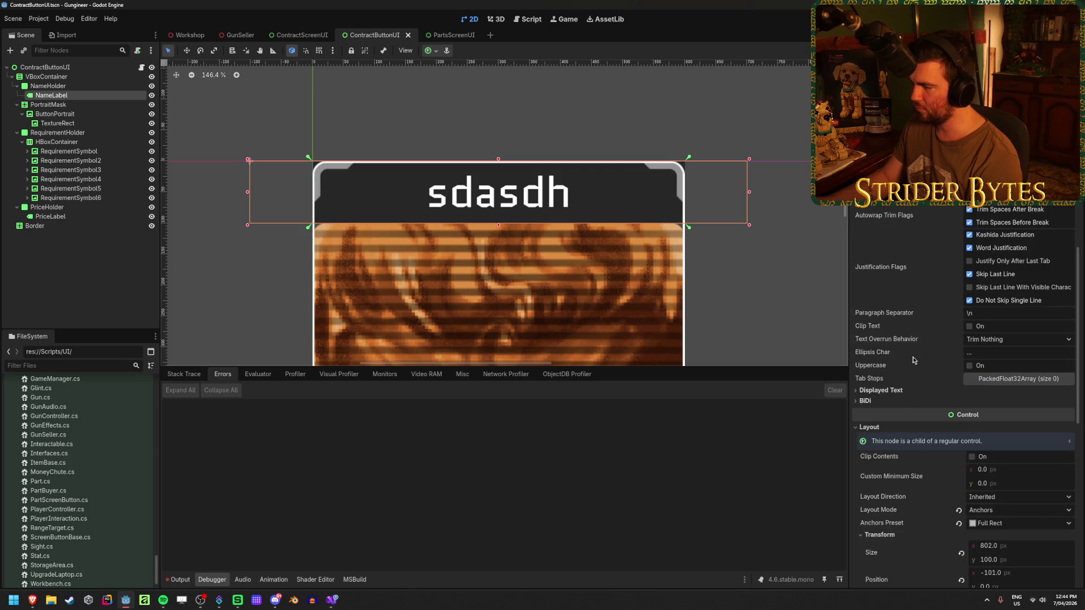
scroll(915, 360, "down", 5)
Step: Expand NameLabel's Theme settings and view the available type variations without changing them
left_click(871, 356)
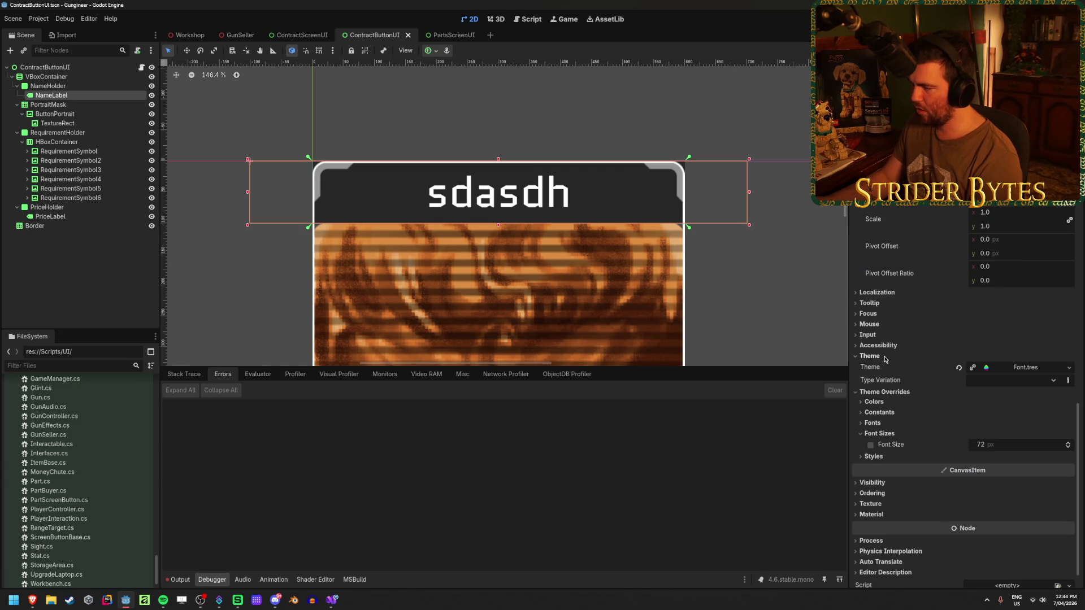
left_click(1053, 383)
left_click(316, 543)
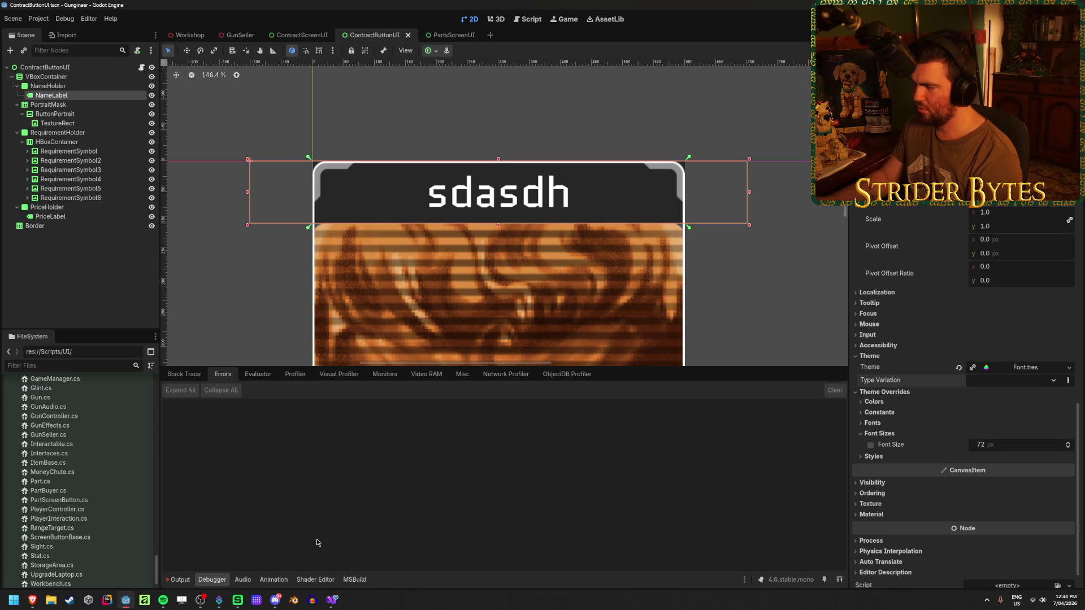
mouse_move(333, 602)
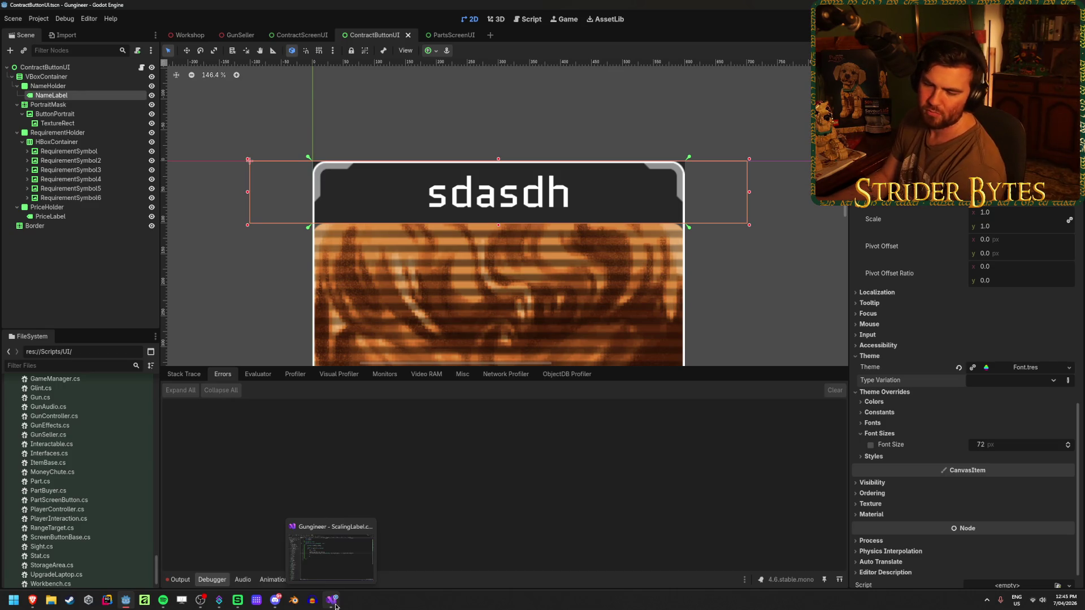
left_click(335, 606)
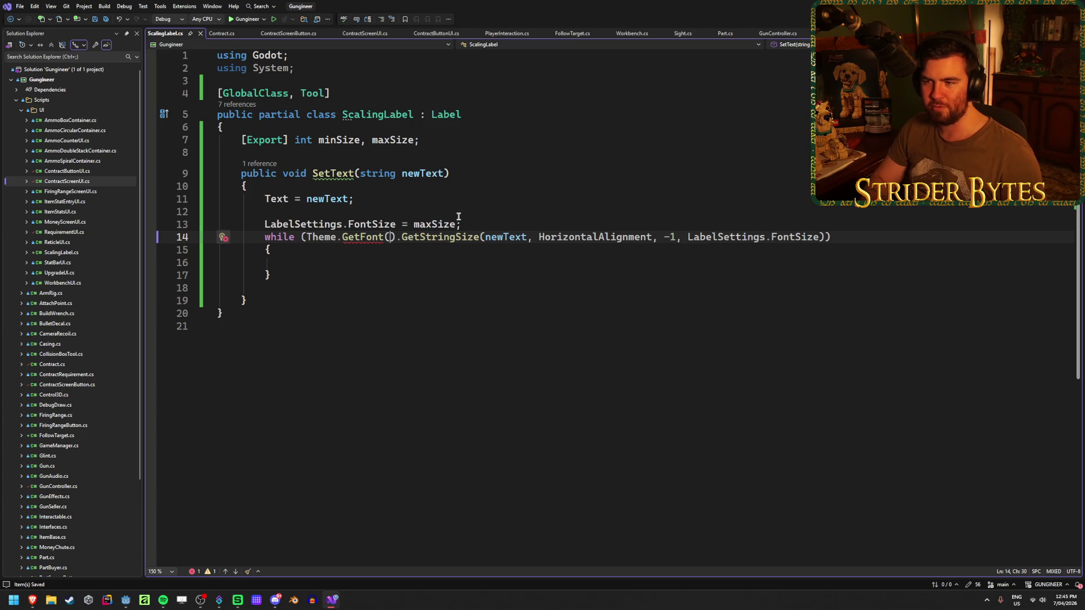
type("\"")
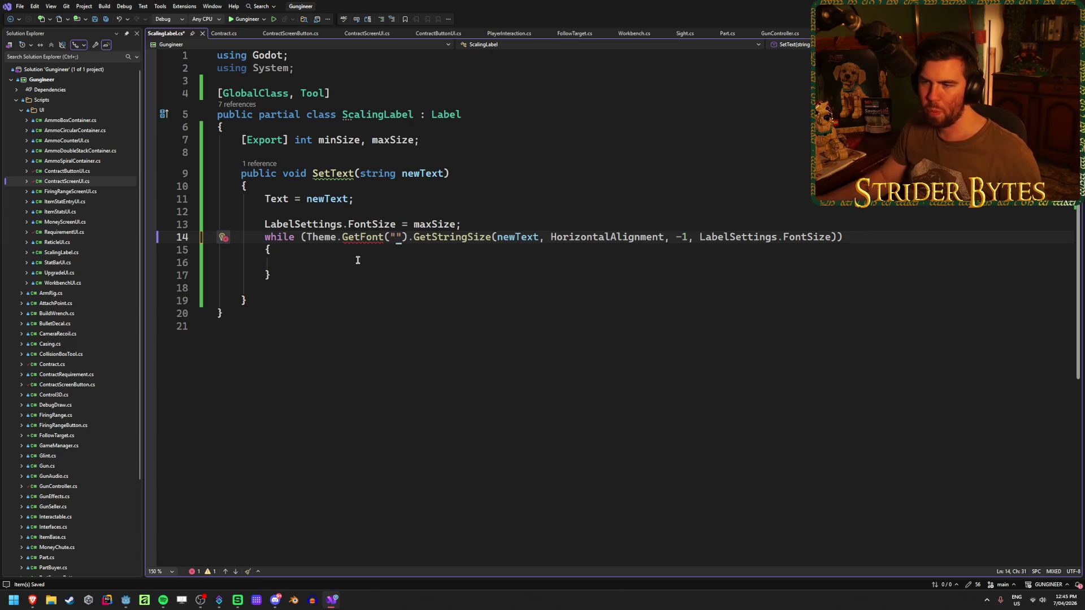
mouse_move(366, 240)
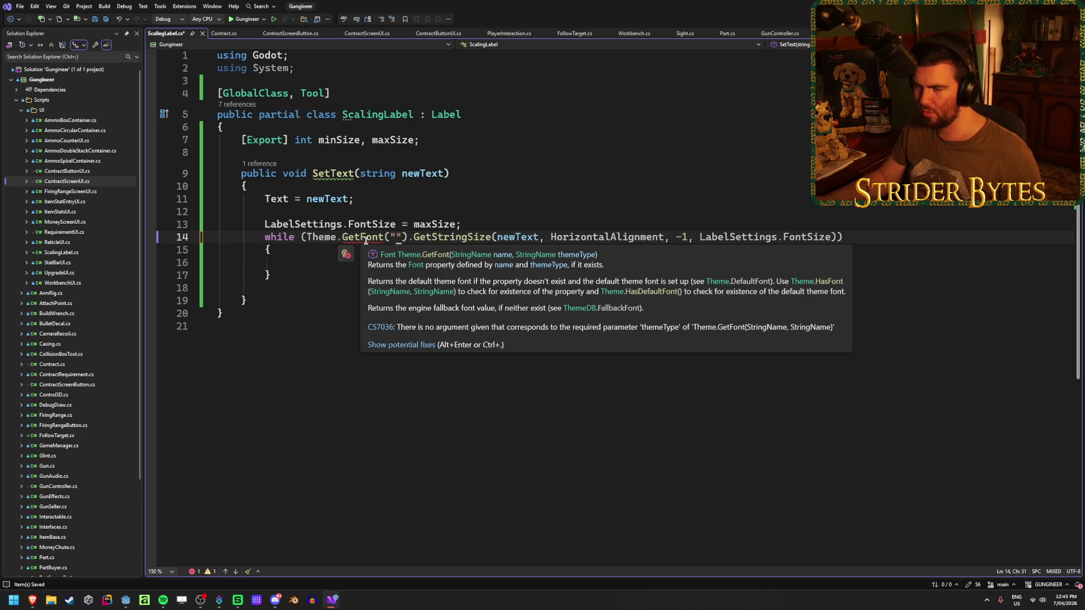
key("BackSpace")
type("Theme.Get")
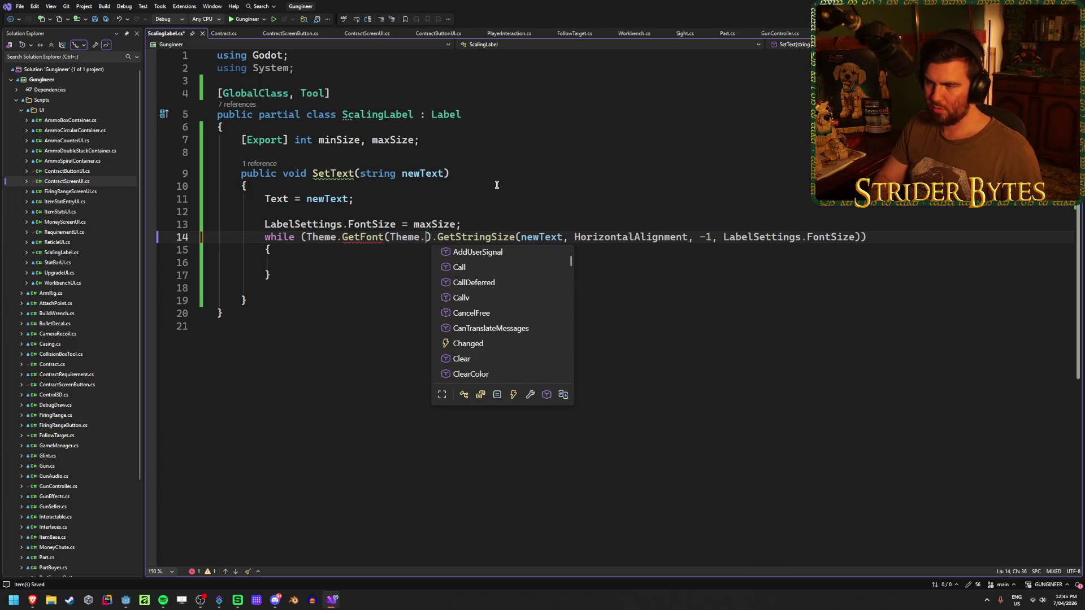
type("FOn")
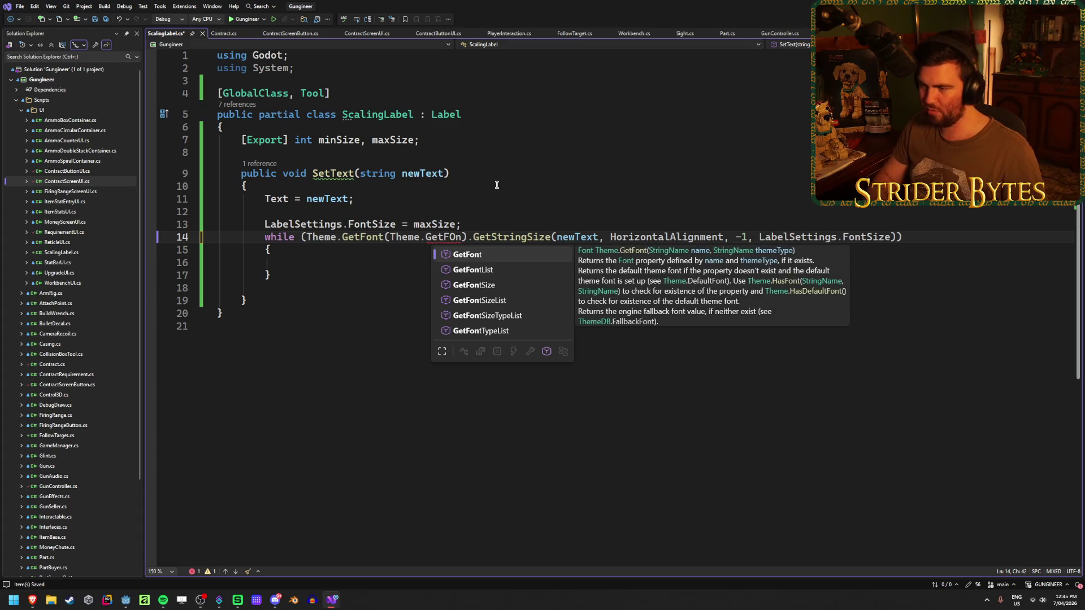
key("BackSpace")
key("BackSpace")
key("BackSpace")
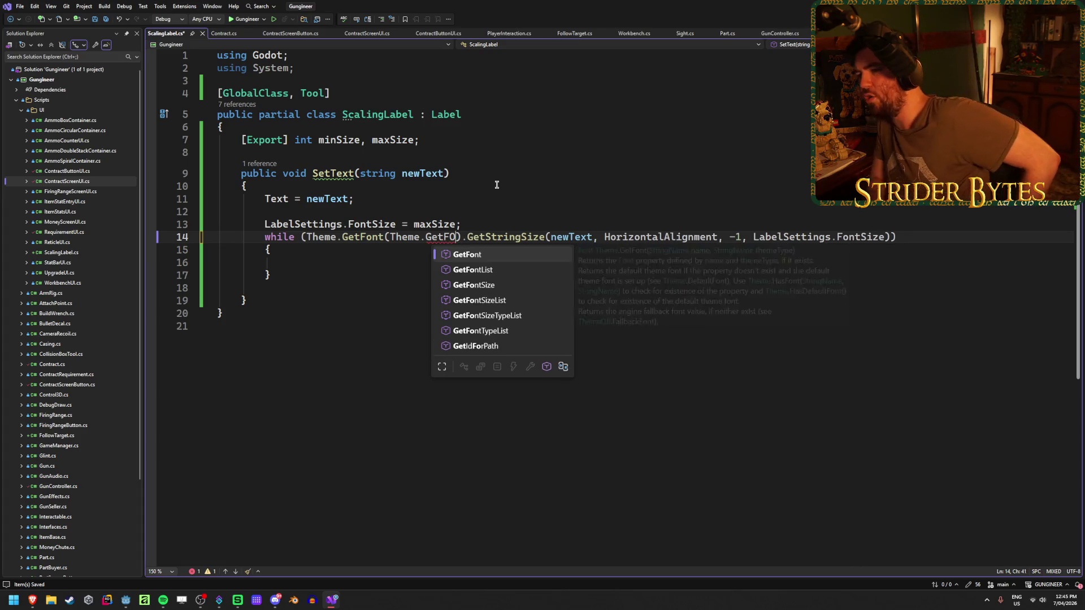
key("BackSpace")
key("BackSpace")
key("BackSpace")
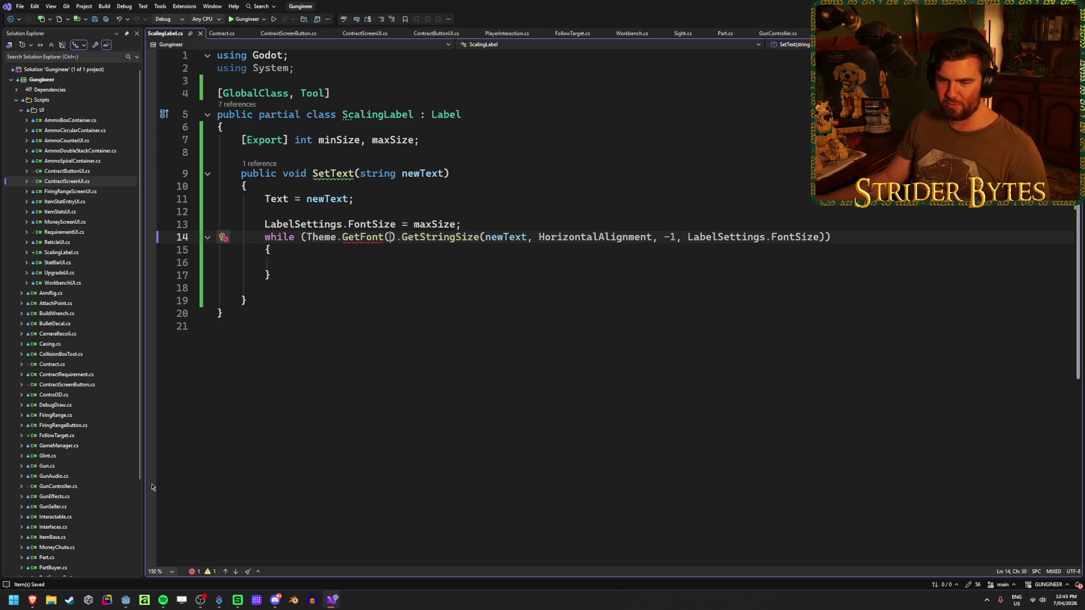
Step: Search Google in a new tab for 'godot theme get font'
mouse_move(32, 600)
left_click(50, 551)
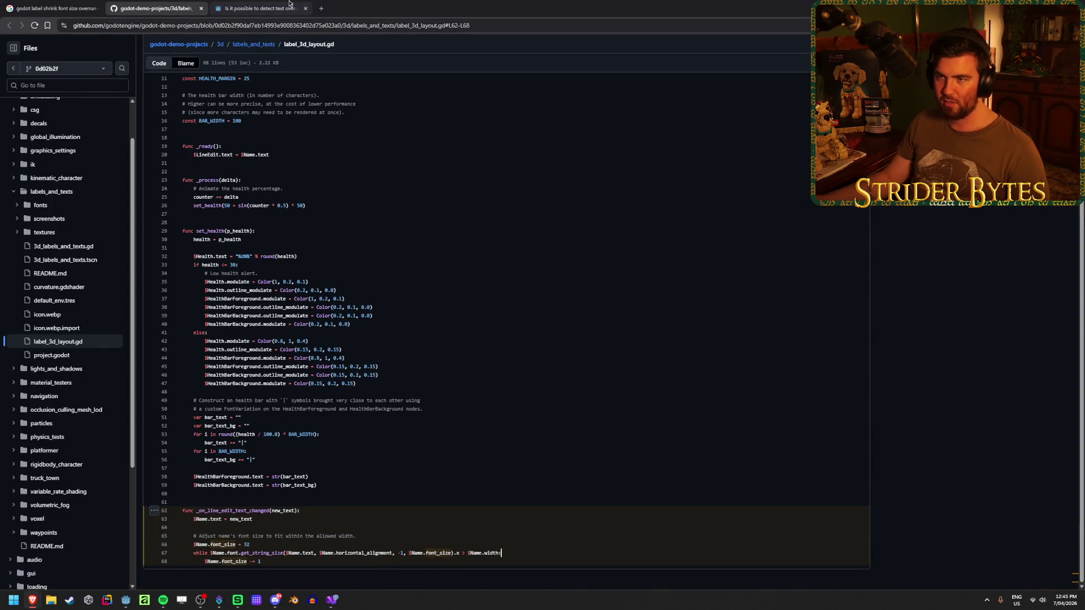
left_click(321, 8)
type("godot them get font")
key("Return")
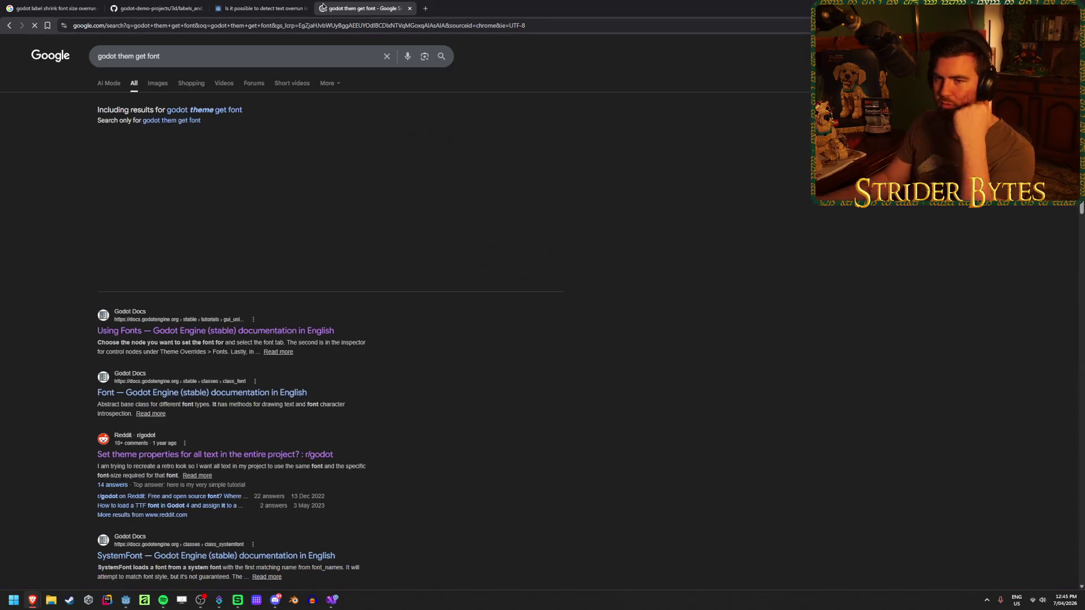
left_click(218, 110)
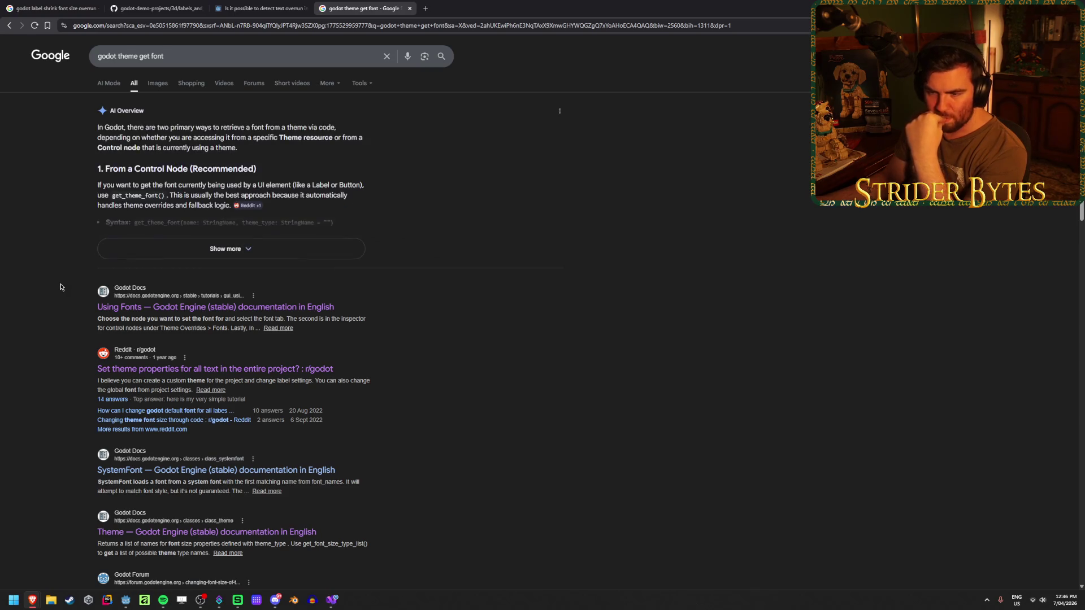
Step: Read through the Godot Using Fonts documentation page, then close it
scroll(50, 313, "down", 1)
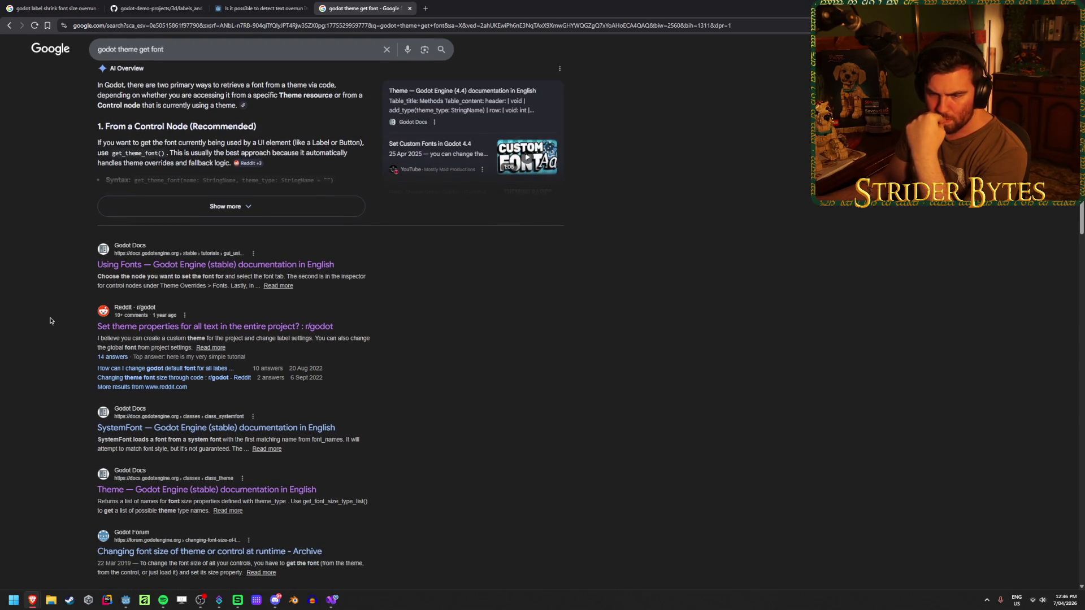
left_click(229, 267)
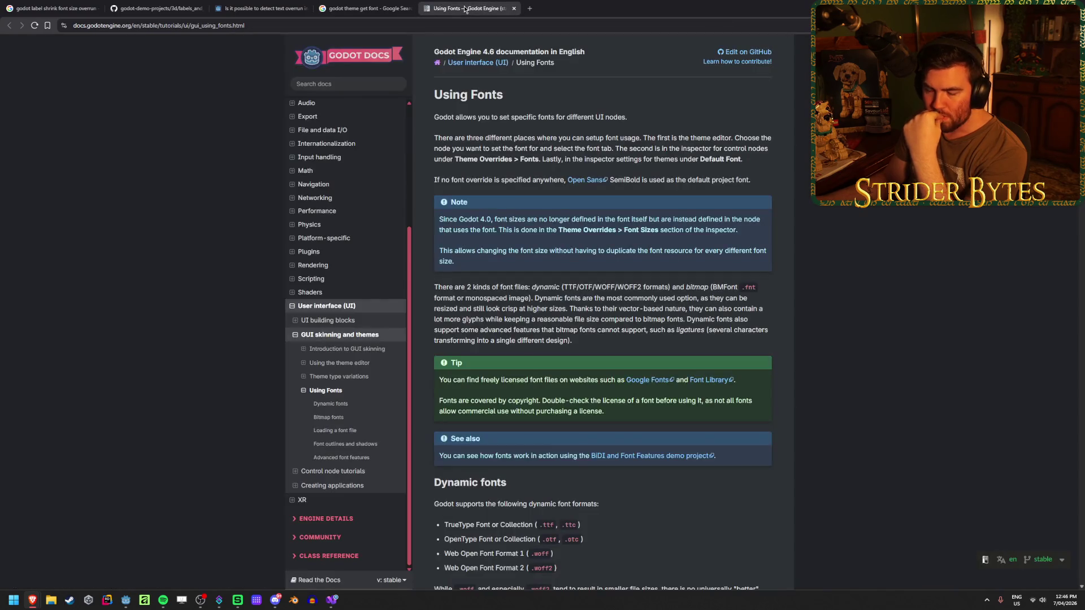
scroll(230, 270, "down", 20)
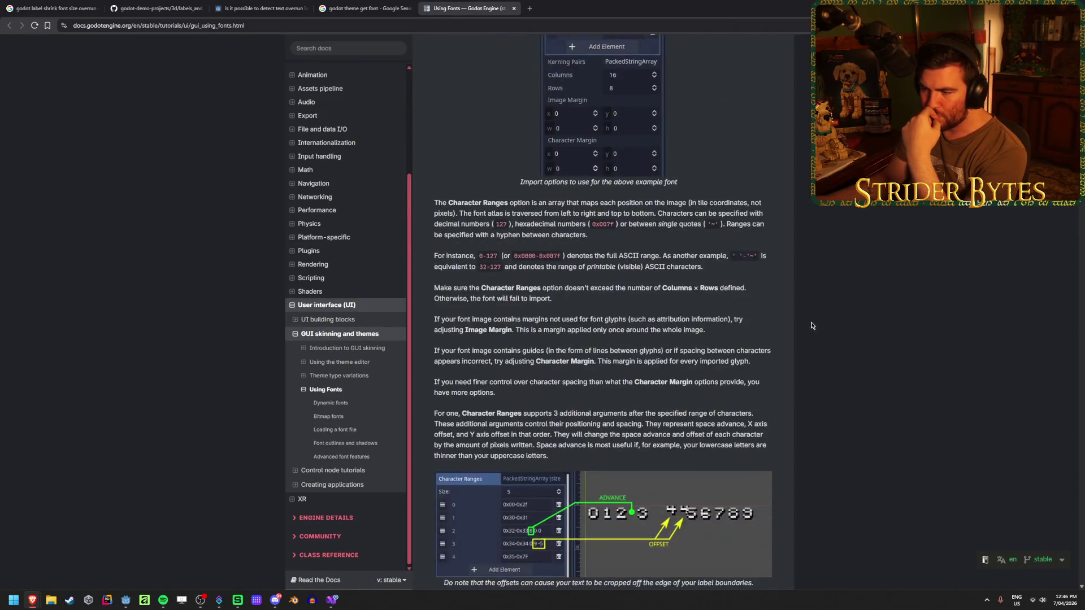
scroll(811, 326, "down", 15)
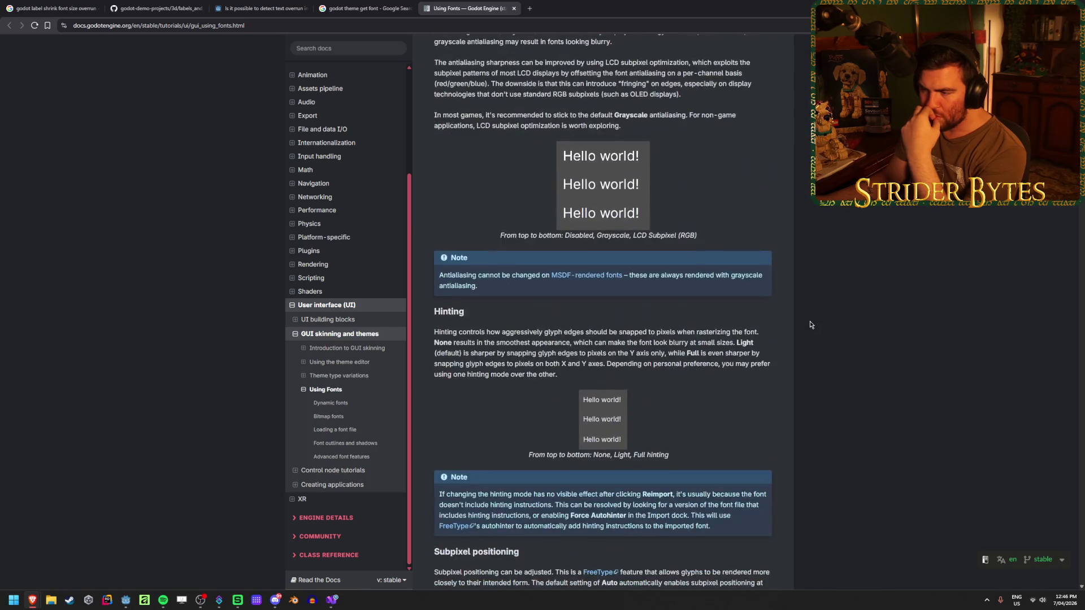
scroll(810, 325, "down", 15)
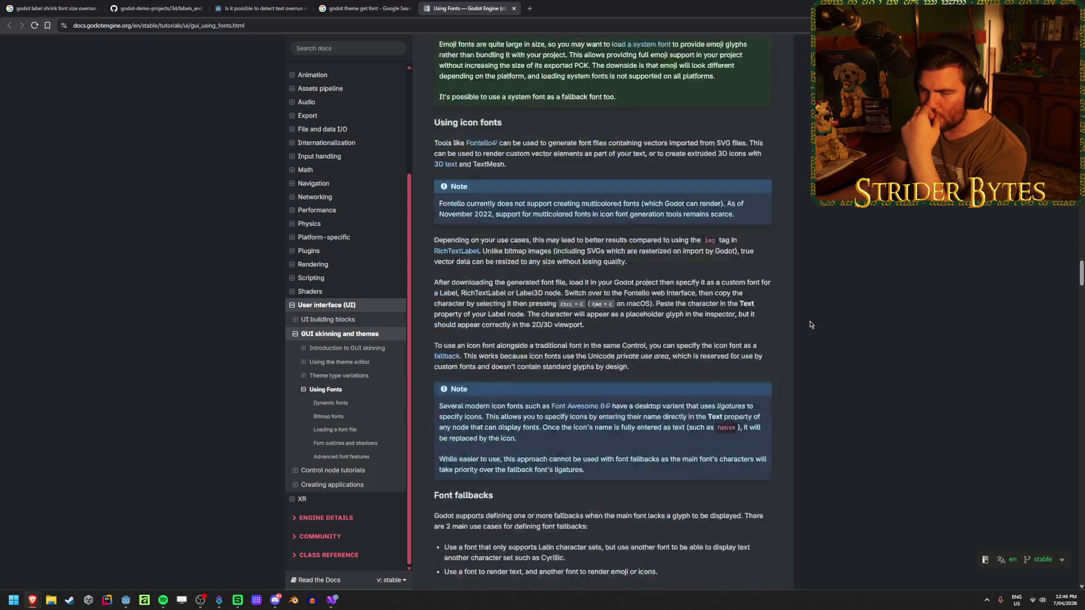
scroll(810, 325, "down", 20)
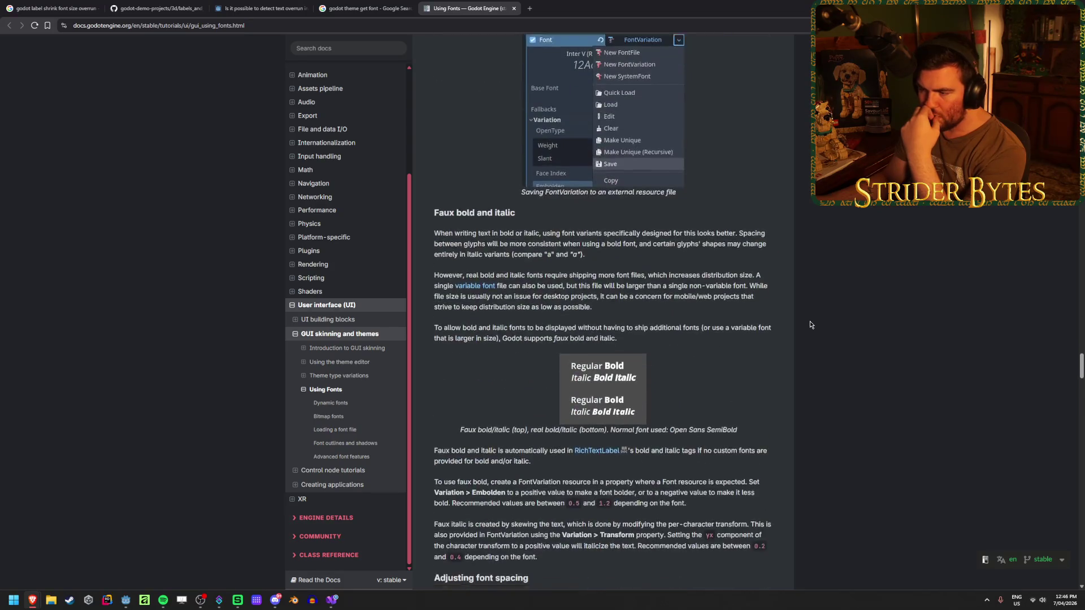
scroll(810, 325, "down", 8)
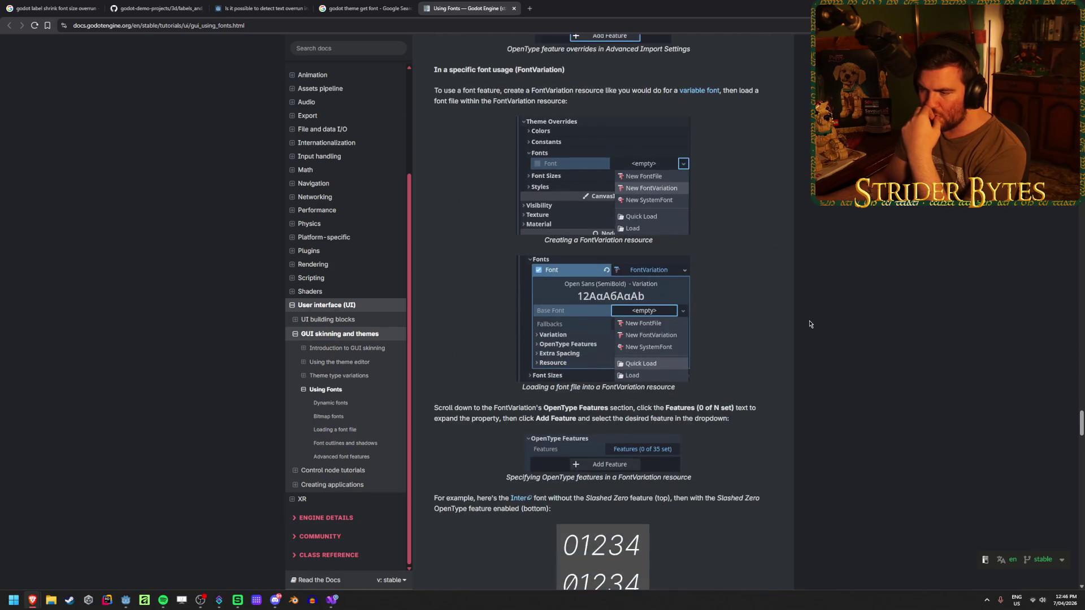
scroll(810, 324, "down", 10)
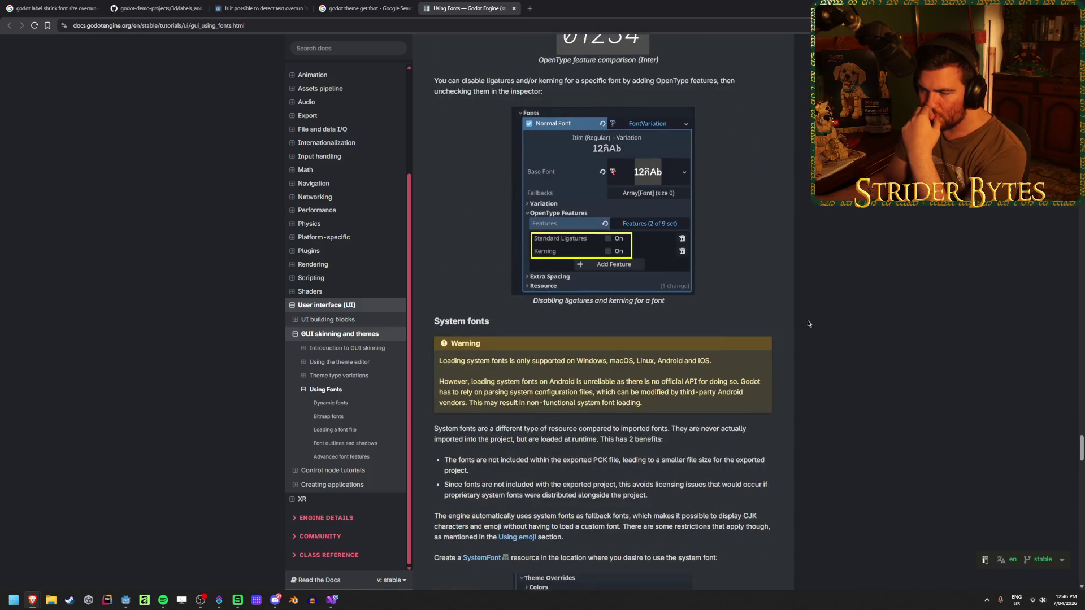
middle_click(466, 4)
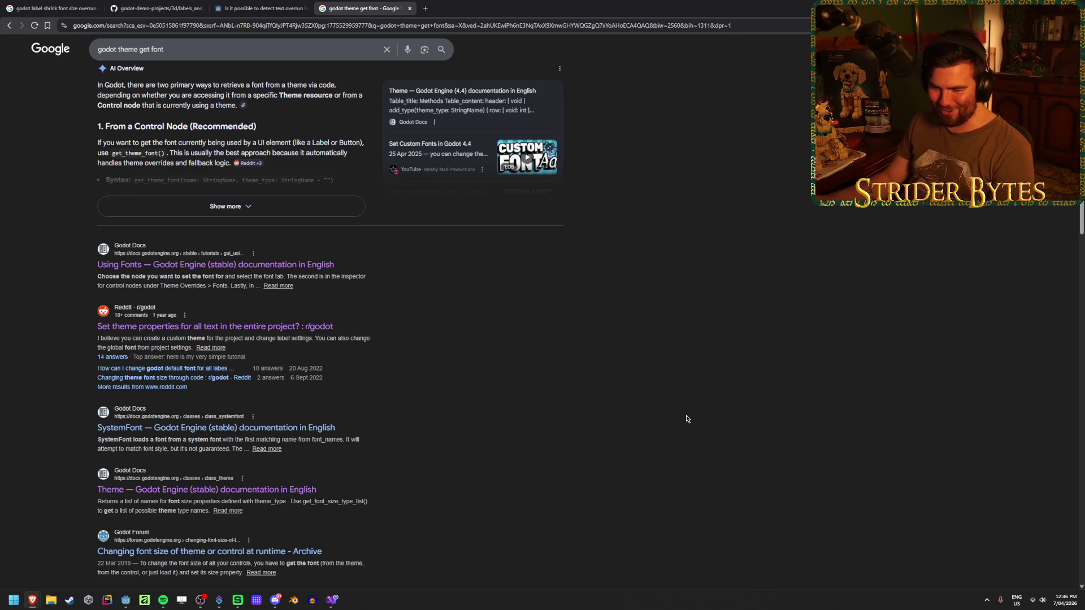
Step: Open the 'Changing font size of theme or control at runtime' thread in its own tab and review it
scroll(362, 463, "down", 2)
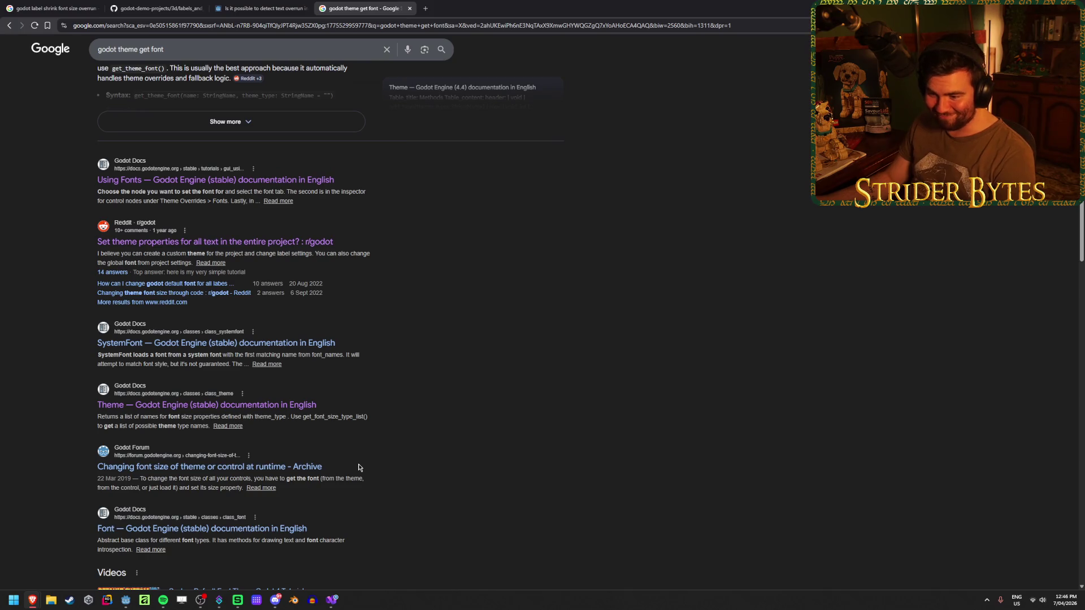
middle_click(308, 468)
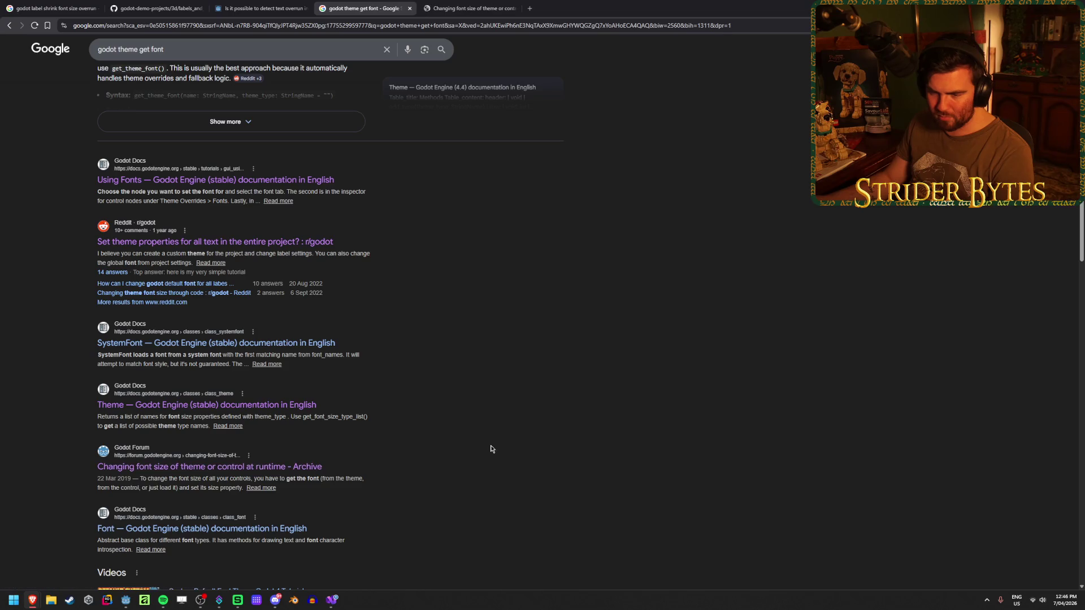
scroll(491, 446, "down", 4)
scroll(485, 444, "up", 6)
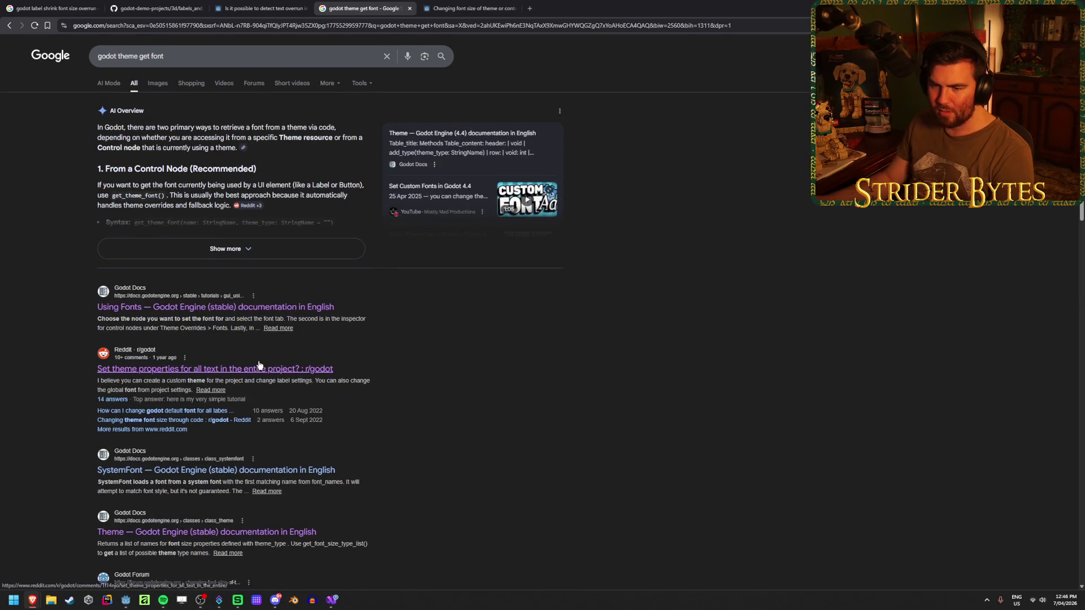
left_click(469, 8)
scroll(195, 374, "down", 4)
left_click(364, 8)
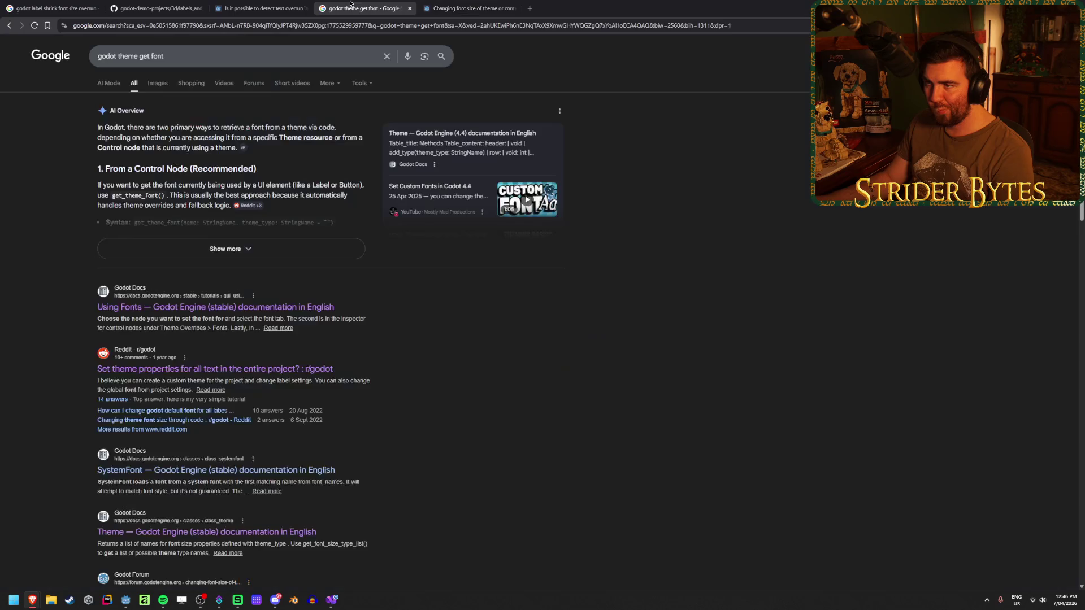
Step: Fill Theme.GetFont's arguments with "", "" on line 14 of ScalingLabel.cs
left_click(127, 601)
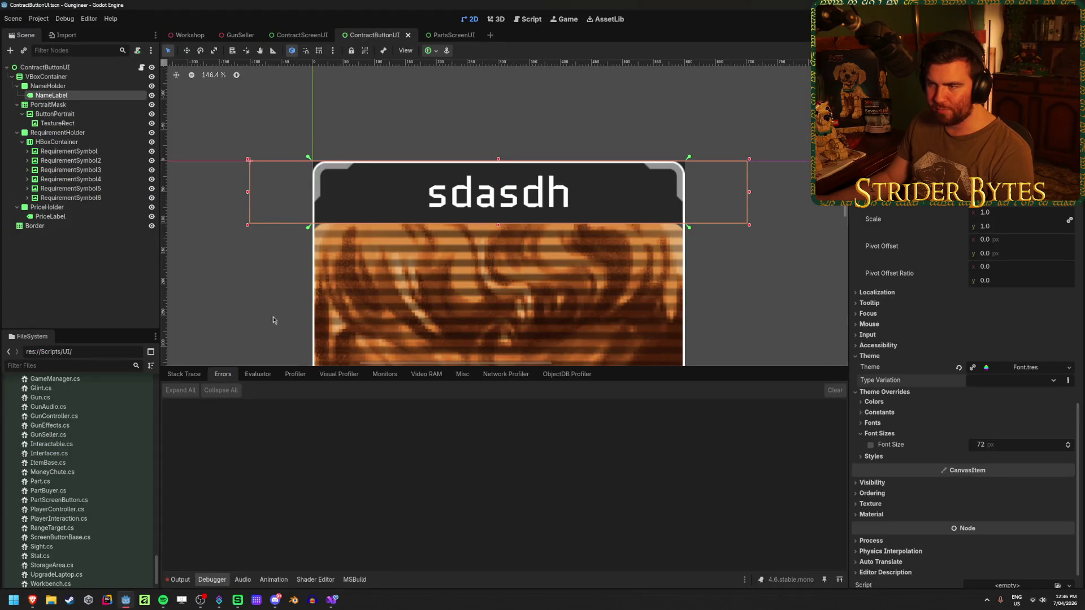
left_click(337, 602)
left_click(218, 601)
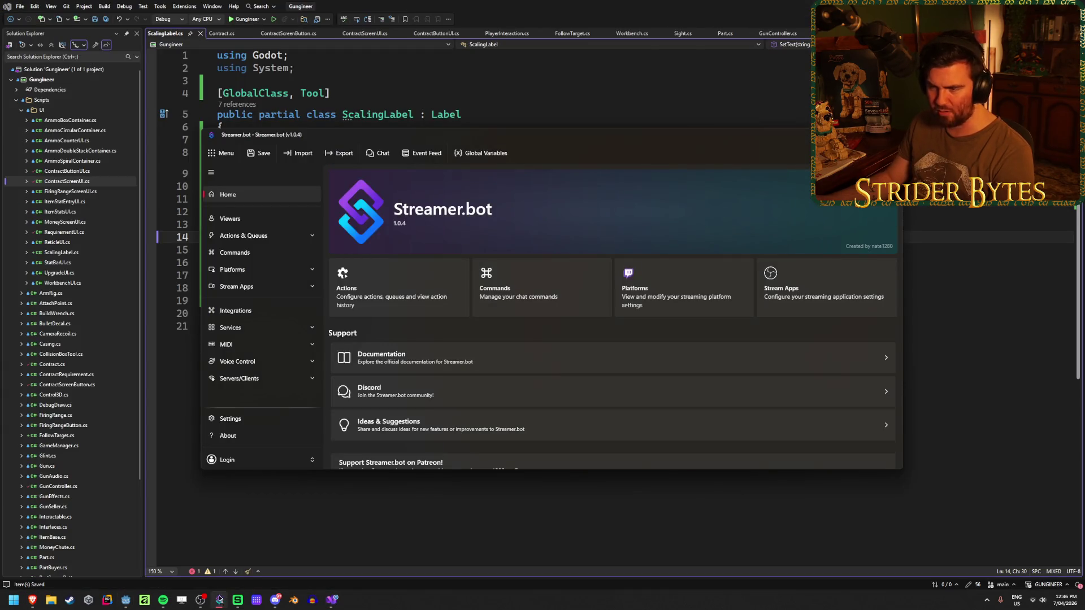
left_click(219, 600)
left_click(375, 261)
mouse_move(363, 238)
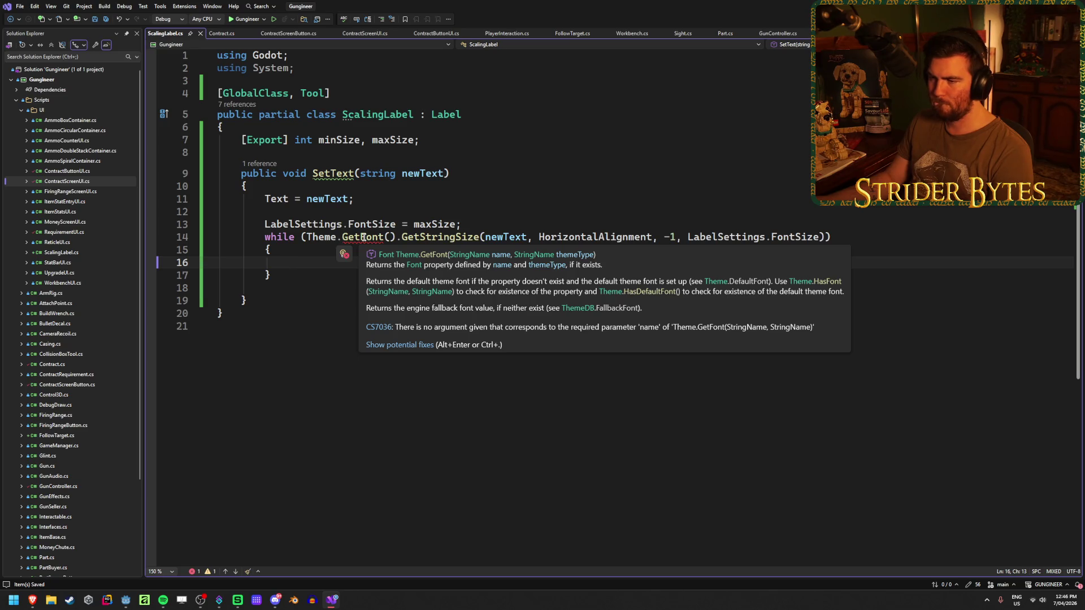
left_click(389, 237)
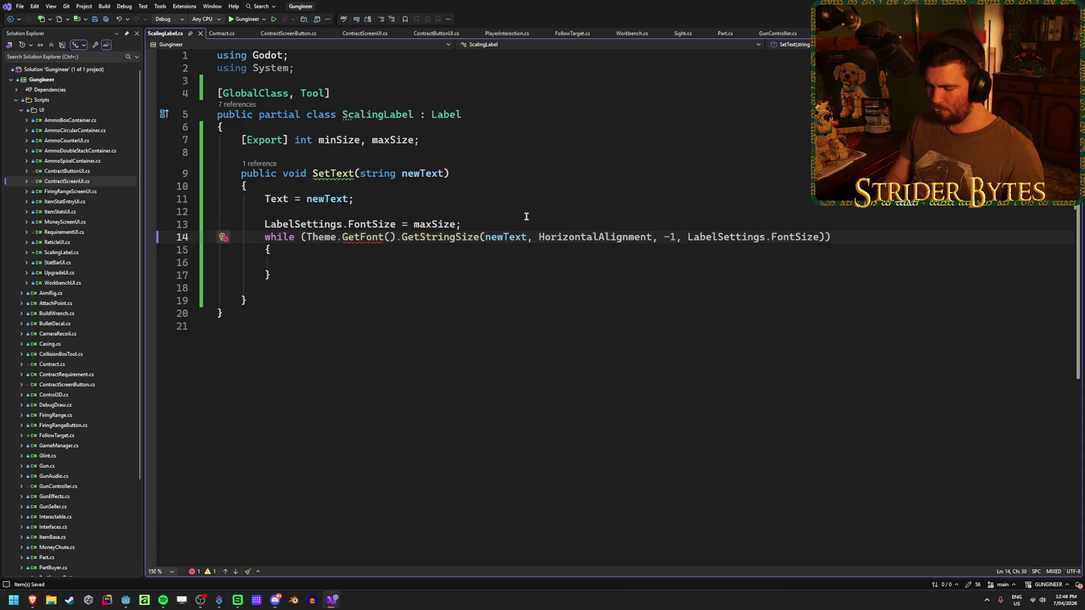
type("\"\", \"\"")
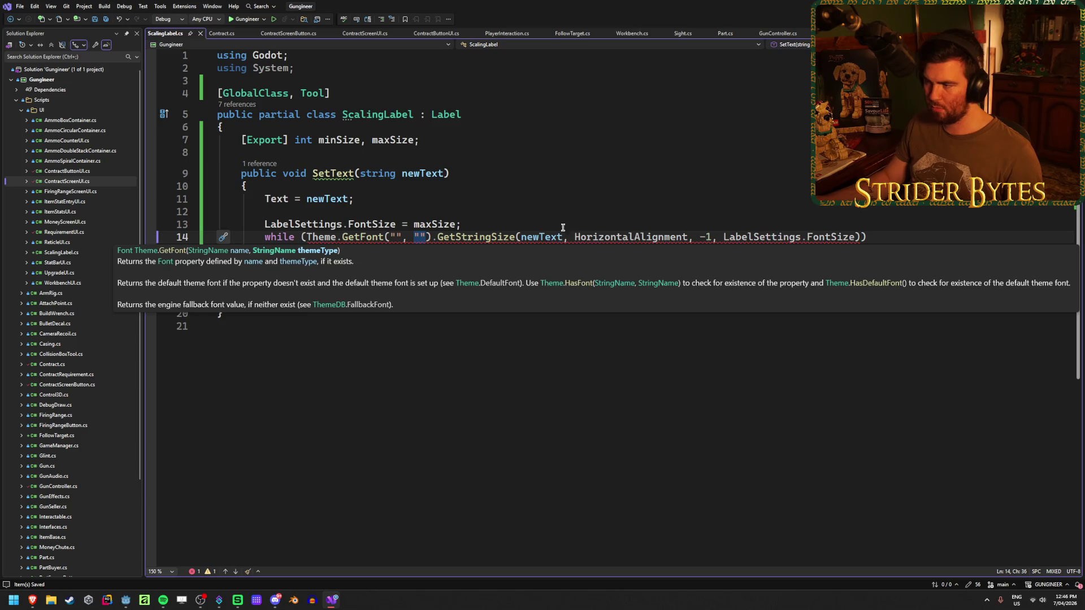
Step: Append ' < ' after LabelSettings.FontSize) at the end of the while condition
left_click(904, 236)
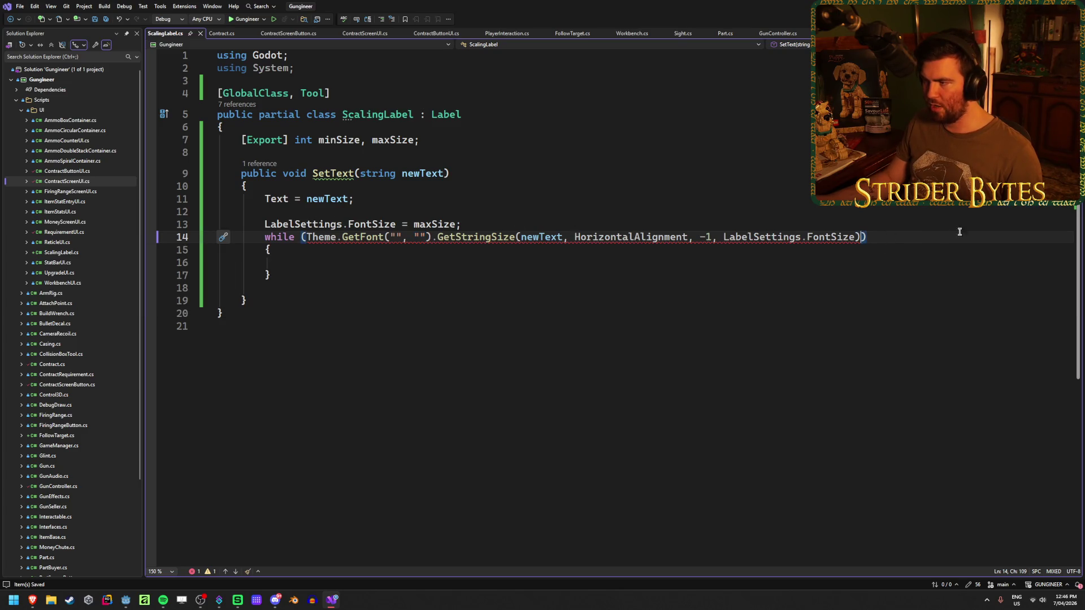
type("<")
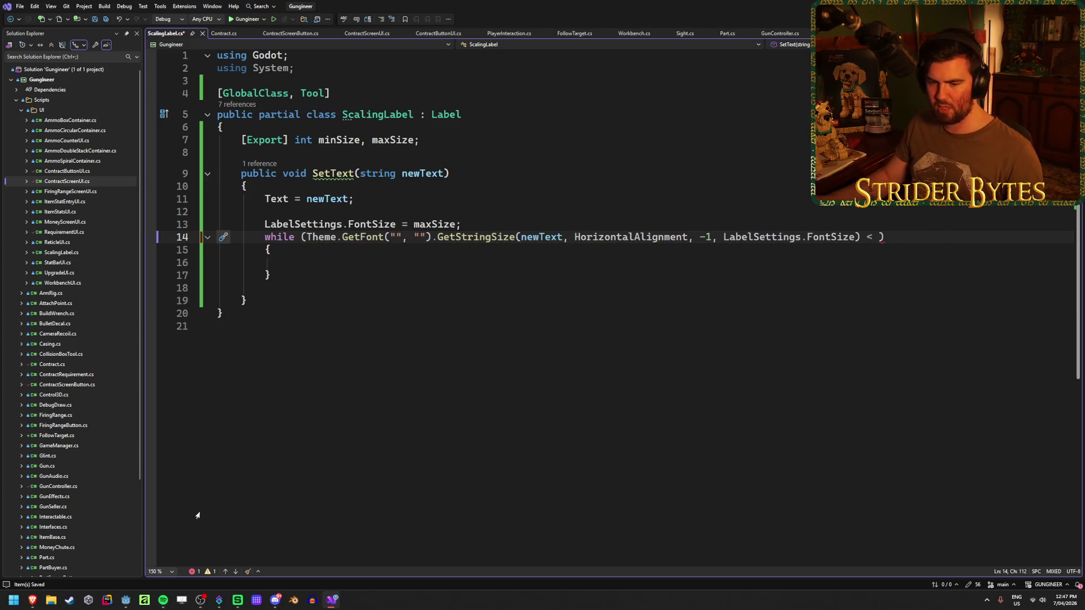
mouse_move(32, 601)
left_click(45, 554)
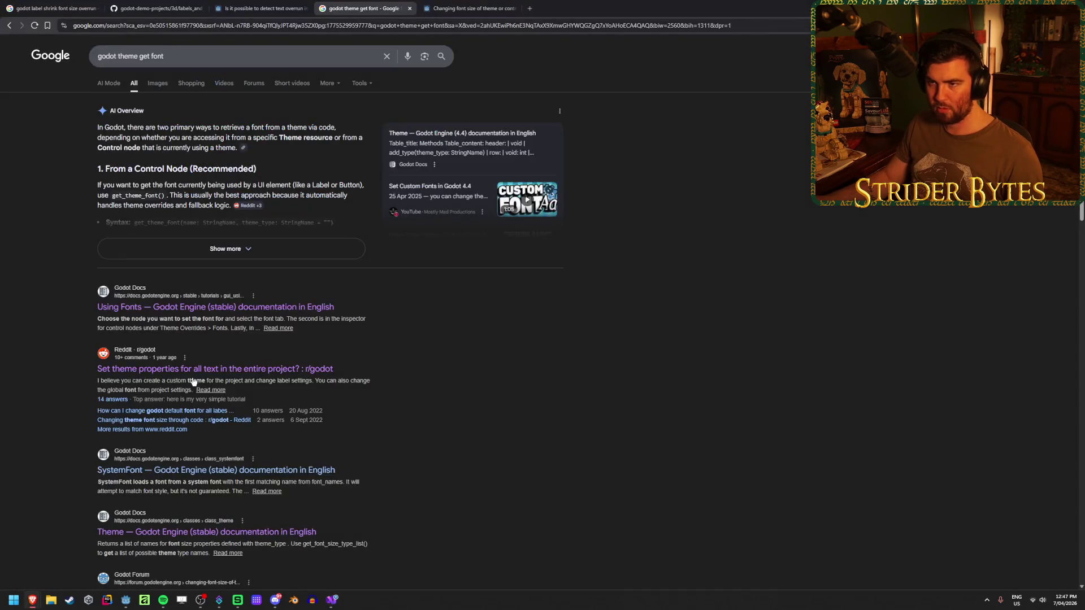
Step: Close the search results and inspect the font-size decrement on line 68 of the demo's label_3d_layout.gd
middle_click(379, 6)
left_click(263, 8)
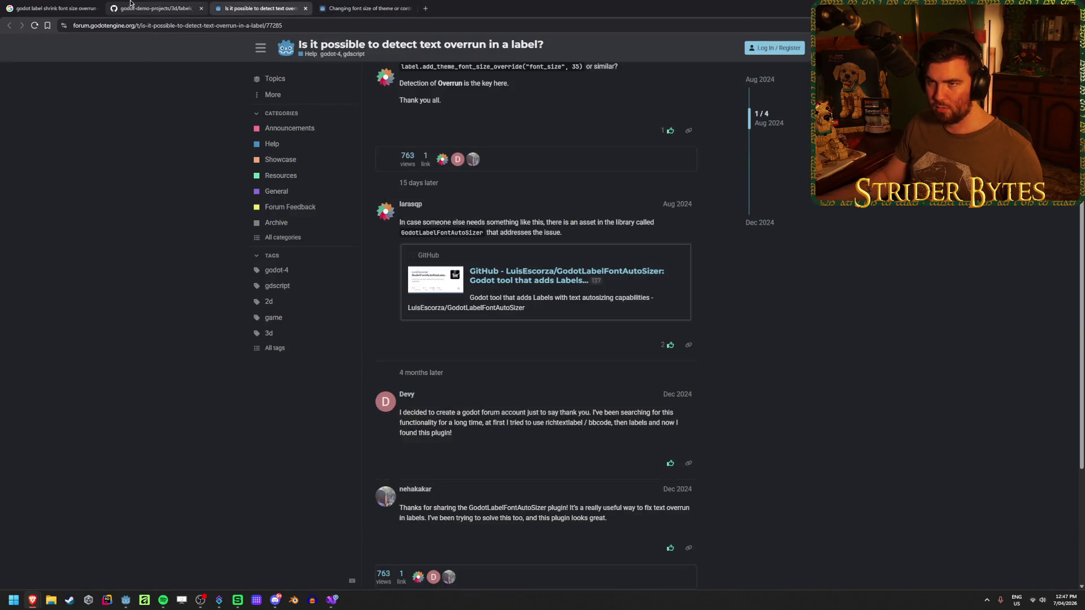
left_click(128, 8)
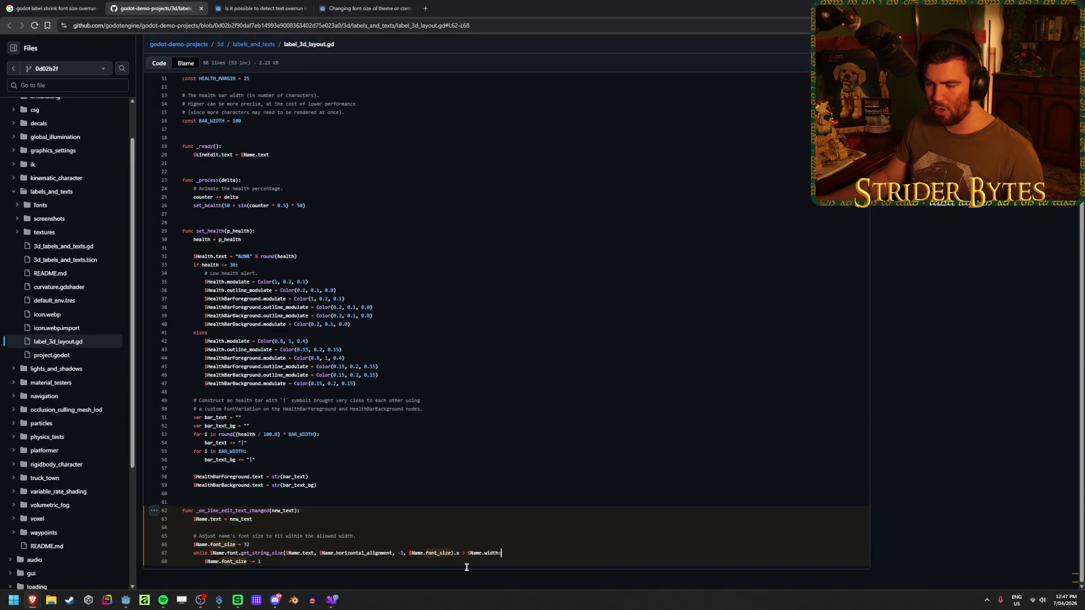
left_click(508, 563)
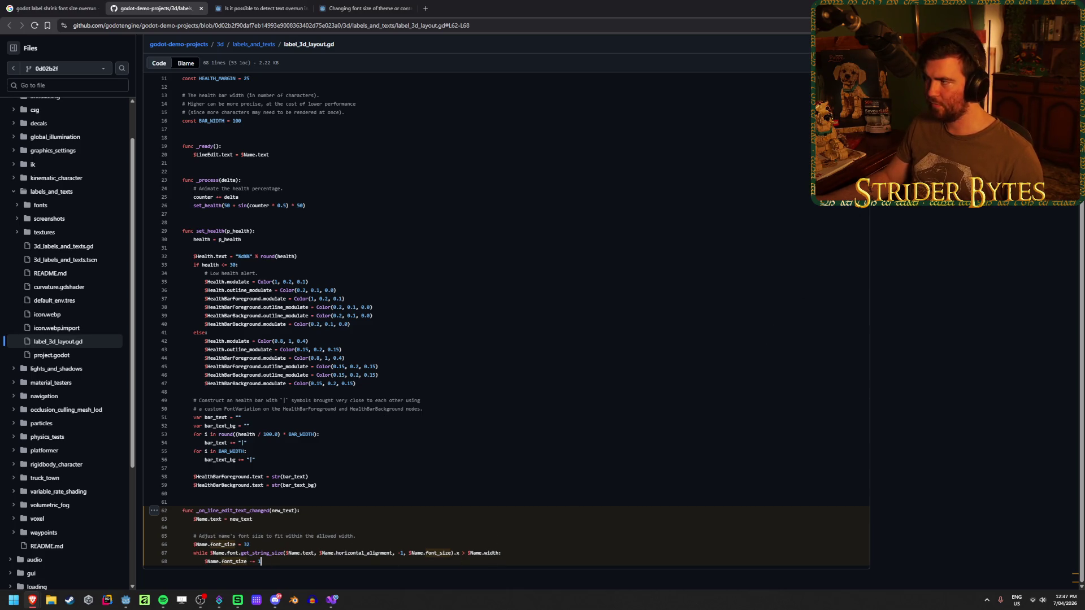
Step: Change the ScalingLabel while condition to compare '> Width' instead of '<'
key("alt+Tab")
key("BackSpace")
key("BackSpace")
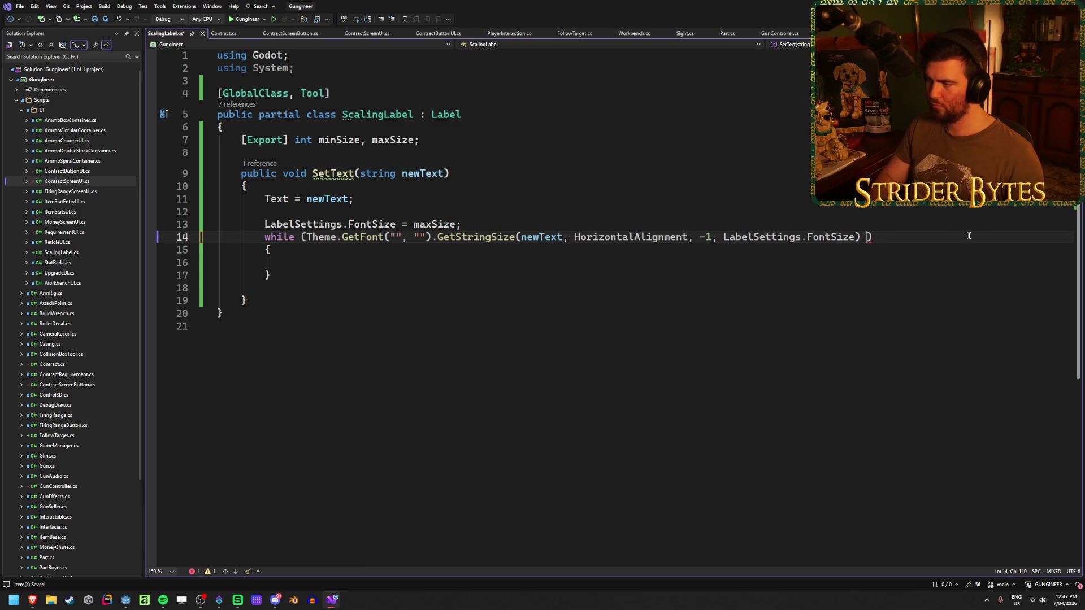
type("Width")
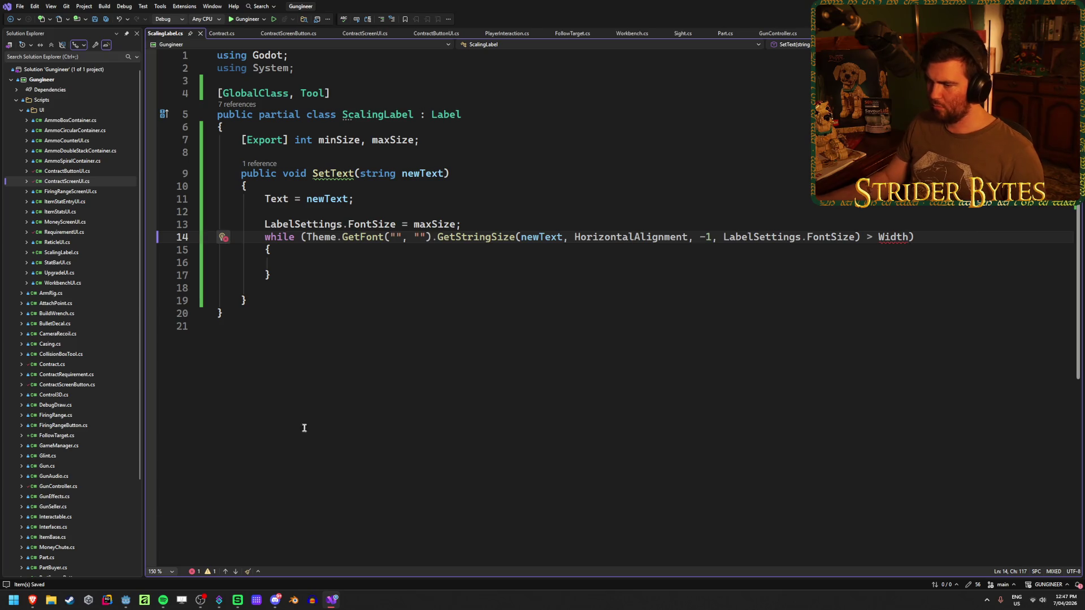
Step: Study the demo's get_string_size arguments on line 67 and its horizontal_alignment references
mouse_move(32, 600)
left_click(218, 563)
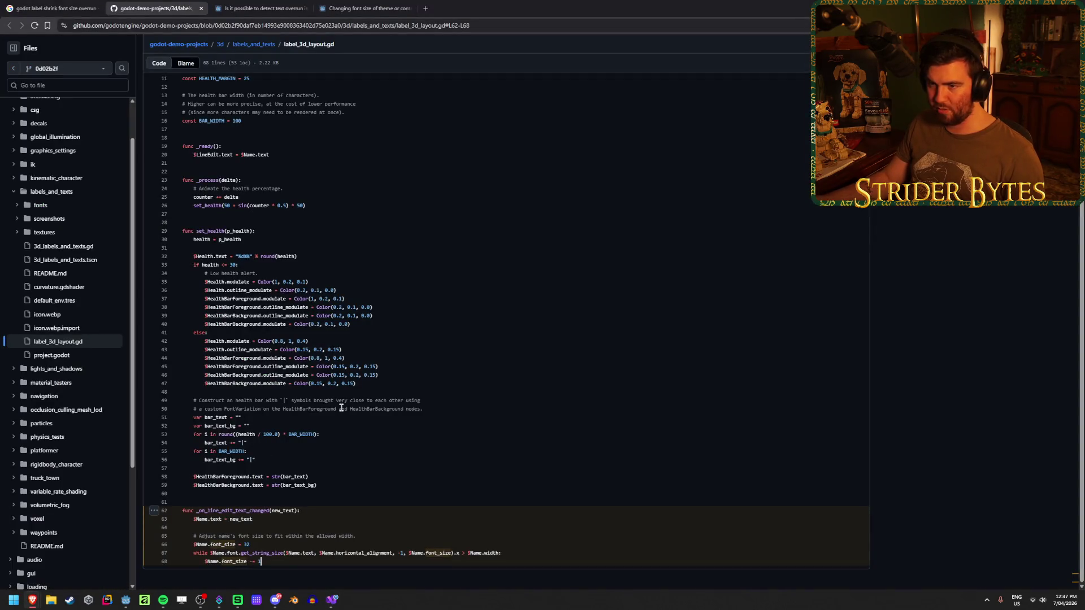
scroll(342, 407, "up", 5)
scroll(342, 407, "down", 3)
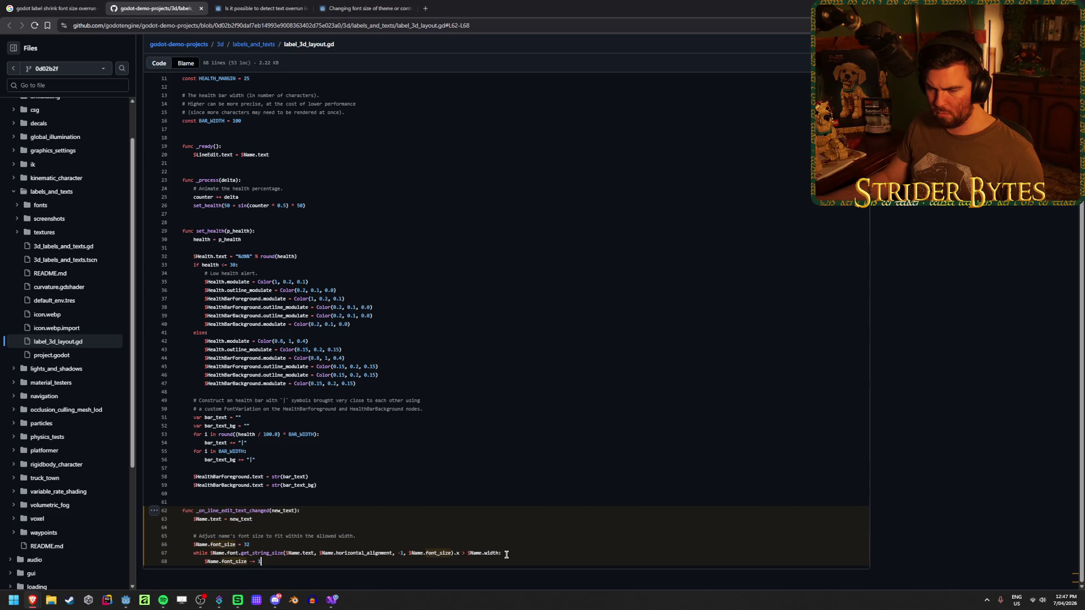
left_click_drag(263, 552, 390, 553)
left_click(385, 552)
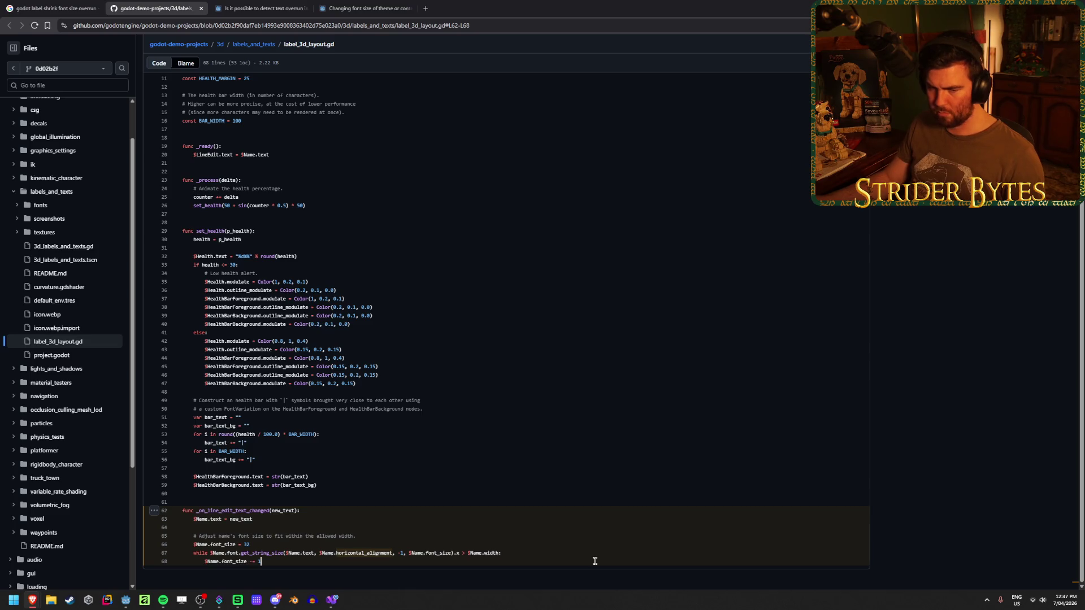
left_click(1019, 8)
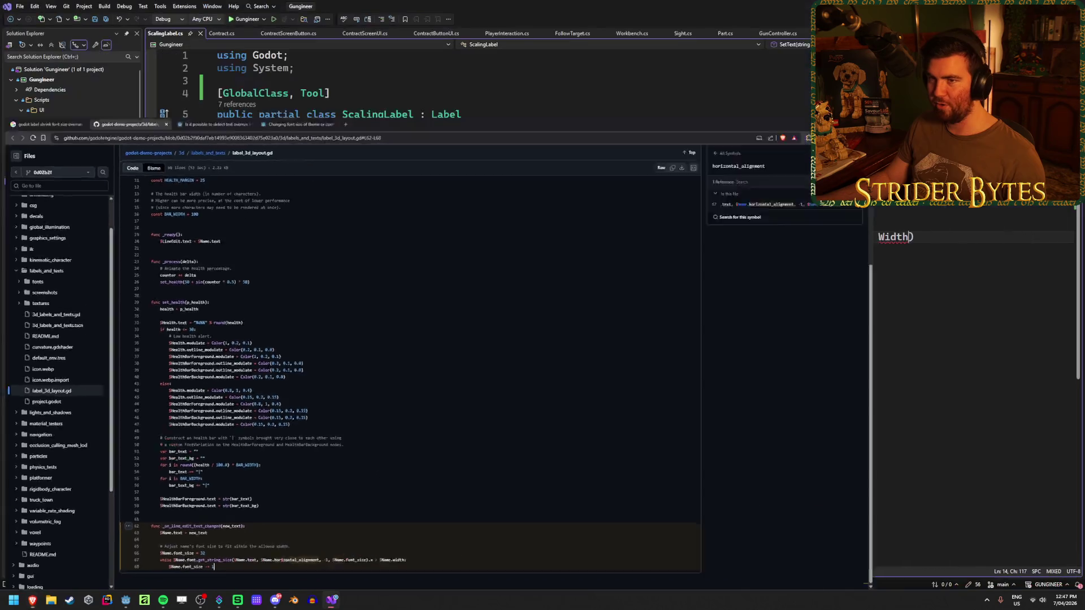
mouse_move(890, 239)
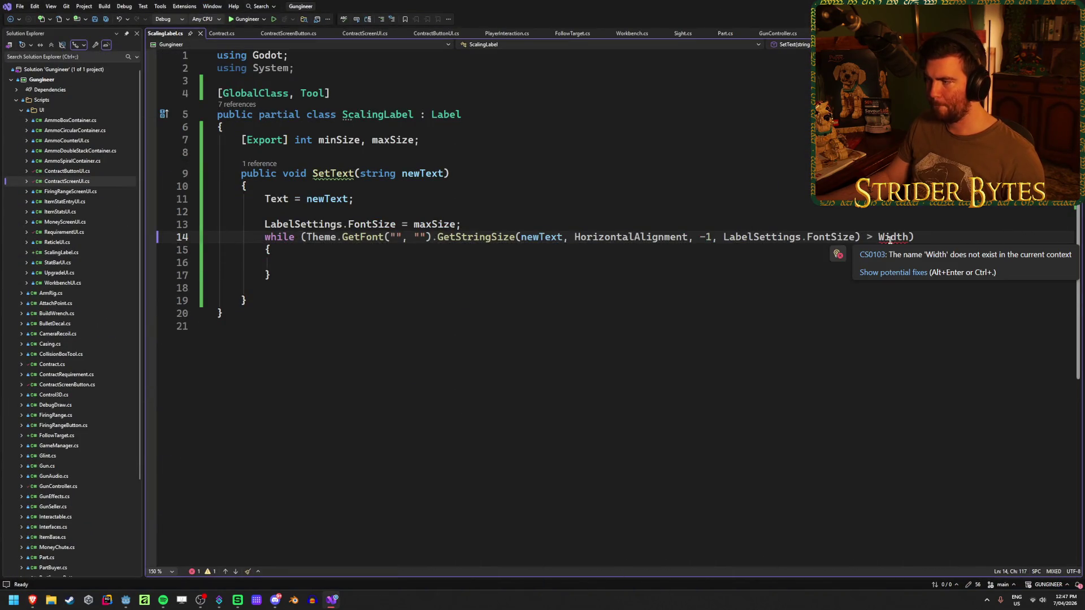
mouse_move(33, 601)
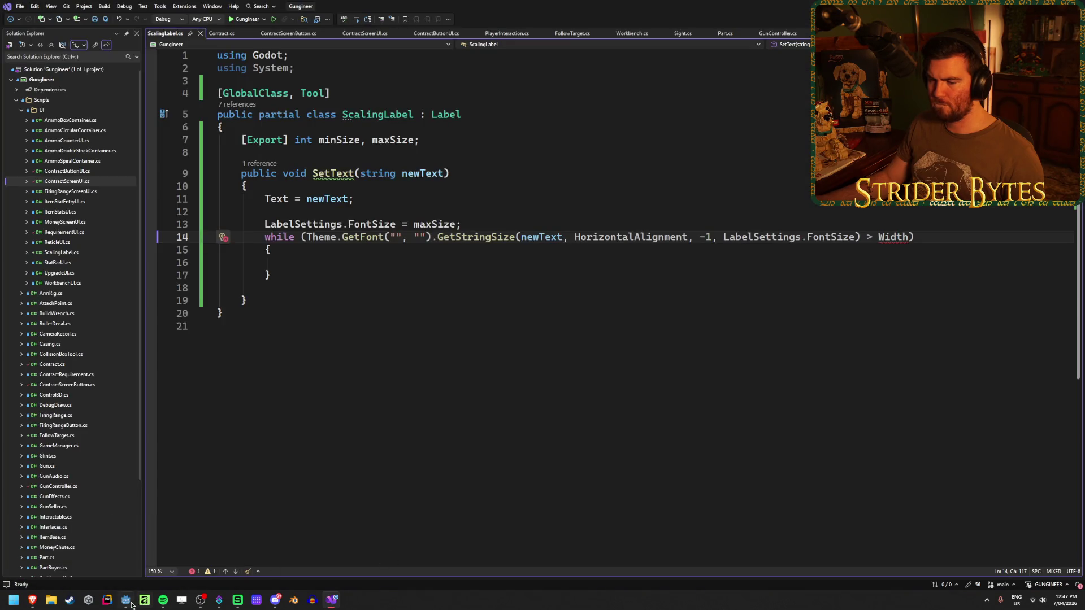
left_click(129, 602)
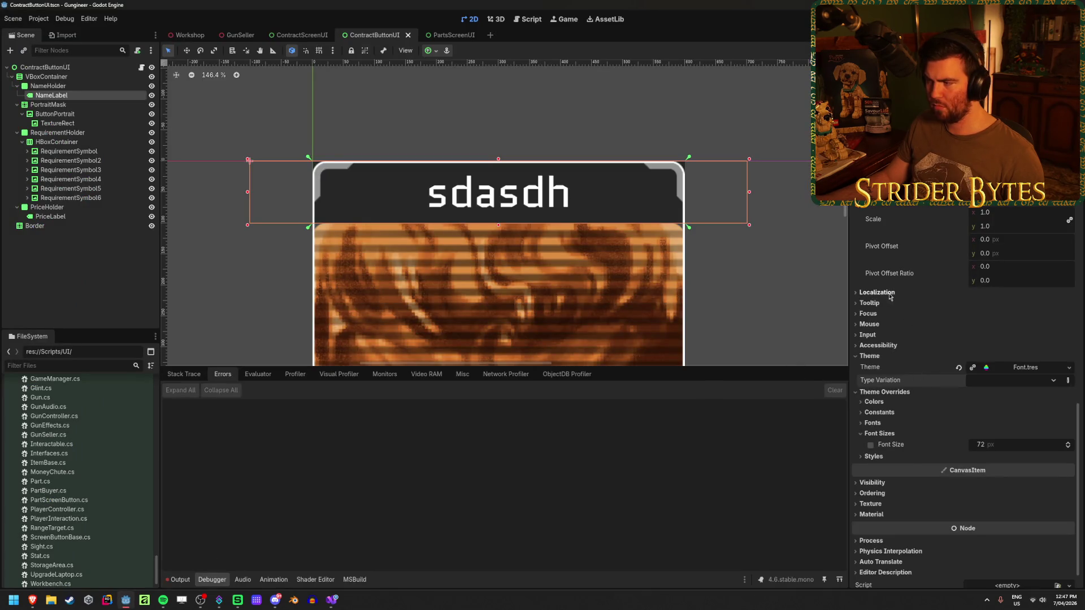
Step: Type test text into NameLabel's text and shorten it to 'sdasd'
scroll(898, 357, "up", 5)
scroll(901, 361, "down", 4)
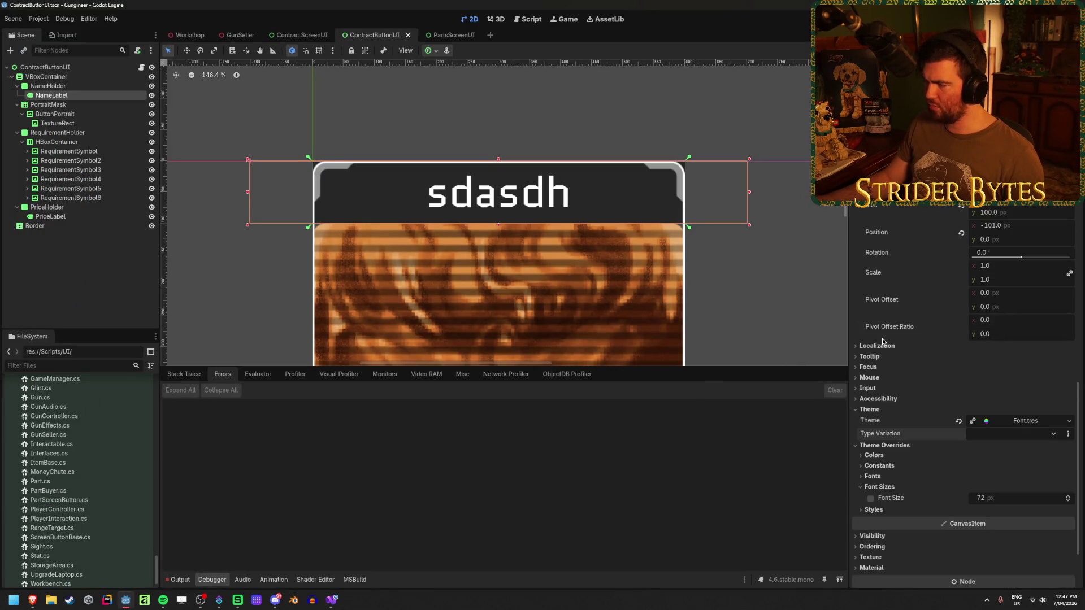
scroll(887, 342, "up", 10)
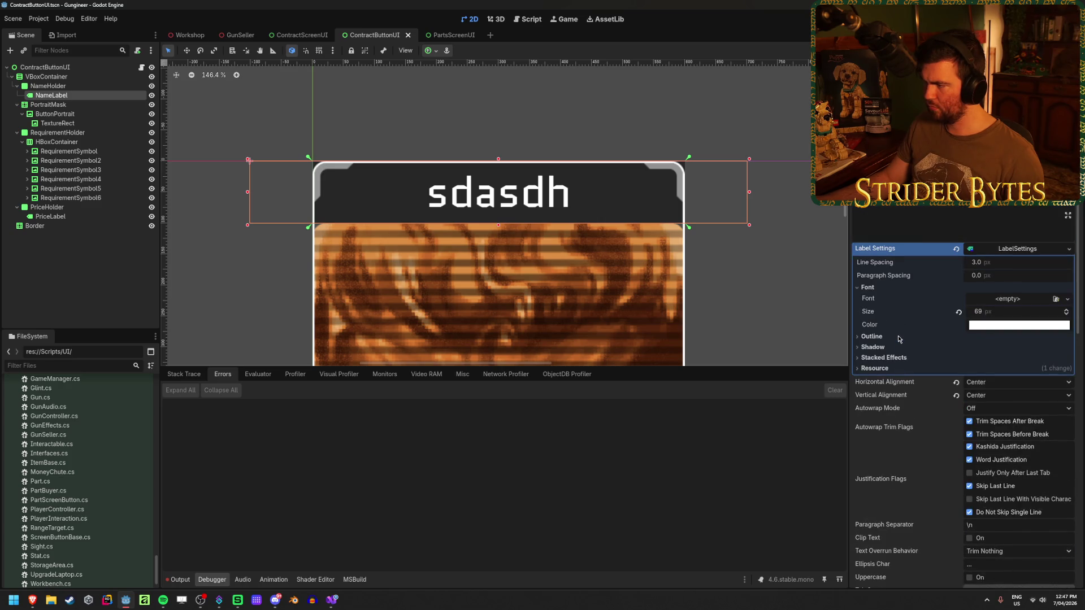
type("dsgfgdfgdfgfdgdfgdfg")
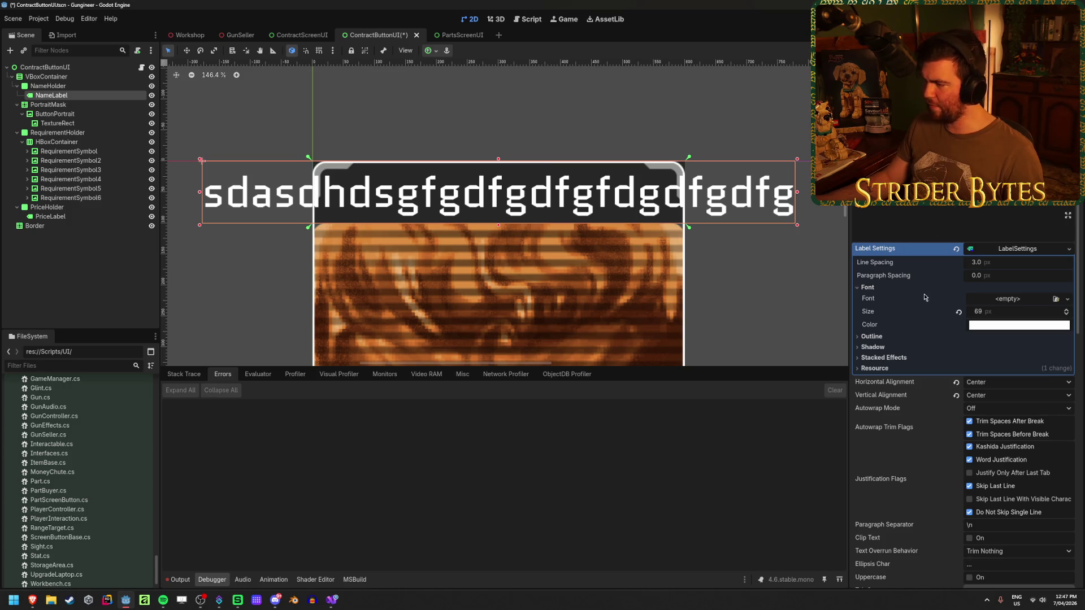
scroll(893, 321, "down", 6)
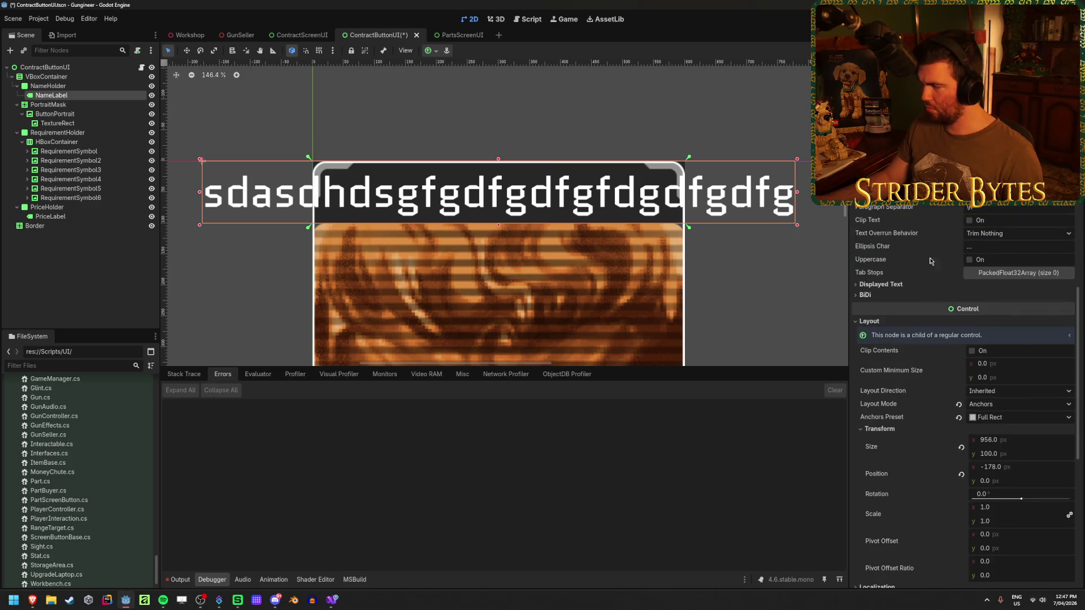
key("BackSpace")
key("BackSpace")
key("BackSpace")
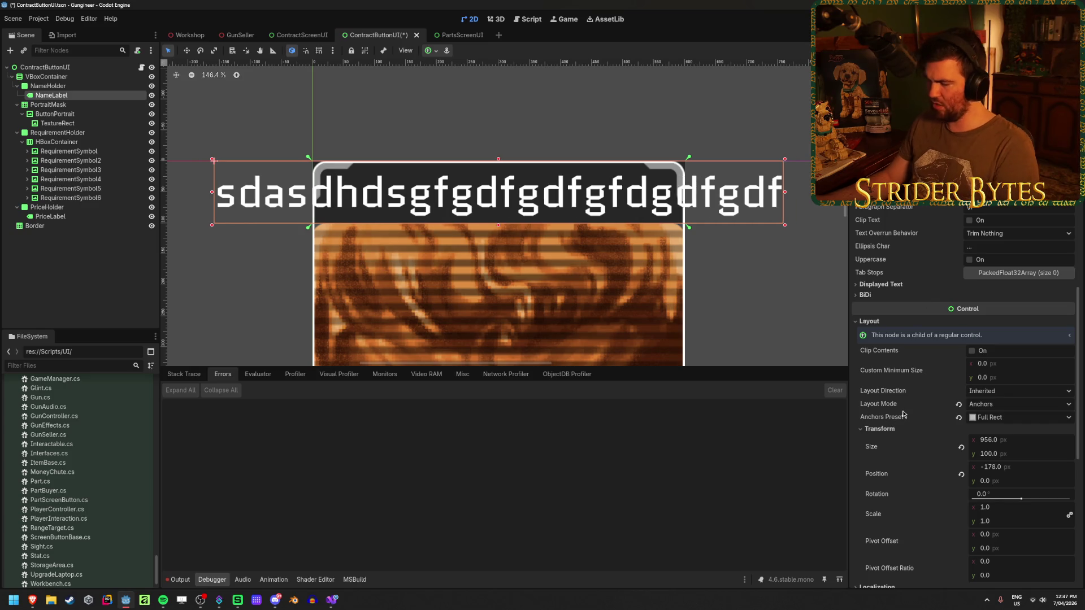
key("BackSpace")
key("BackSpace")
key("BackSpace")
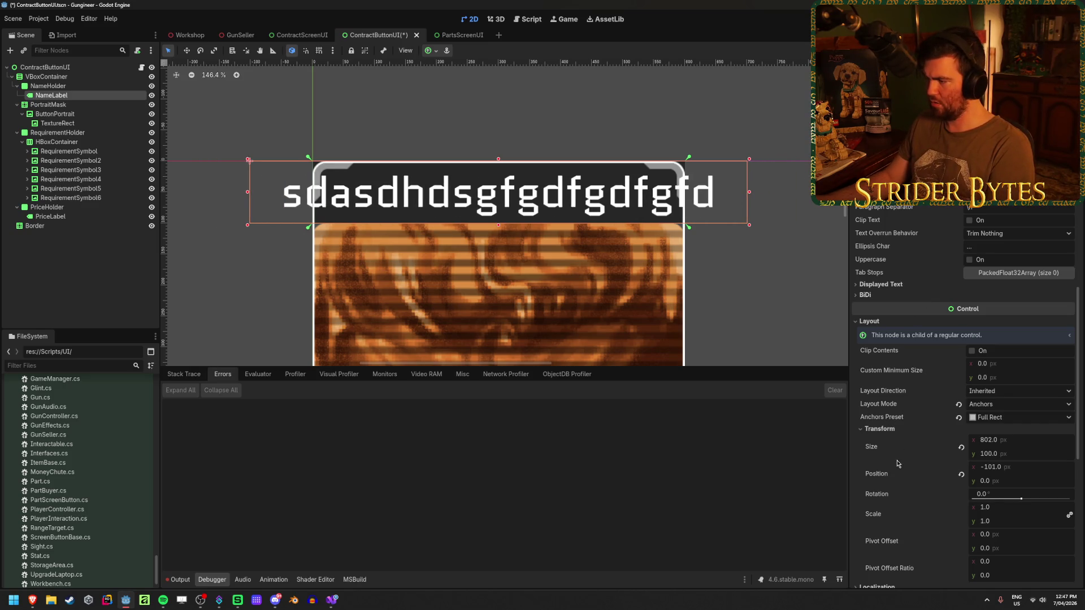
key("BackSpace")
key("BackSpace")
key("BackSpace")
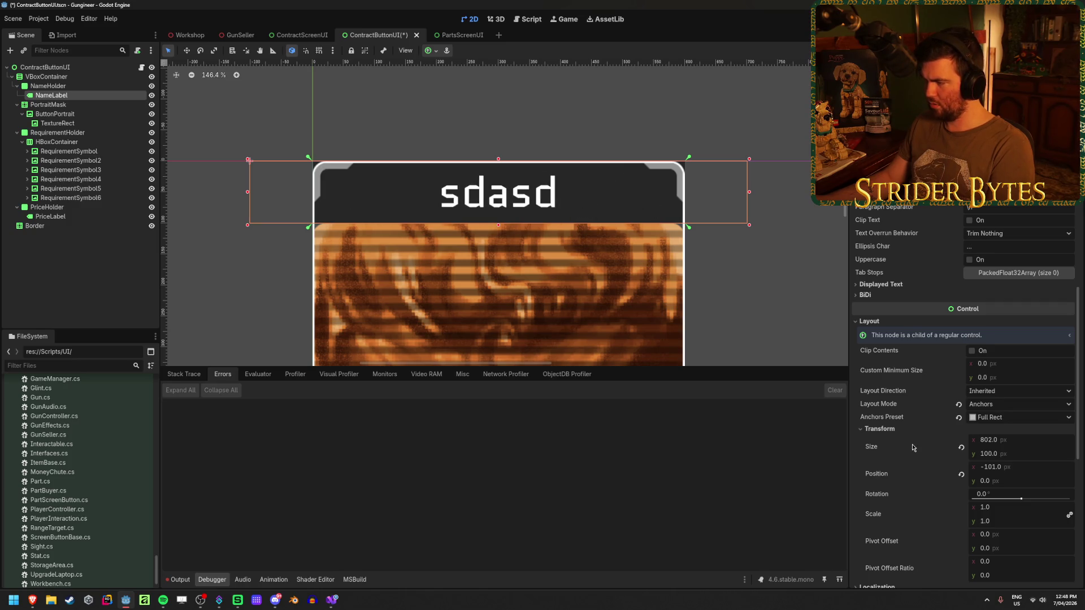
Step: Set NameLabel's anchor preset to Full Rect so it fills its parent
scroll(910, 444, "up", 5)
scroll(910, 443, "down", 5)
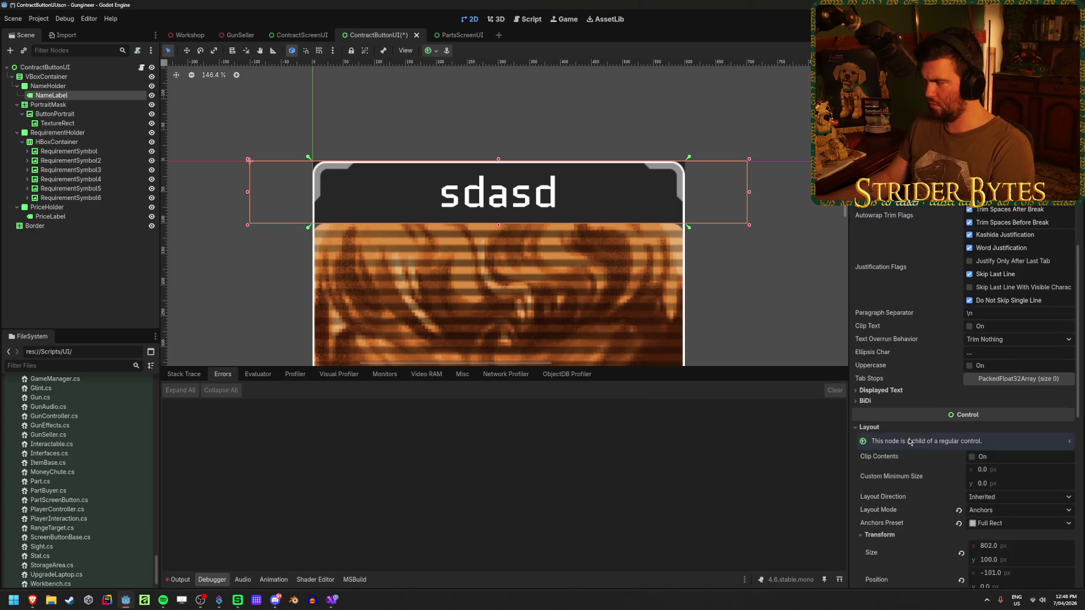
scroll(900, 329, "down", 3)
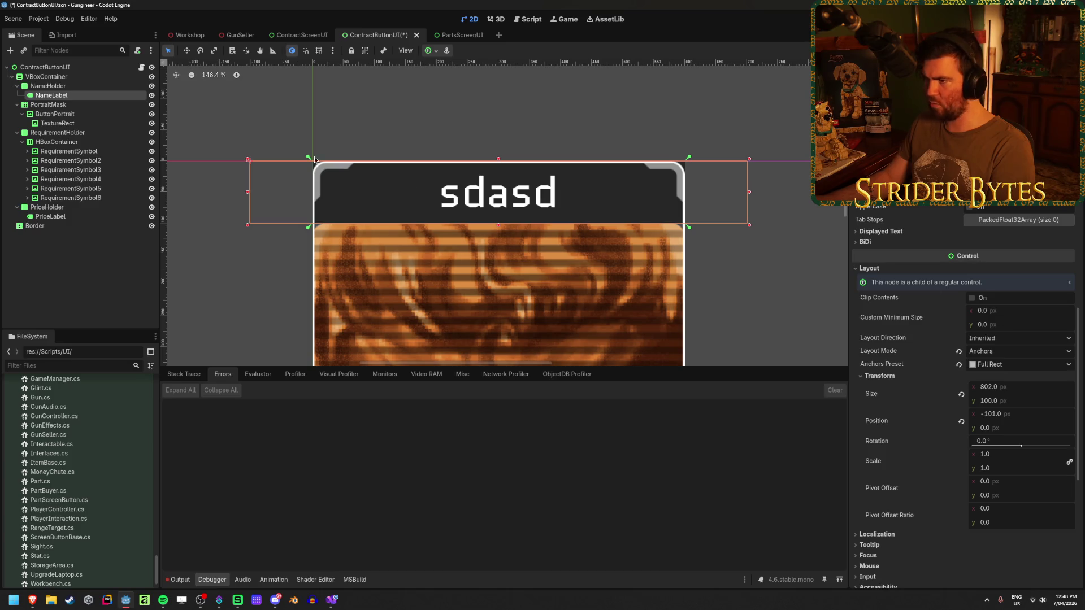
left_click(432, 53)
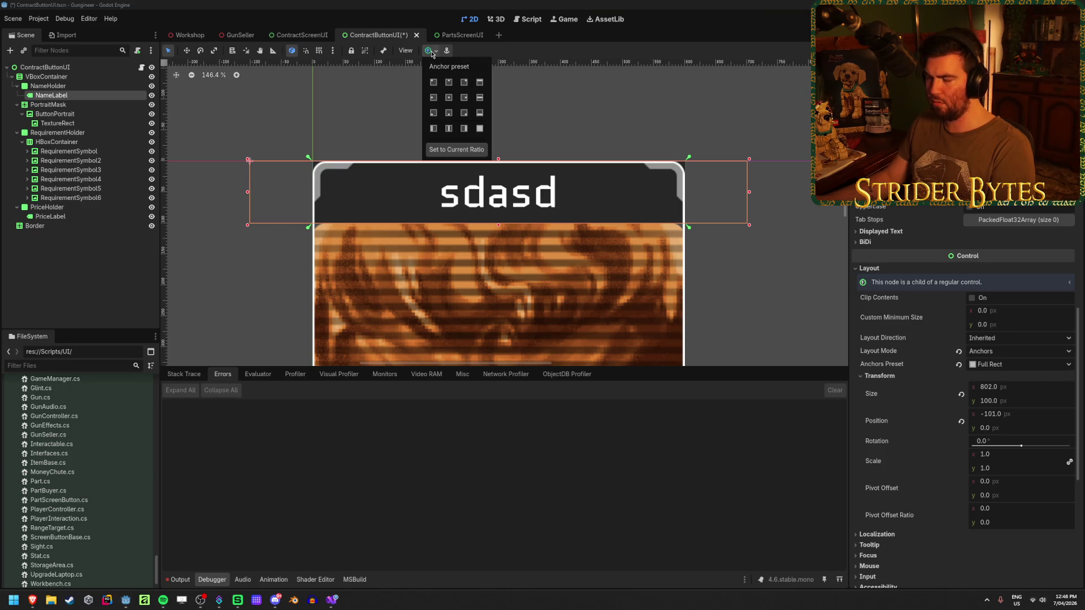
left_click(432, 53)
left_click(432, 53)
left_click(481, 133)
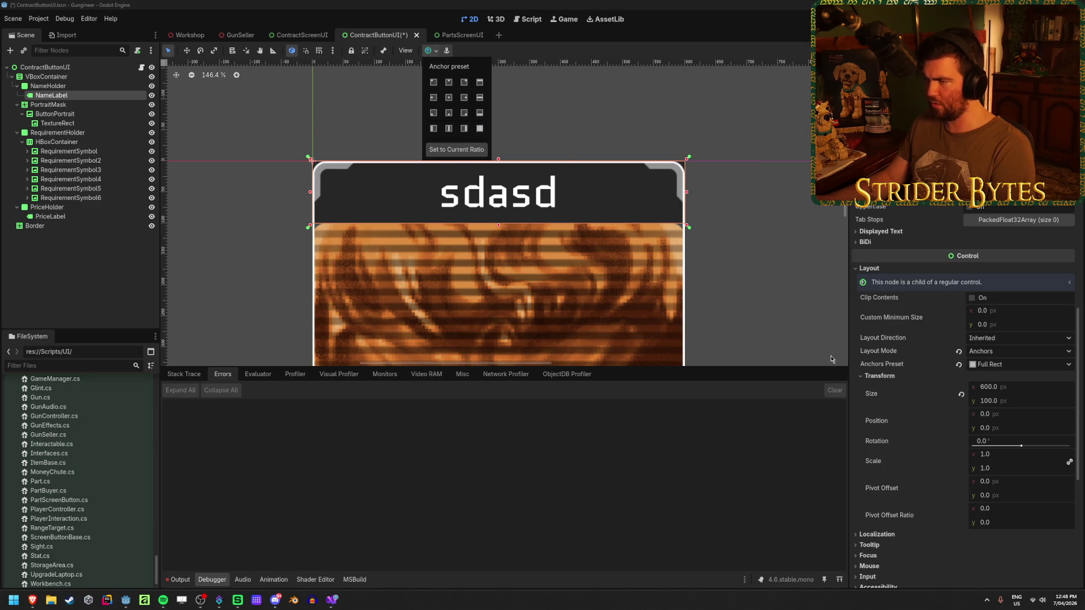
Step: Try the longer sample text 'sdasdgkhfkjg' in the label, then start deleting Width from the loop condition
scroll(893, 362, "up", 5)
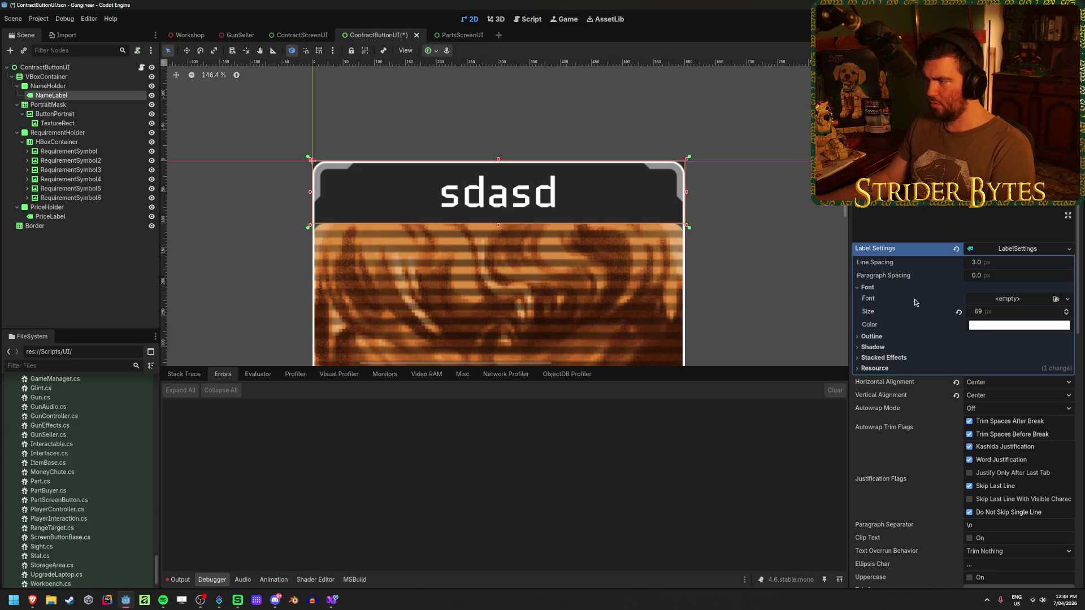
type("gkhfkjghdfkghjfkghjkf=")
key("BackSpace")
key("BackSpace")
key("BackSpace")
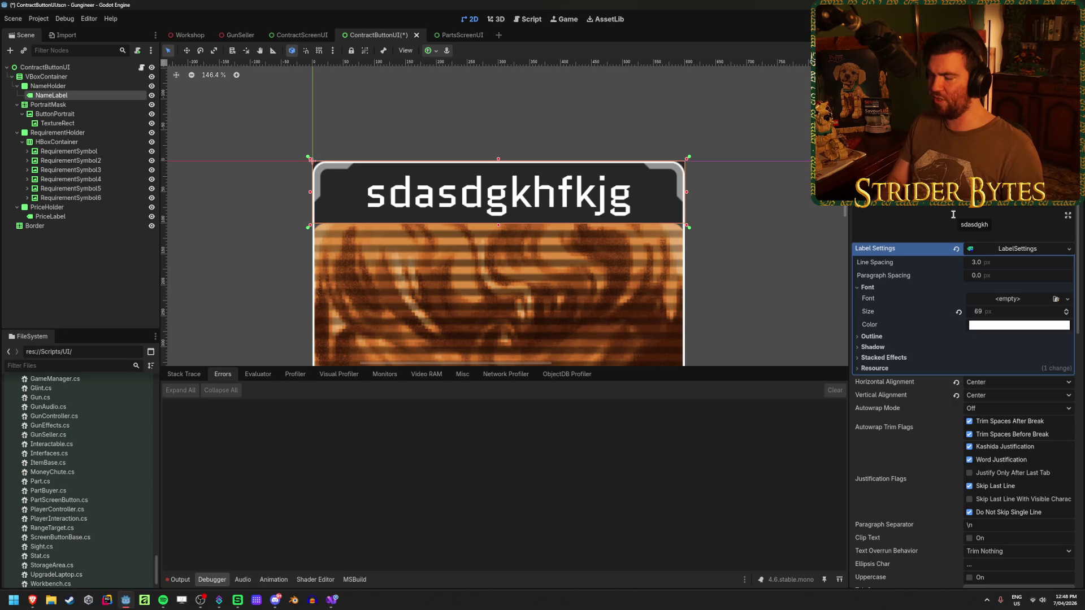
scroll(936, 306, "down", 5)
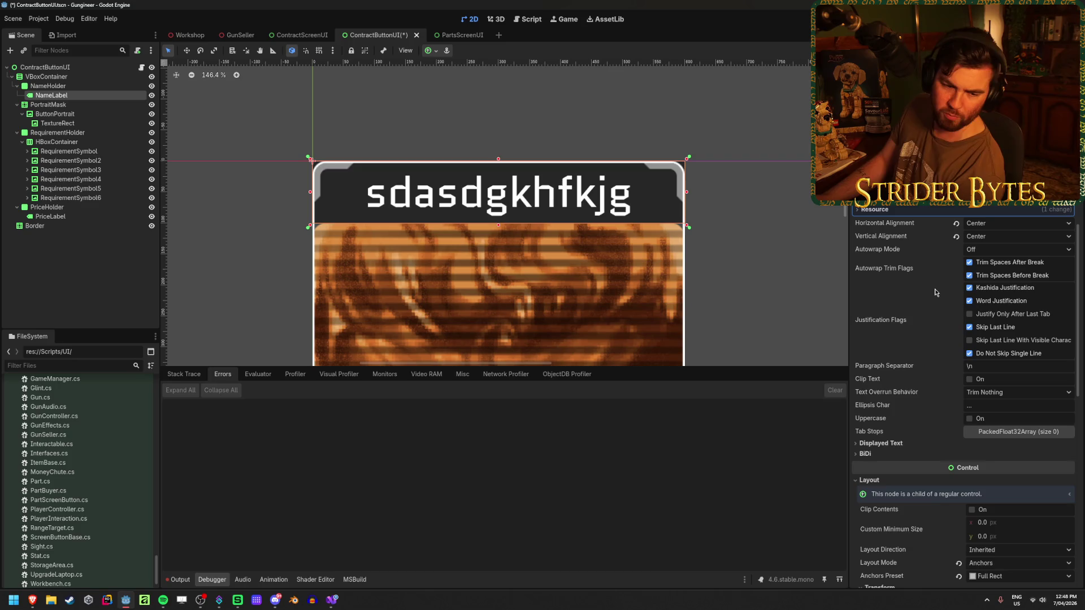
scroll(927, 283, "down", 5)
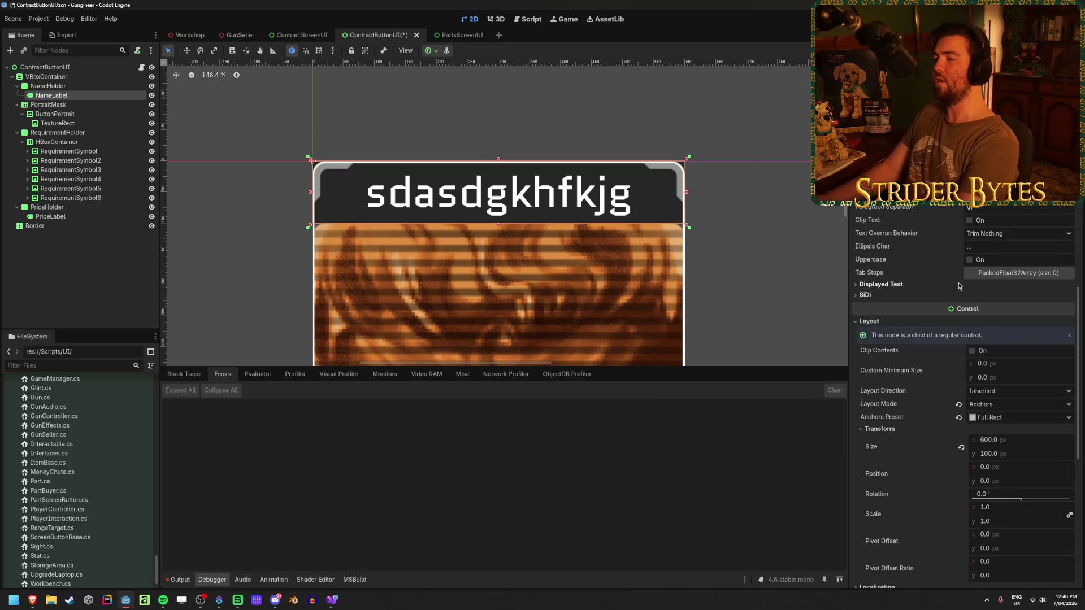
scroll(914, 272, "down", 2)
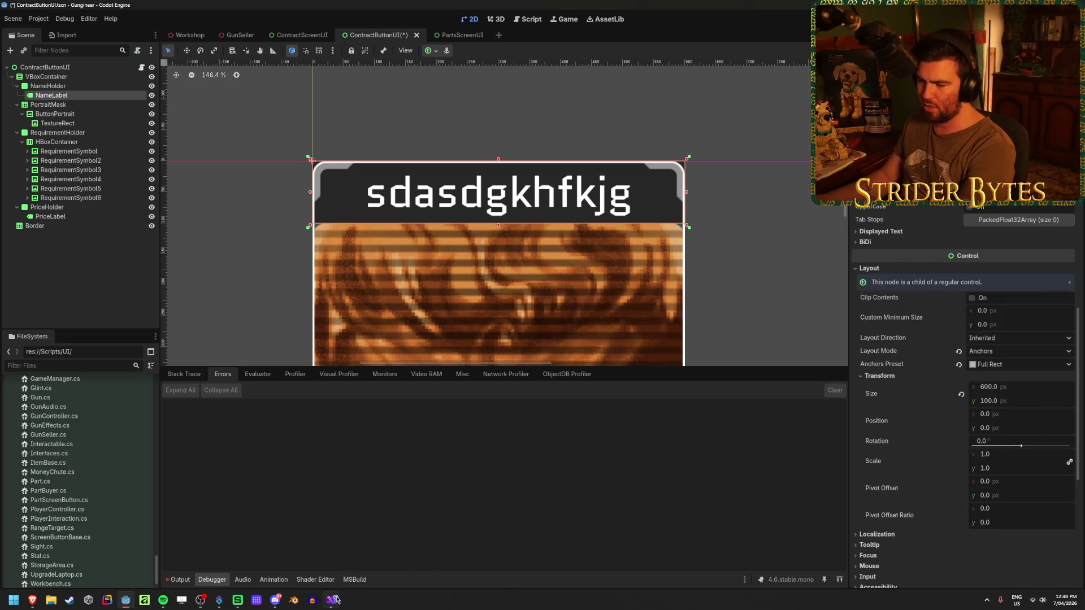
key("alt+Tab")
key("BackSpace")
key("BackSpace")
key("BackSpace")
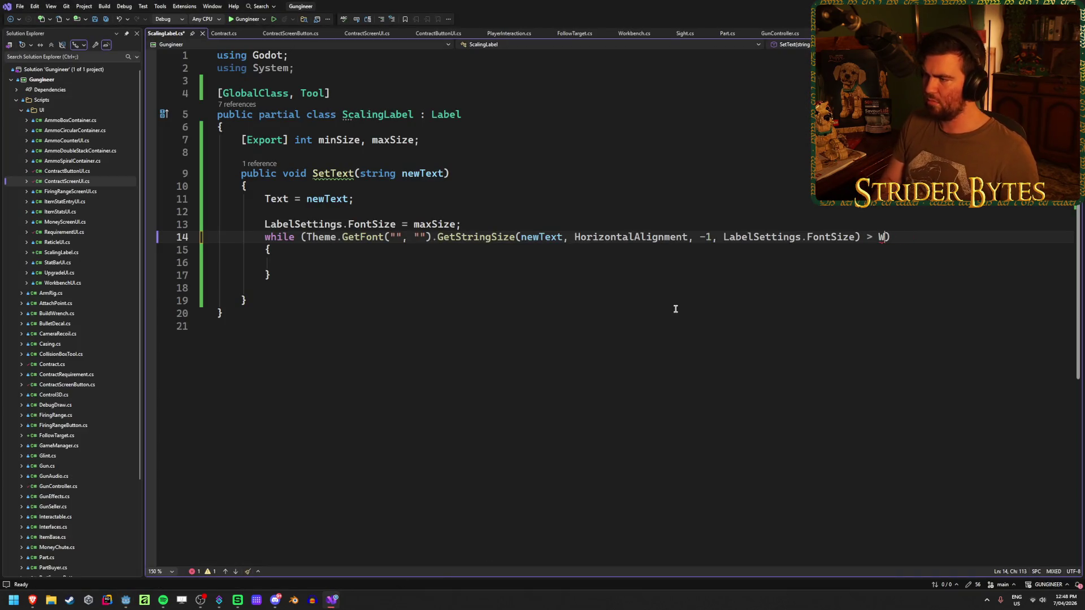
Step: Make the while condition compare against Size, trying Size.X first, and save
type("Size.X")
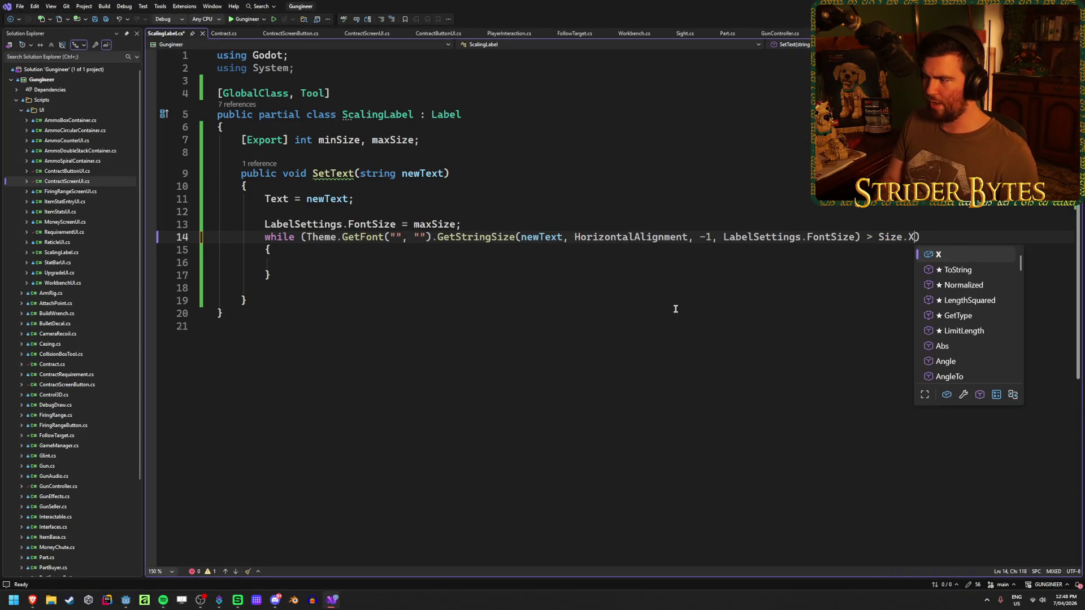
key("Escape")
key("ctrl+s")
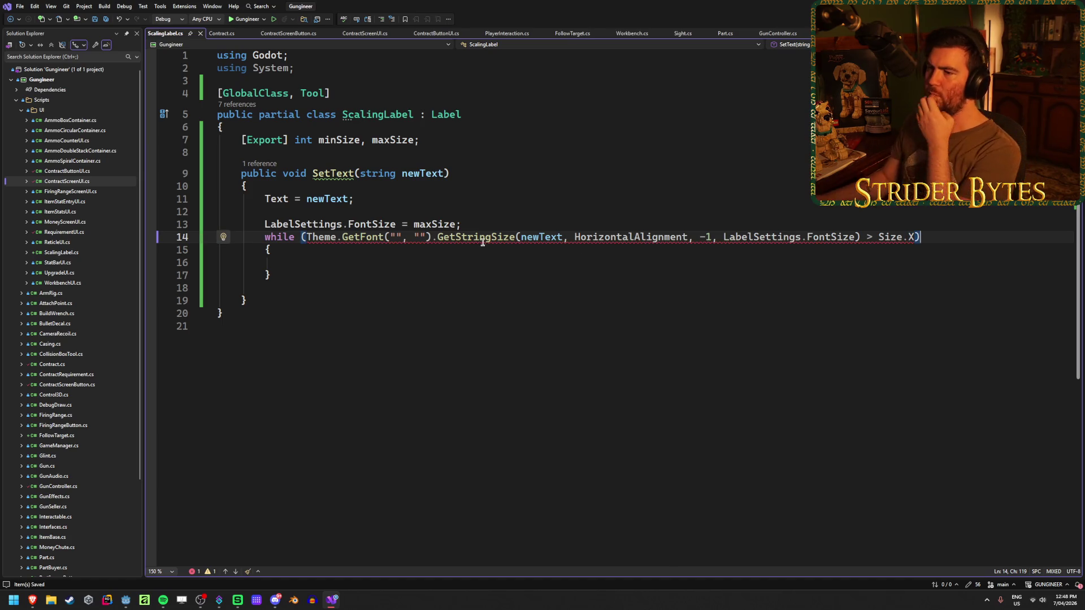
mouse_move(349, 236)
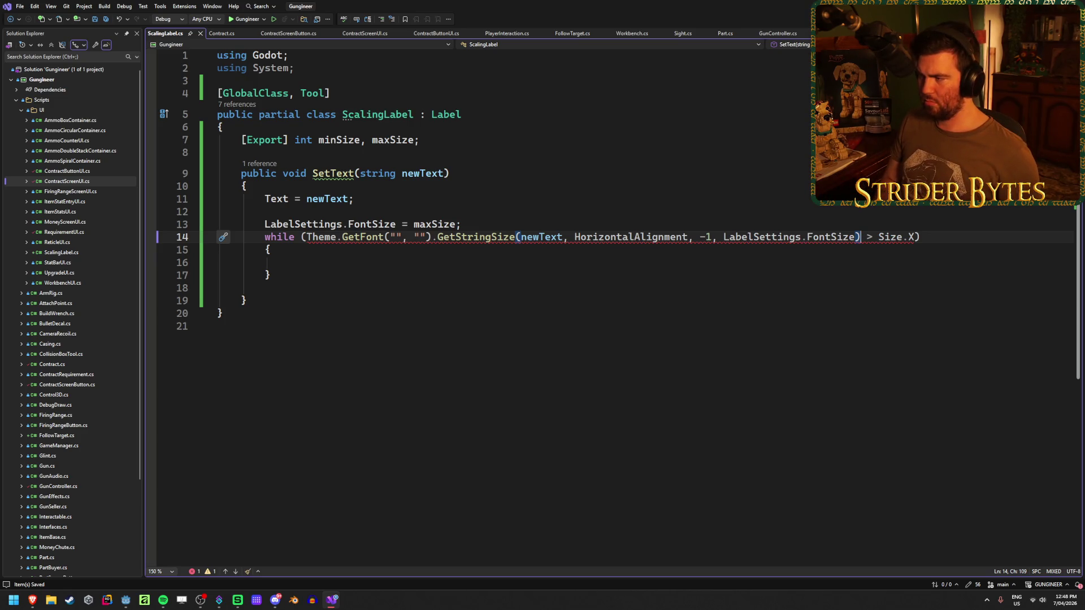
left_click(917, 236)
key("BackSpace")
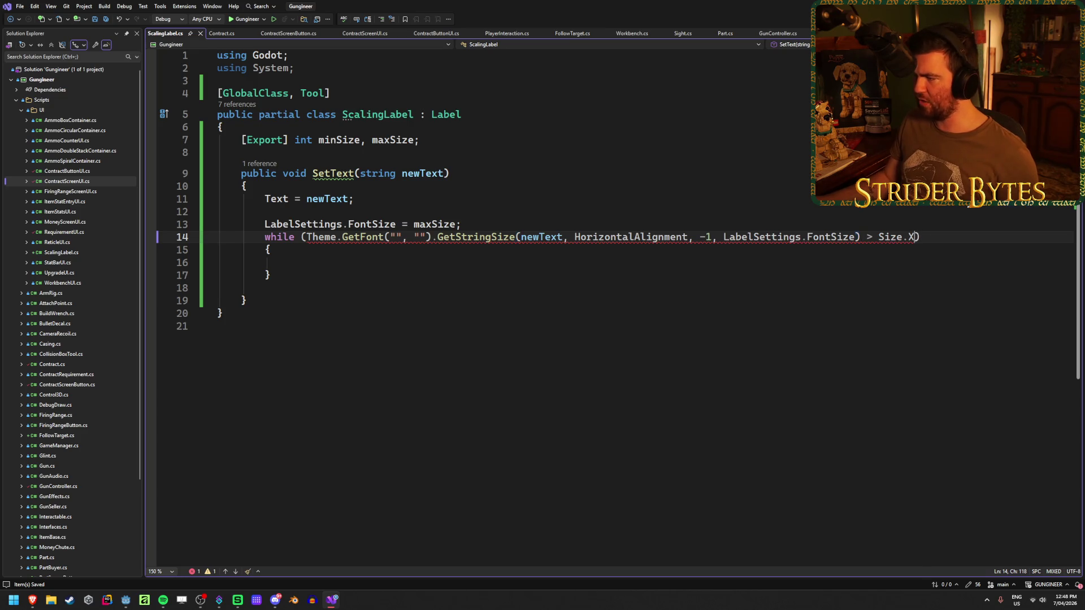
key("BackSpace")
key("ctrl+s")
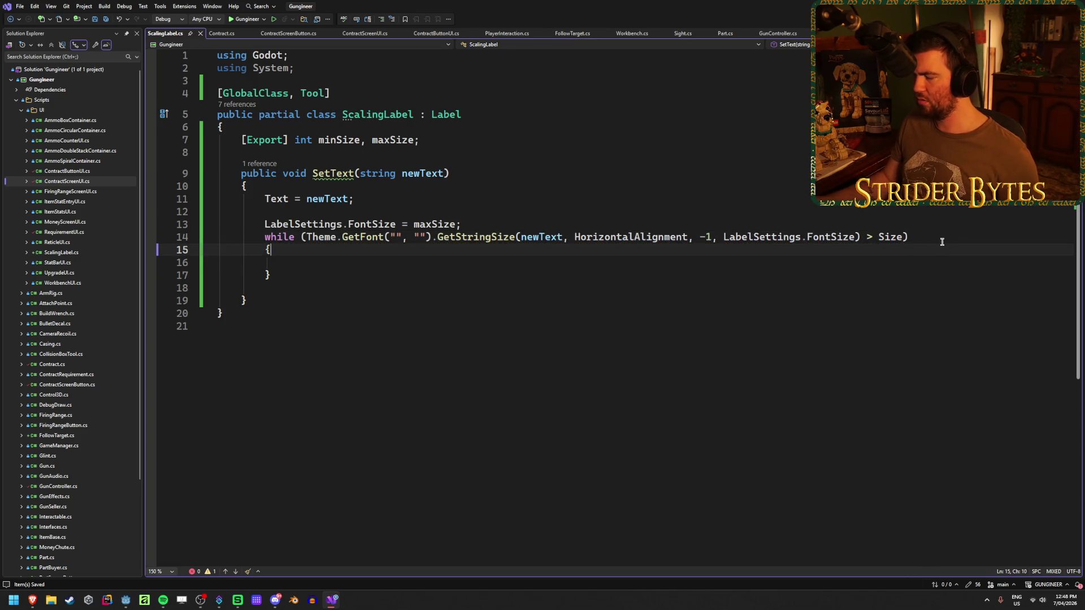
Step: Add 'LabelSettings.FontSize--;' inside the while loop body and save
left_click(523, 261)
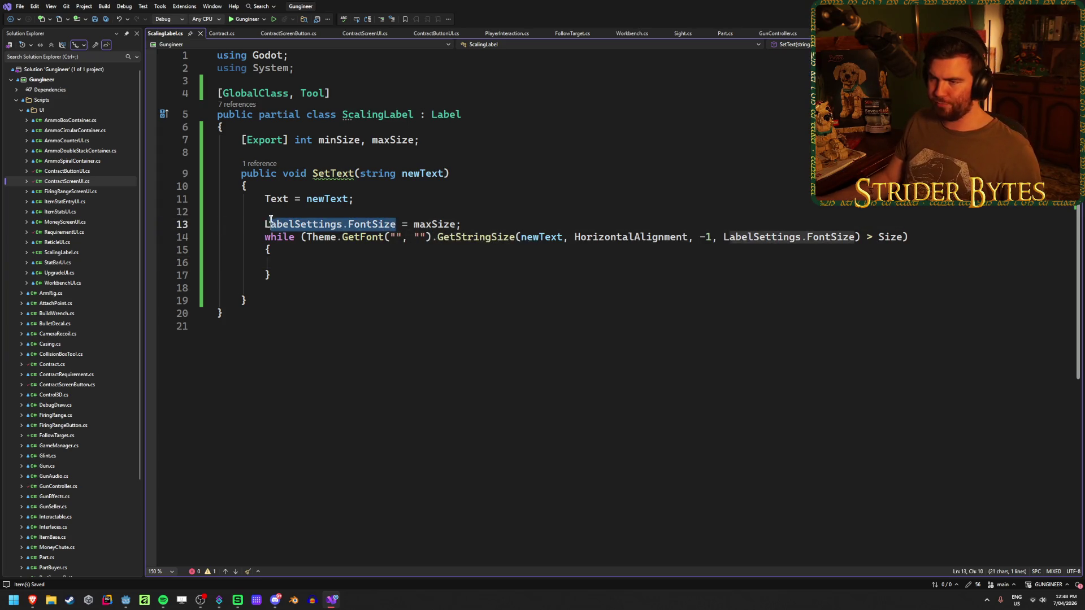
type("LabelSettings.FontSize -=")
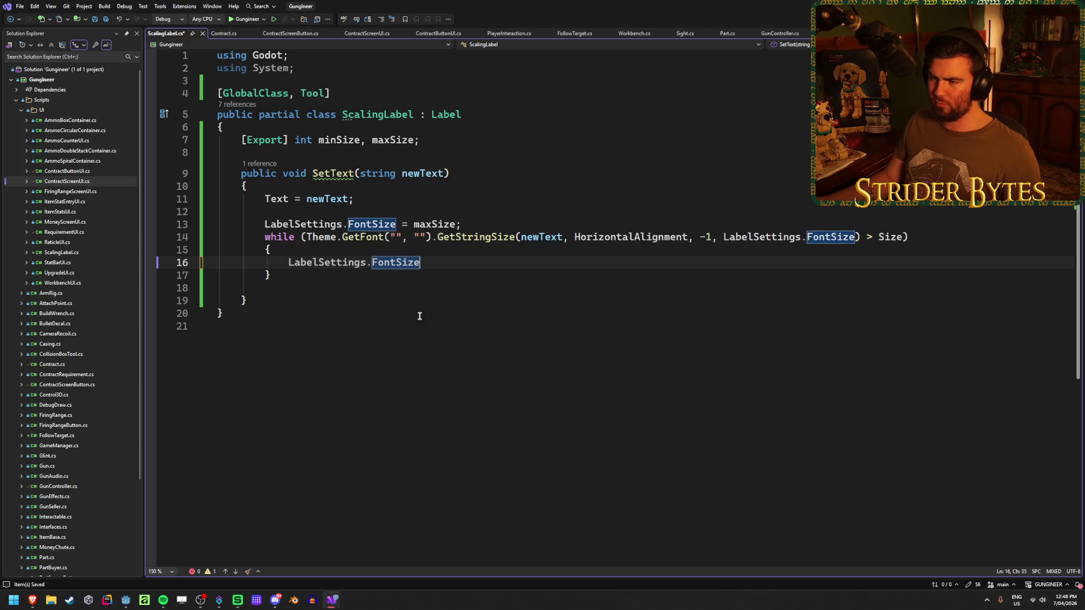
key("BackSpace")
key("BackSpace")
key("BackSpace")
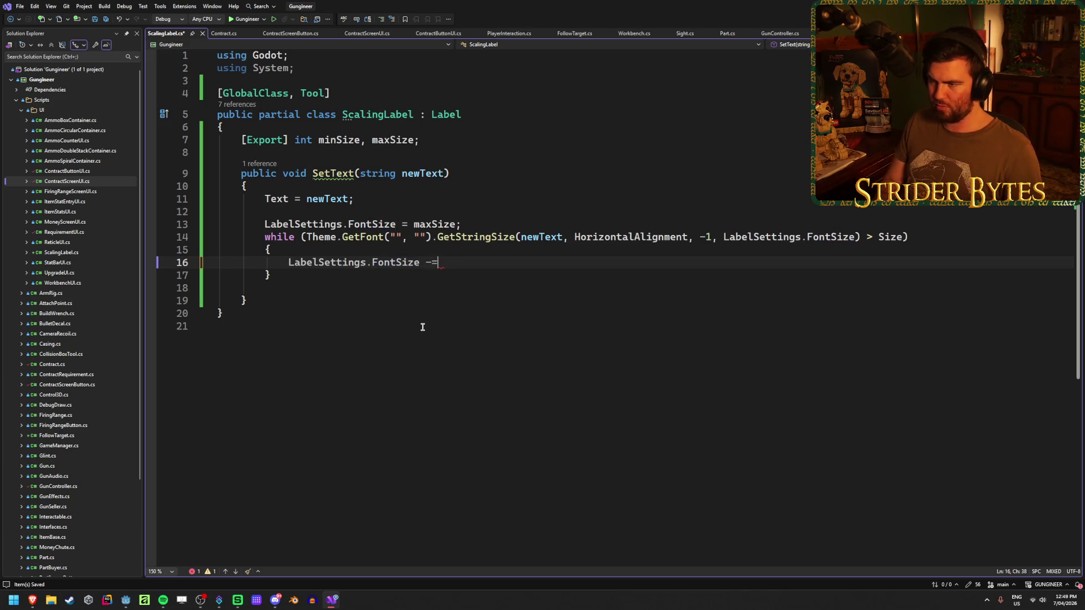
type("--;")
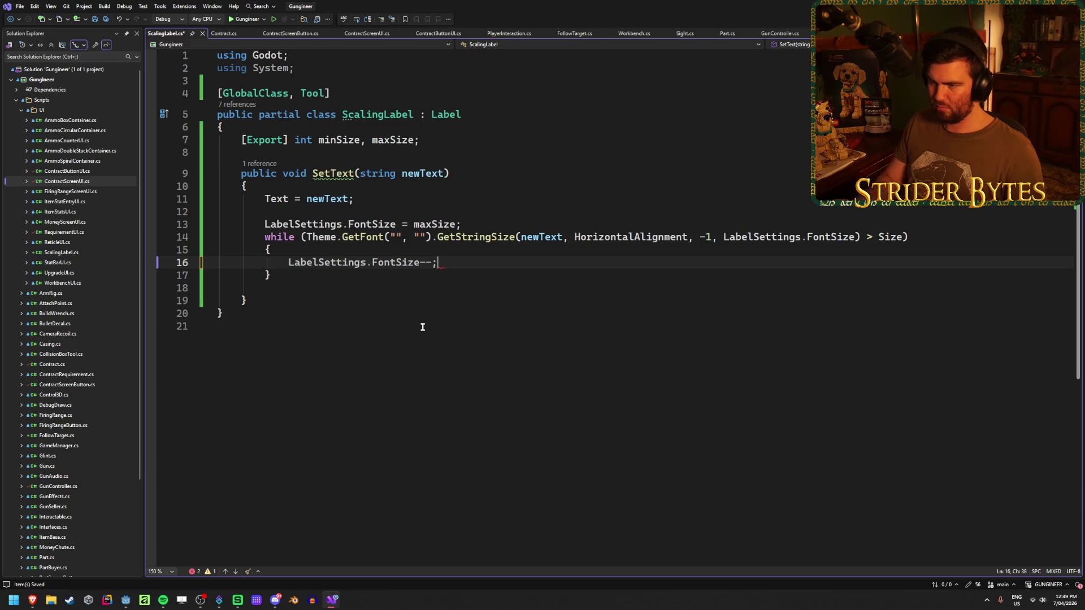
key("ctrl+s")
mouse_move(32, 601)
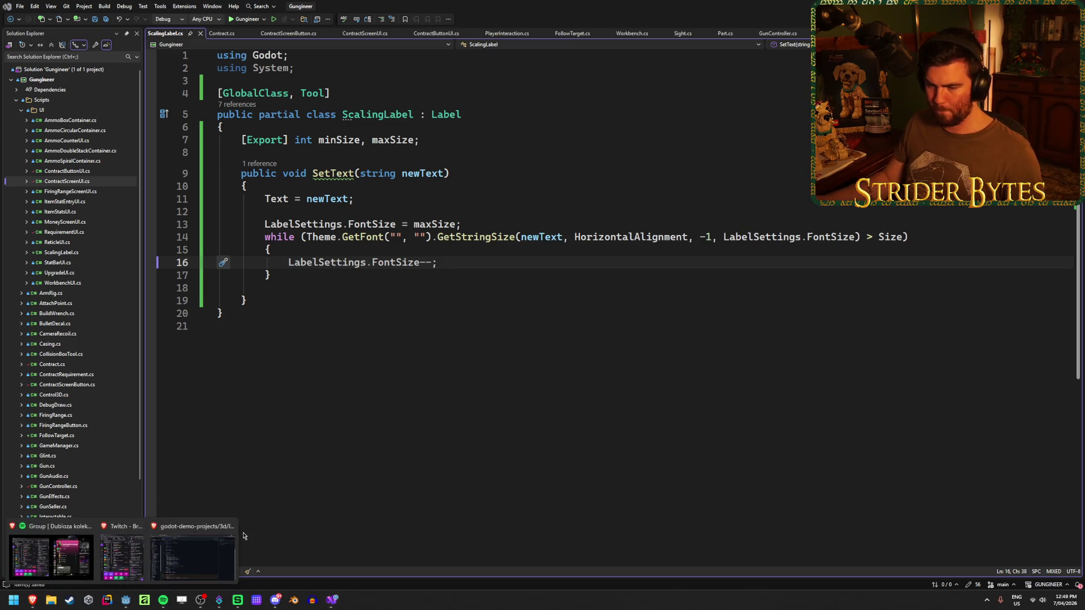
left_click(178, 565)
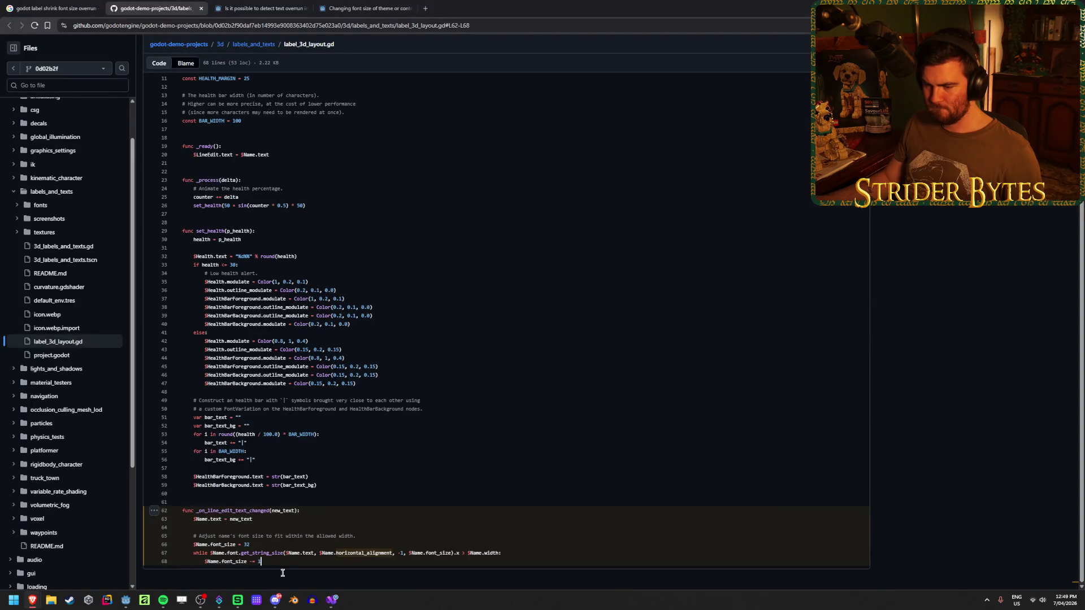
left_click(329, 560)
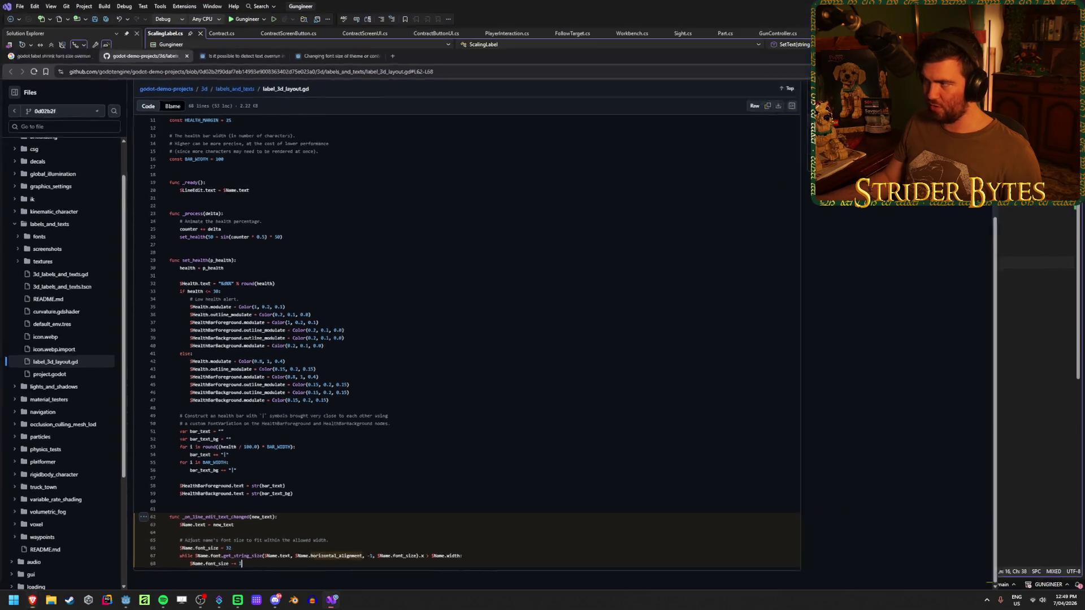
key("alt+Tab")
mouse_move(474, 237)
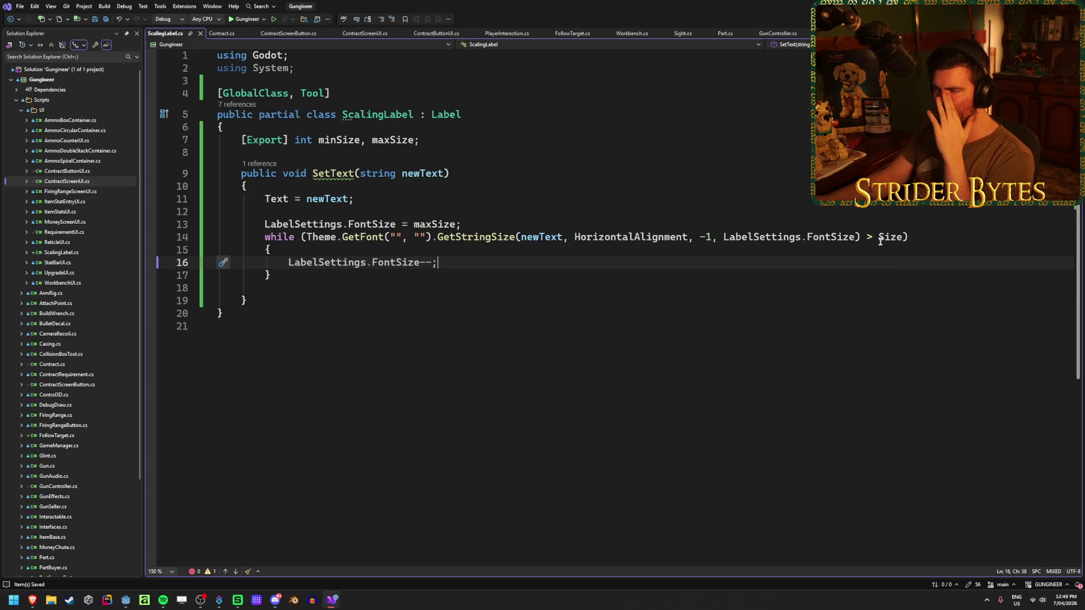
Step: Delete the stray blank line after the while loop and save ScalingLabel.cs
left_click(918, 237)
left_click(916, 257)
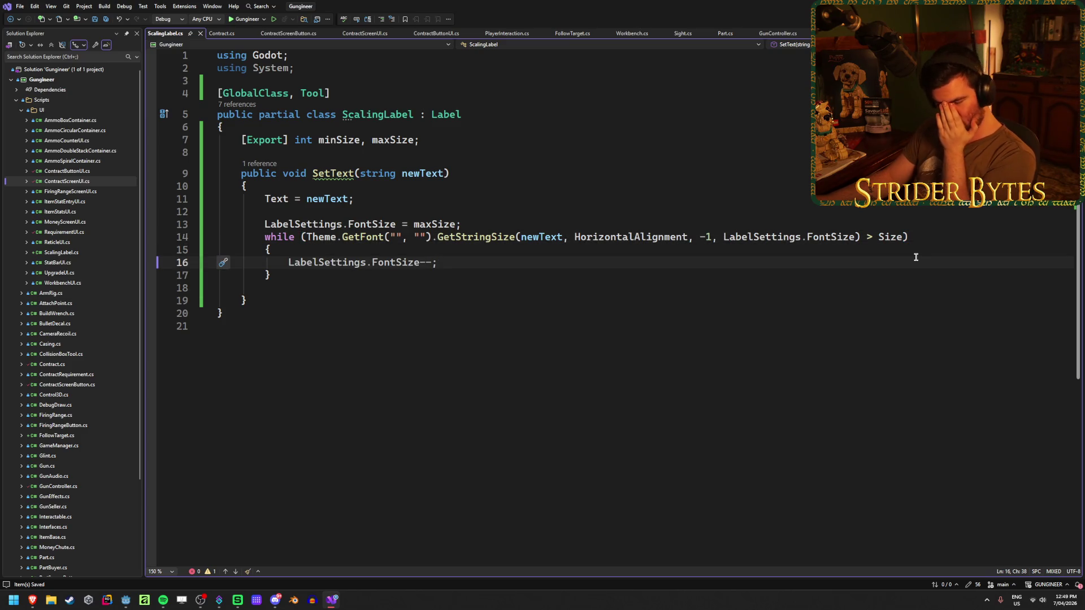
left_click(920, 241)
left_click(914, 259)
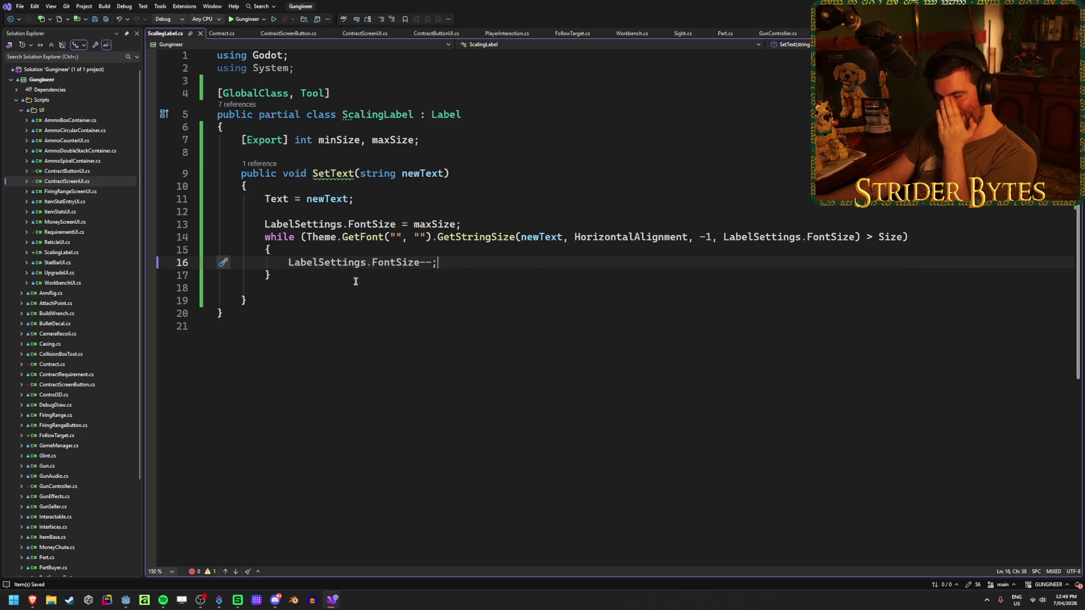
left_click(298, 289)
key("BackSpace")
key("ctrl+s")
Step: Inspect the SetText declaration and check NameLabel's 69 px LabelSettings font in Godot
left_click(354, 291)
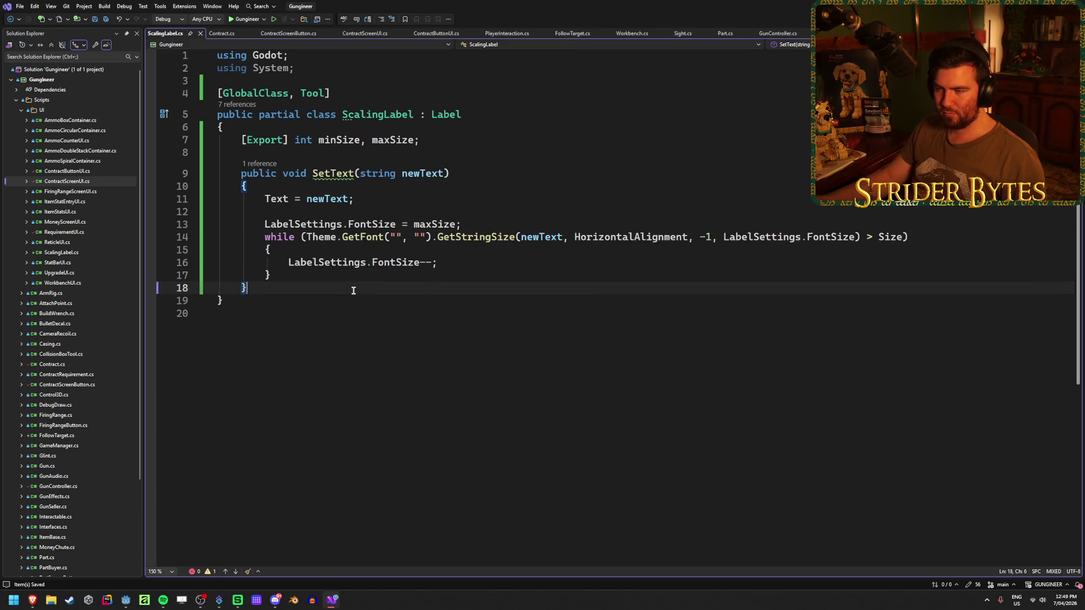
left_click(320, 174)
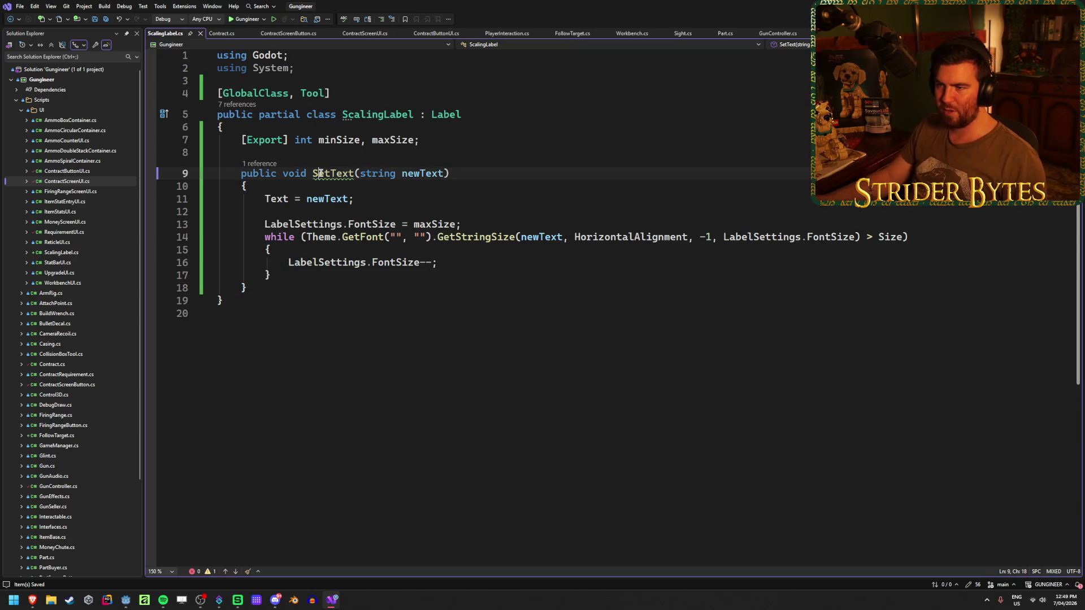
left_click(484, 173)
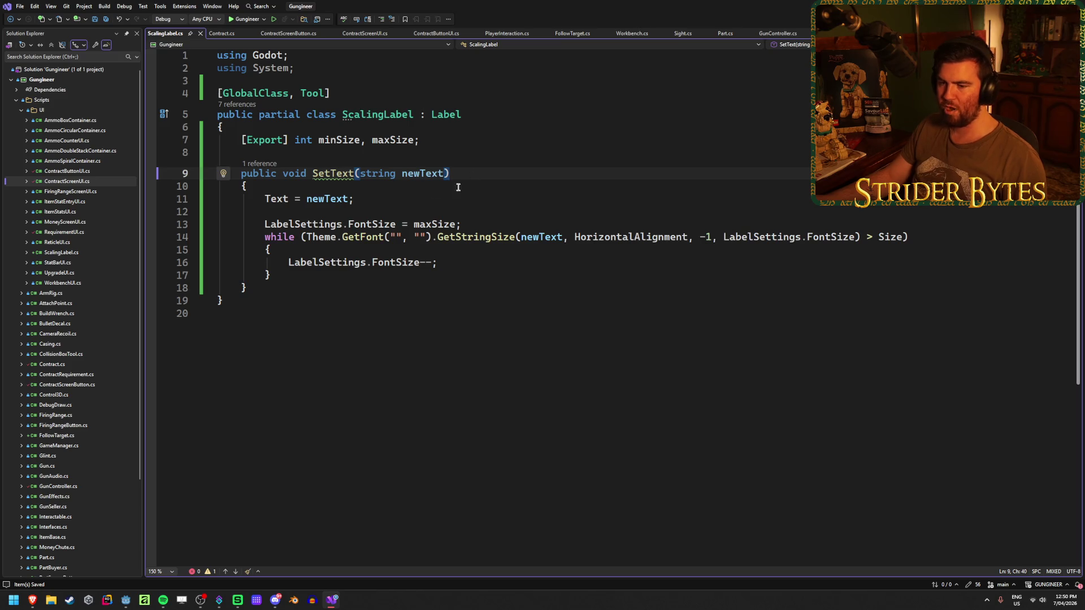
left_click(125, 600)
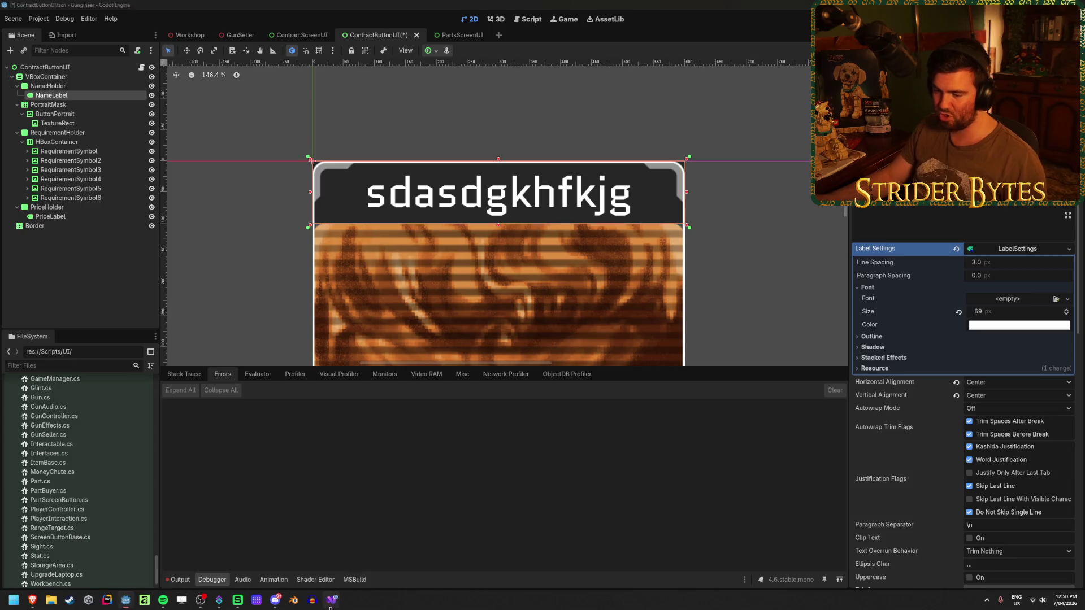
key("alt+Tab")
left_click(944, 240)
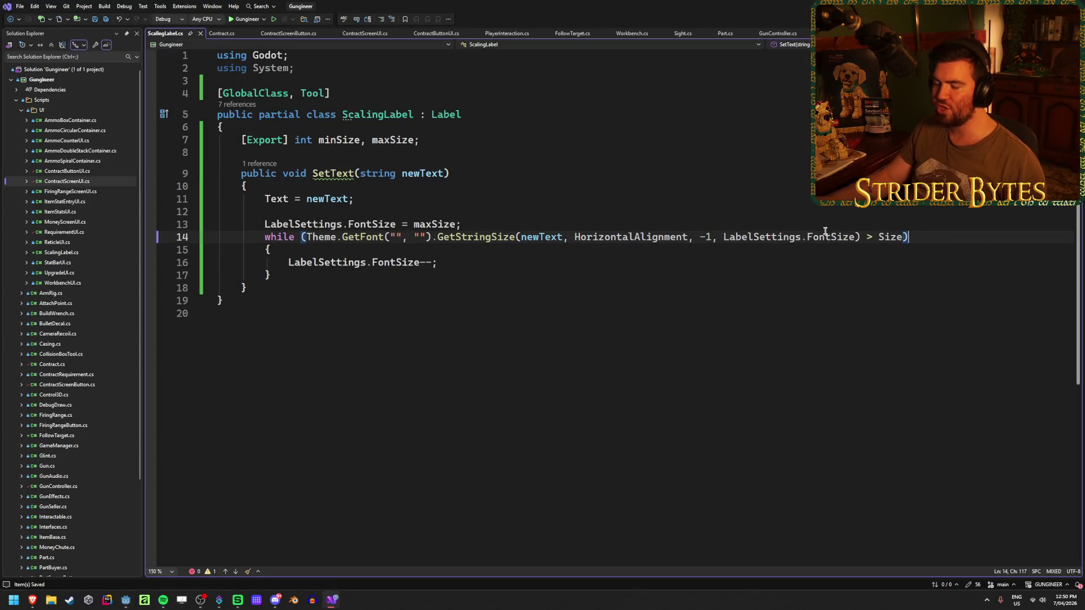
left_click(347, 141)
left_click(465, 138)
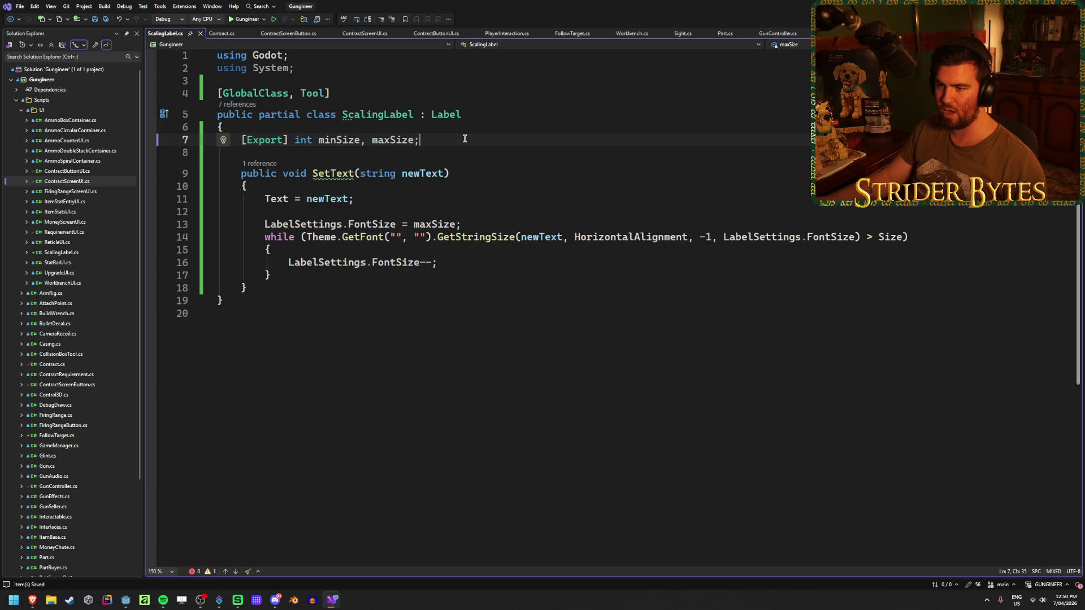
left_click(320, 237)
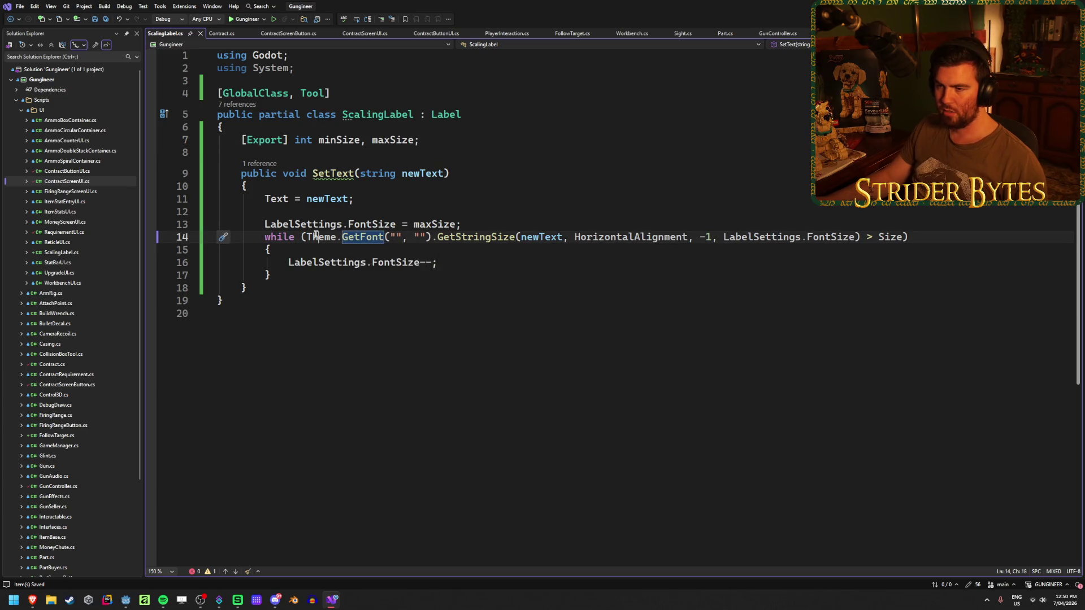
left_click(452, 263)
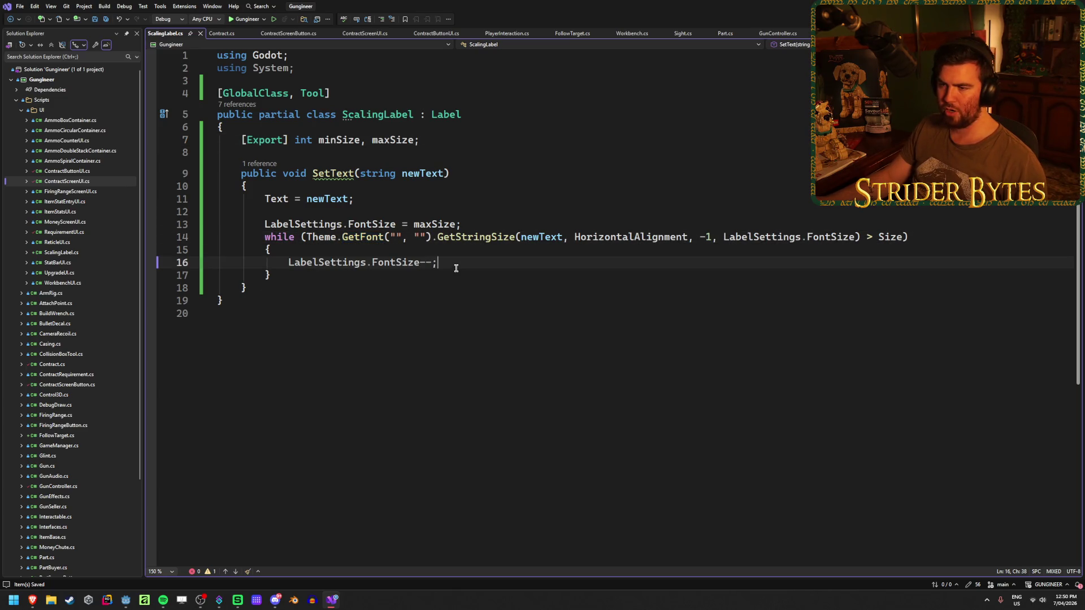
left_click(913, 243)
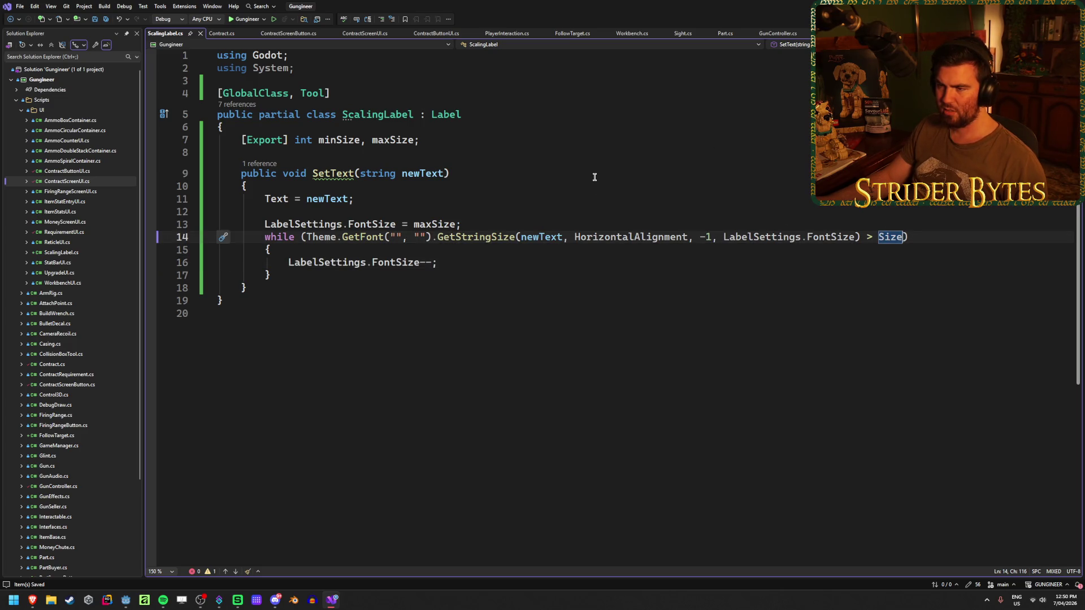
type("&&")
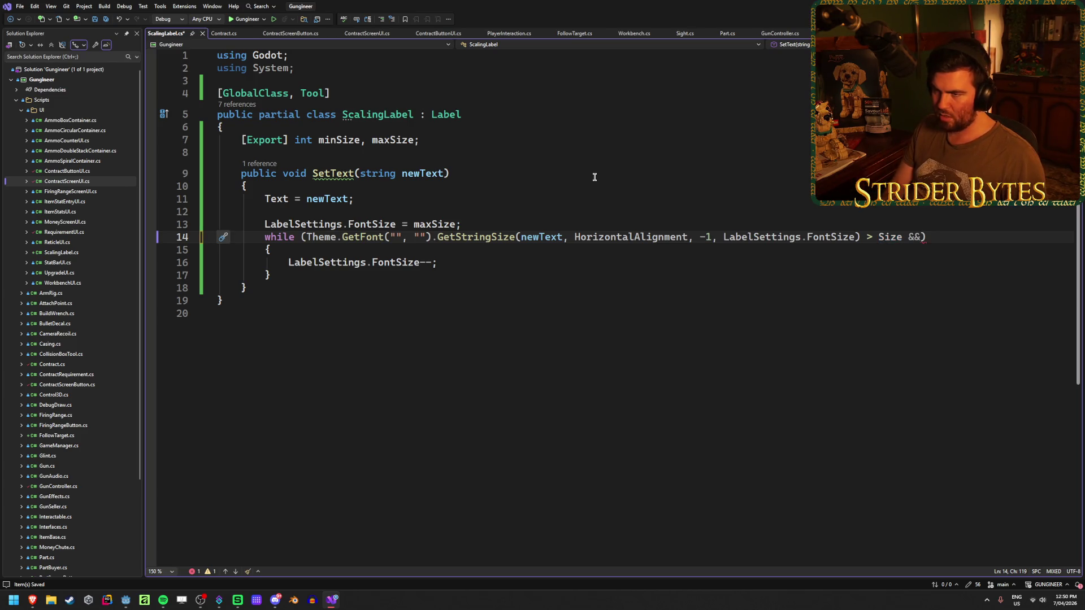
type(" Laber")
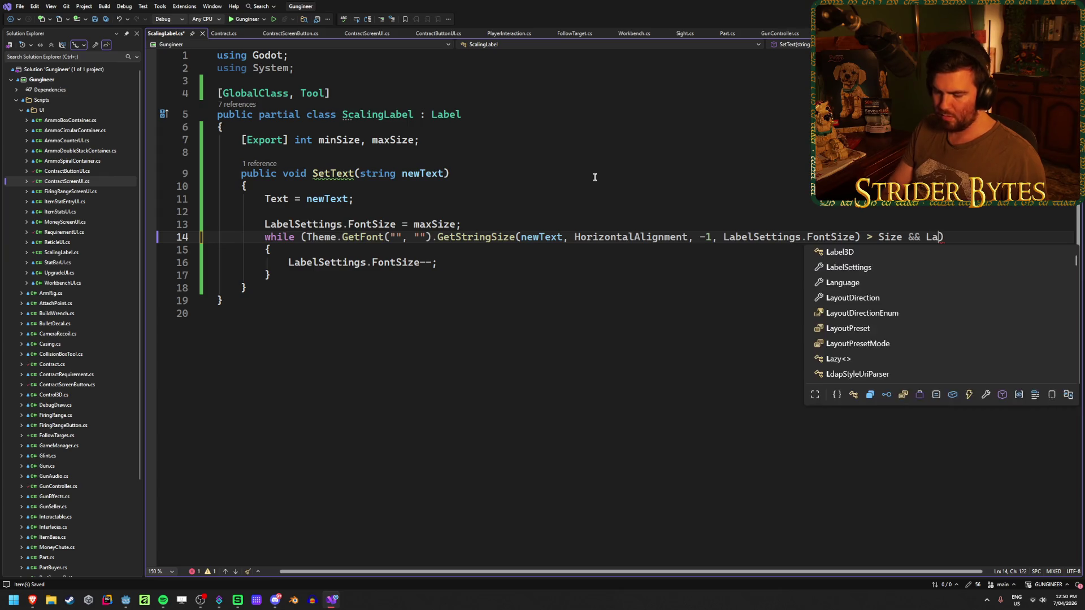
key("BackSpace")
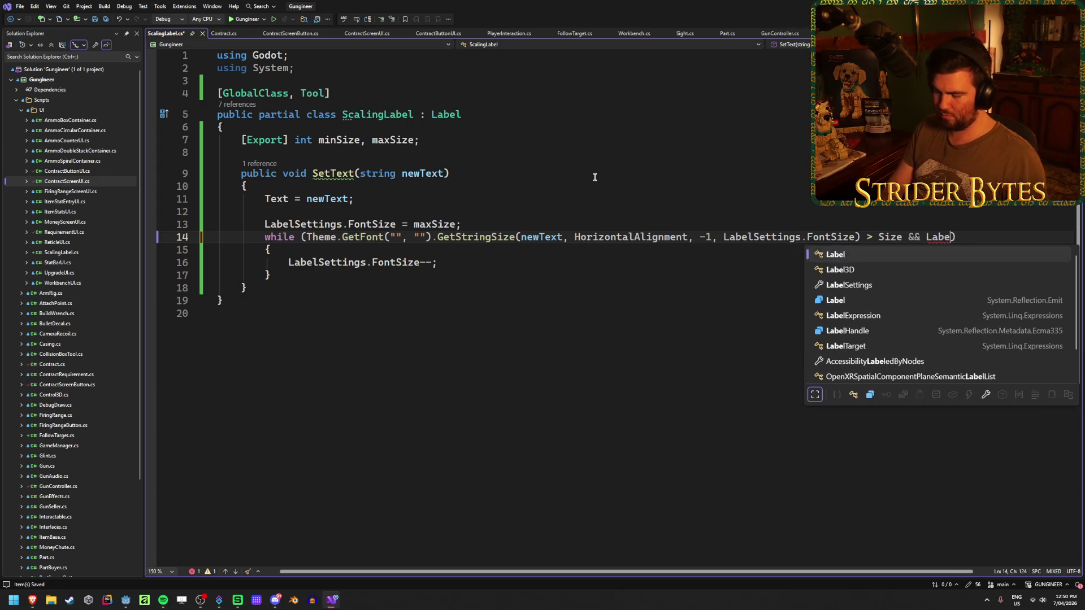
type("lSe")
key("Tab")
type("on")
key("Down")
key("Down")
type("> minSize")
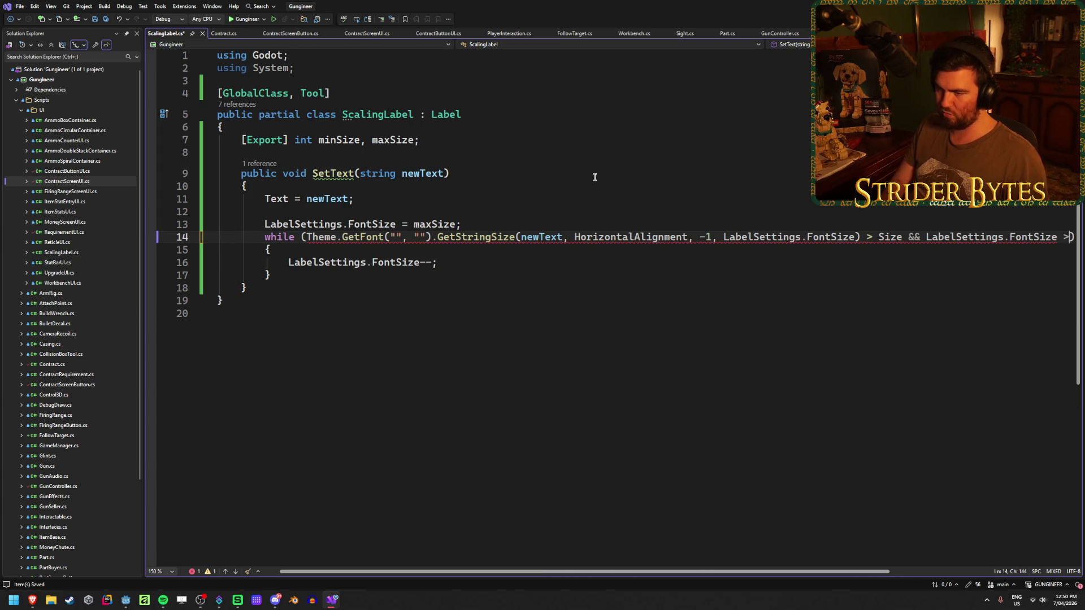
key("ctrl+s")
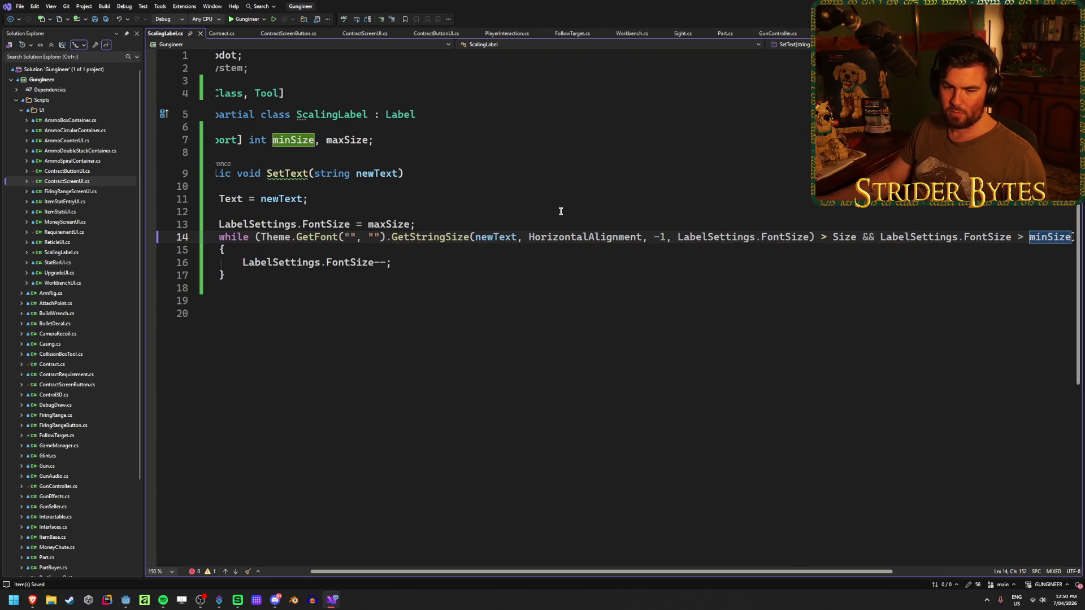
mouse_move(445, 571)
left_mouse_down()
mouse_move(346, 569)
mouse_move(565, 567)
mouse_move(439, 567)
mouse_move(542, 572)
left_mouse_up()
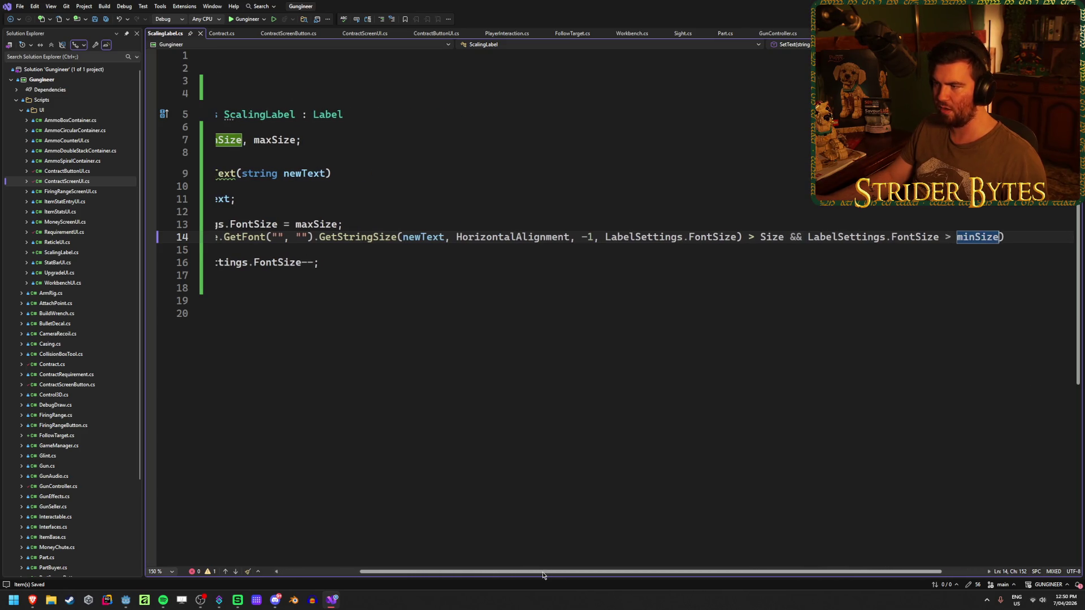
left_click_drag(999, 237, 808, 238)
key("BackSpace")
key("BackSpace")
key("BackSpace")
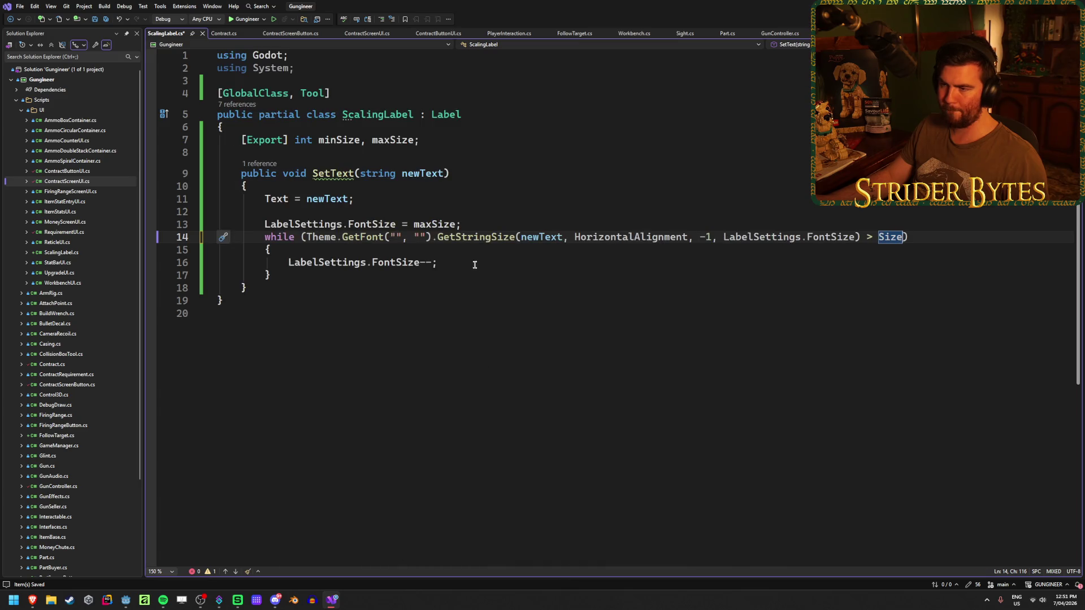
Step: After 'LabelSettings.FontSize--;', add 'if (LabelSettings.FontSize > minSize) break;' inside the loop
left_click(474, 264)
key("Return")
key("Return")
type("if ()")
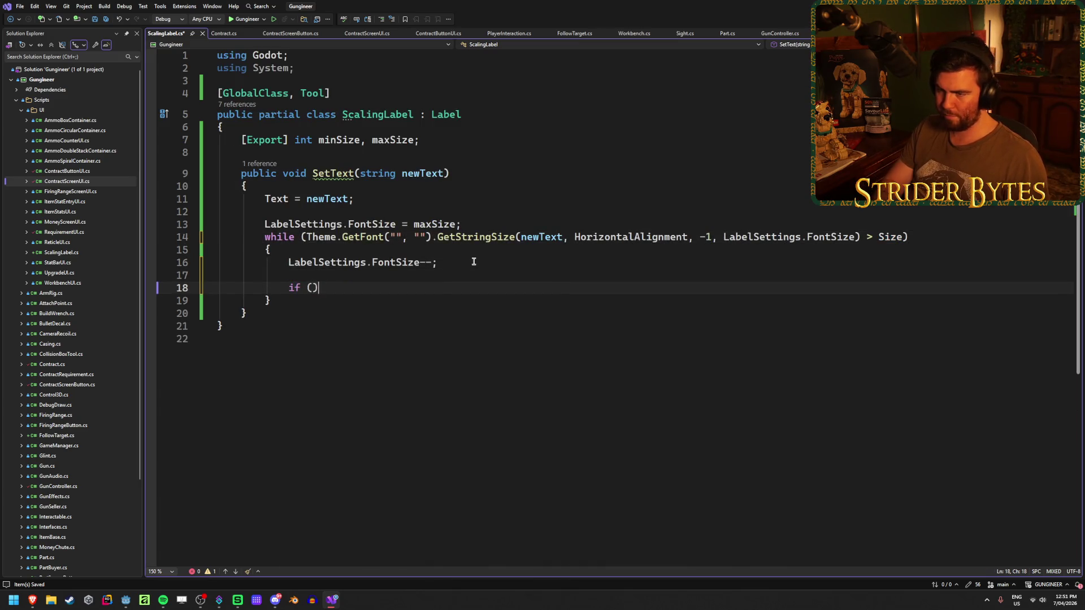
type("LabelSettings.FontSize > minSize")
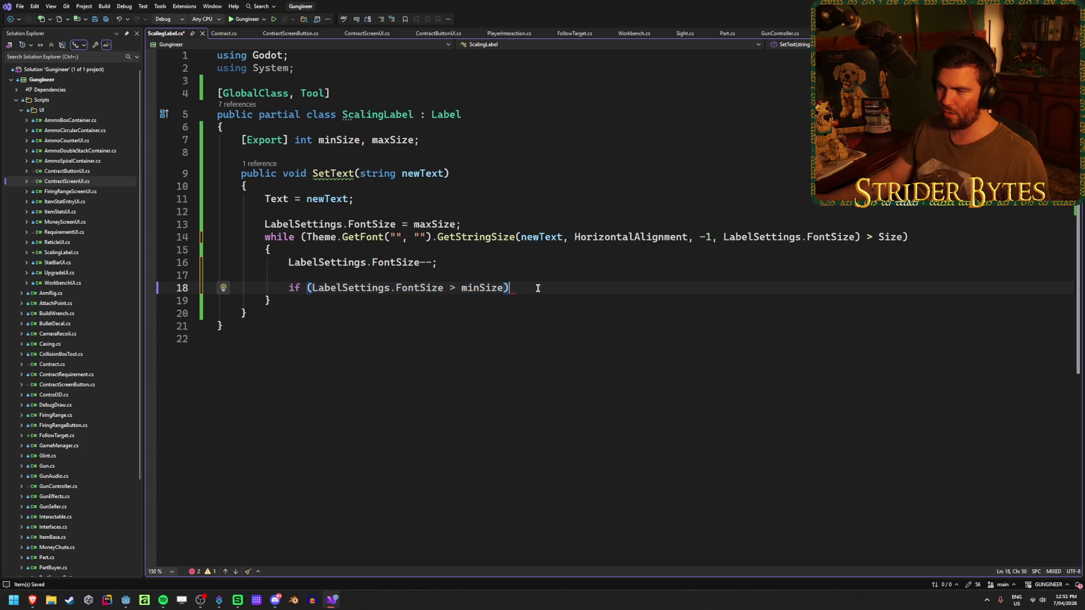
type(" break;")
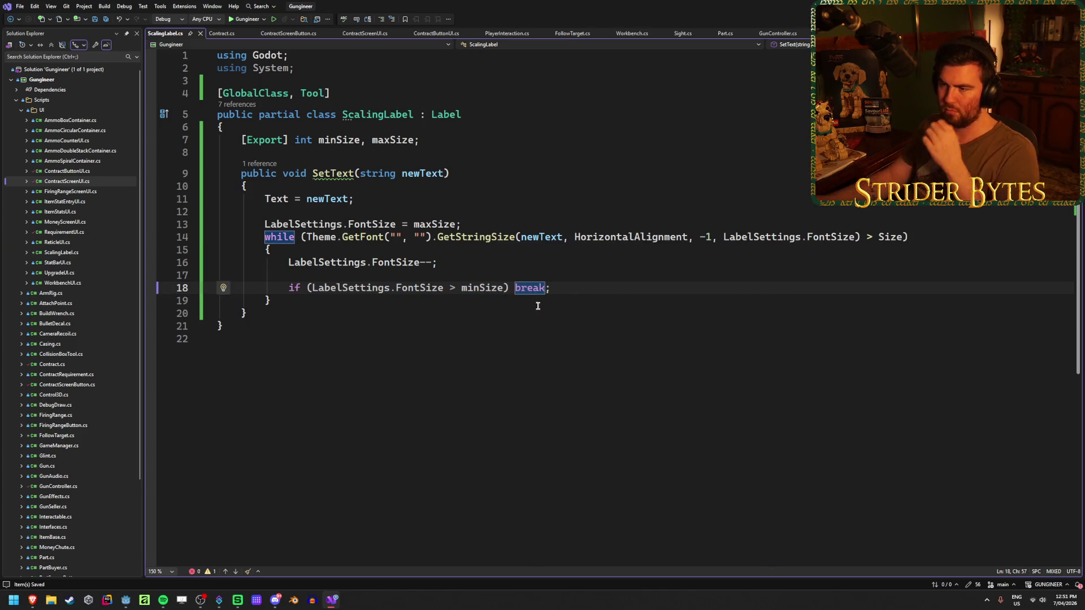
left_click(540, 302)
left_click(517, 310)
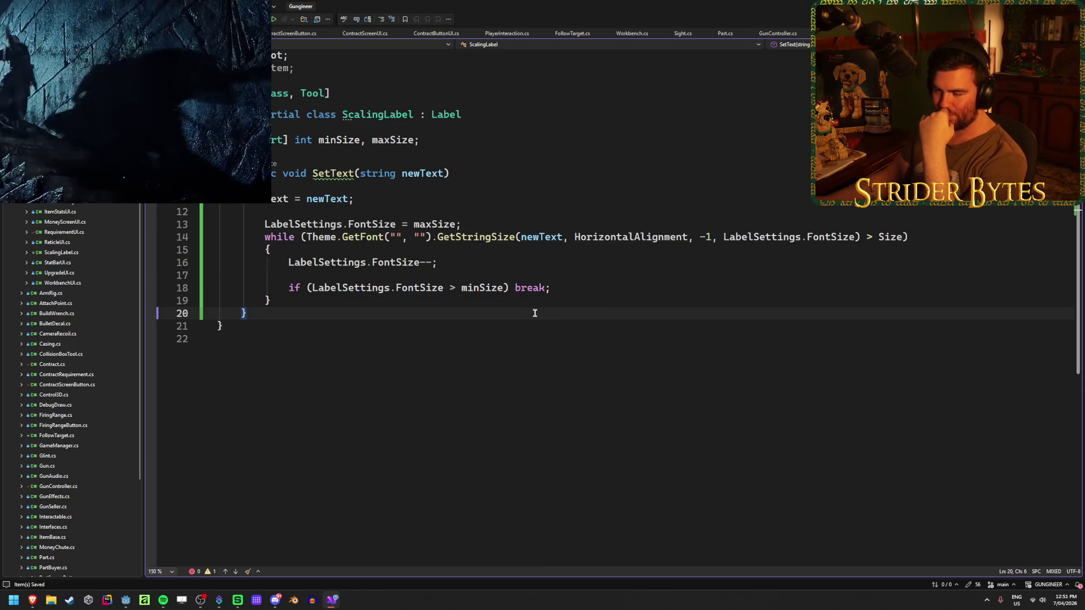
mouse_move(368, 237)
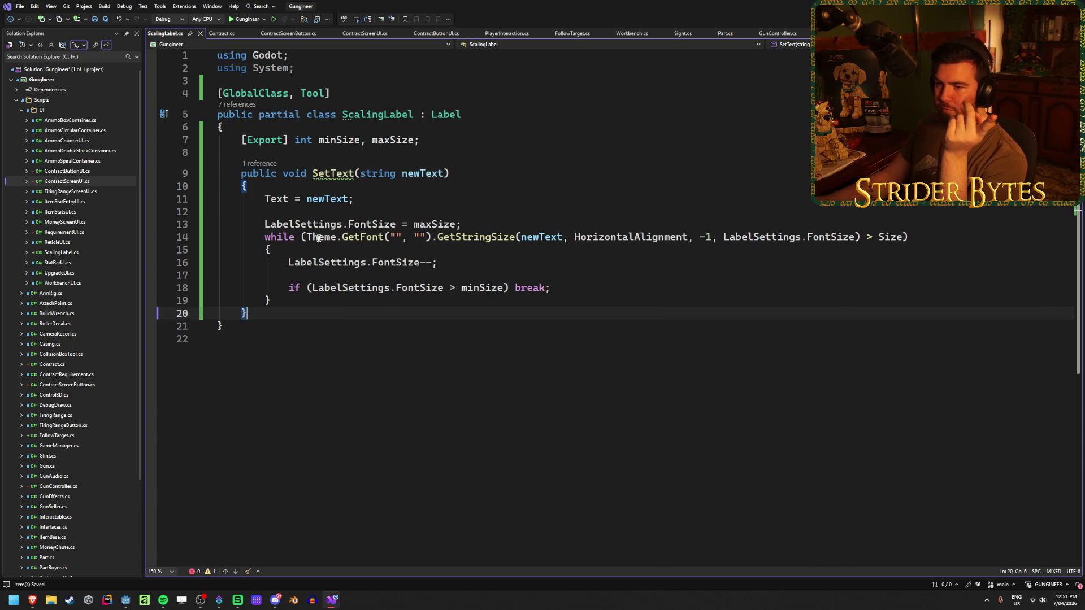
Step: Move Theme.GetFont("", "") into a new 'Font font' variable and use font in the while condition
mouse_move(305, 237)
left_mouse_down()
mouse_move(908, 238)
mouse_move(432, 237)
left_mouse_up()
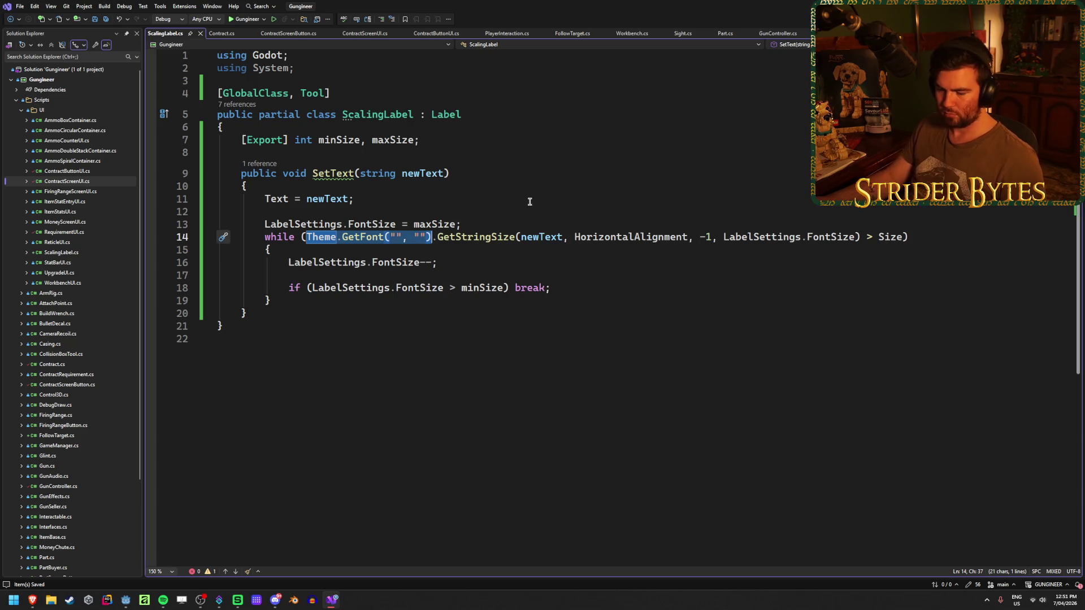
key("ctrl+x")
left_click(484, 224)
key("Return")
type("Font font =")
key("ctrl+v")
type(";")
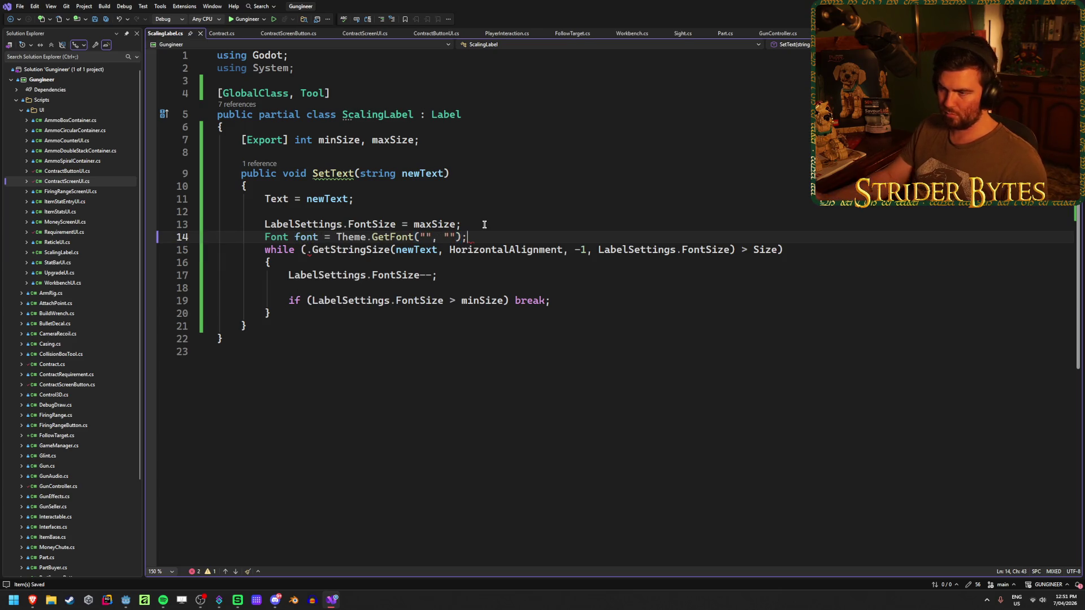
left_click(307, 249)
type("font")
key("Escape")
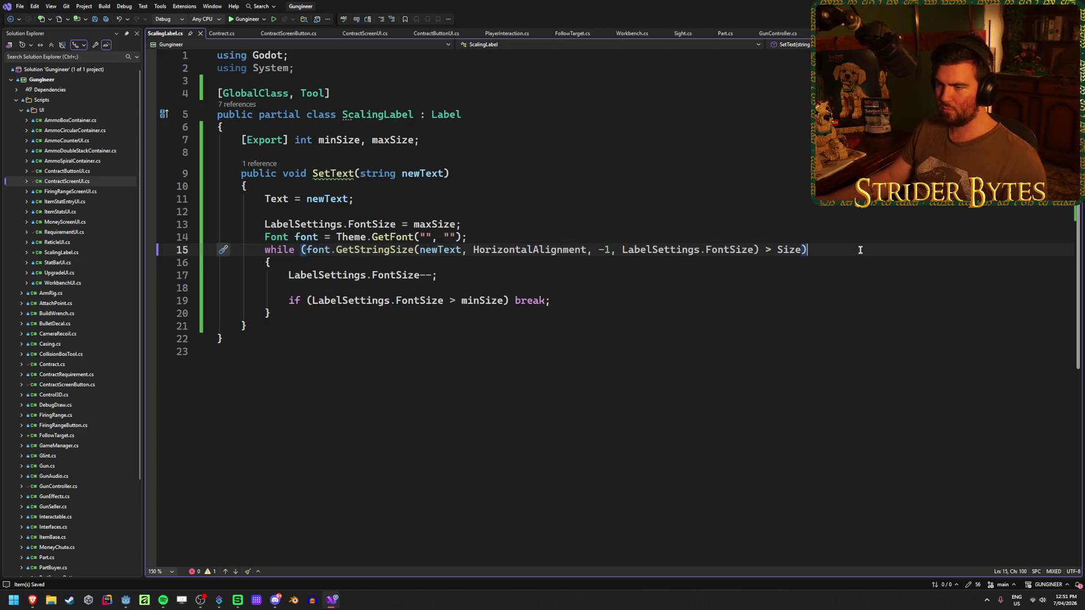
Step: Tidy the blank lines after the font variable and below the size fields
left_click(500, 237)
key("Return")
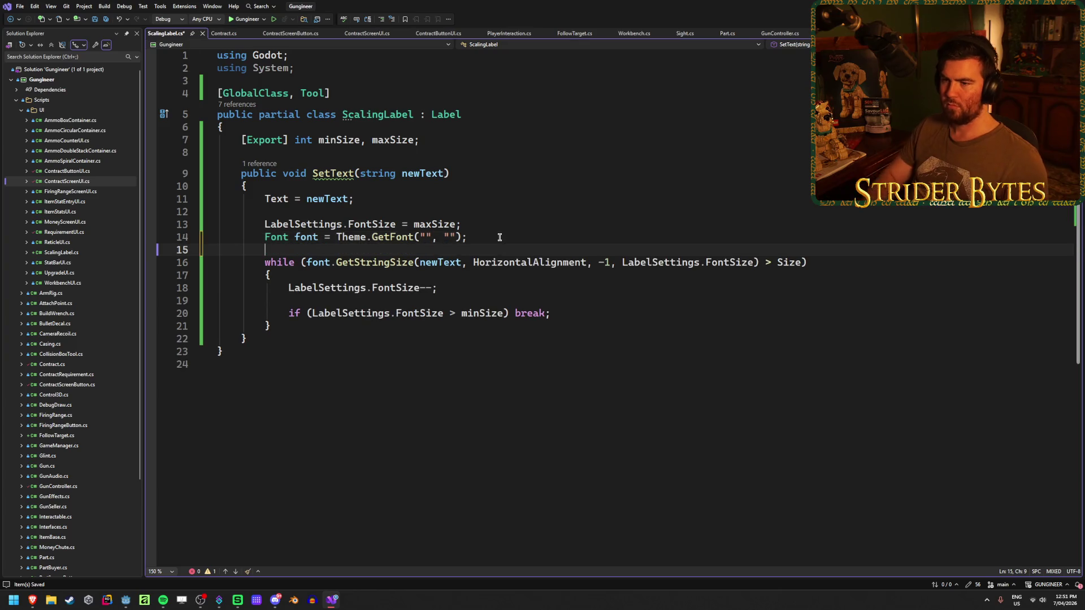
left_click(451, 139)
key("Return")
key("Return")
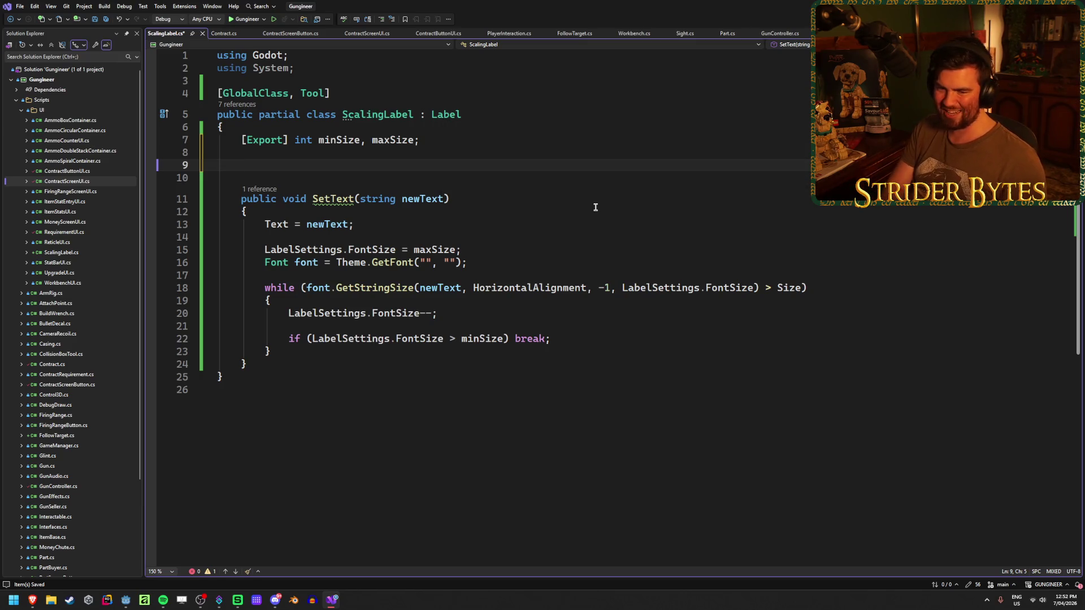
key("BackSpace")
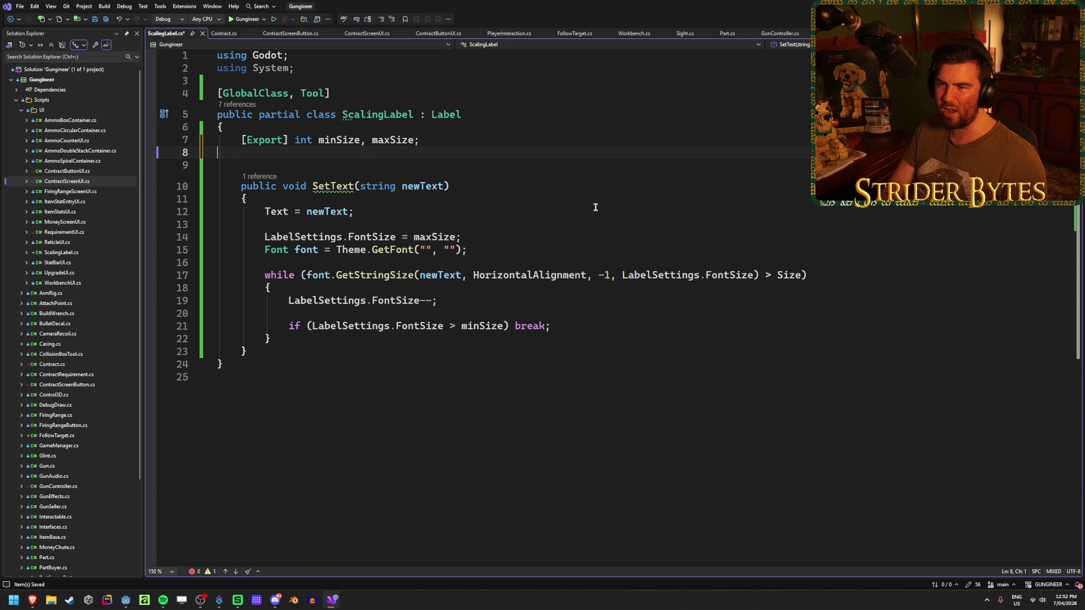
key("Delete")
left_click(431, 153)
left_click(449, 139)
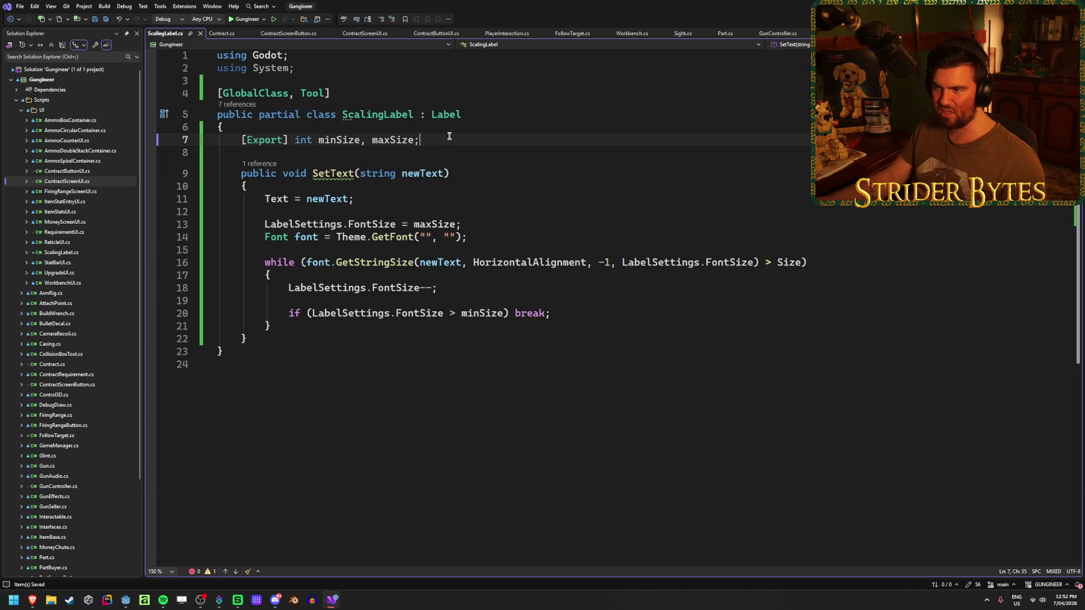
left_click(124, 605)
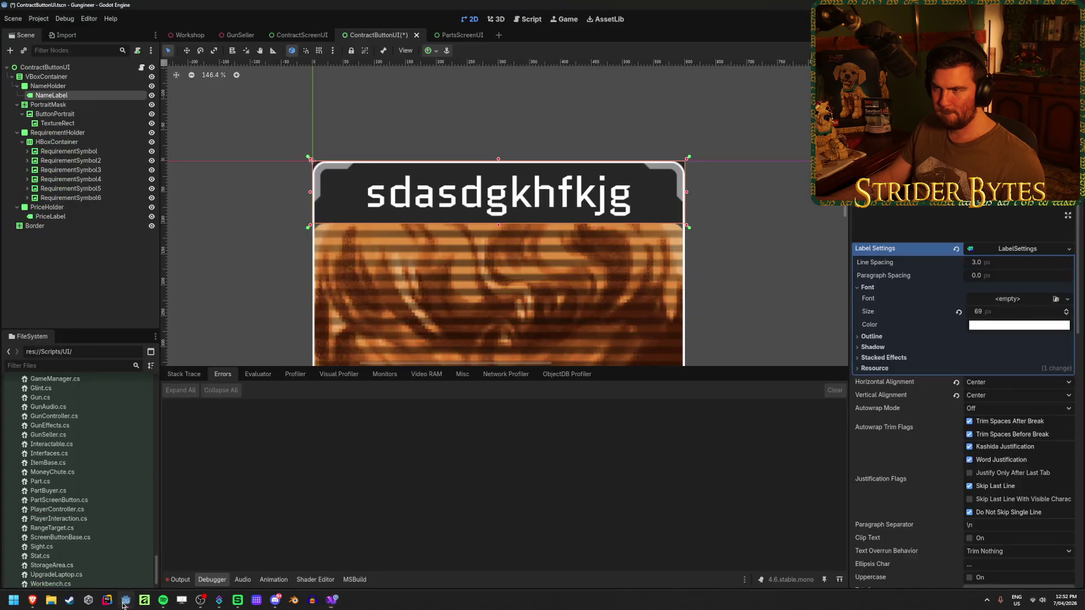
Step: Change NameLabel's Text in the Inspector to sdasdfs
key("BackSpace")
key("BackSpace")
key("BackSpace")
type("fsdfsdfhsdfkhs")
key("BackSpace")
key("BackSpace")
key("BackSpace")
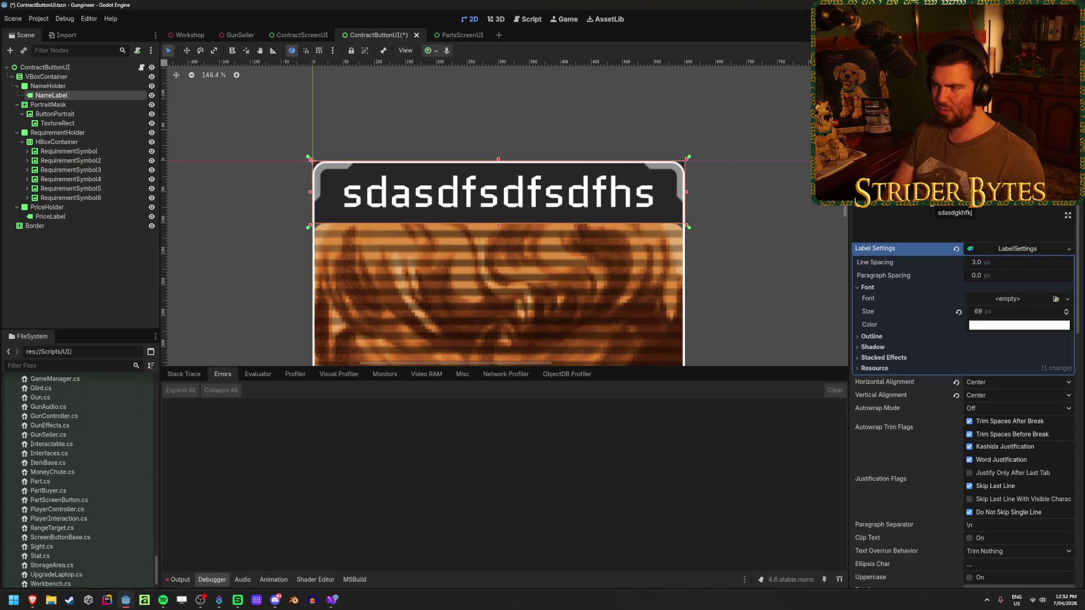
type("fffff")
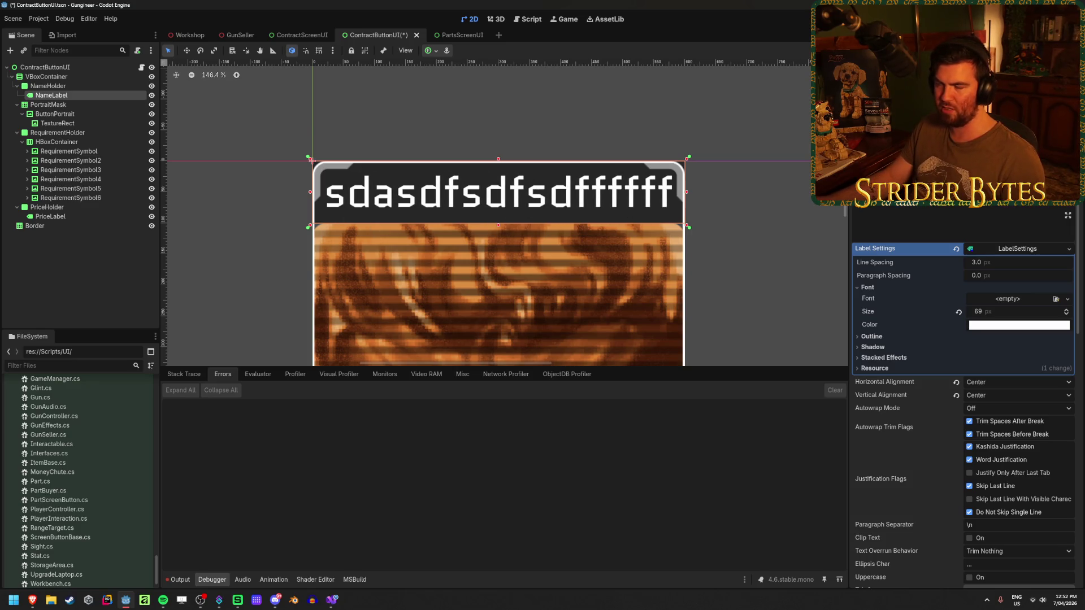
key("BackSpace")
key("BackSpace")
key("BackSpace")
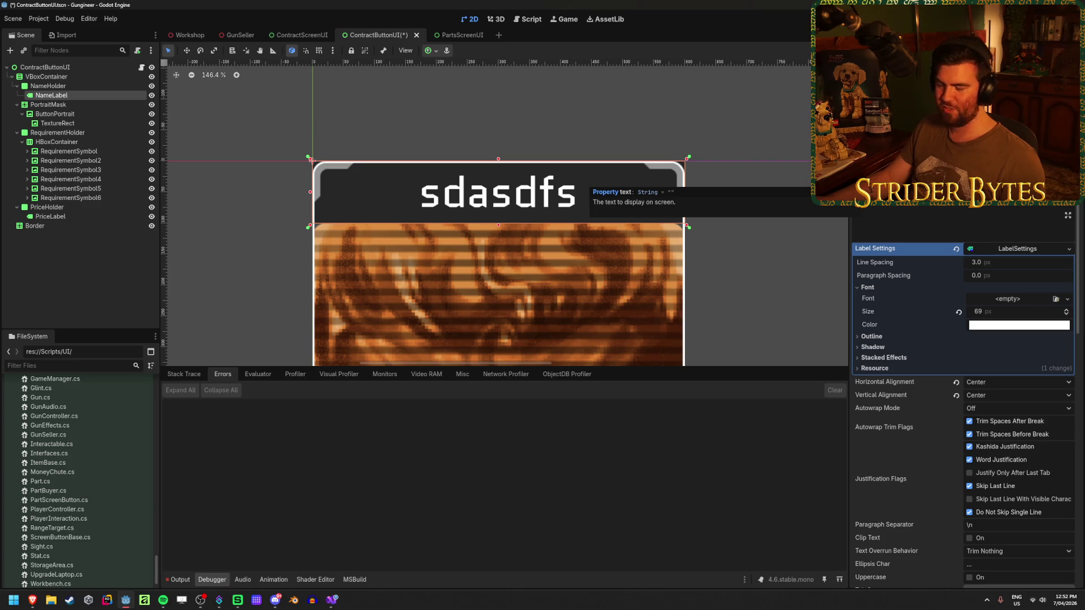
Step: Collapse the Font section under NameLabel's Label Settings
left_click(331, 600)
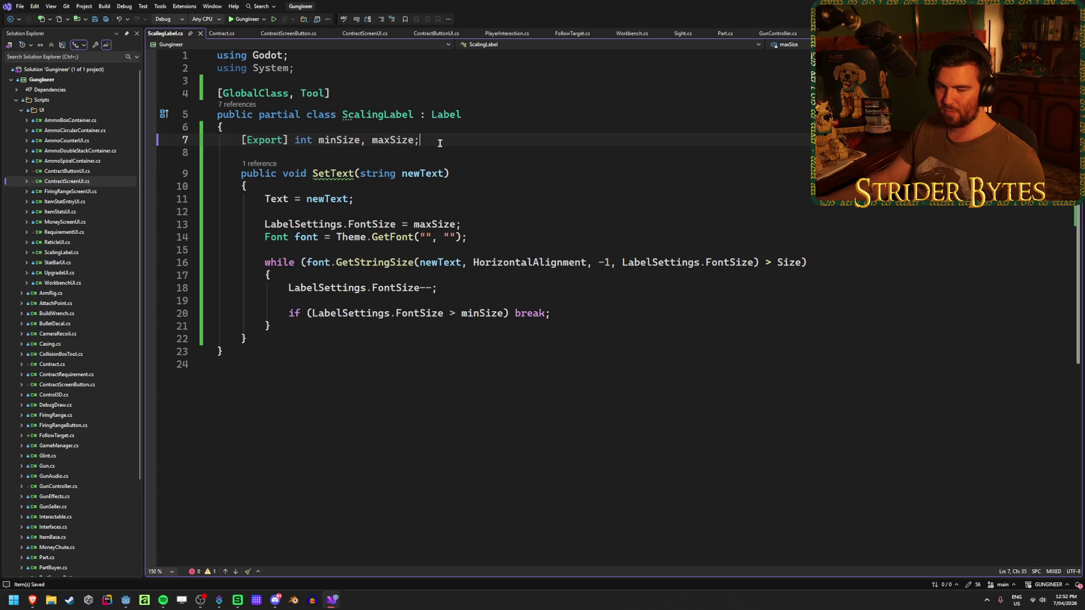
key("alt+Tab")
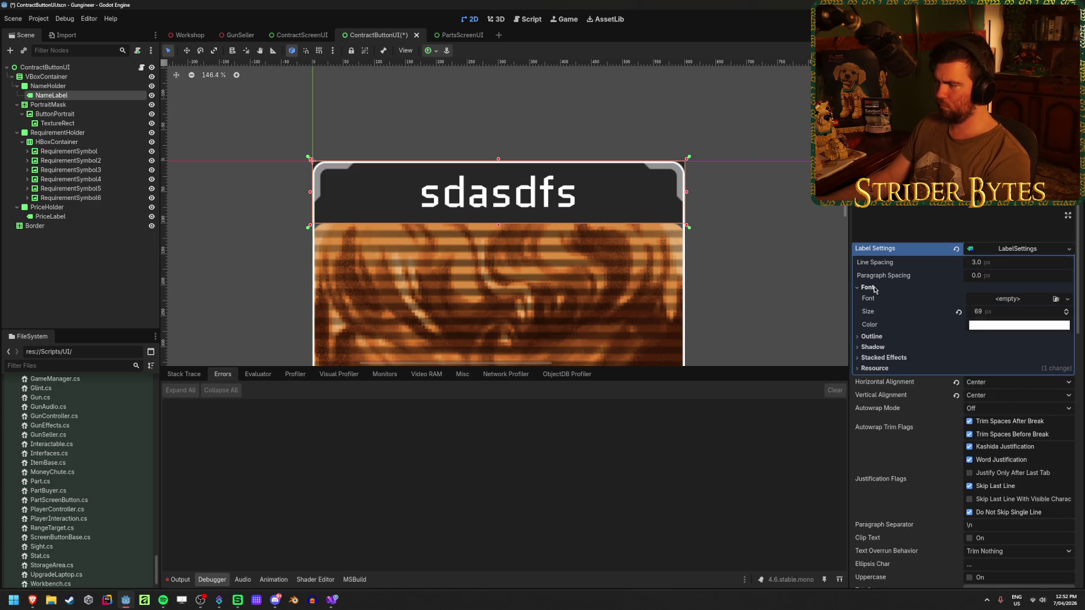
left_click(868, 288)
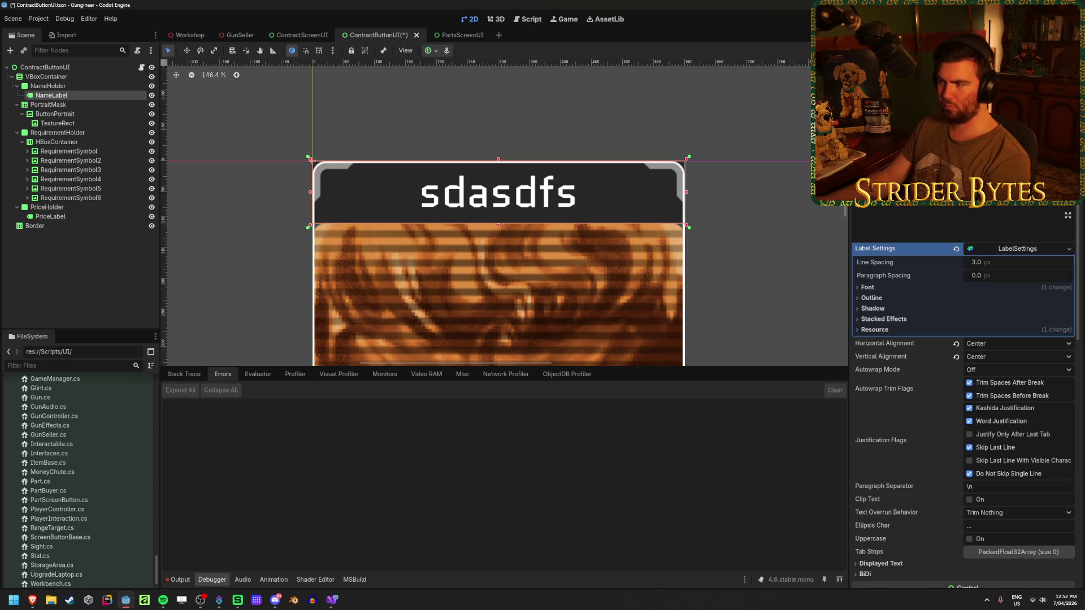
left_click(126, 600)
left_click(332, 600)
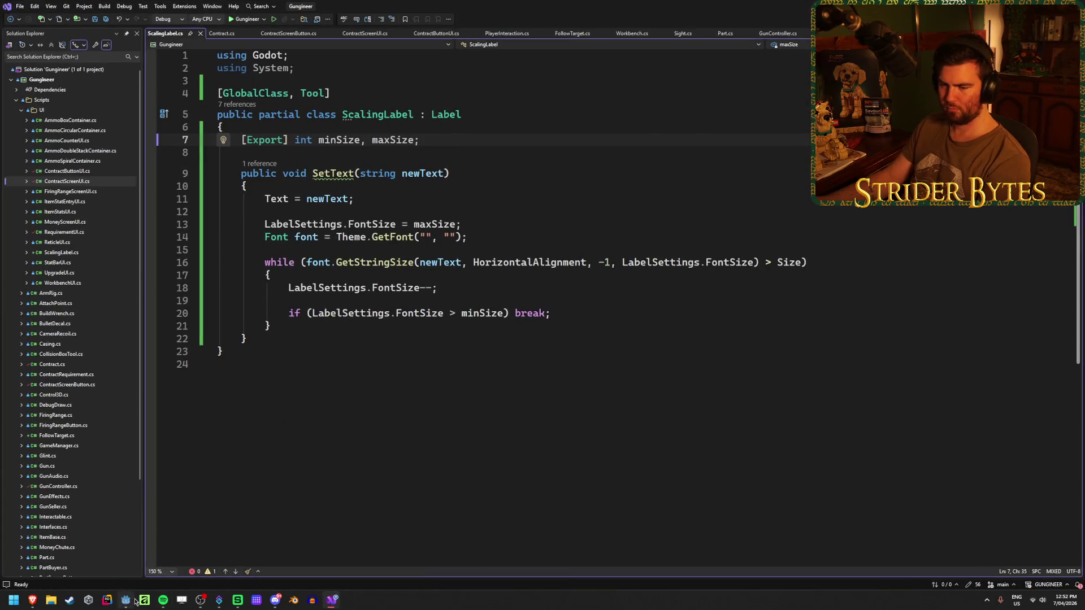
Step: Insert blank lines below the minSize and maxSize fields in ScalingLabel.cs
left_click(134, 601)
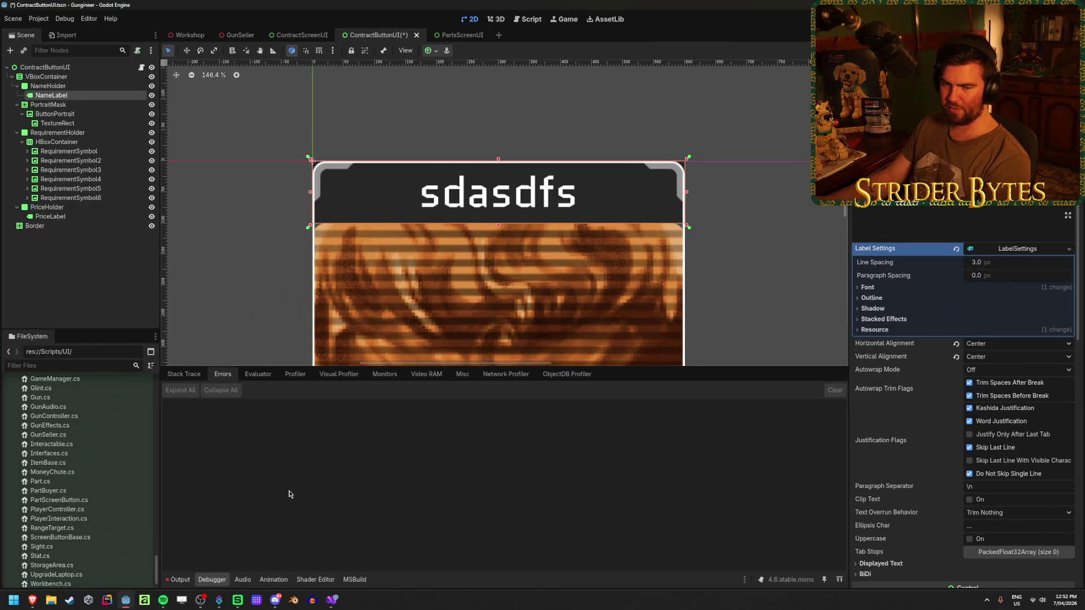
left_click(332, 601)
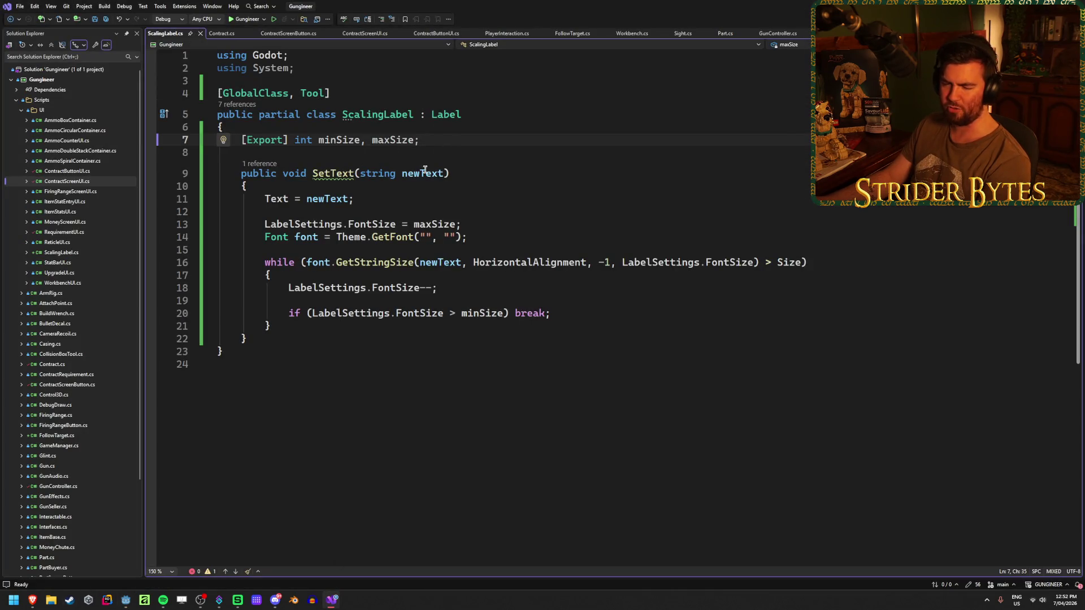
key("Return")
key("Return")
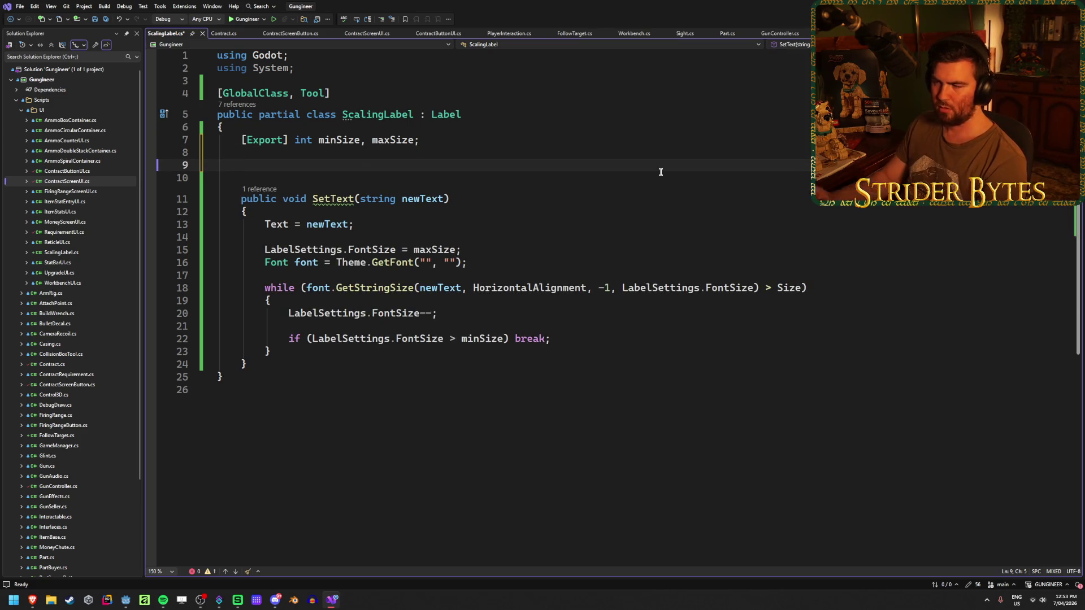
key("alt+Tab")
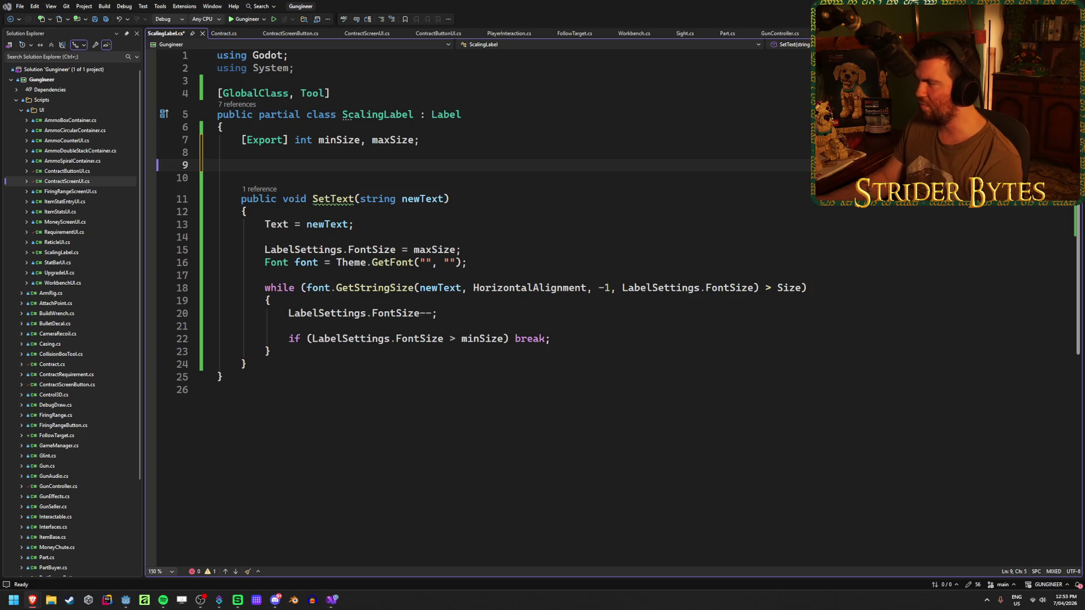
key("alt+Tab")
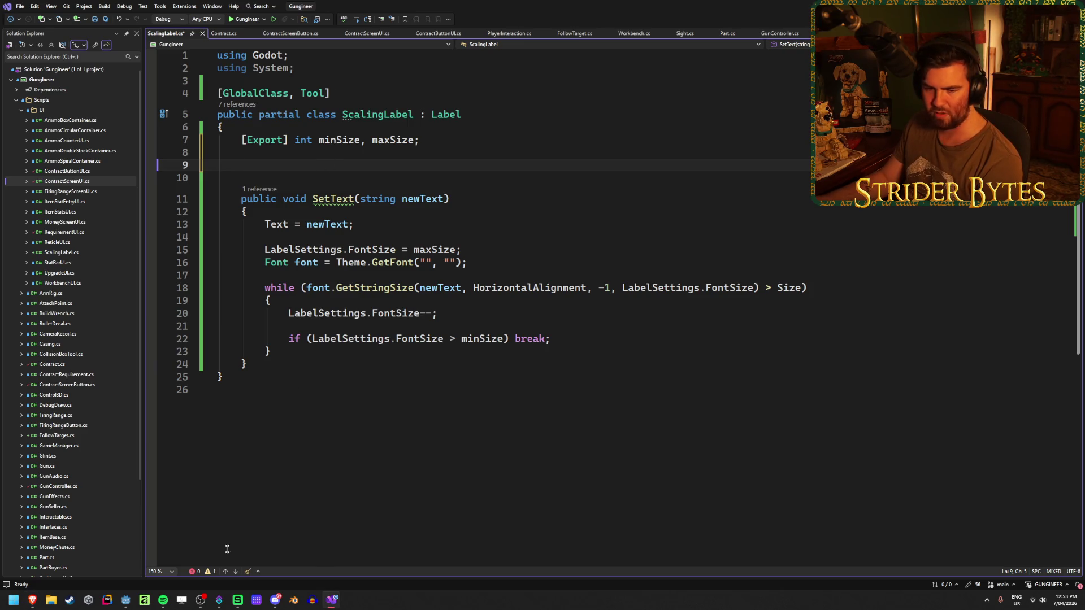
mouse_move(35, 602)
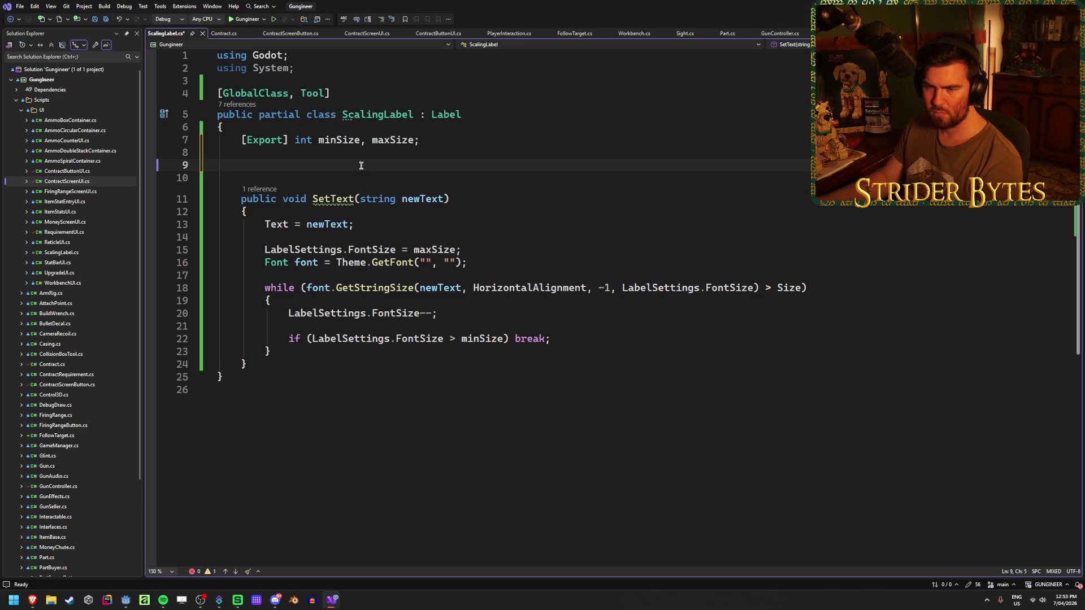
Step: Type a trial 'override' declaration to browse IntelliSense, then delete it
type("override")
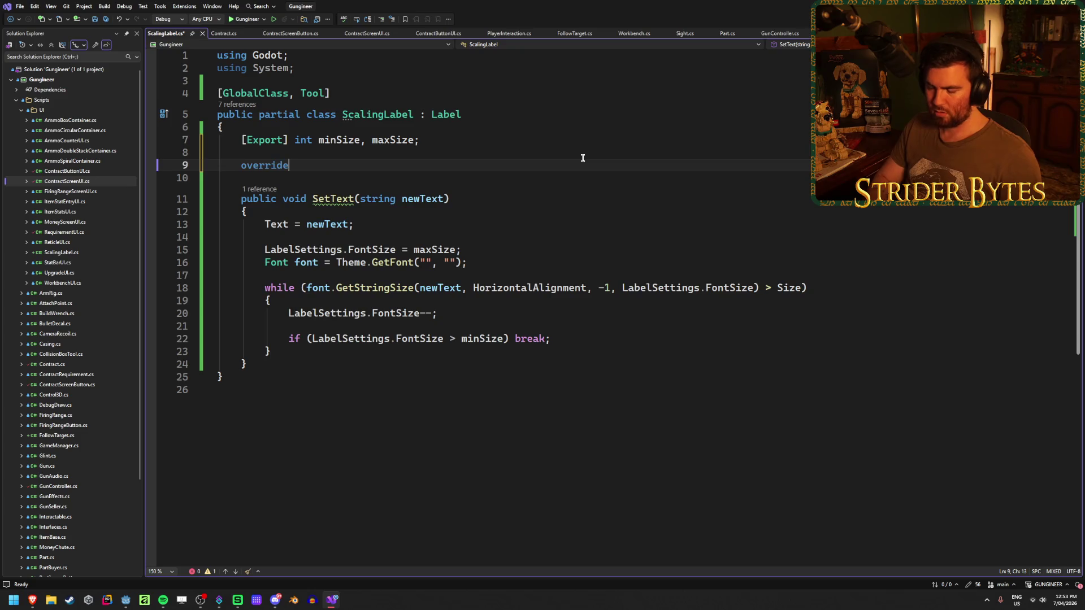
type(" La")
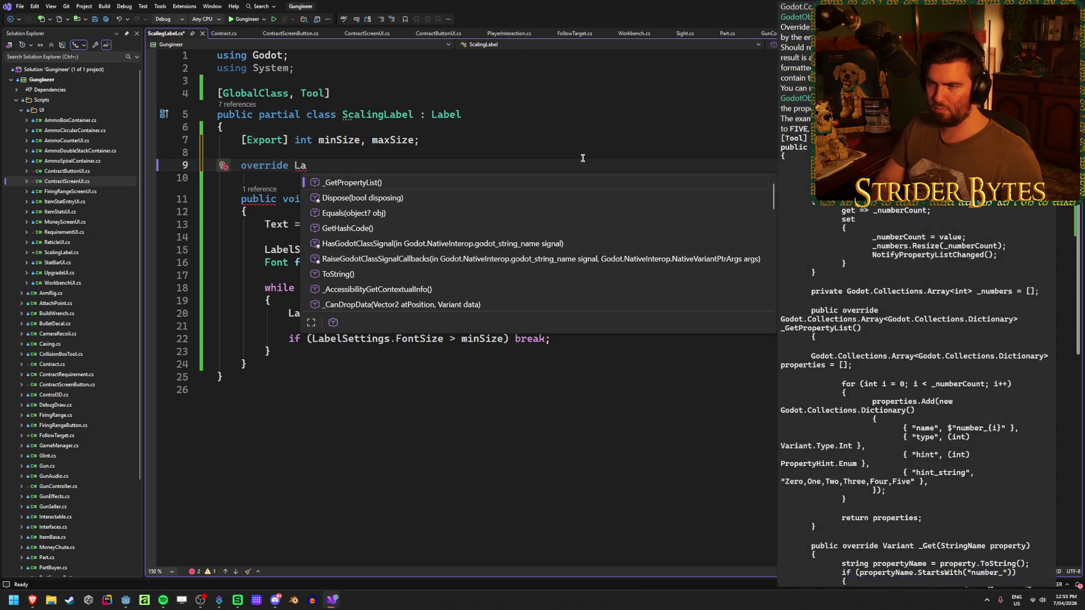
key("BackSpace")
key("BackSpace")
type("T")
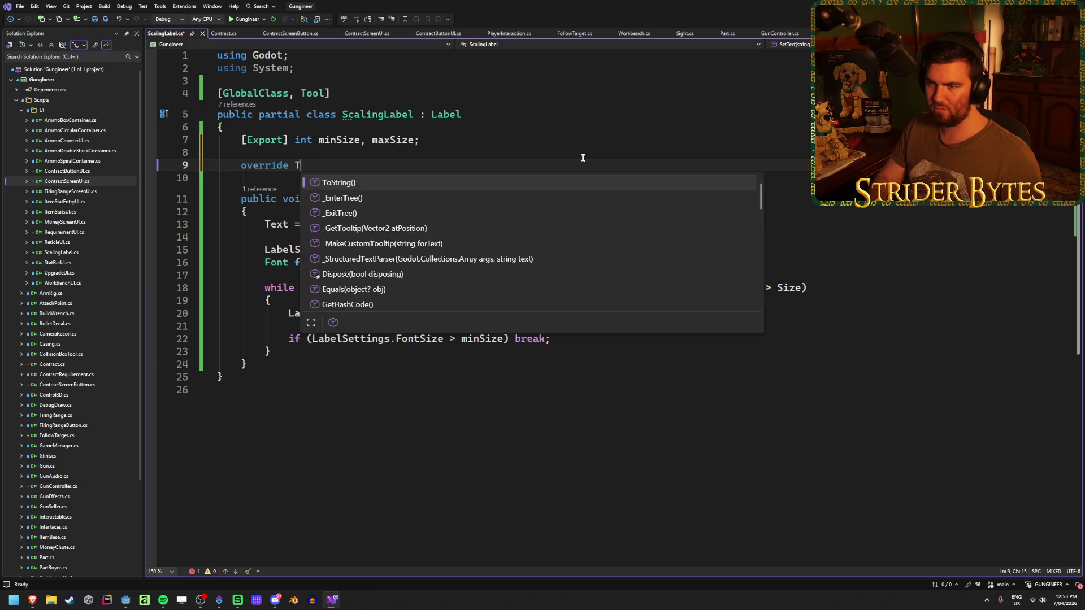
key("BackSpace")
key("BackSpace")
key("BackSpace")
key("BackSpace")
key("BackSpace")
key("BackSpace")
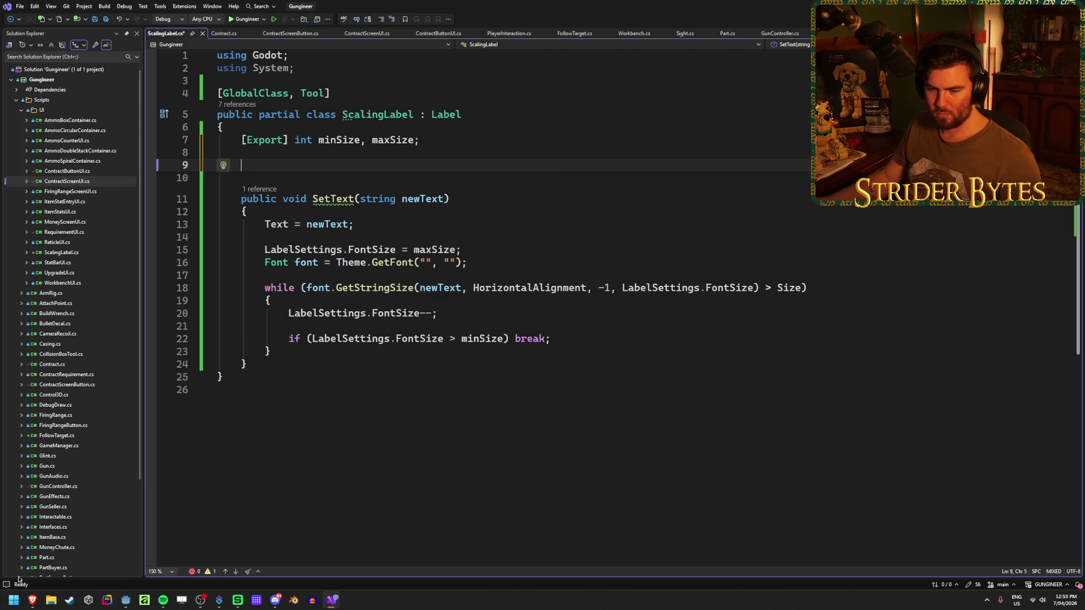
Step: Close the GitHub code and forum question tabs and reopen the Label docs
left_click(192, 551)
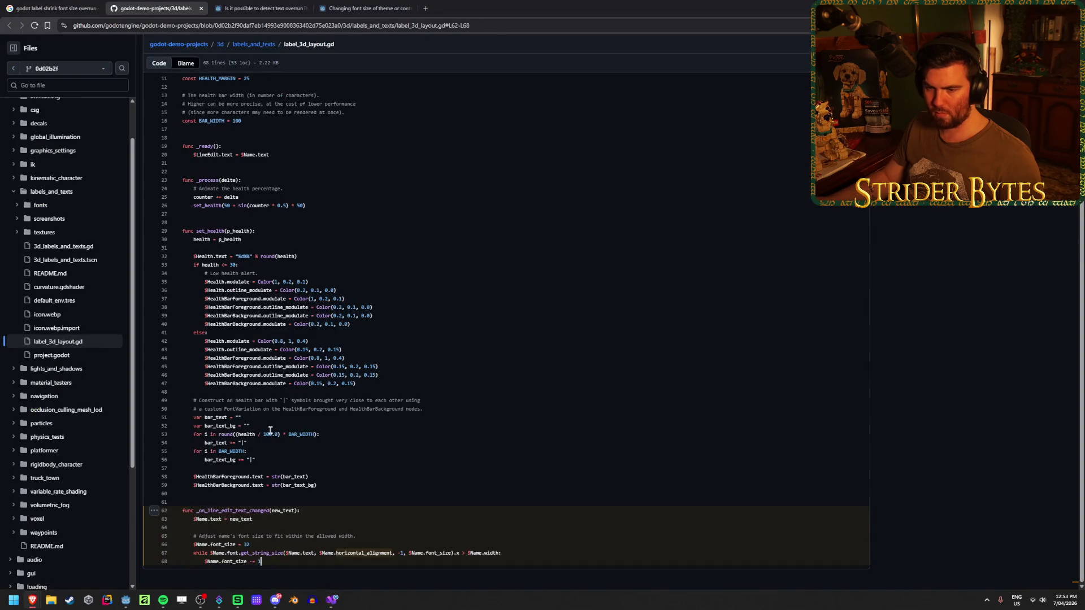
middle_click(162, 5)
middle_click(162, 5)
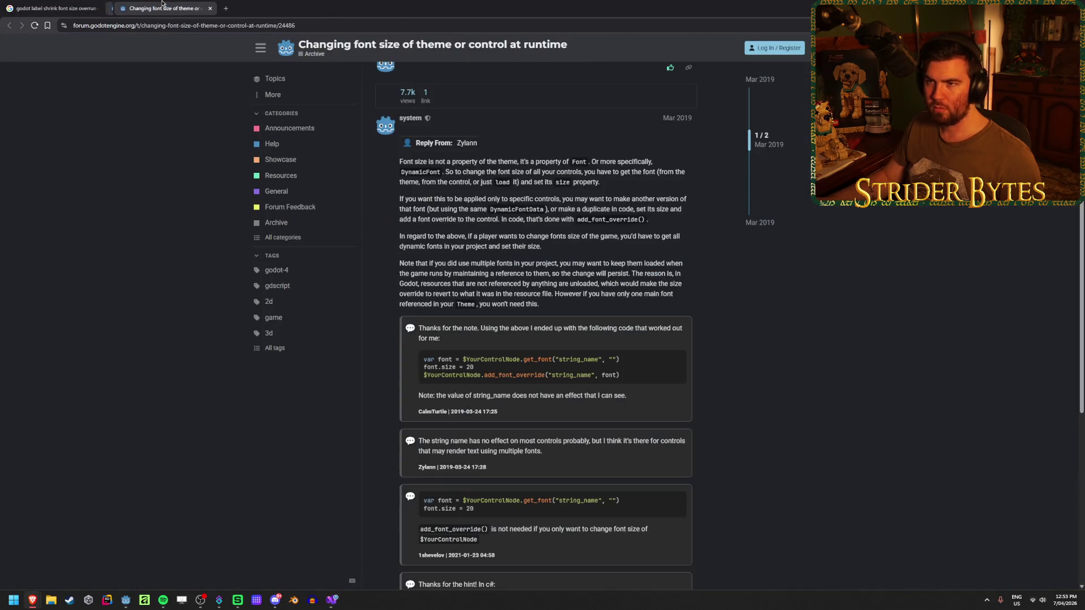
key("ctrl+shift+t")
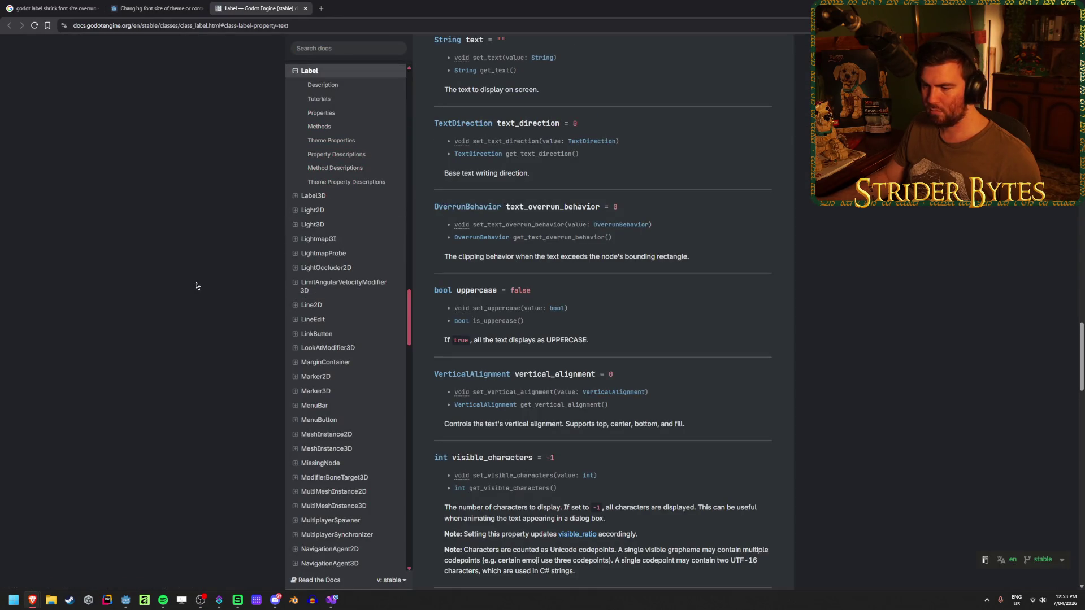
Step: Read the Label text property description and its get_text accessor in the docs
scroll(606, 427, "up", 3)
scroll(600, 418, "down", 8)
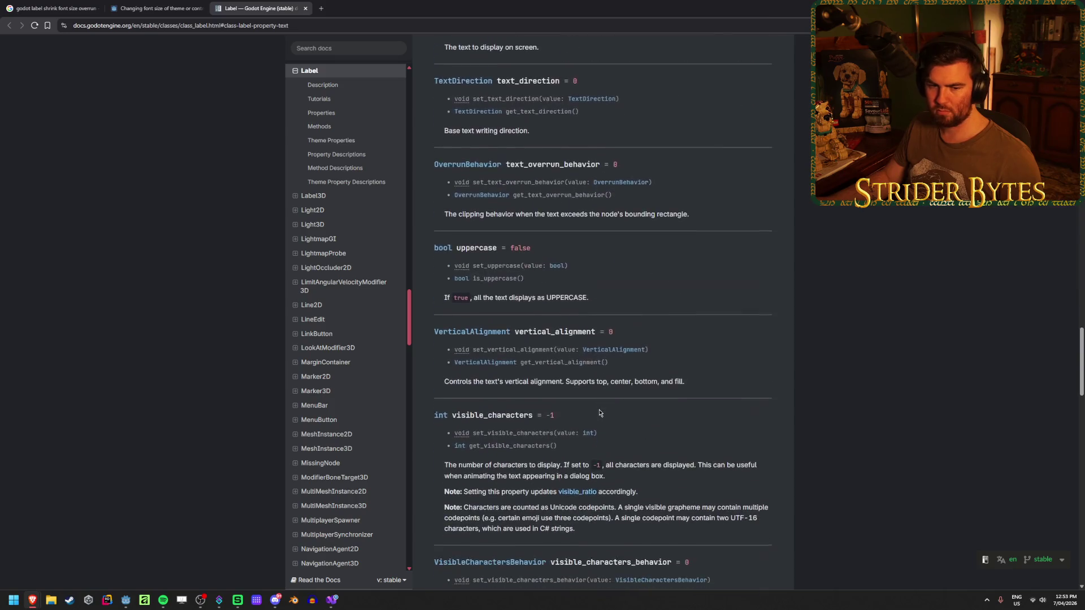
scroll(601, 416, "up", 12)
scroll(600, 412, "up", 10)
scroll(599, 410, "down", 20)
scroll(598, 407, "down", 4)
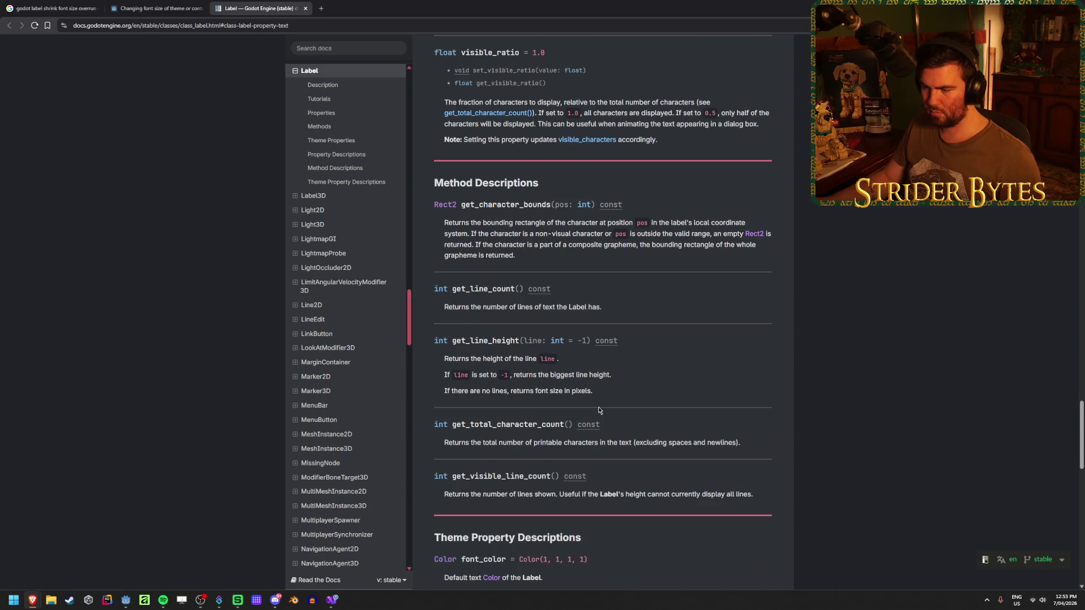
scroll(599, 410, "up", 20)
scroll(599, 409, "up", 20)
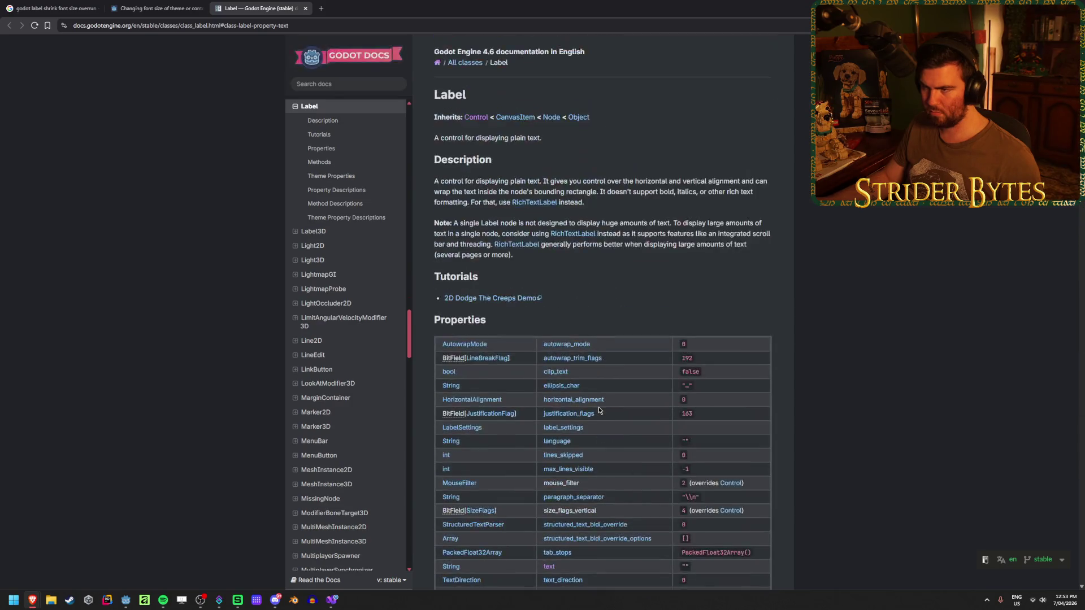
scroll(633, 398, "down", 4)
scroll(664, 389, "down", 6)
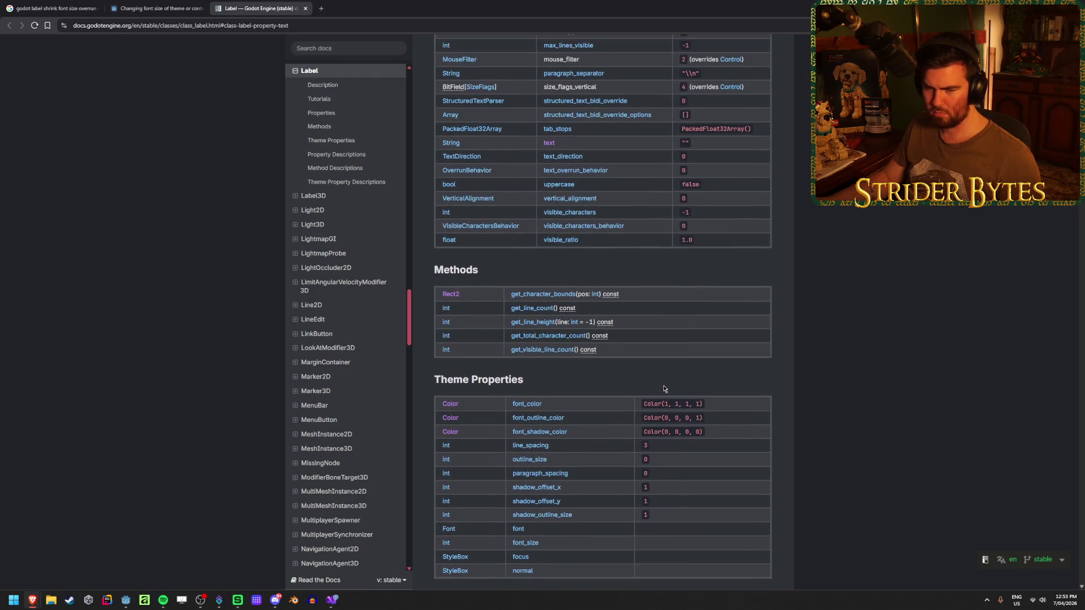
key("alt+d")
key("alt+Return")
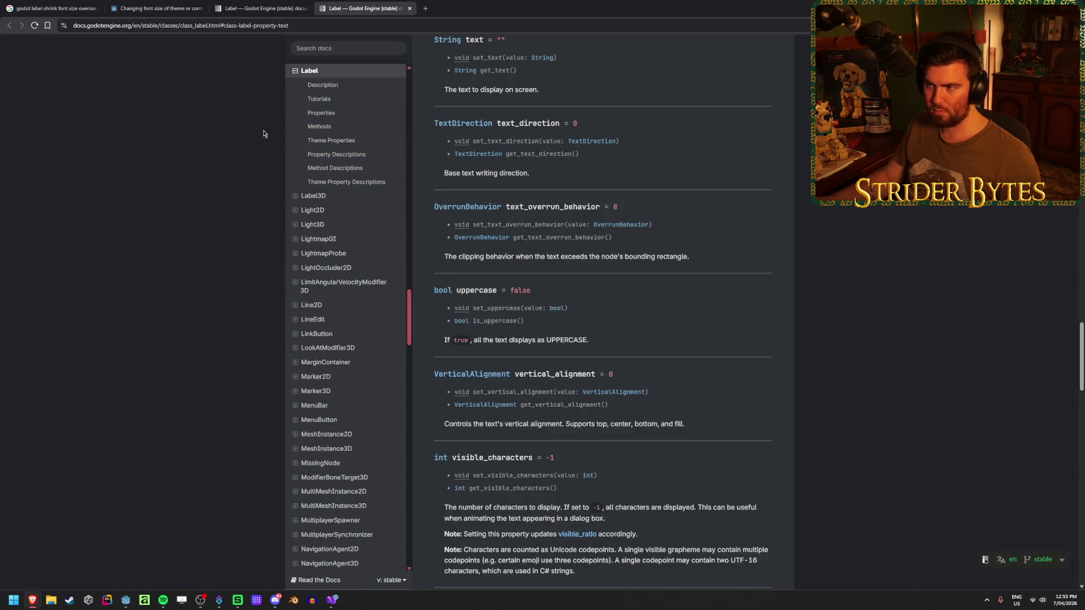
key("ctrl+w")
mouse_move(535, 75)
left_mouse_down()
mouse_move(480, 71)
mouse_move(504, 71)
left_mouse_up()
left_click(490, 57)
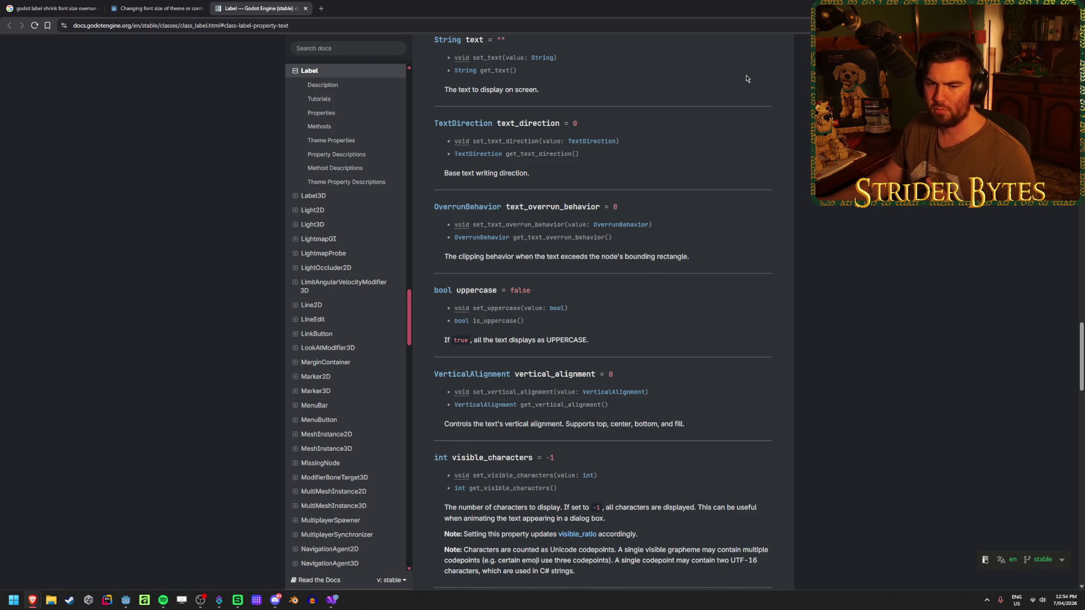
key("super+Down")
left_click(377, 40)
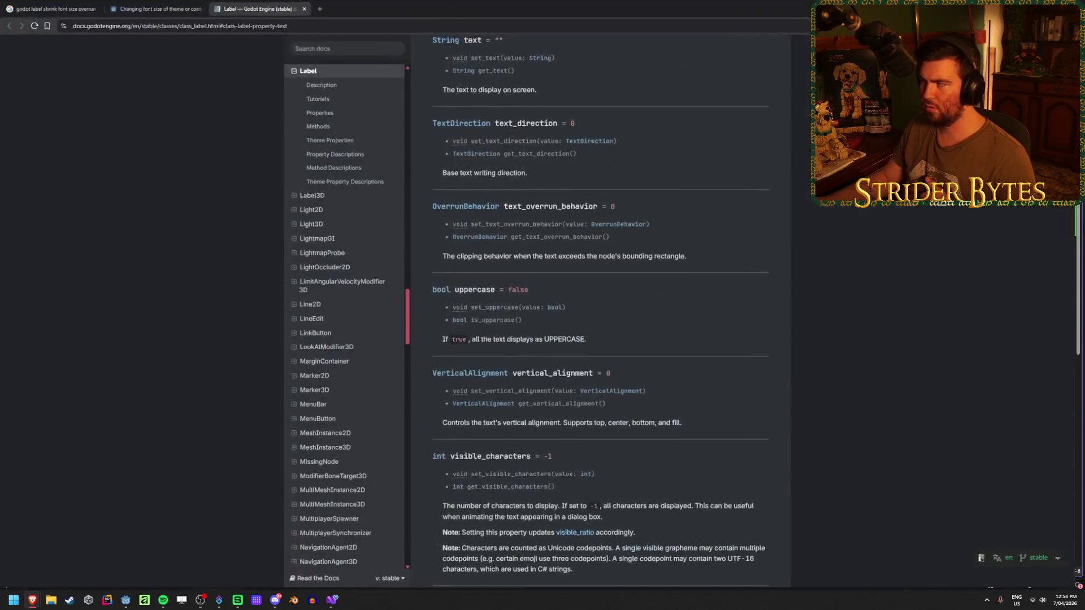
key("alt+Tab")
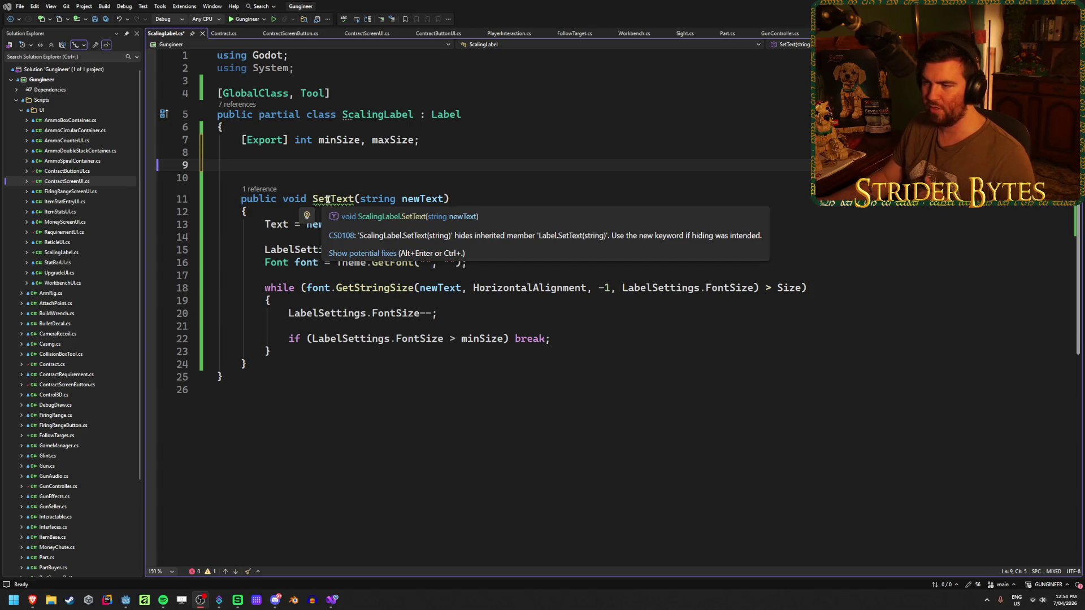
Step: Add 'override' to the public SetText declaration, save, and check the CS0506 error
double_click(328, 199)
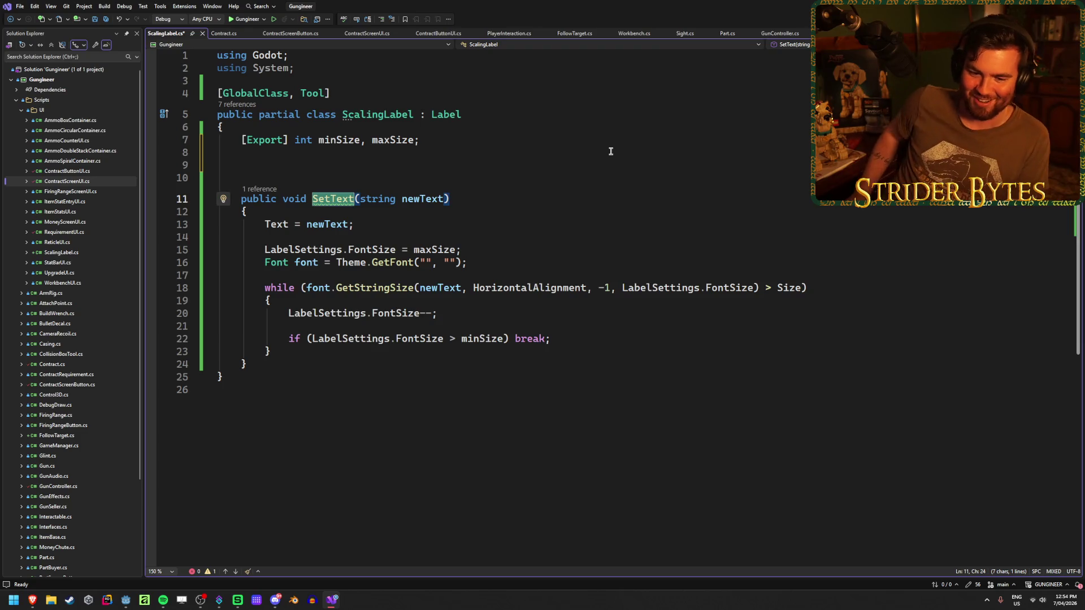
key("Escape")
left_click(472, 206)
key("ctrl+s")
mouse_move(337, 199)
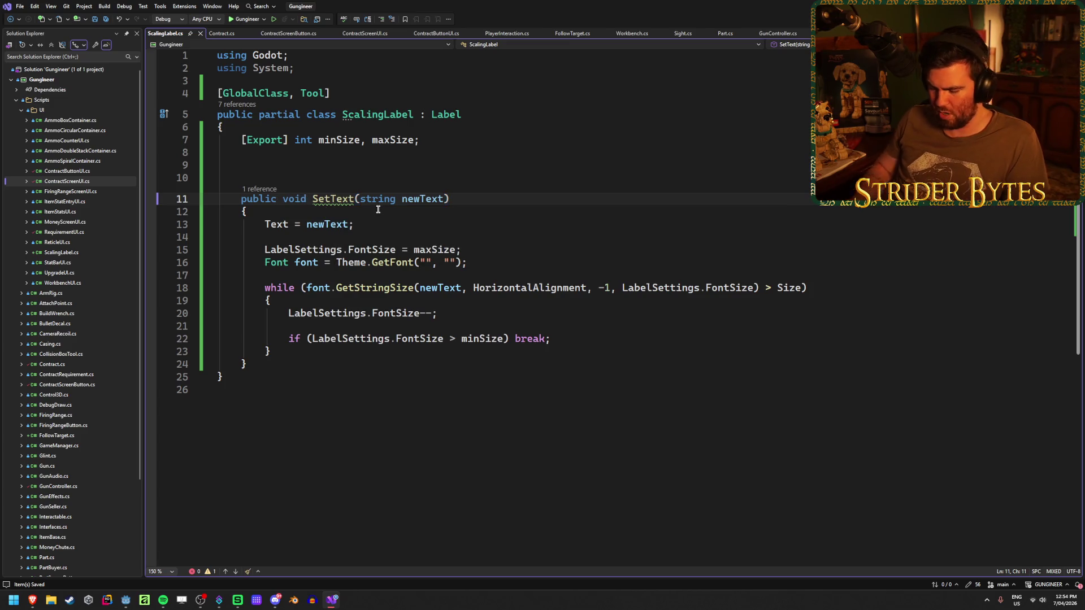
type("override")
key("ctrl+s")
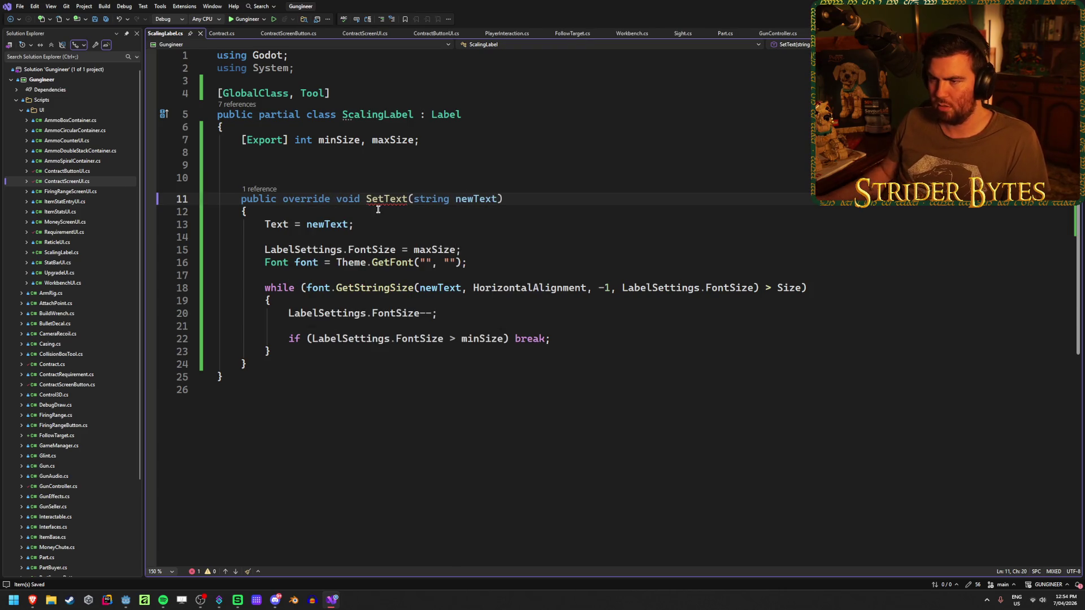
mouse_move(382, 197)
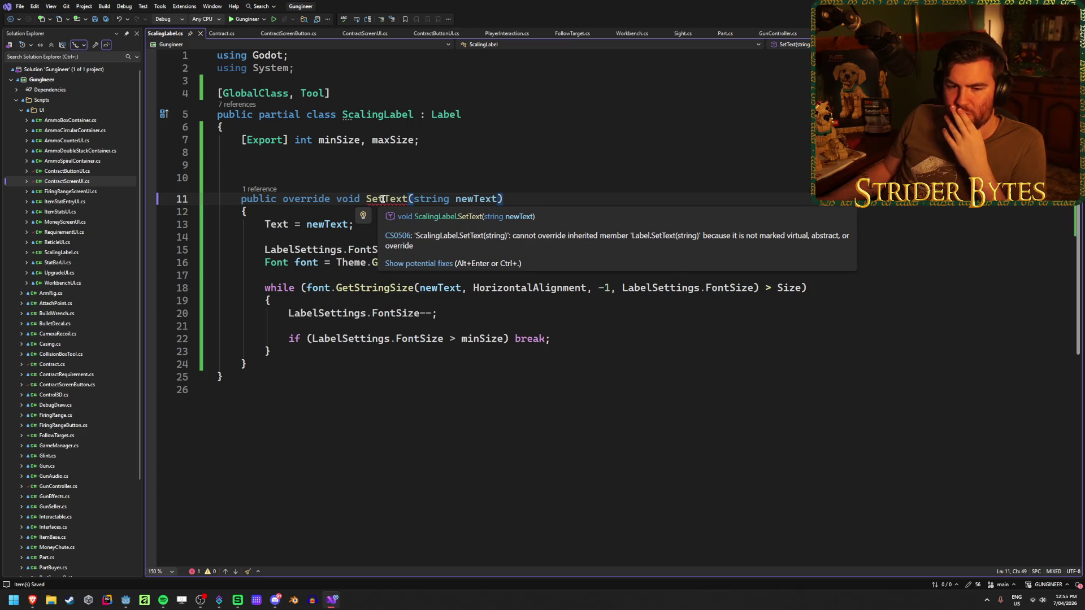
left_click(123, 601)
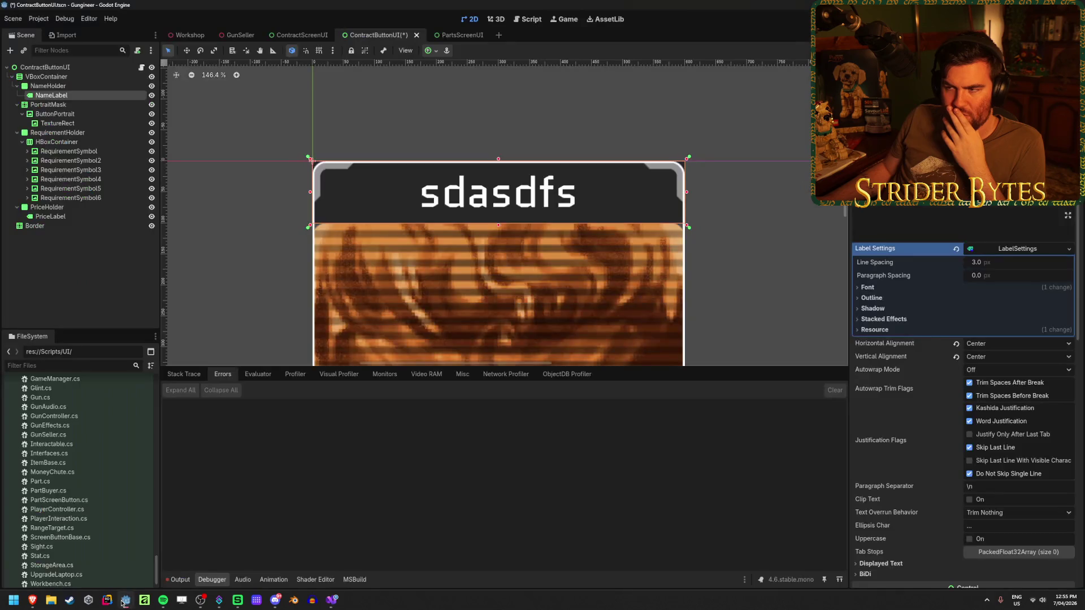
Step: Check the Label text property docs, then start a new browser tab for searching
mouse_move(32, 600)
left_click(186, 557)
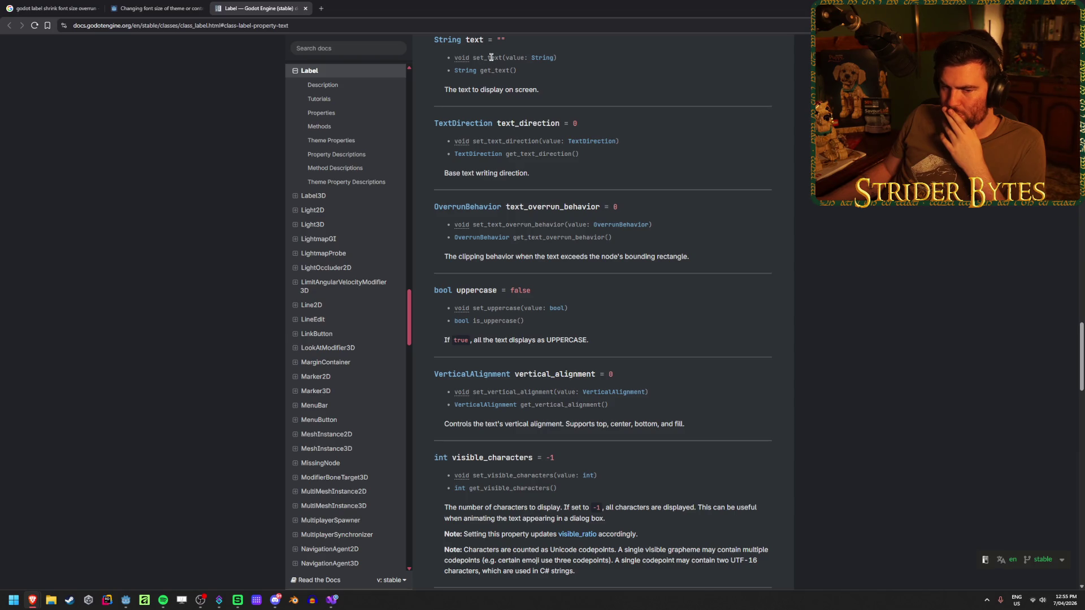
key("alt+Tab")
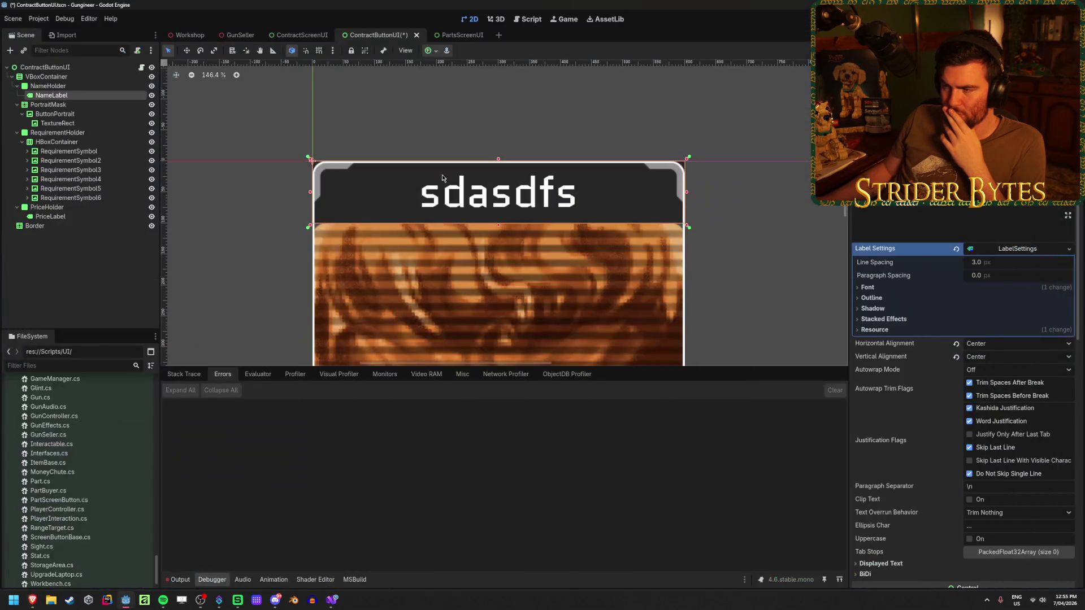
key("alt+Tab")
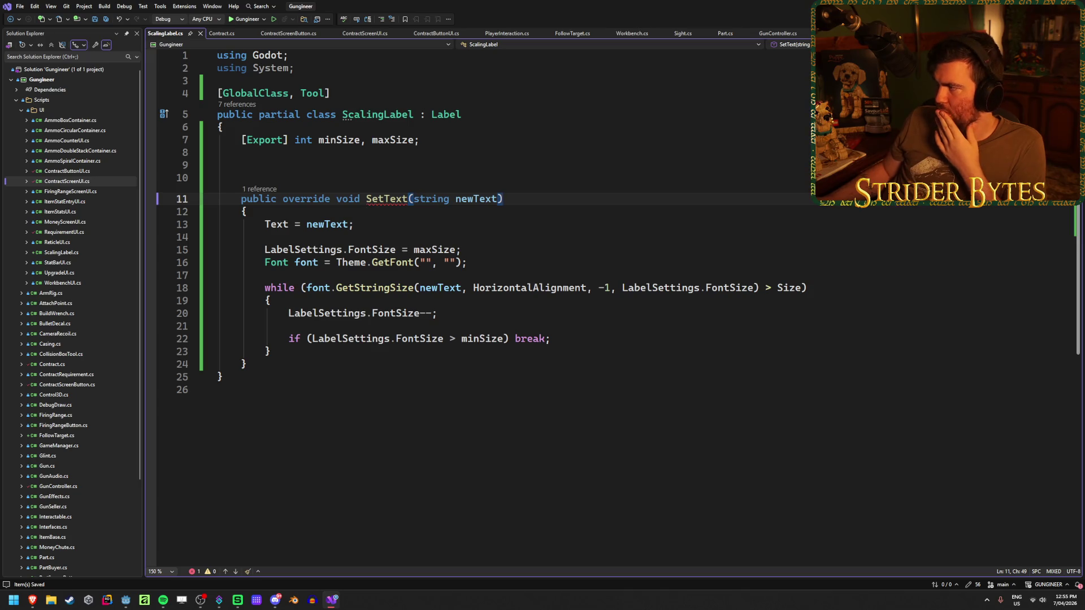
key("super+1")
Step: Search 'godot label override settext' and open Object's _set docs with the C# example
type("godot :")
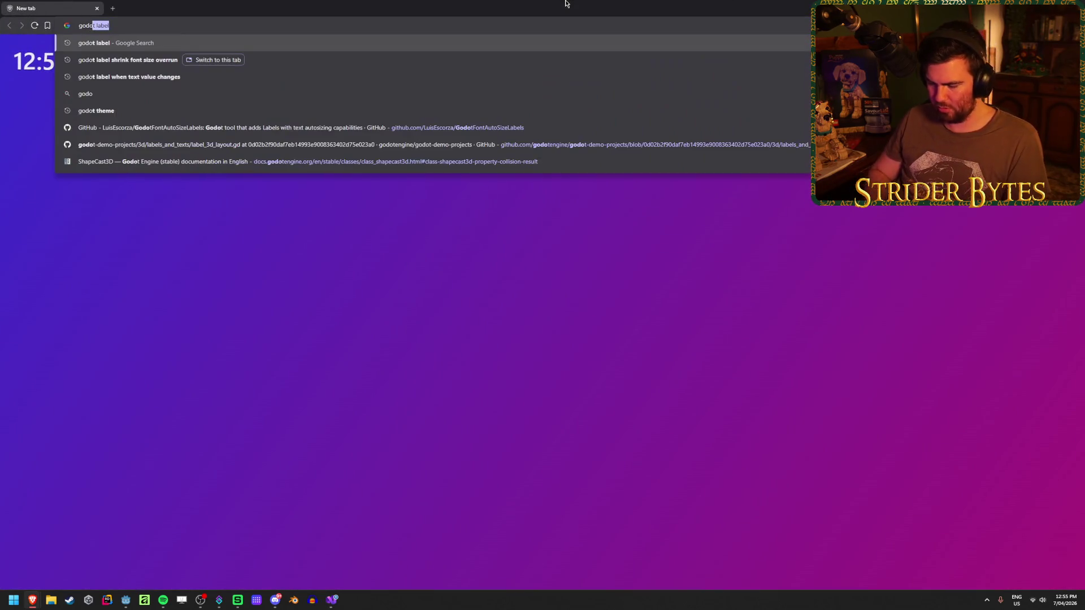
key("BackSpace")
type("lab")
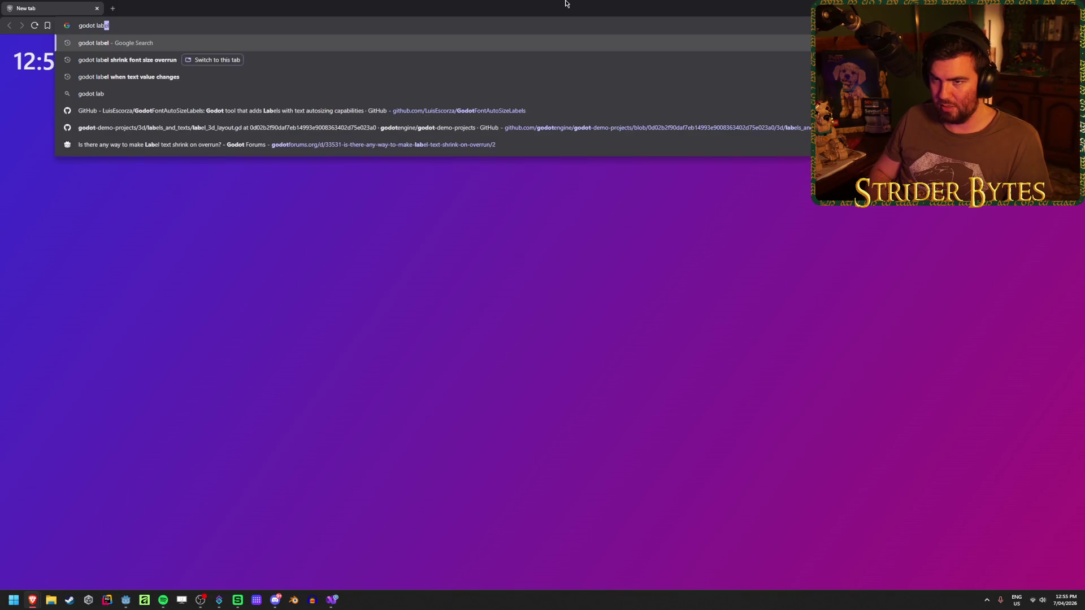
type("el override settext")
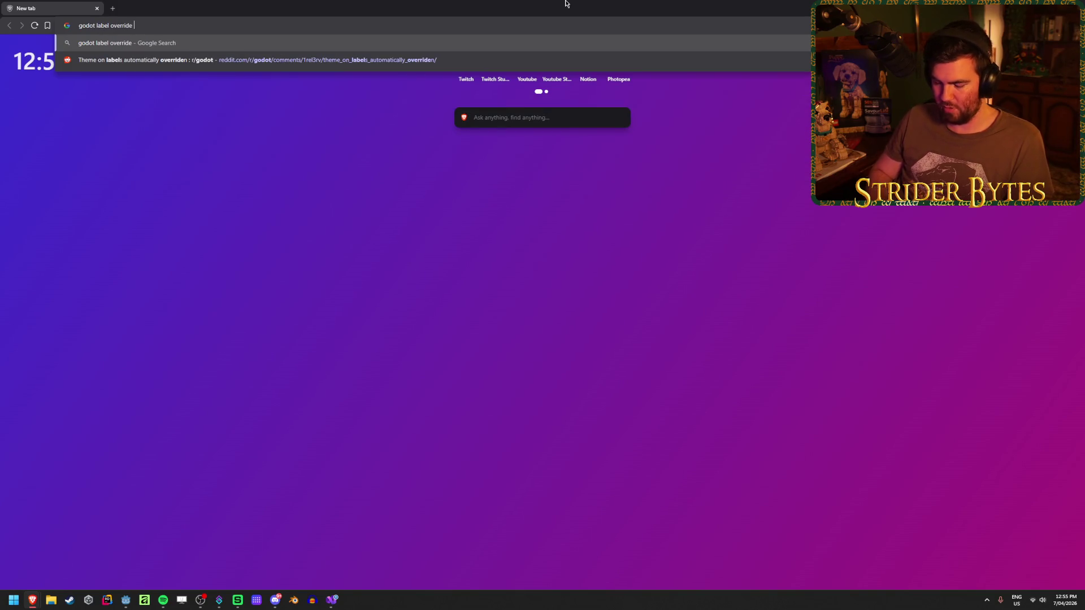
key("Return")
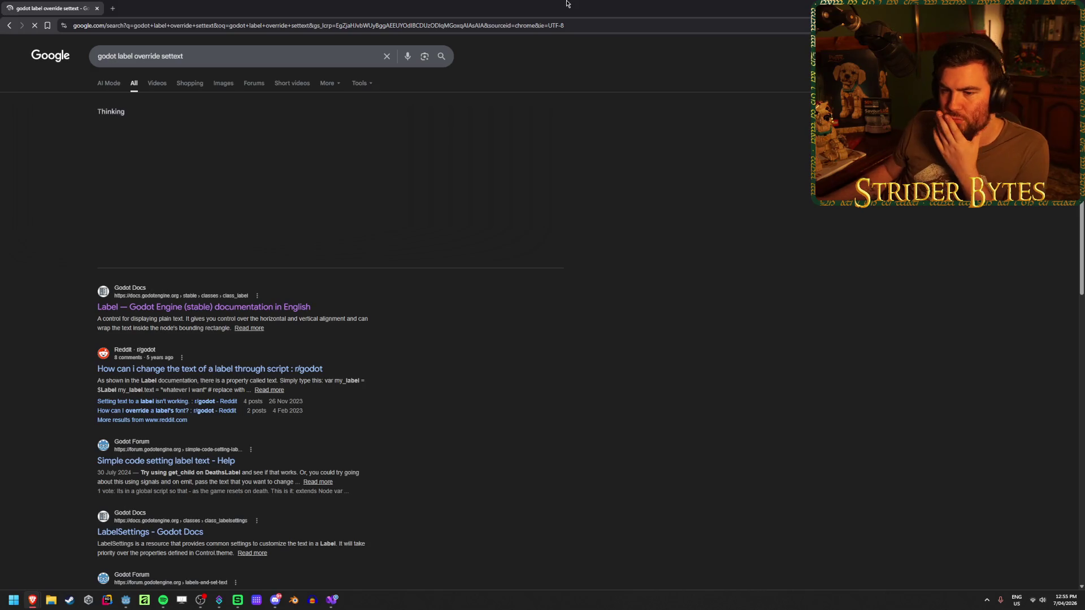
left_click(235, 230)
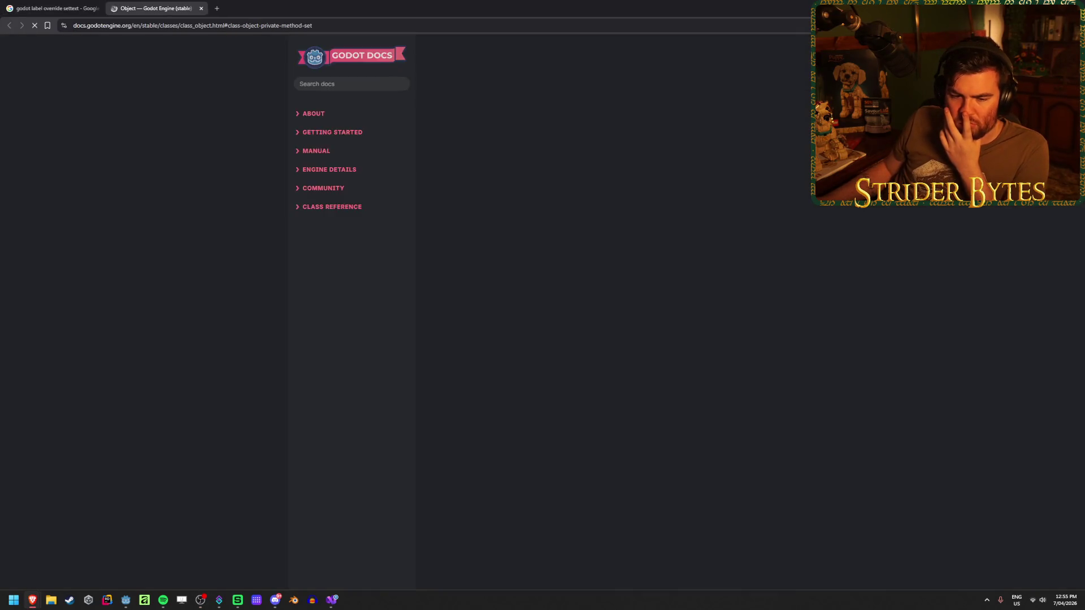
left_click(503, 153)
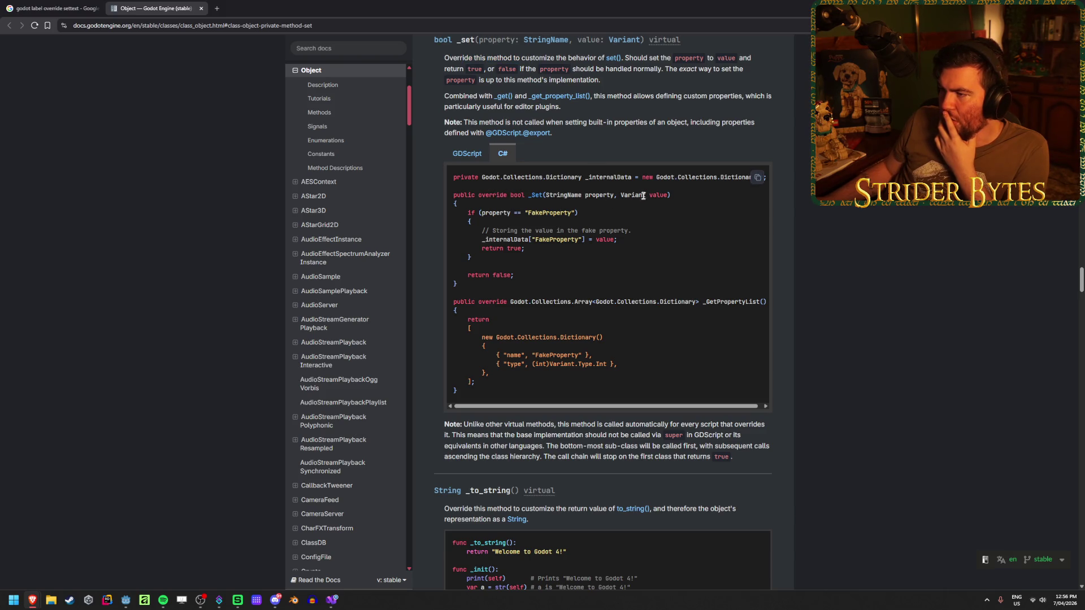
Step: Examine the C# _Set signature and its parameters in the example
left_click_drag(472, 195, 515, 195)
left_click(516, 195)
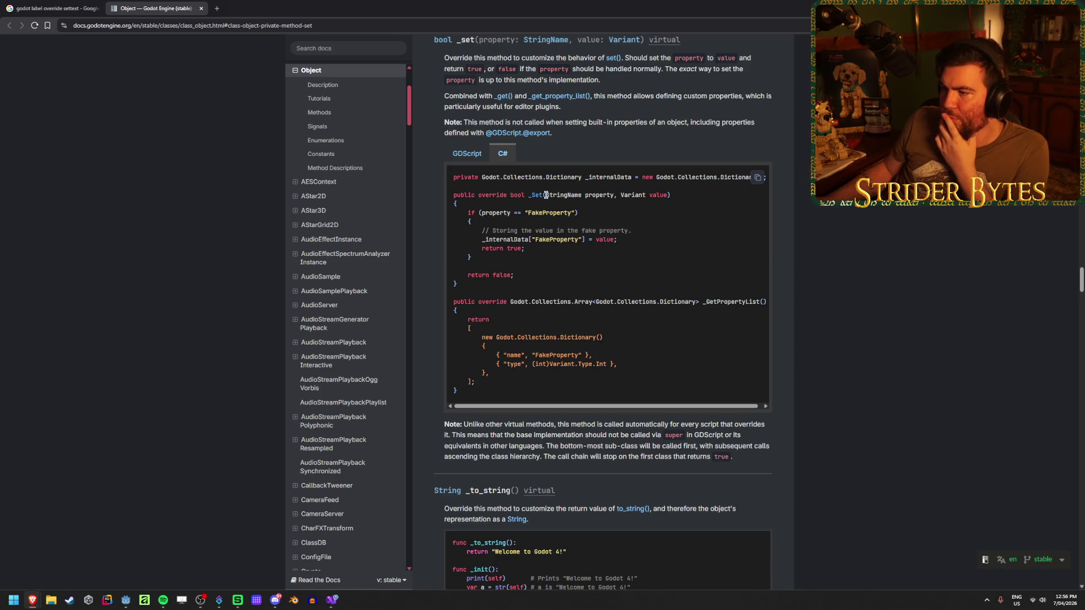
left_click_drag(670, 195, 547, 195)
left_click(552, 195)
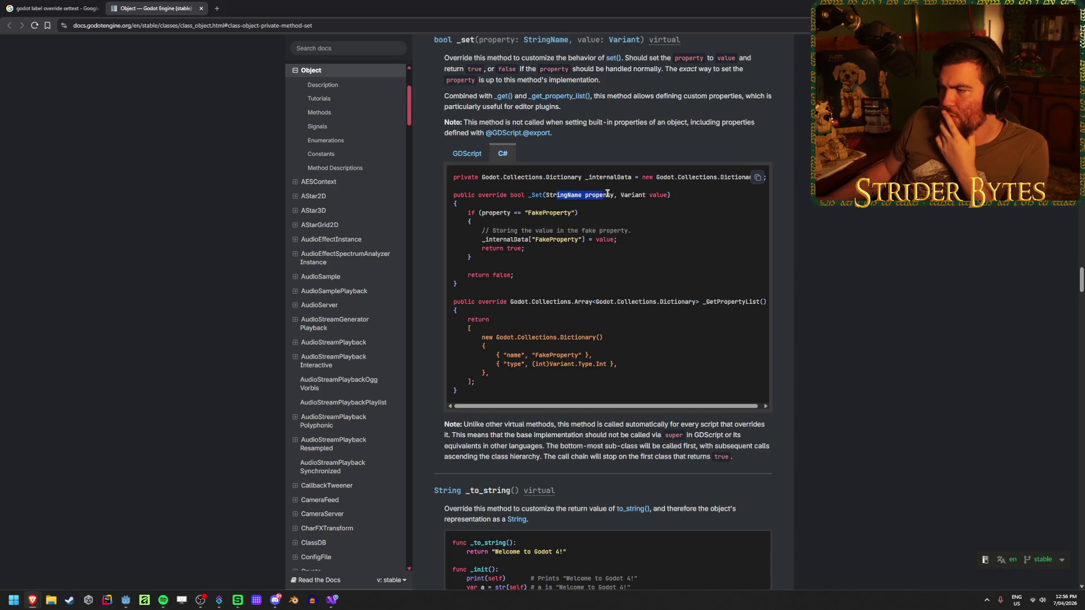
left_click_drag(628, 195, 558, 195)
left_click_drag(672, 195, 624, 204)
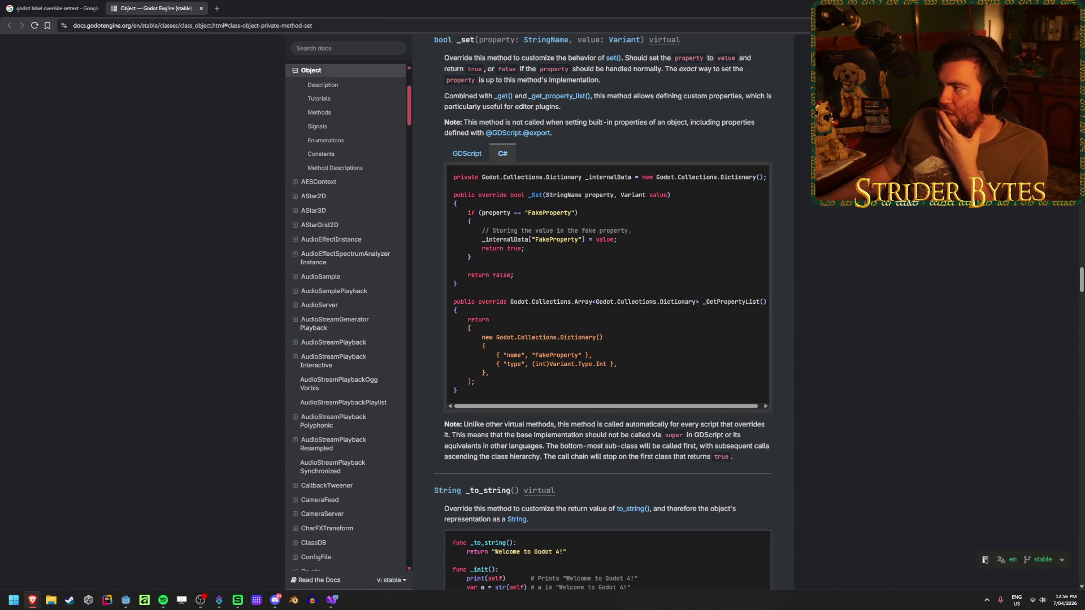
key("alt+Tab")
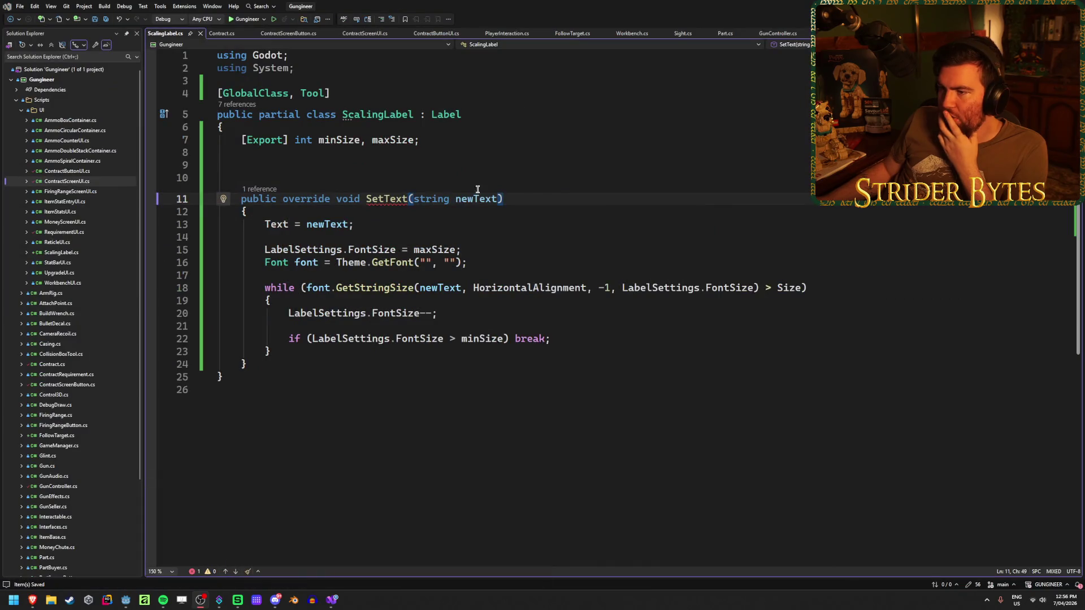
Step: Add a public override bool _Set stub above SetText, deleting the generated base call
left_click(324, 164)
type("pub")
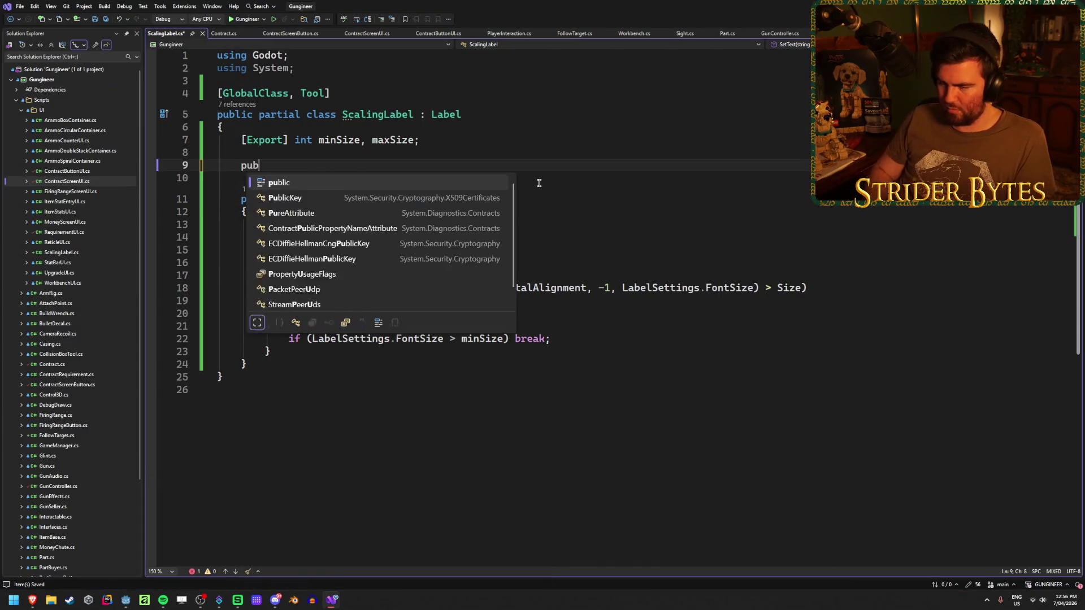
type("lic ov")
key("Tab")
type("boo")
type("l _se")
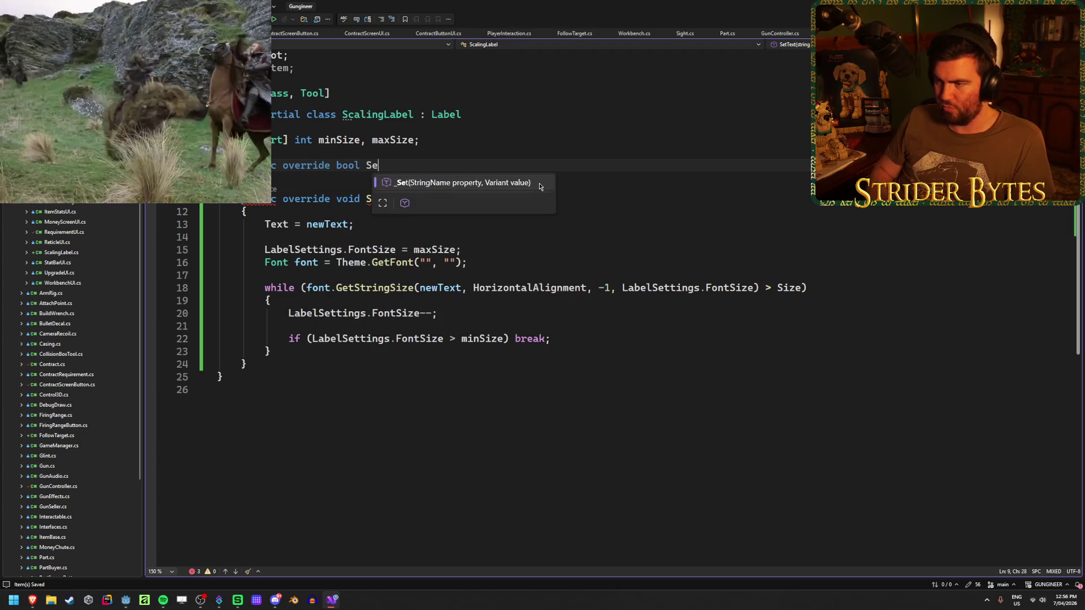
key("Tab")
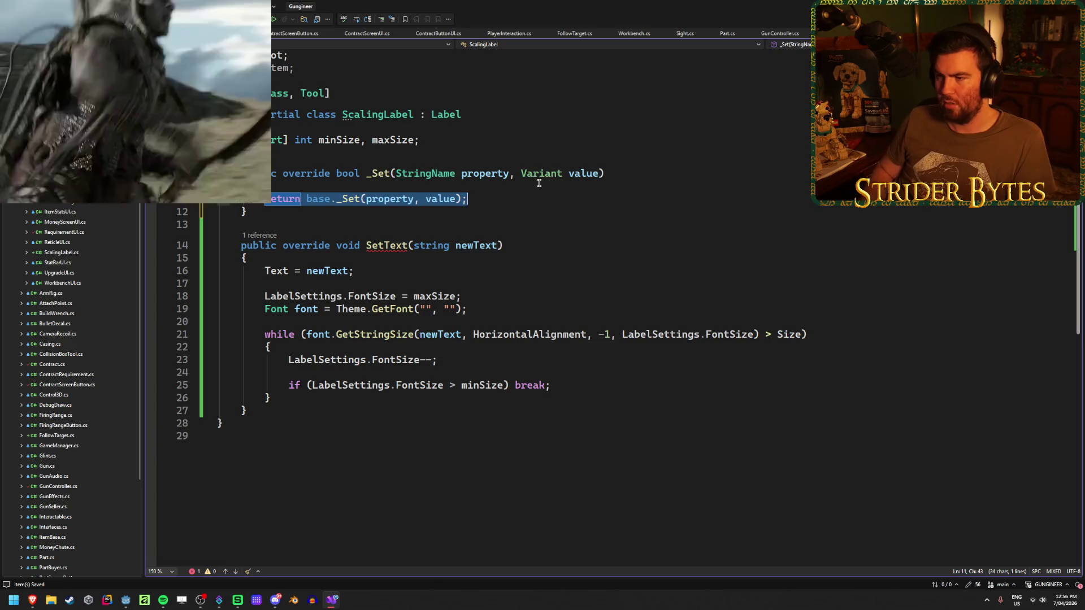
key("BackSpace")
Step: Drop 'override' from SetText, rename it SetScaledText, and save
double_click(305, 245)
key("BackSpace")
left_click(328, 246)
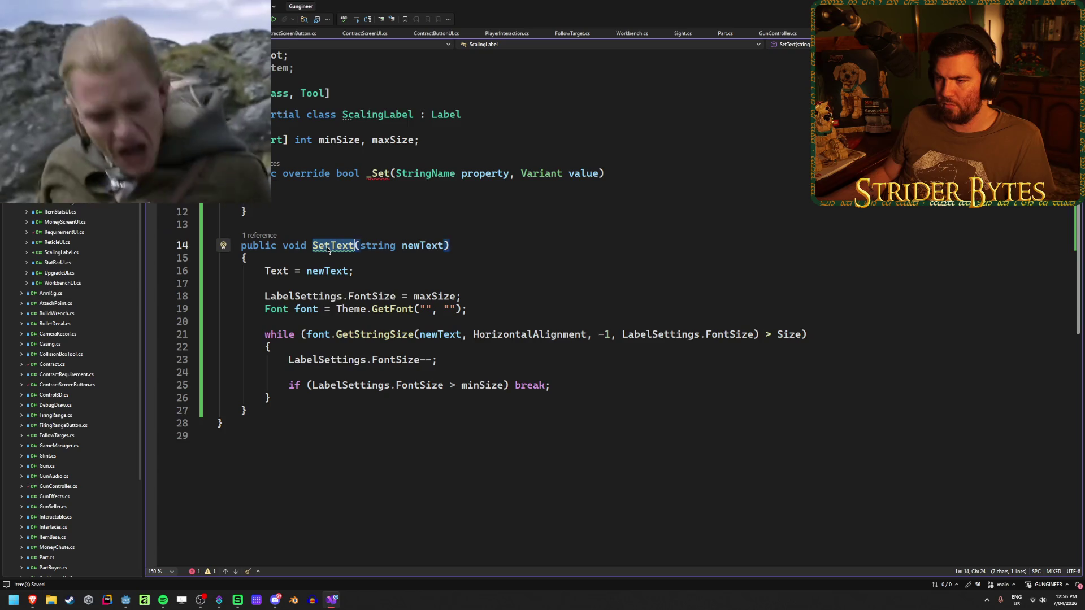
type("Scal")
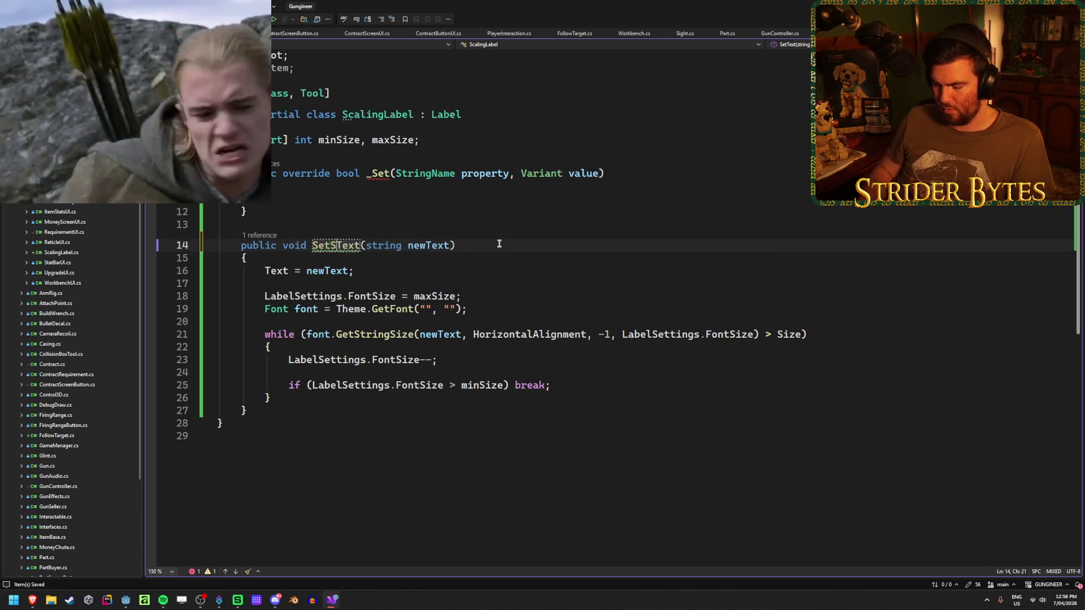
type("ed")
key("ctrl+s")
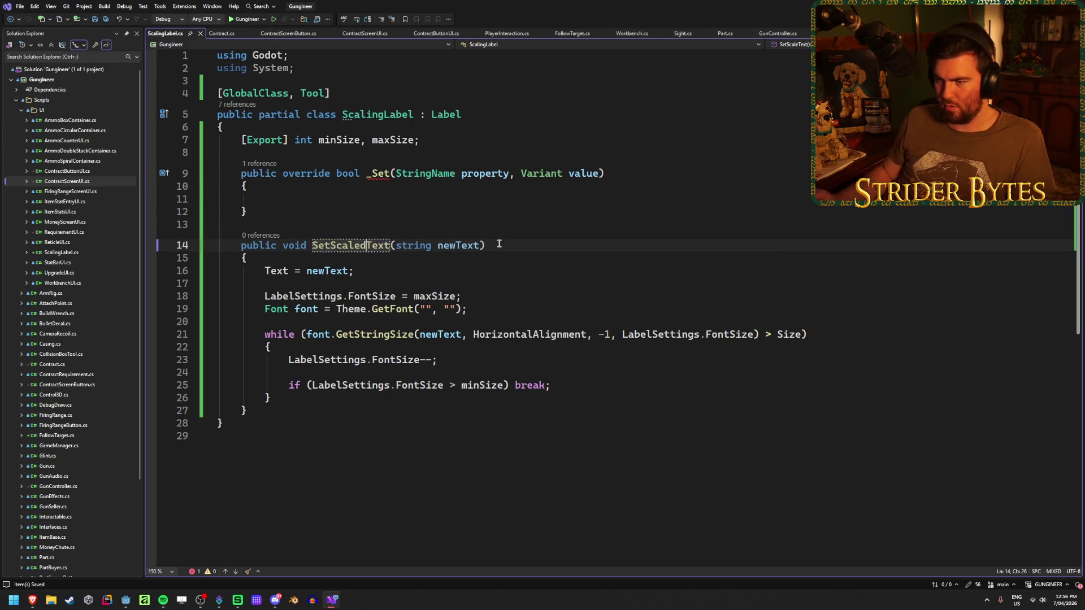
left_click(499, 244)
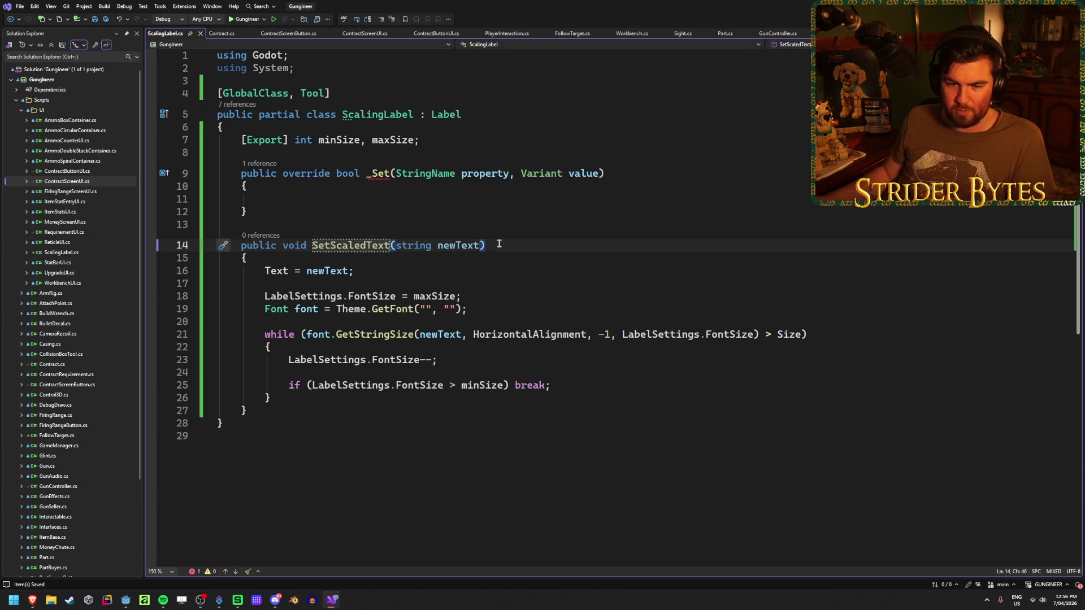
left_click(412, 199)
mouse_move(384, 174)
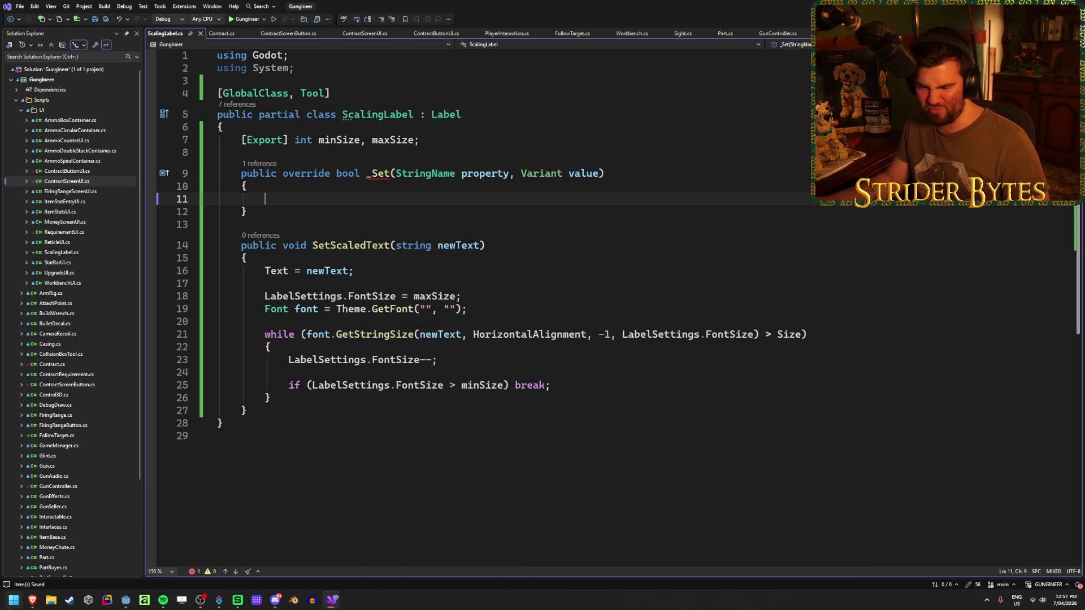
mouse_move(32, 600)
left_click(261, 553)
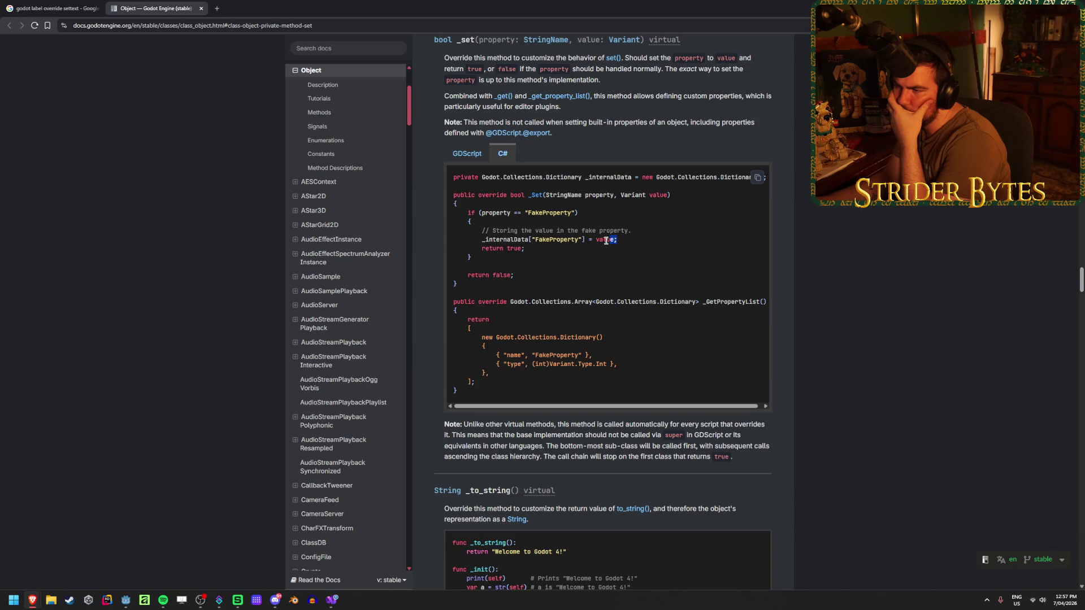
Step: Study the _internalData["FakeProperty"] assignment in the C# _Set example
left_click_drag(589, 239, 483, 241)
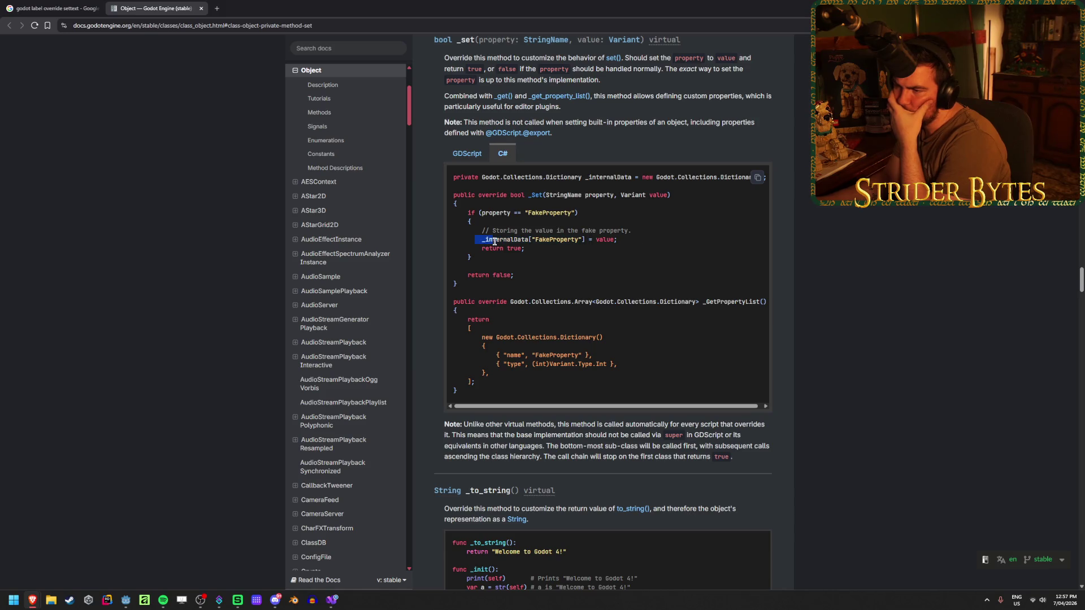
left_click_drag(617, 240, 537, 240)
left_click(633, 241)
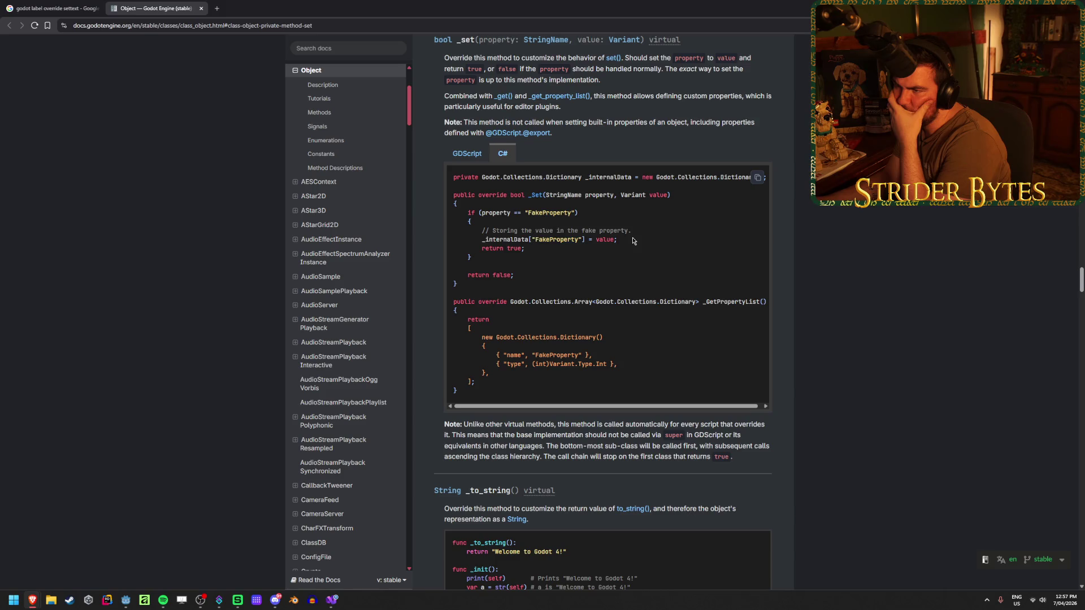
middle_click(650, 235)
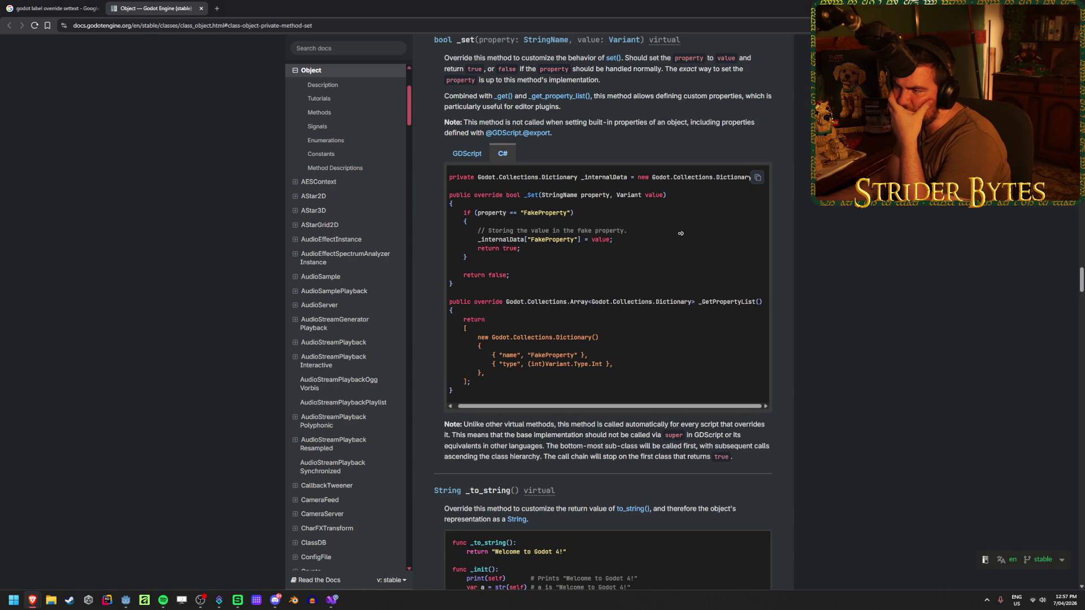
scroll(624, 233, "left", 1)
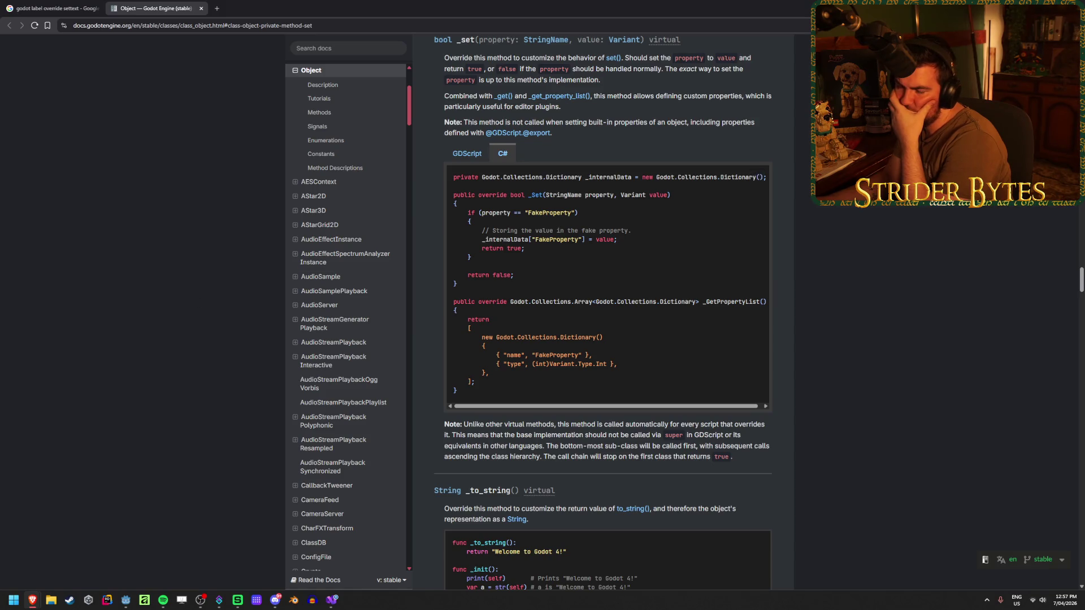
key("alt+Tab")
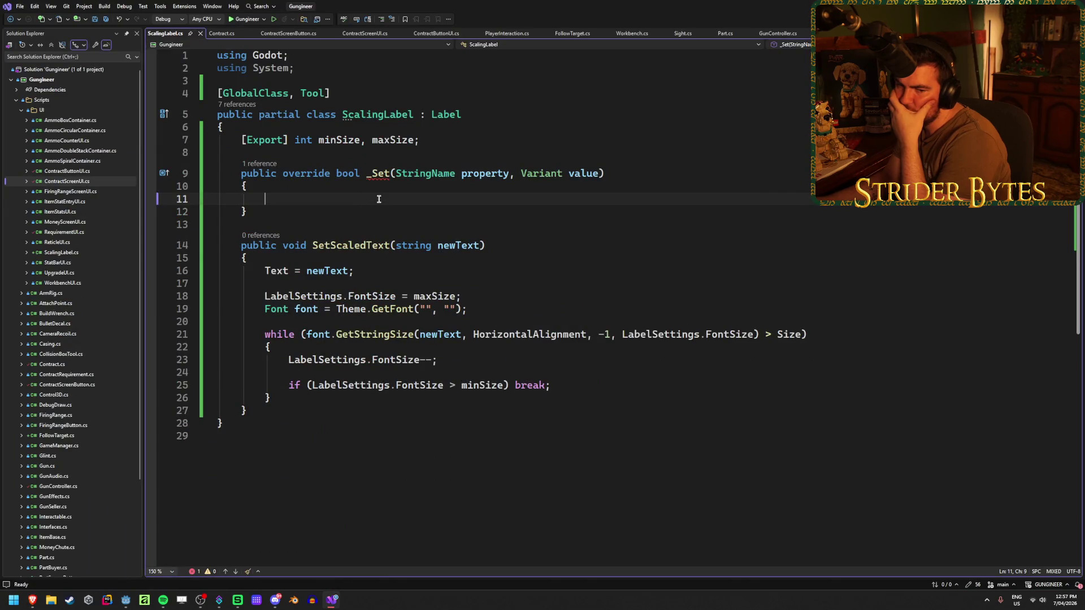
Step: Write if (property == "text") in the _Set body and save
type("if (")
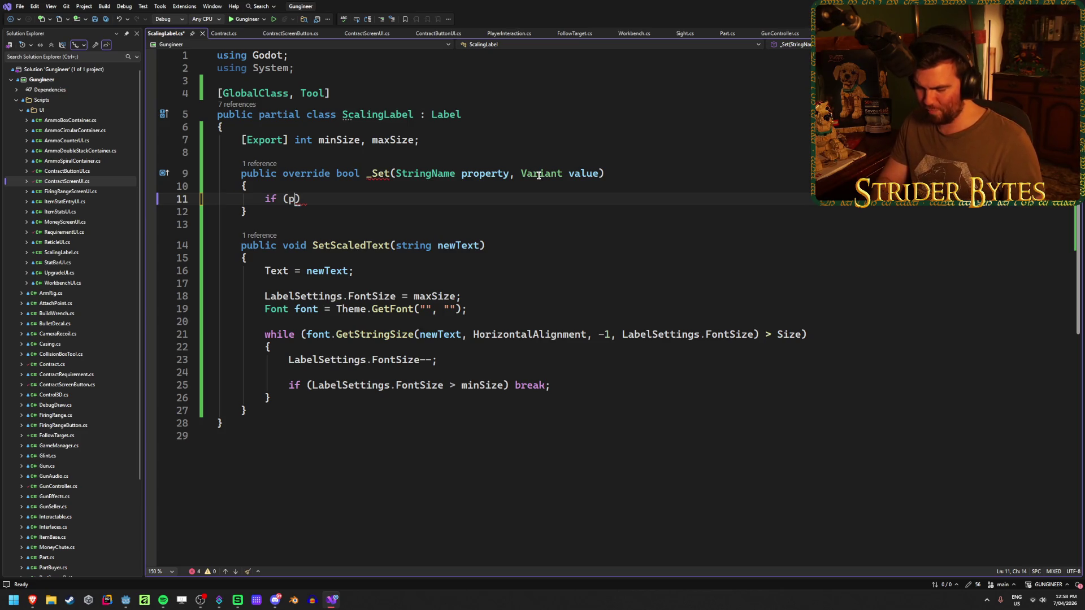
type("pro")
key("Down")
key("Down")
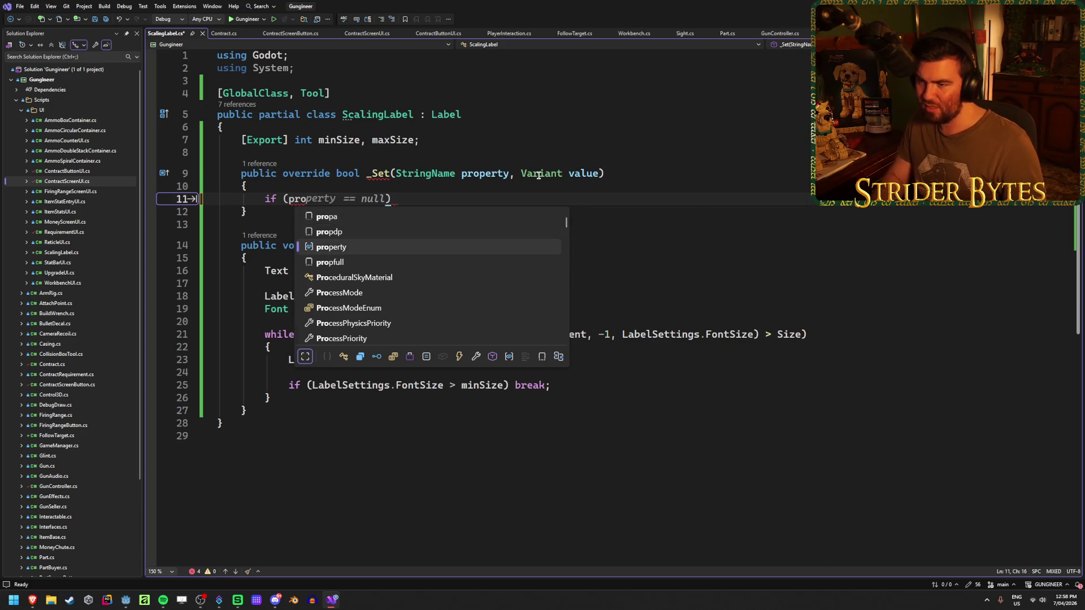
key("Tab")
type("== \"")
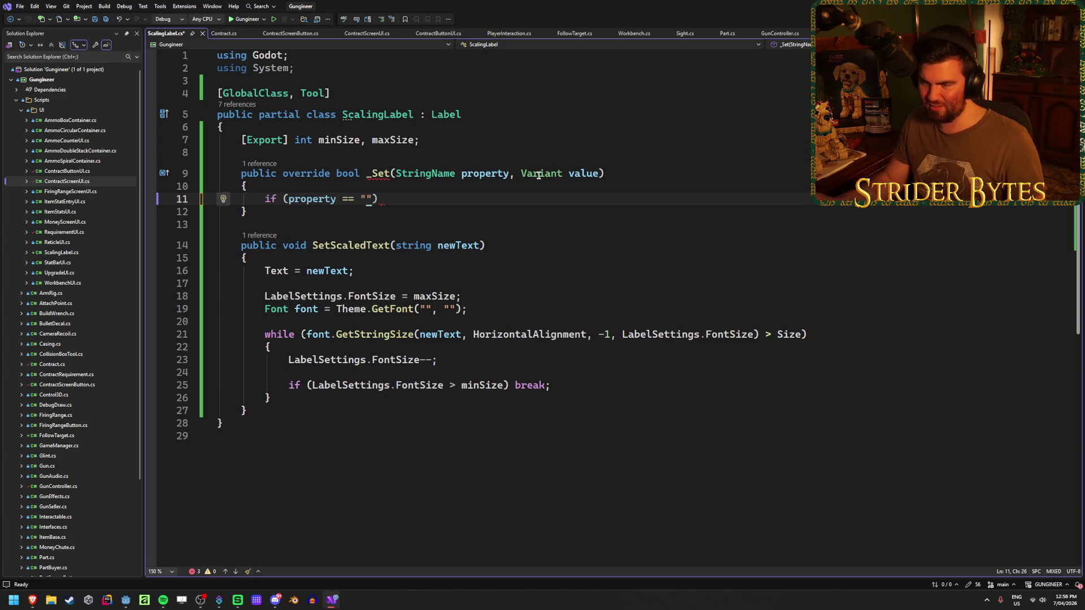
key("alt+Tab")
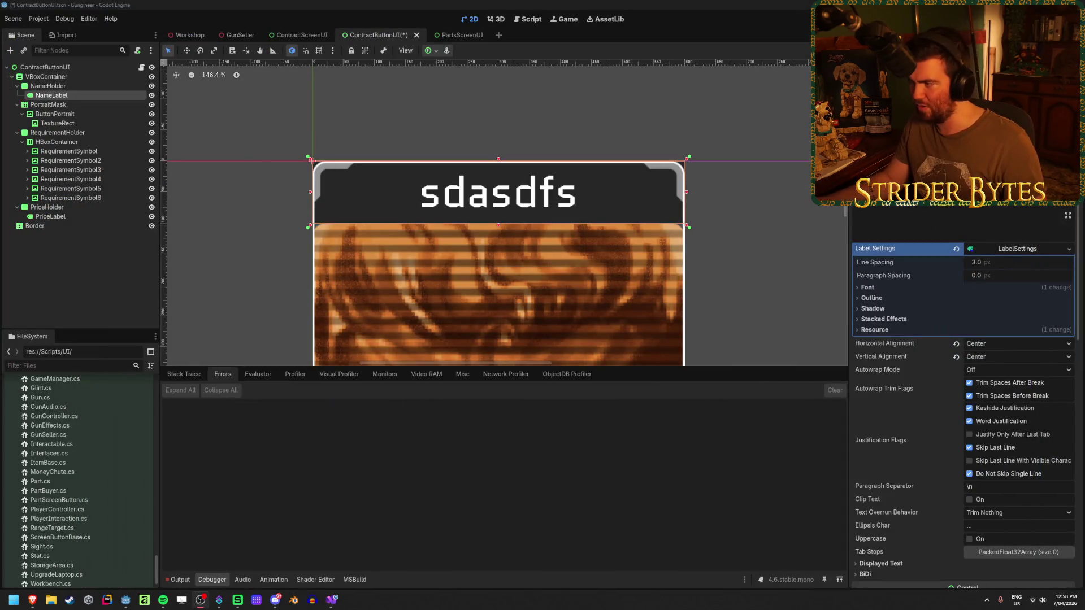
right_click(866, 176)
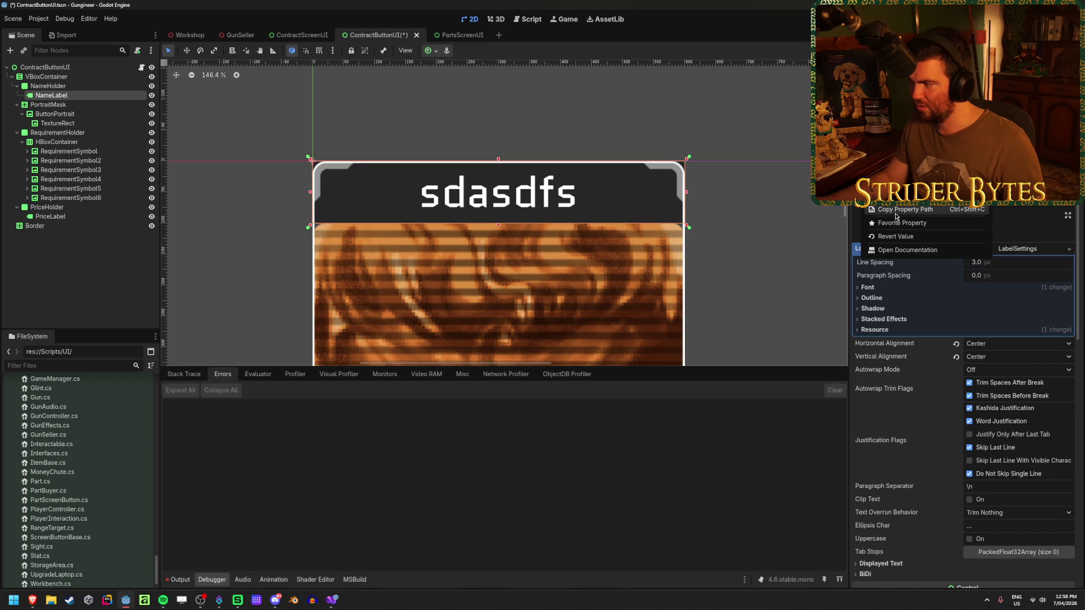
key("Escape")
left_click(332, 599)
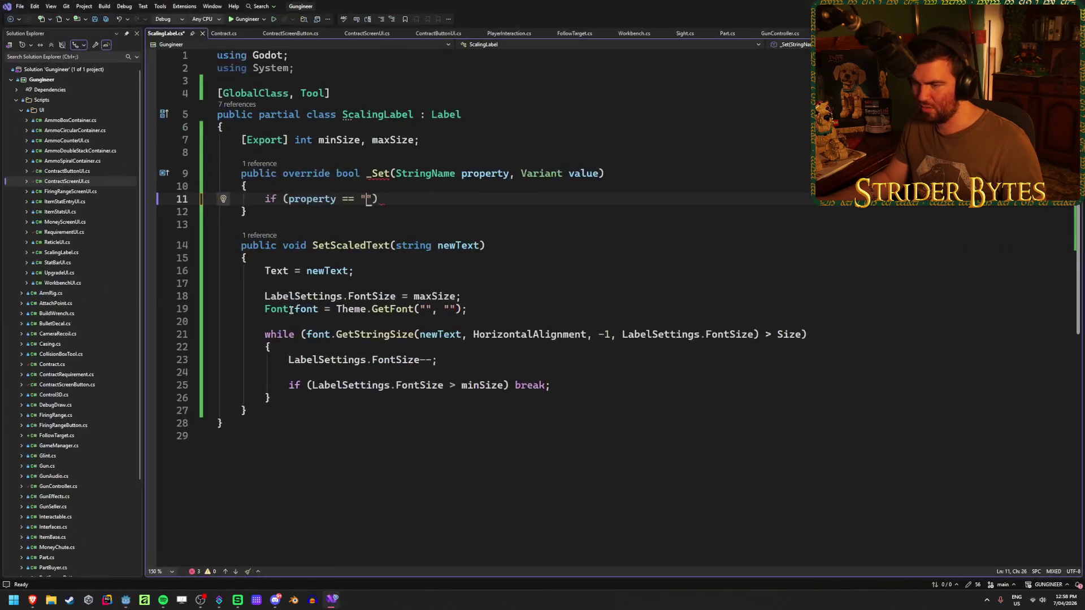
type("Theme.GetFont(\\\"\\\", \\\"\\\")")
key("BackSpace")
key("BackSpace")
key("BackSpace")
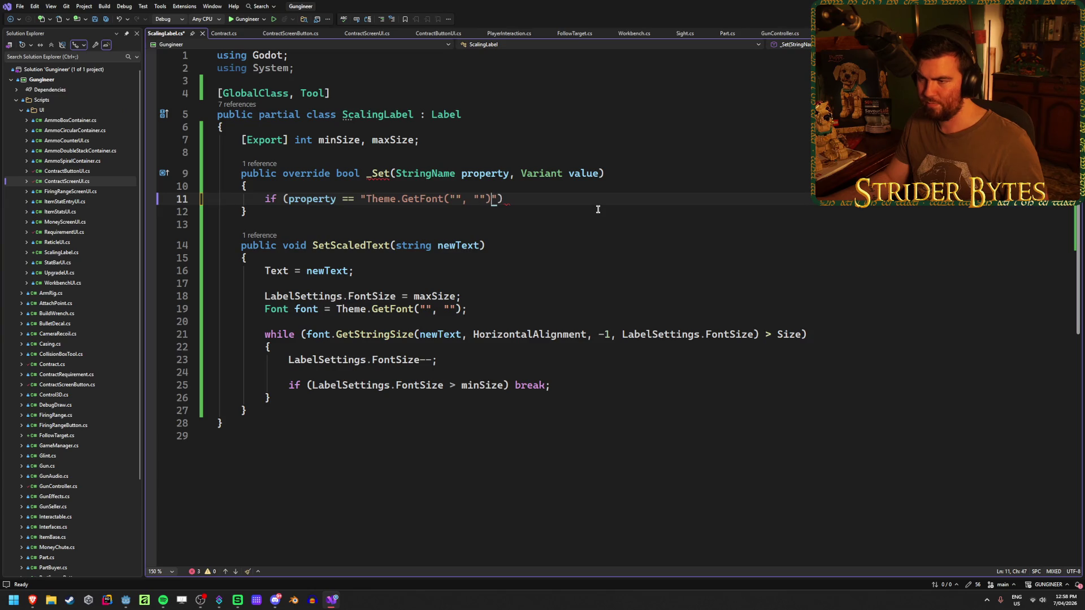
type("text")
key("ctrl+s")
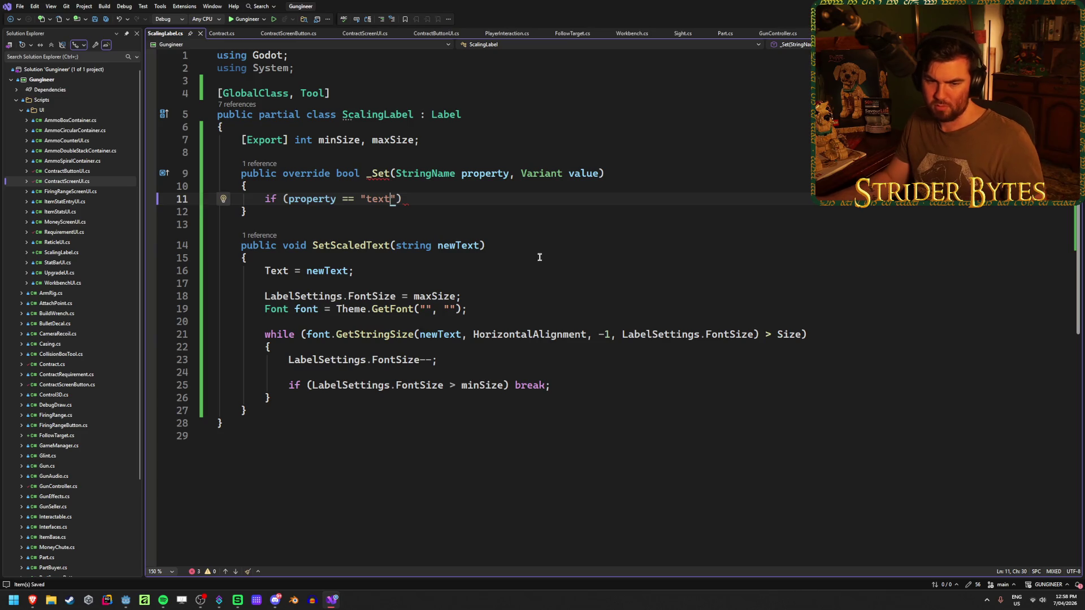
Step: Copy the text property path from Godot's Inspector, fix the condition, add the opening brace, and save
key("alt+Tab")
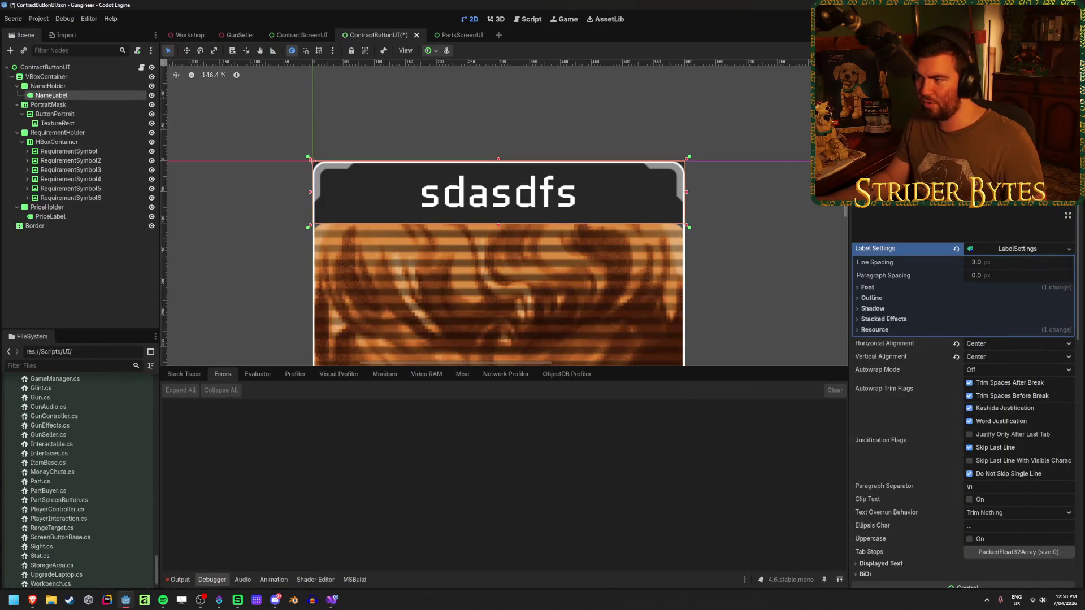
right_click(881, 210)
left_click(881, 211)
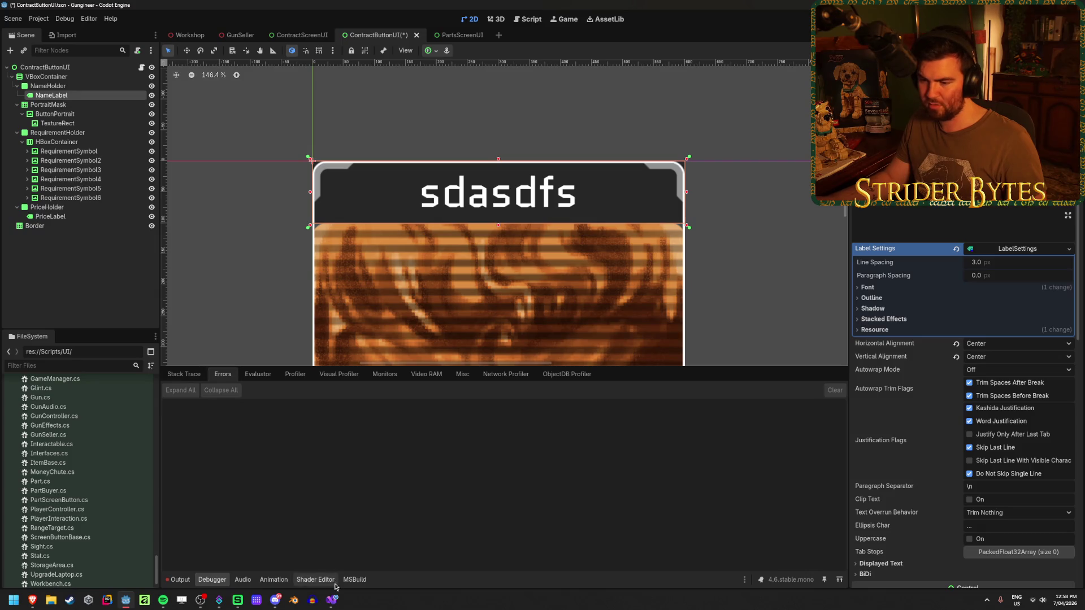
left_click(331, 600)
type("text")
key("BackSpace")
key("BackSpace")
key("BackSpace")
left_click(466, 200)
key("space")
key("BackSpace")
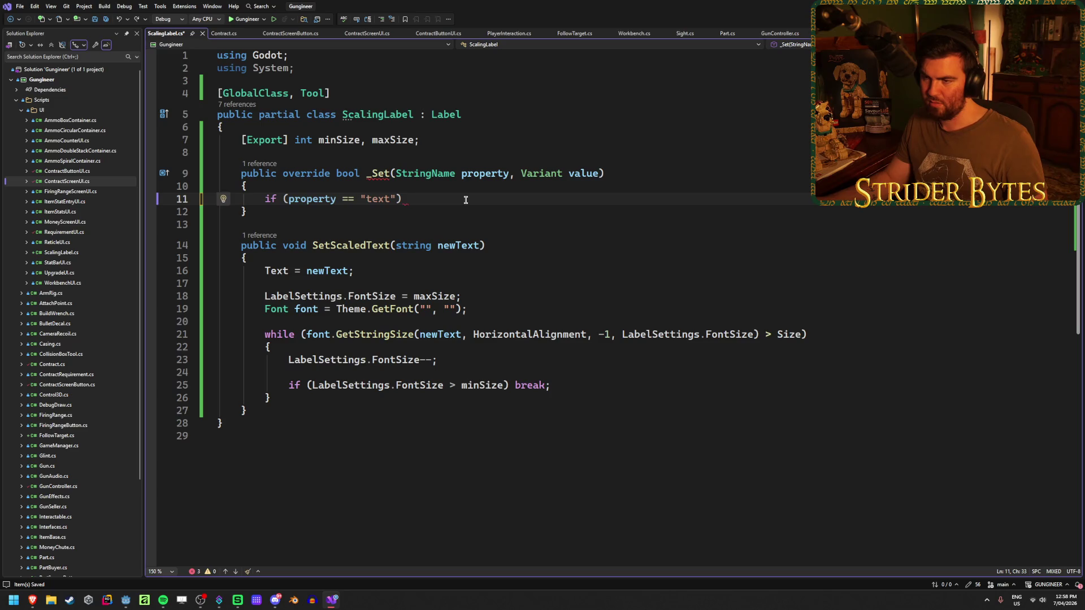
key("Return")
type("{")
key("Return")
key("ctrl+s")
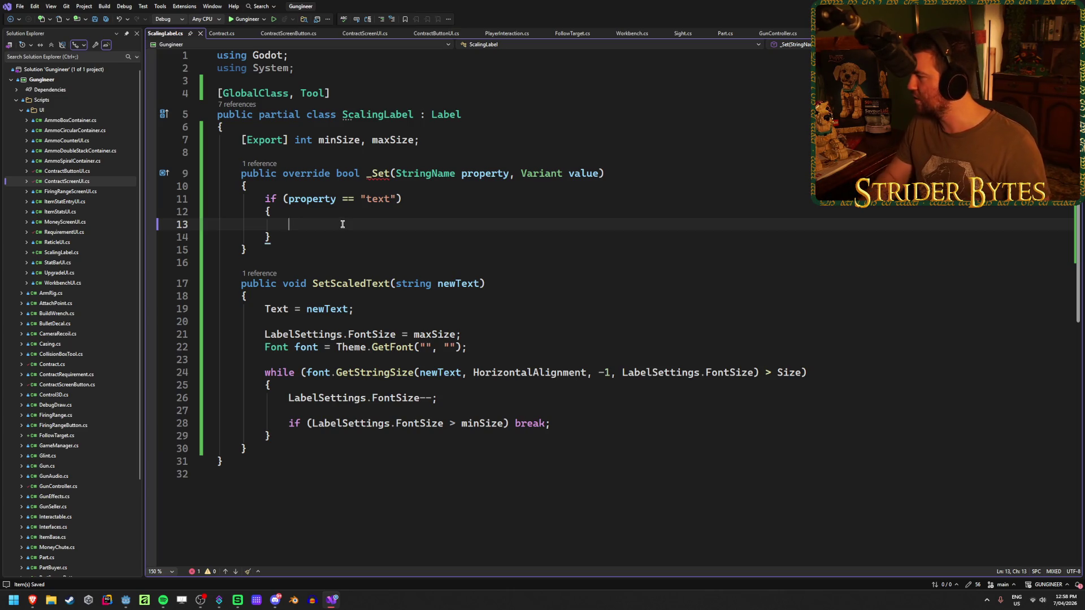
key("alt+Tab")
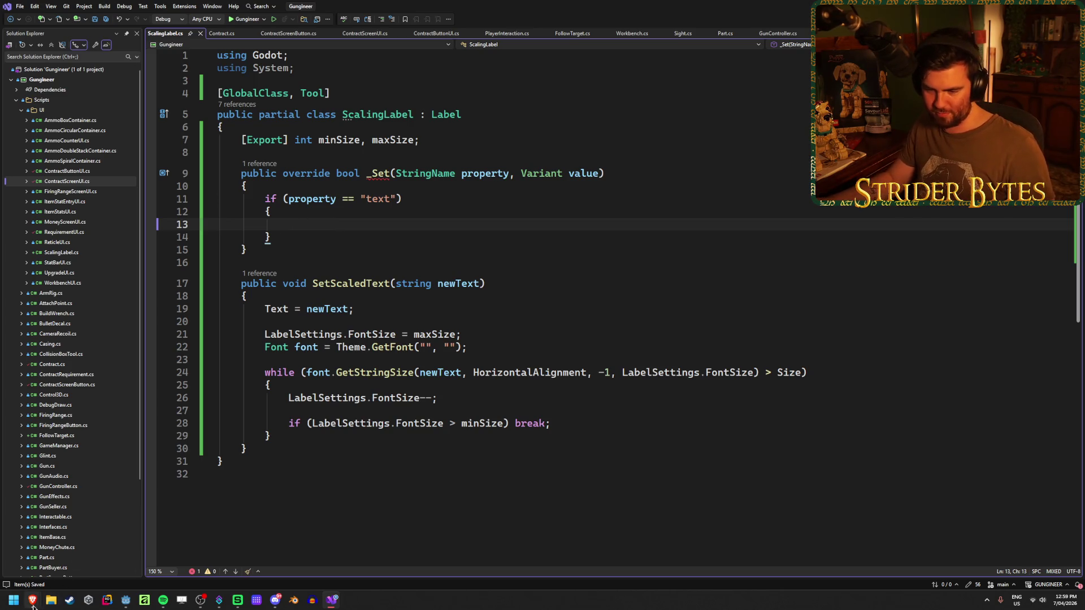
mouse_move(32, 600)
left_click(285, 551)
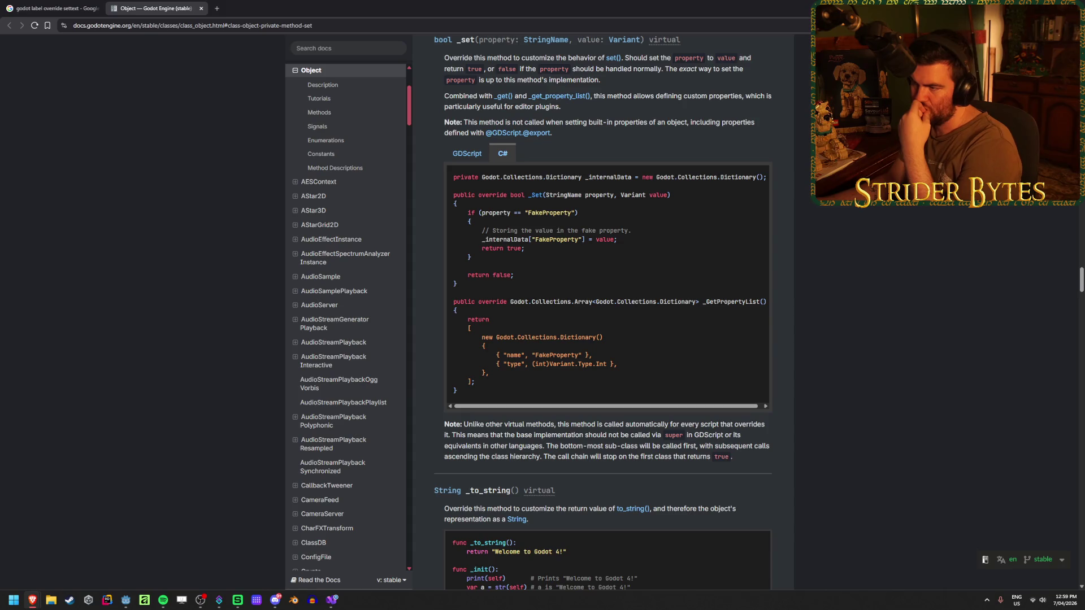
Step: Scroll through the Object._set C# example in the Godot docs, then return to ScalingLabel.cs
scroll(864, 290, "up", 3)
scroll(863, 289, "down", 2)
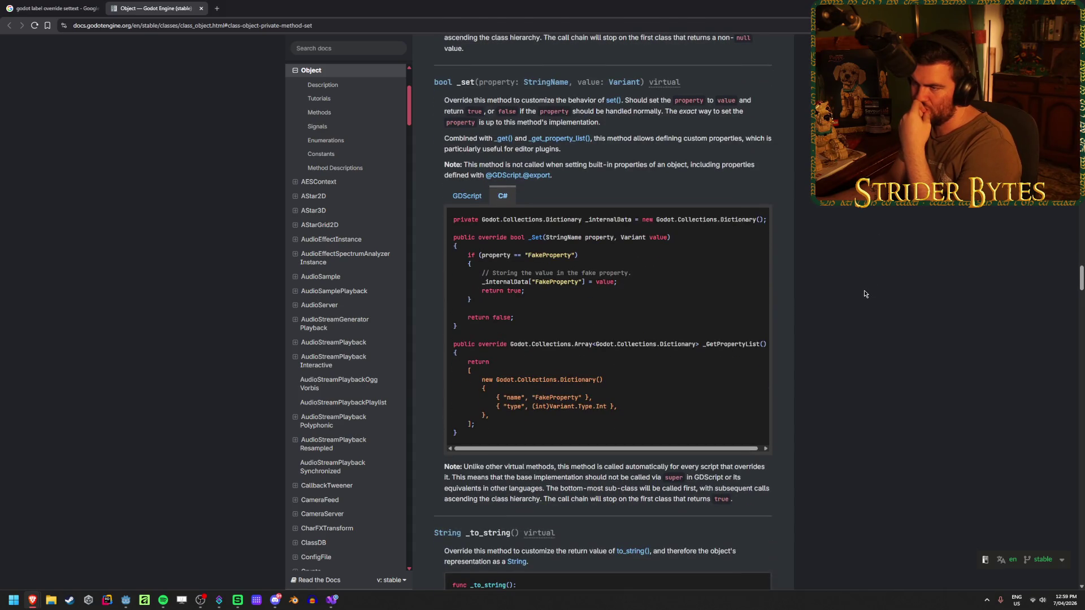
scroll(864, 294, "down", 1)
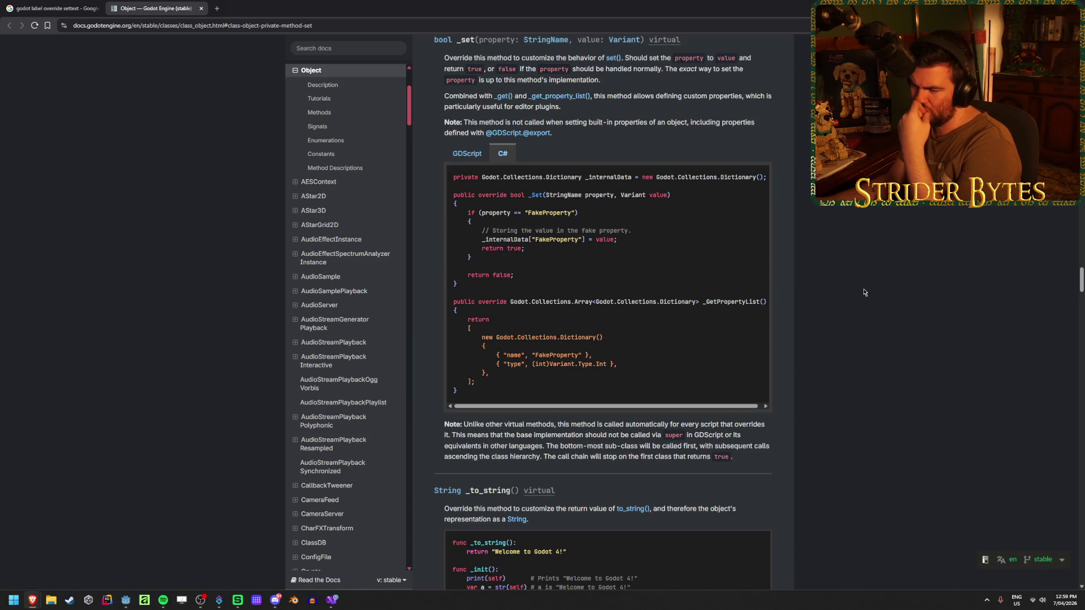
scroll(864, 292, "down", 1)
scroll(863, 292, "up", 1)
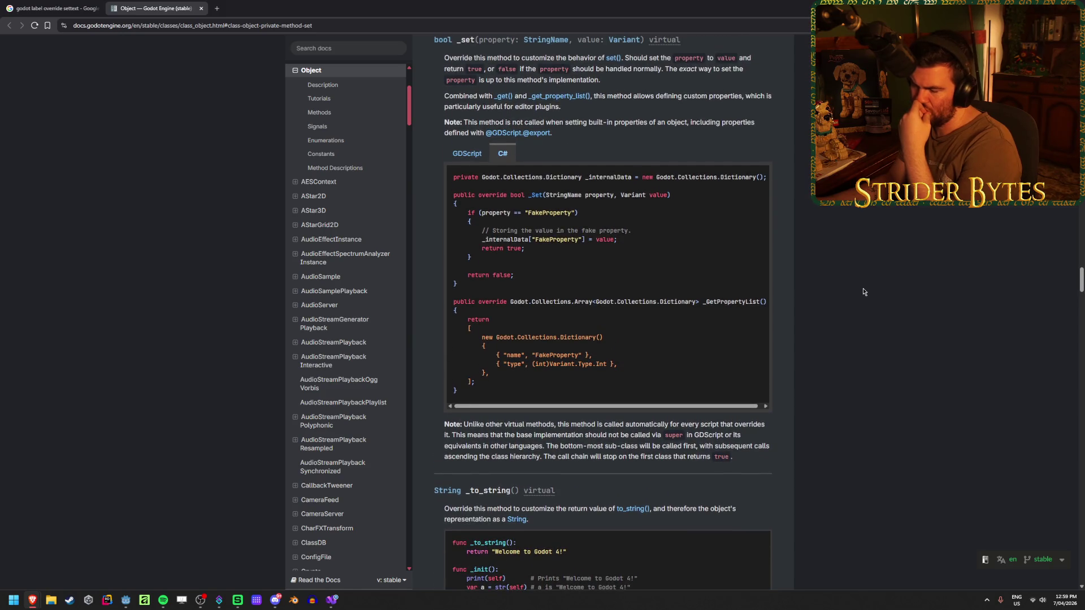
scroll(864, 292, "up", 1)
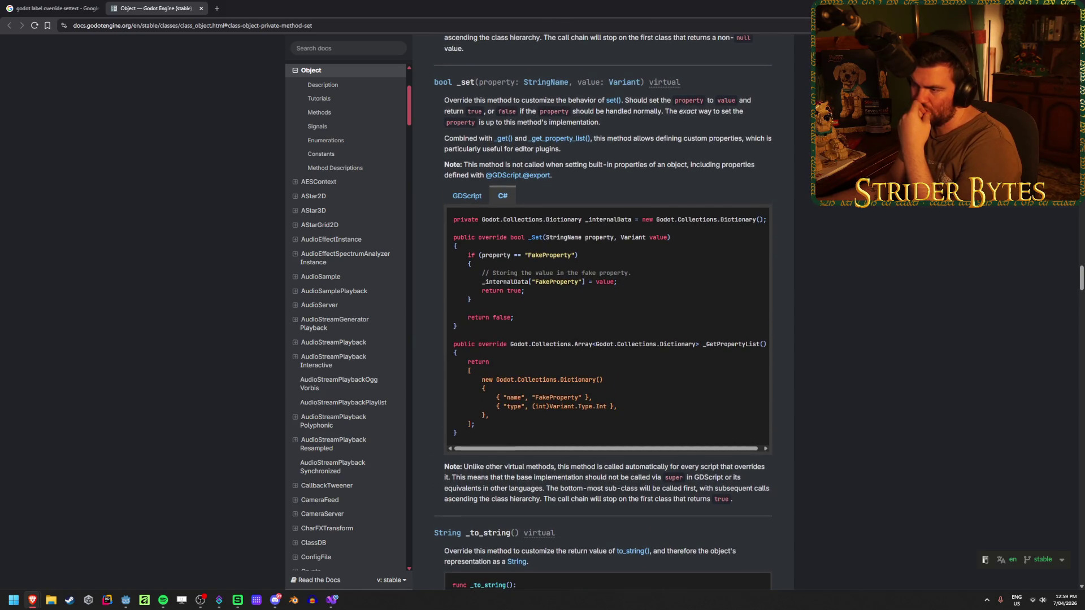
key("alt+Tab")
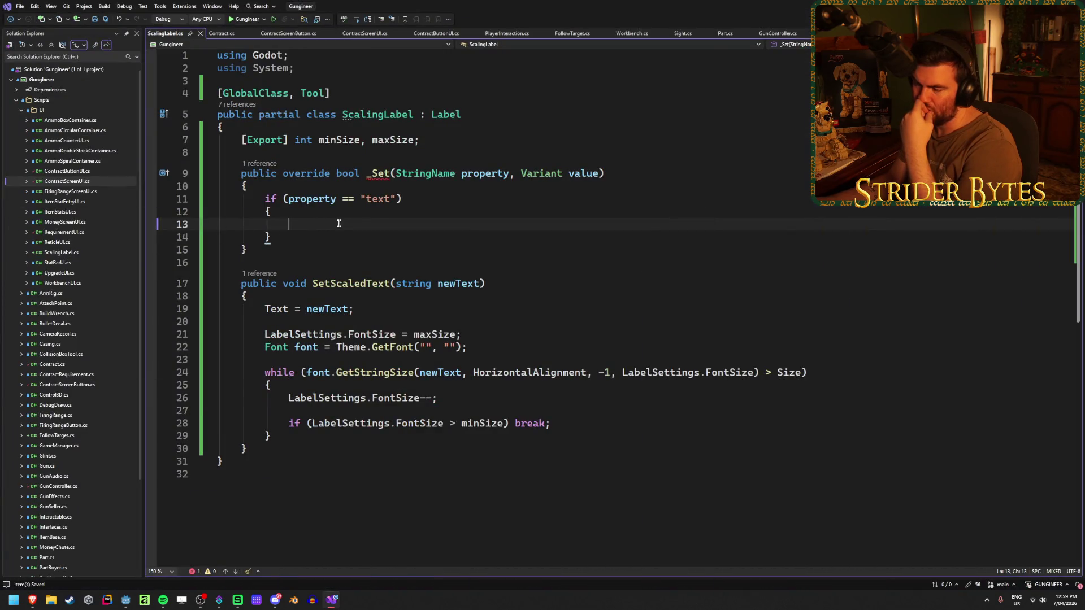
Step: Add 'return true;' inside the "text" check and 'return false;' after it, then bring the docs back
left_click(311, 237)
key("Return")
key("Return")
type("return false;")
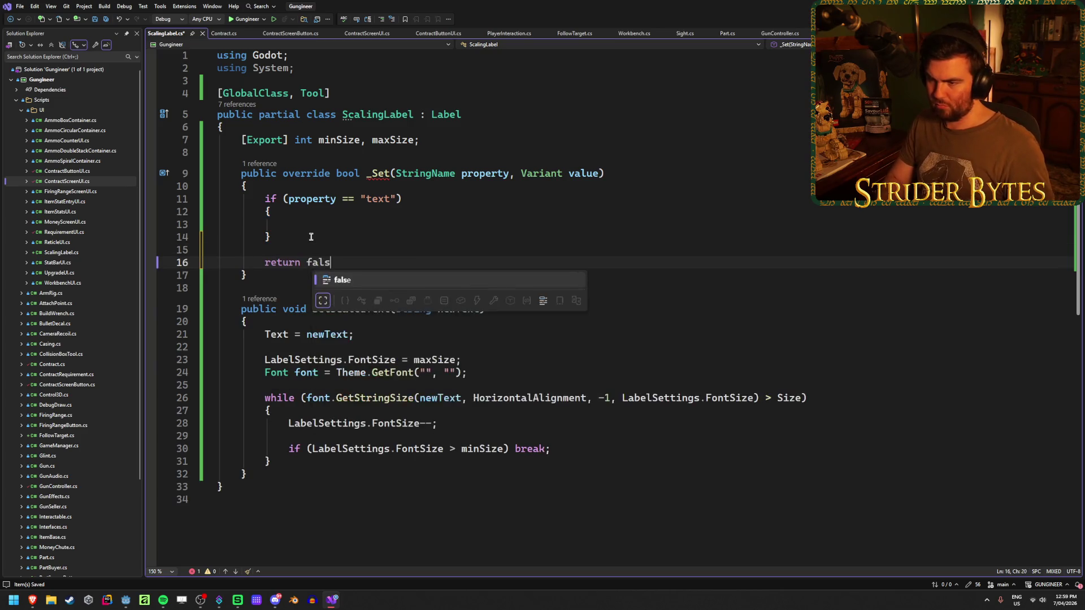
left_click(316, 228)
key("Return")
type("return true;")
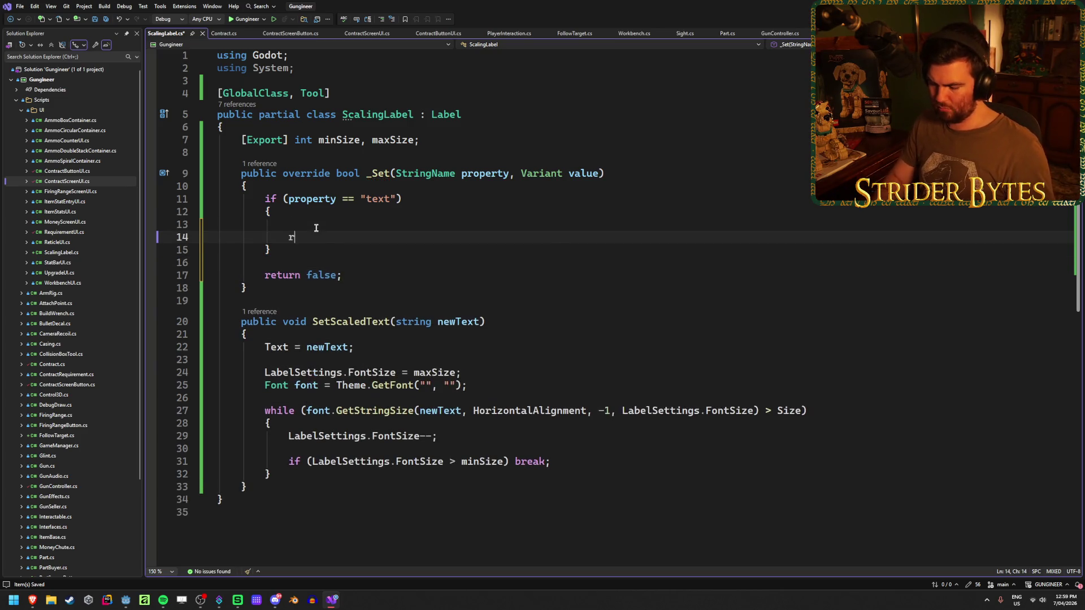
left_click(319, 223)
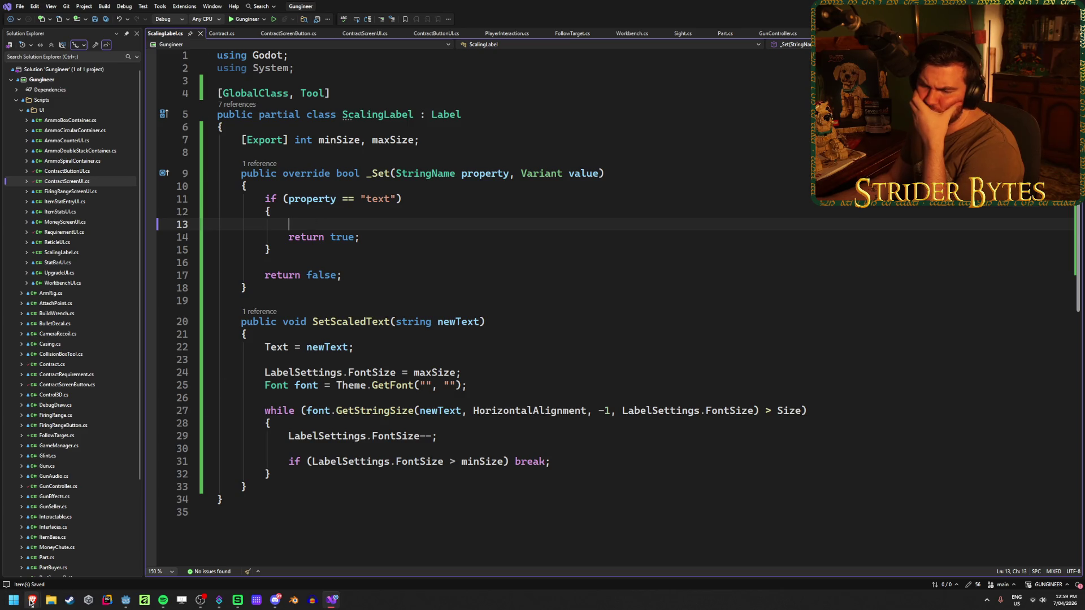
mouse_move(32, 600)
left_click(285, 556)
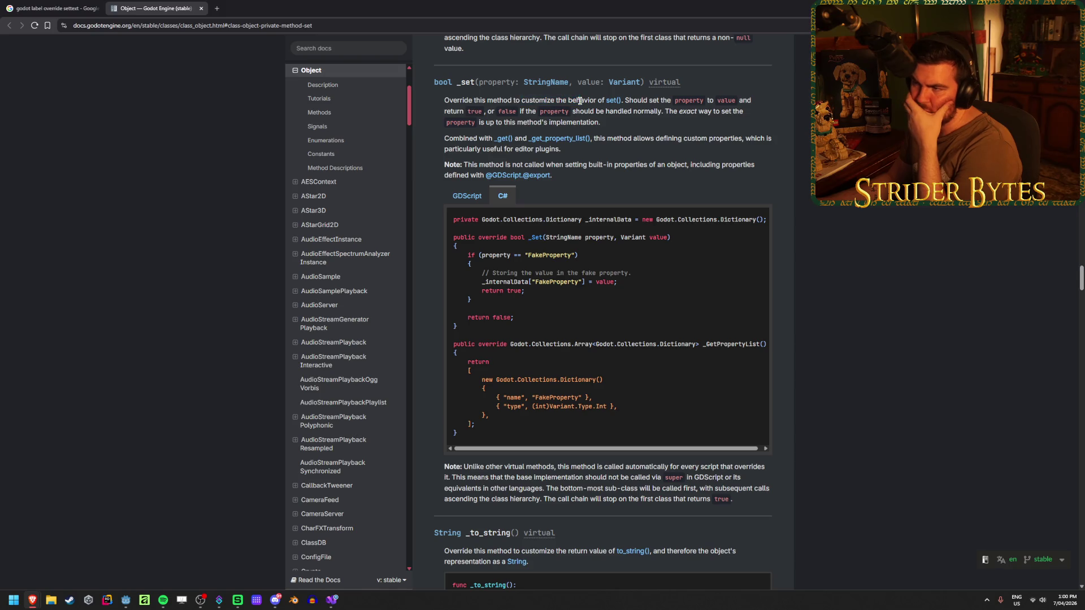
Step: Study the set() method's C# example, highlighting its call and property-name argument, then go back to _set
left_click(615, 102)
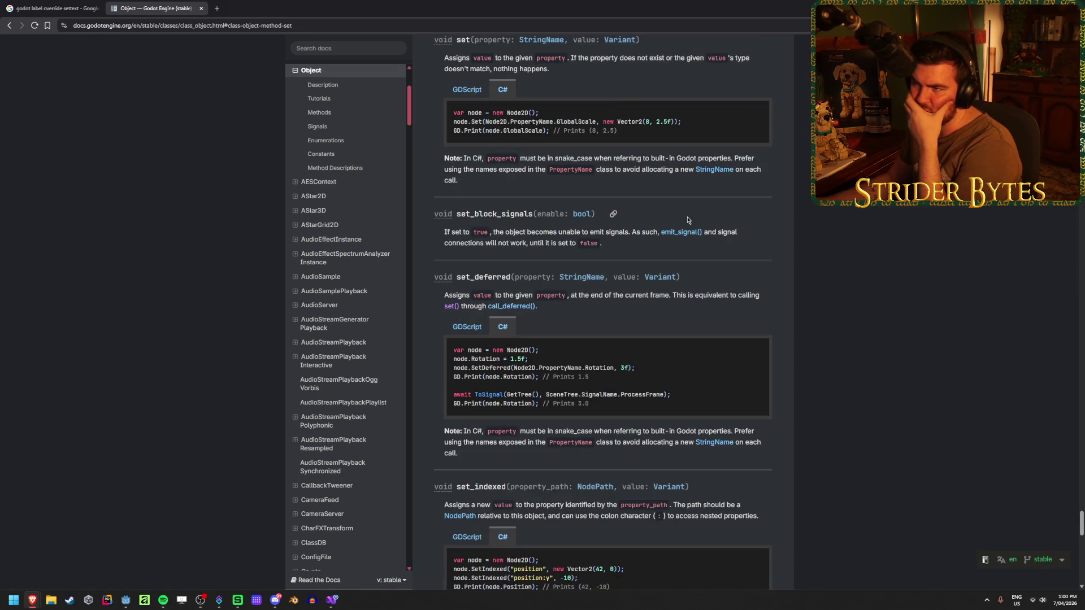
left_click(481, 92)
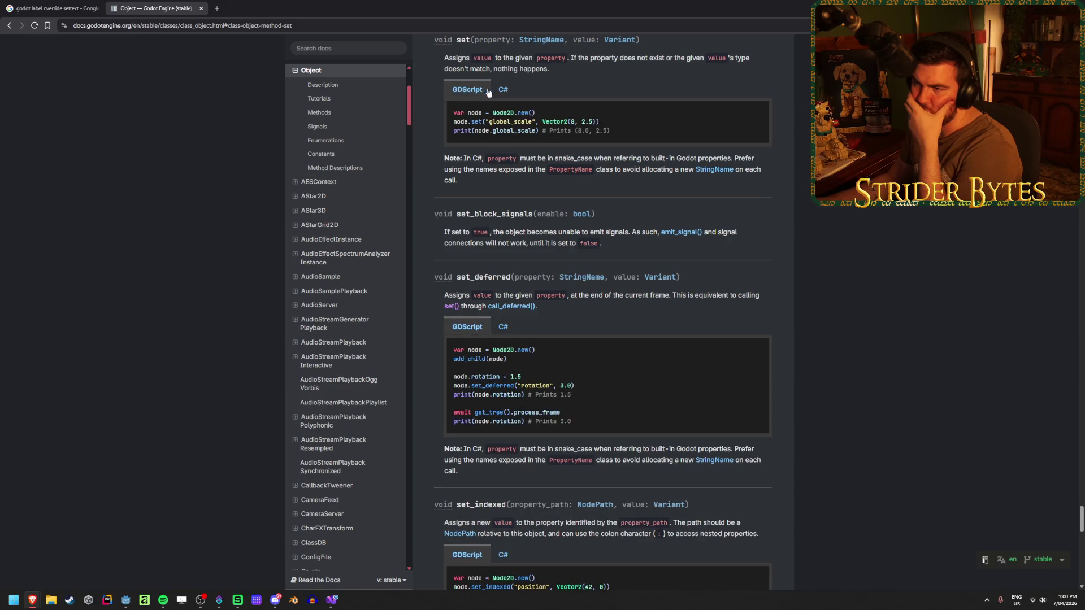
left_click(501, 91)
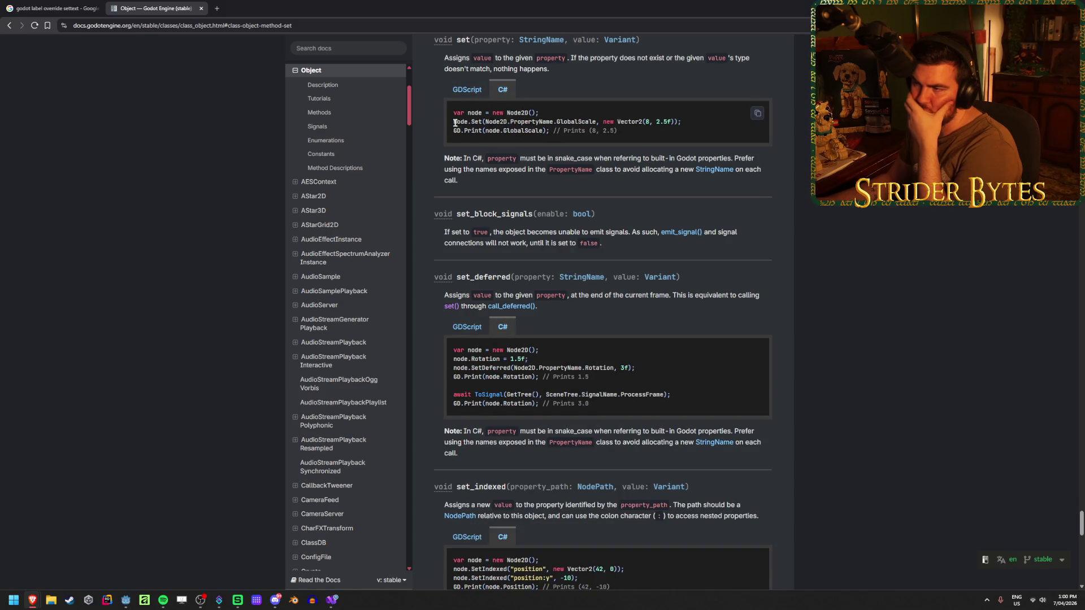
left_click_drag(575, 123, 453, 123)
left_click(525, 118)
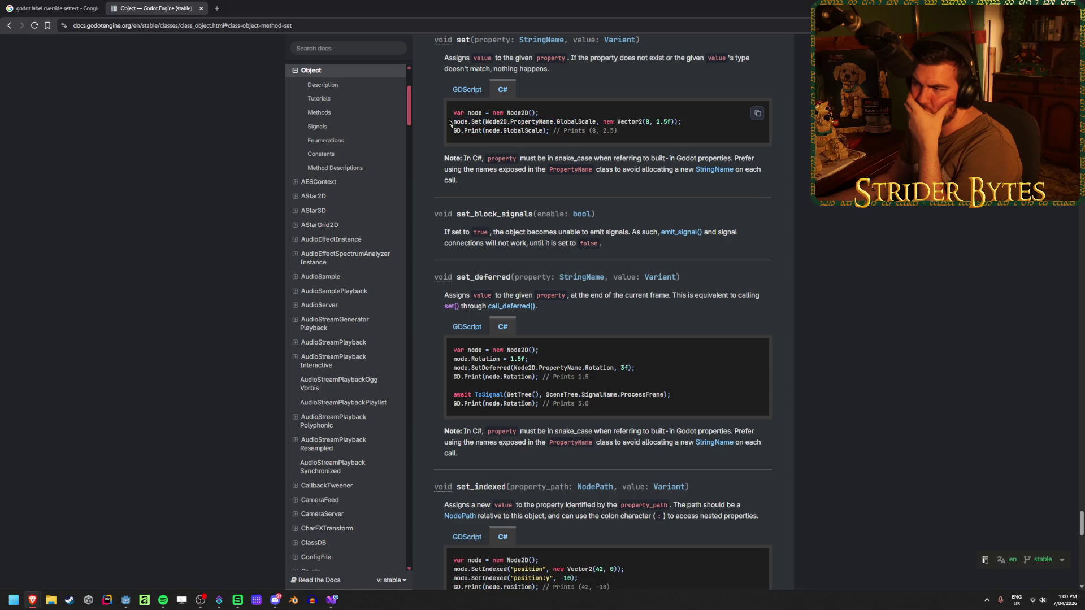
left_click_drag(525, 120, 616, 121)
left_click(525, 121)
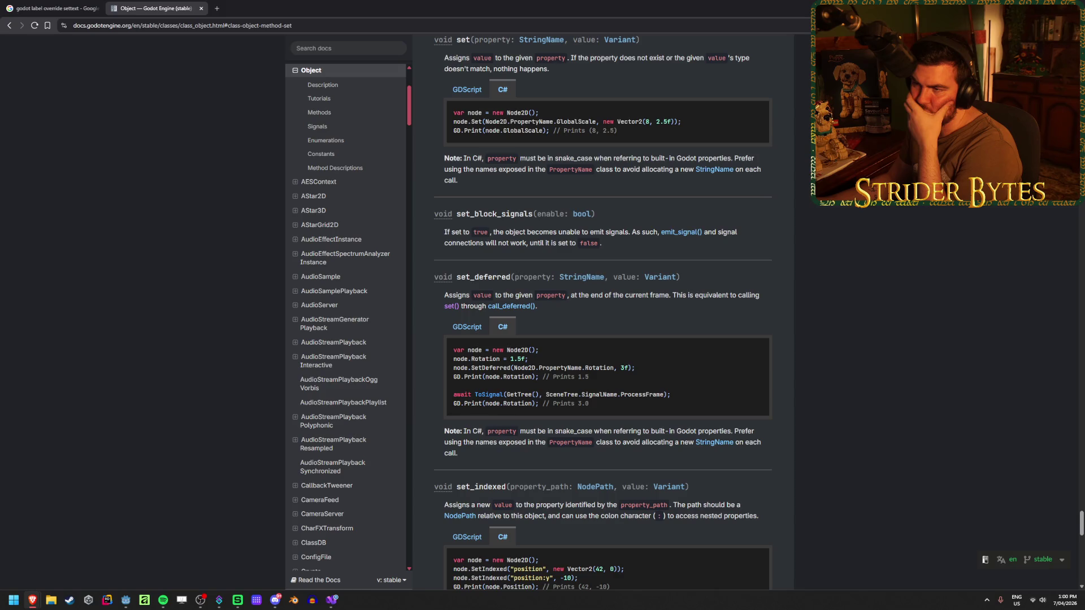
left_click_drag(453, 121, 501, 121)
left_click(501, 121)
left_click_drag(606, 122, 523, 123)
left_click(523, 123)
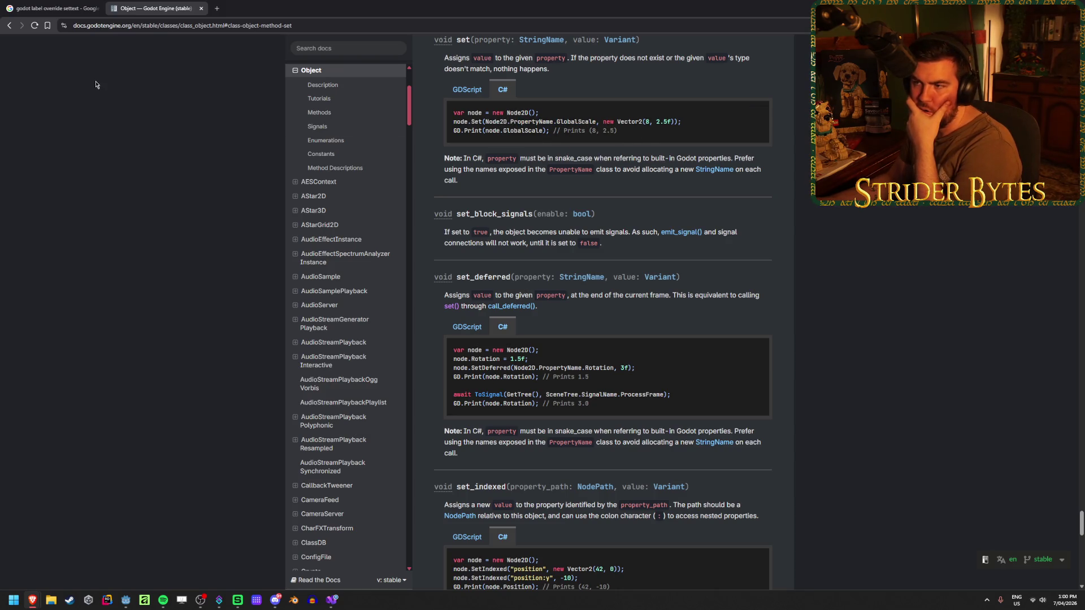
left_click(10, 27)
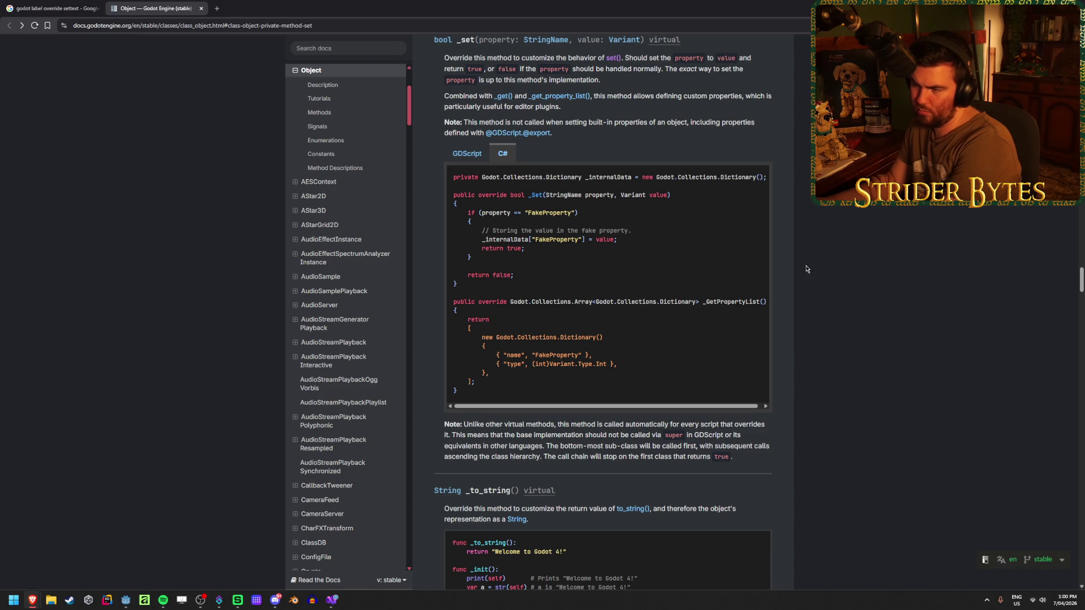
Step: On line 13, call SetScaledText(value) in the text branch using IntelliSense completions
key("alt+Tab")
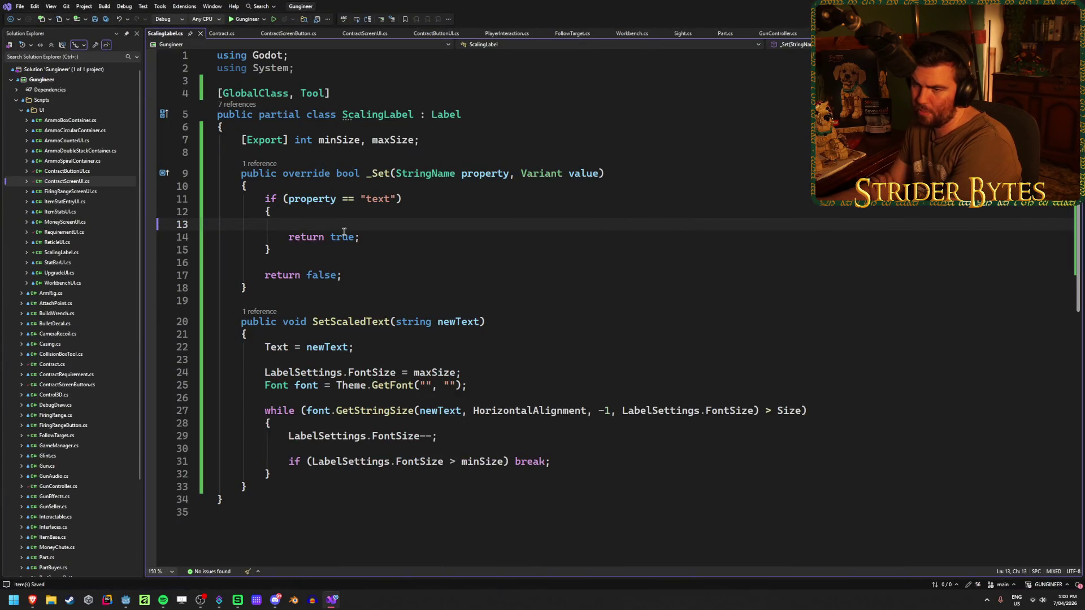
type("SetSc")
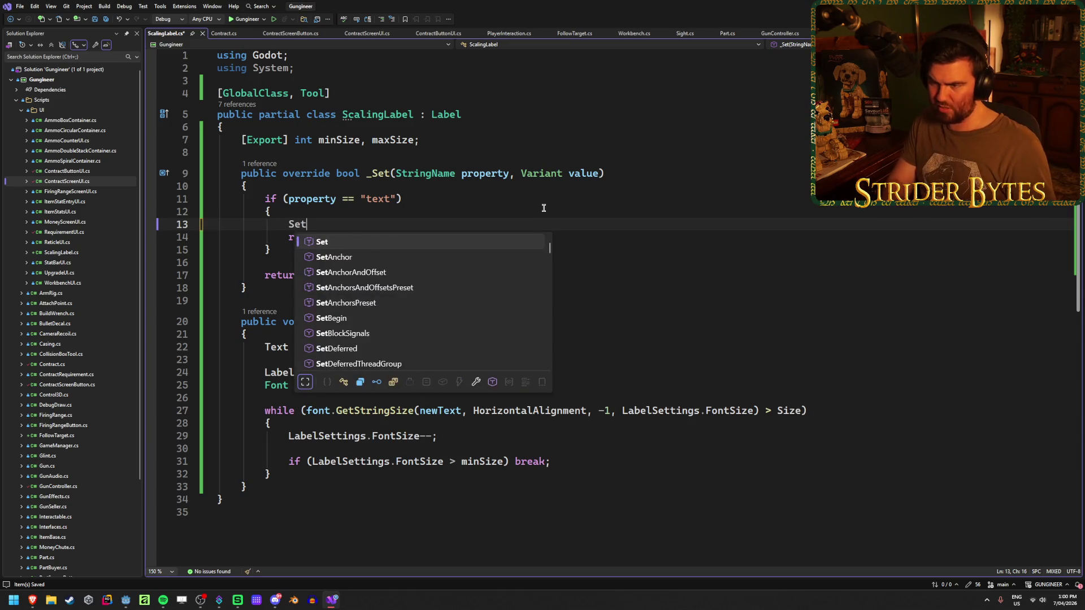
key("Tab")
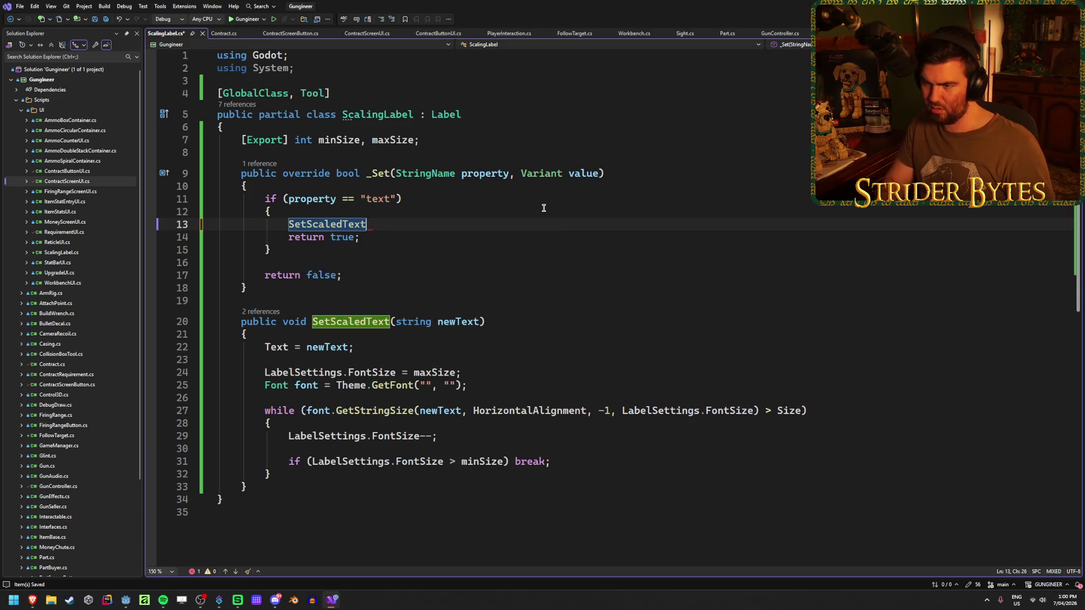
type("();")
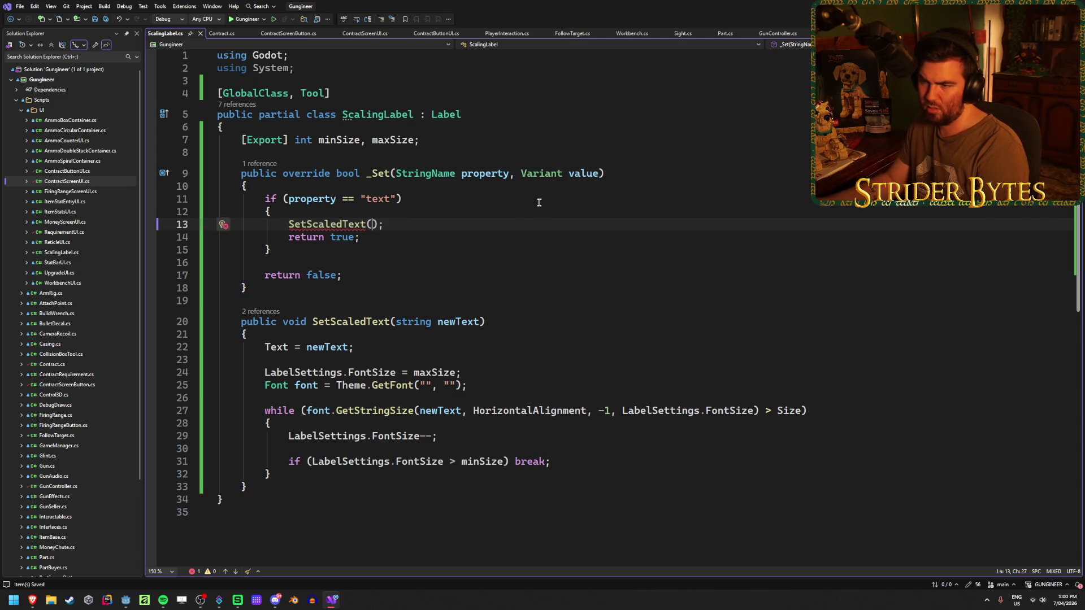
type("val")
key("Tab")
Step: Cast the argument to (string) to fix CS1503 and save ScalingLabel.cs
left_click(463, 225)
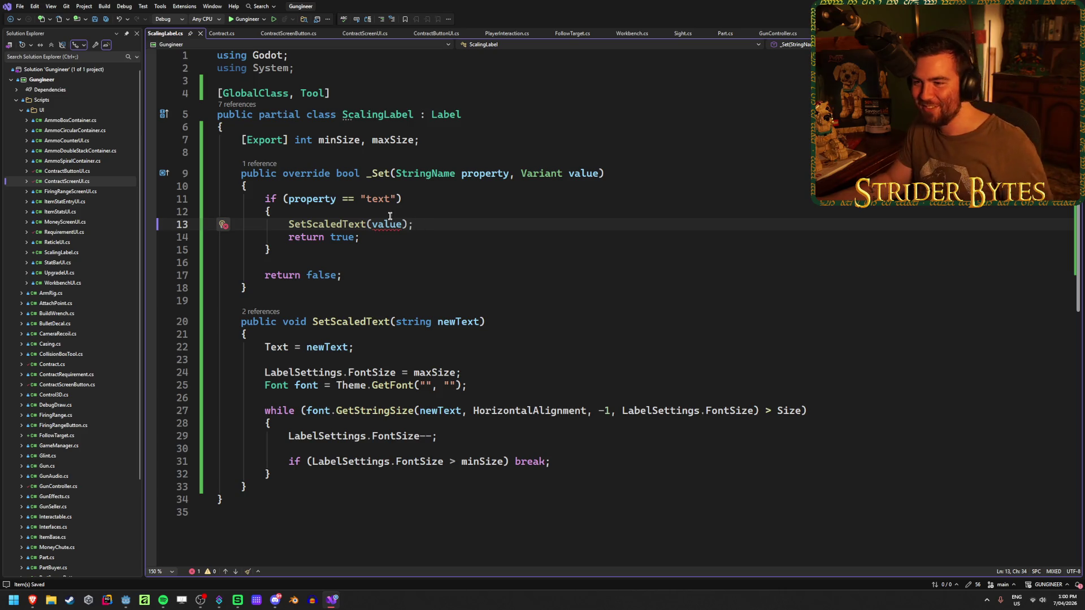
mouse_move(385, 224)
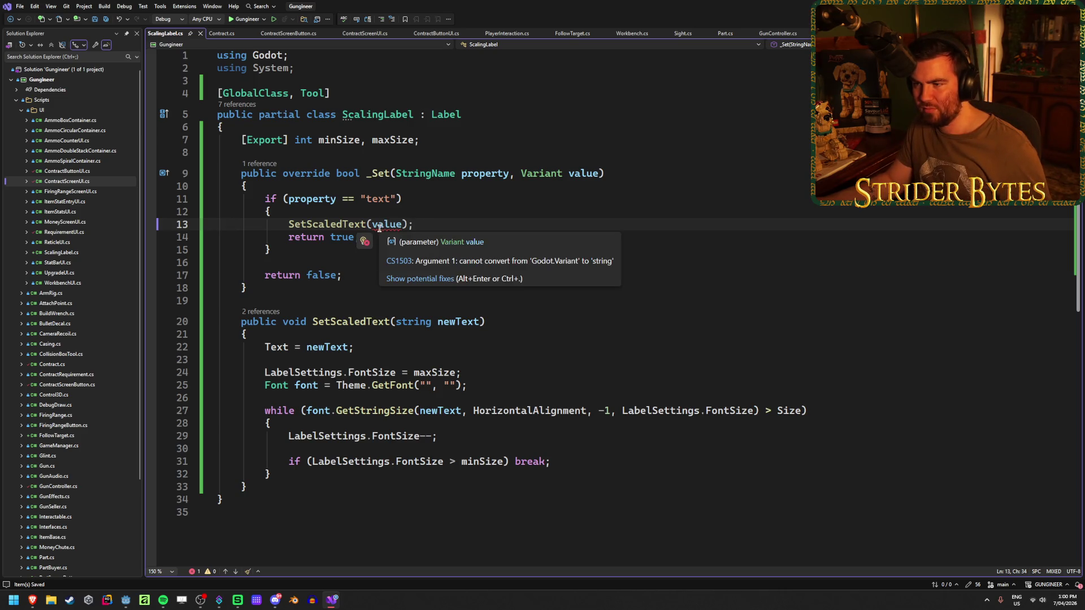
double_click(393, 225)
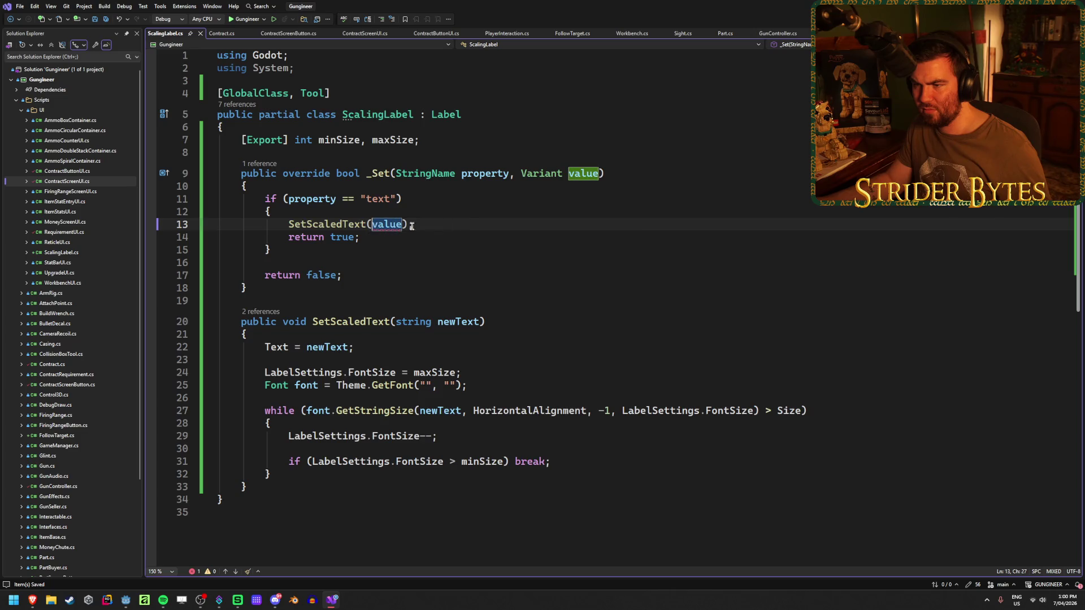
type("value")
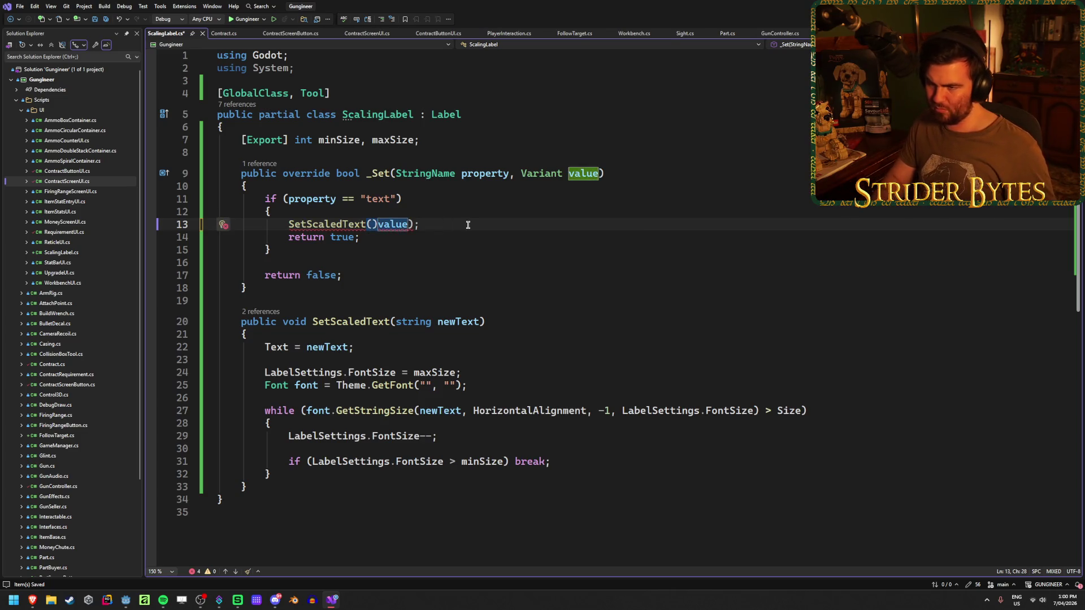
type("(string")
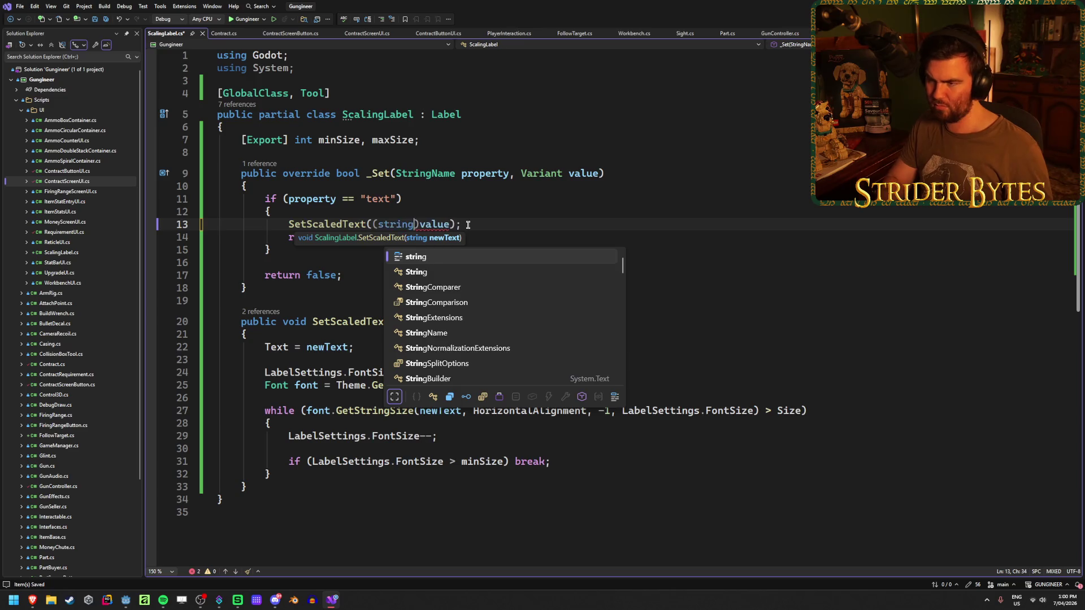
left_click(494, 225)
key("ctrl+s")
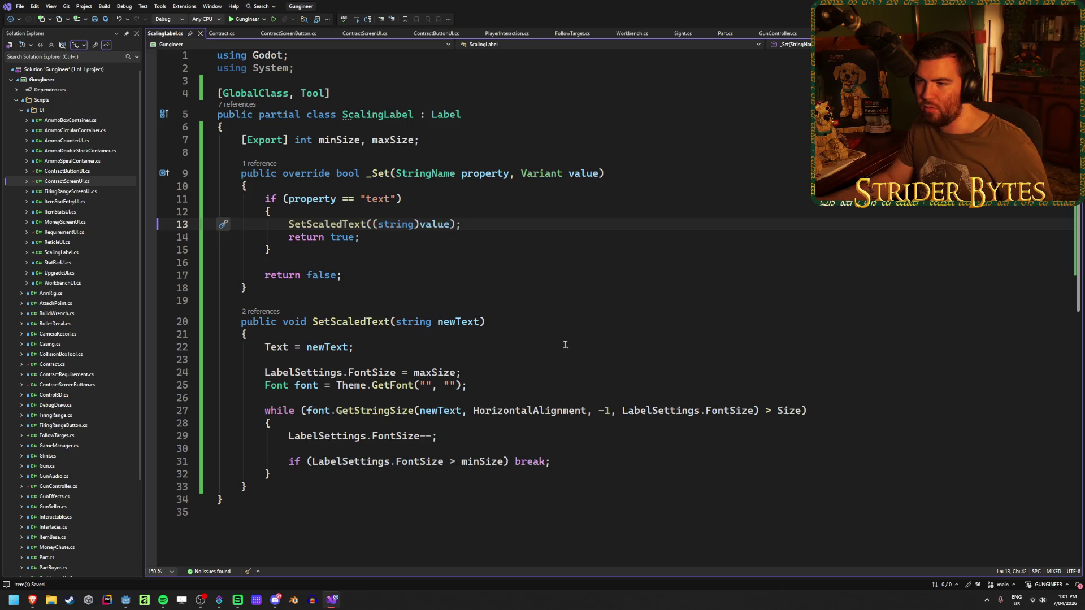
Step: In the Godot editor, select the NameLabel node and delete it
key("alt+Tab")
left_click(62, 96)
key("Delete")
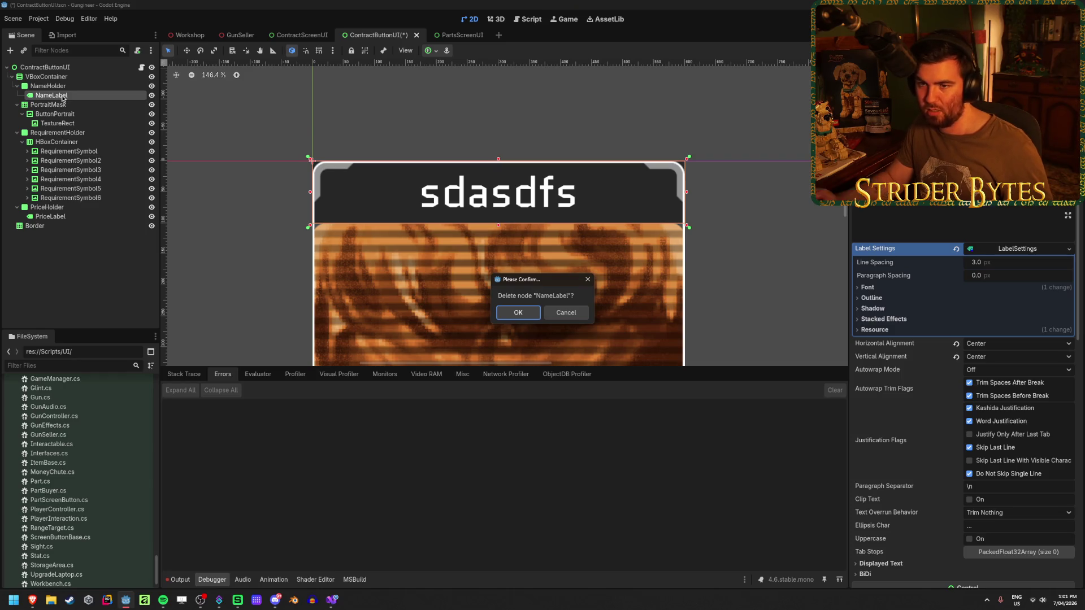
left_click(566, 312)
right_click(83, 97)
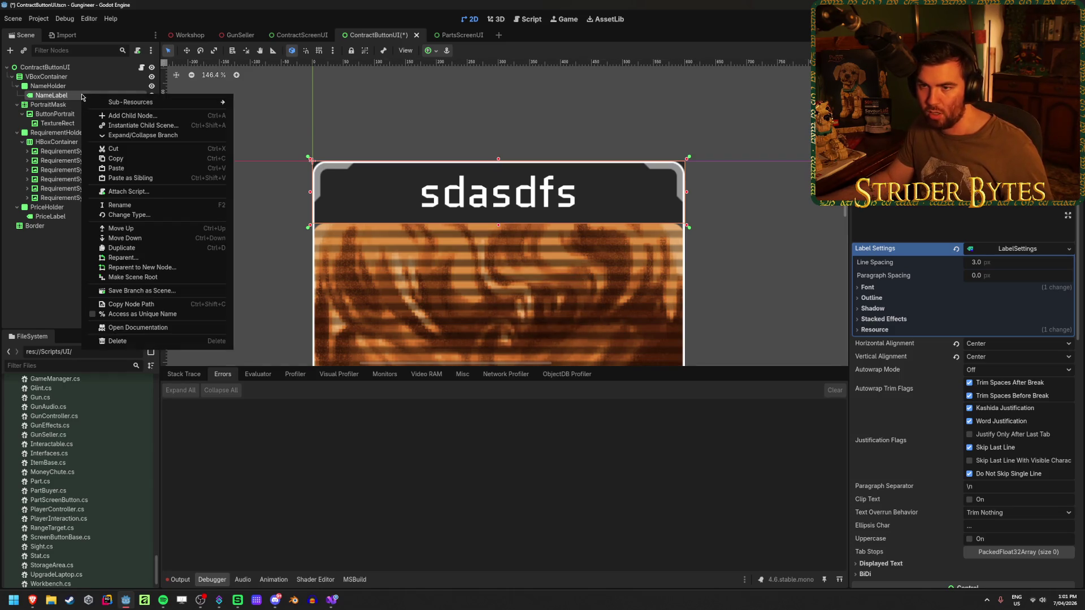
left_click(131, 215)
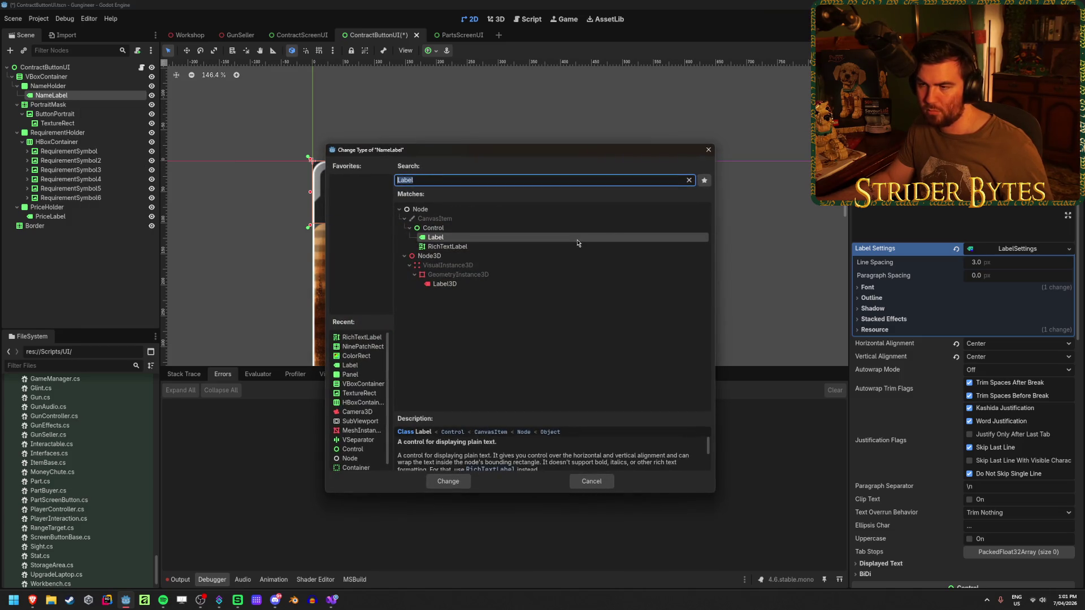
type("scal")
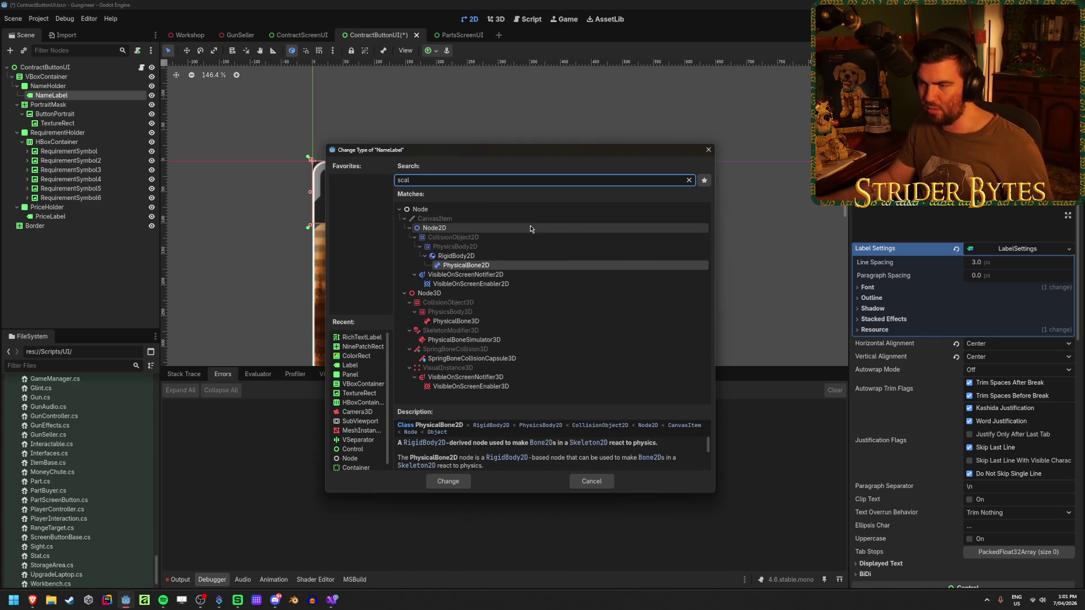
left_click(598, 481)
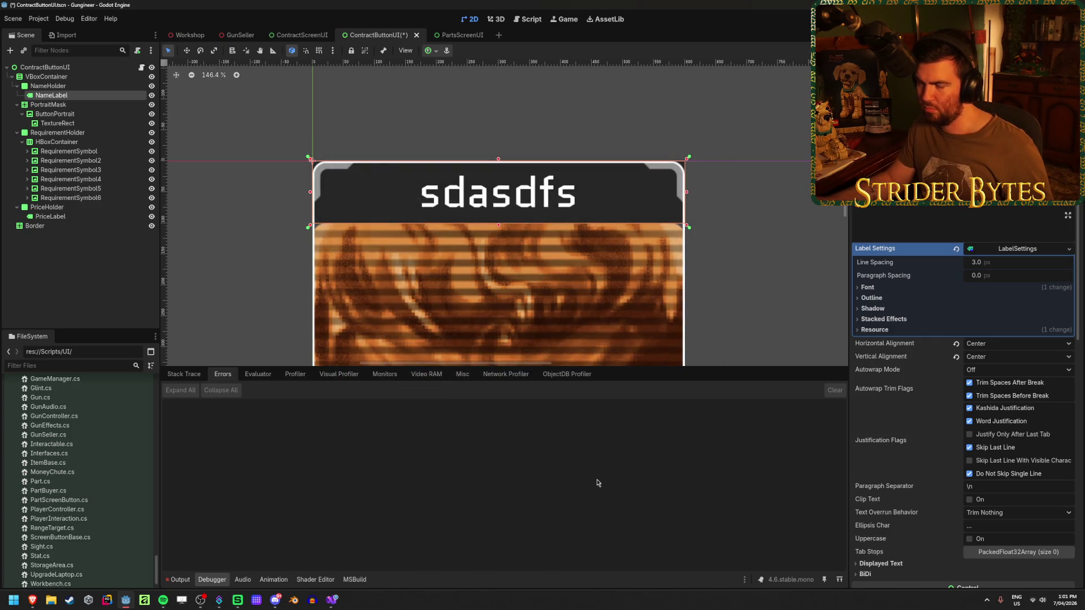
left_click(331, 601)
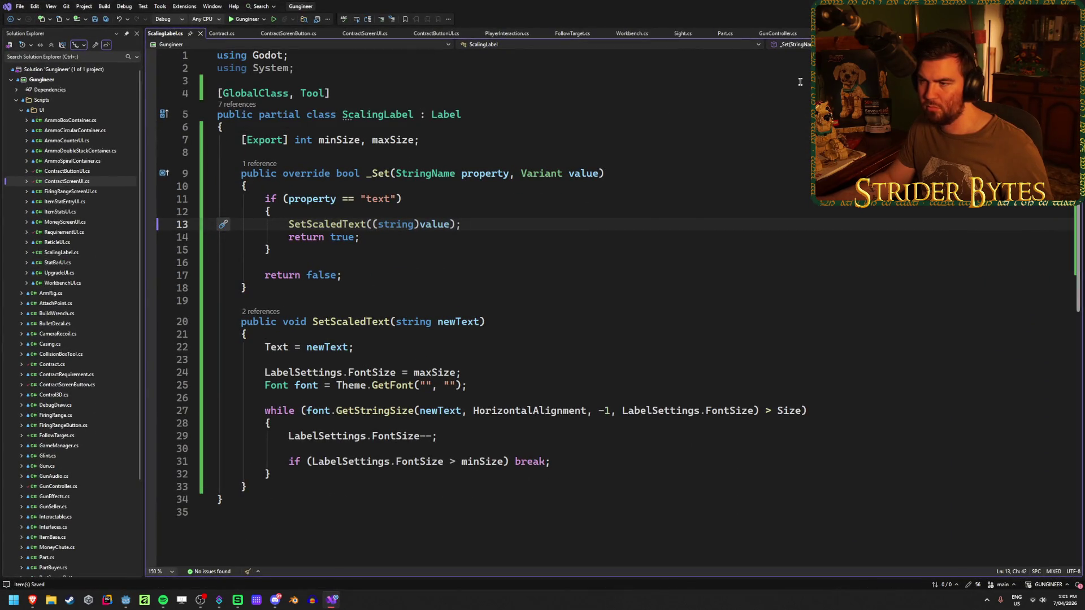
key("alt+Tab")
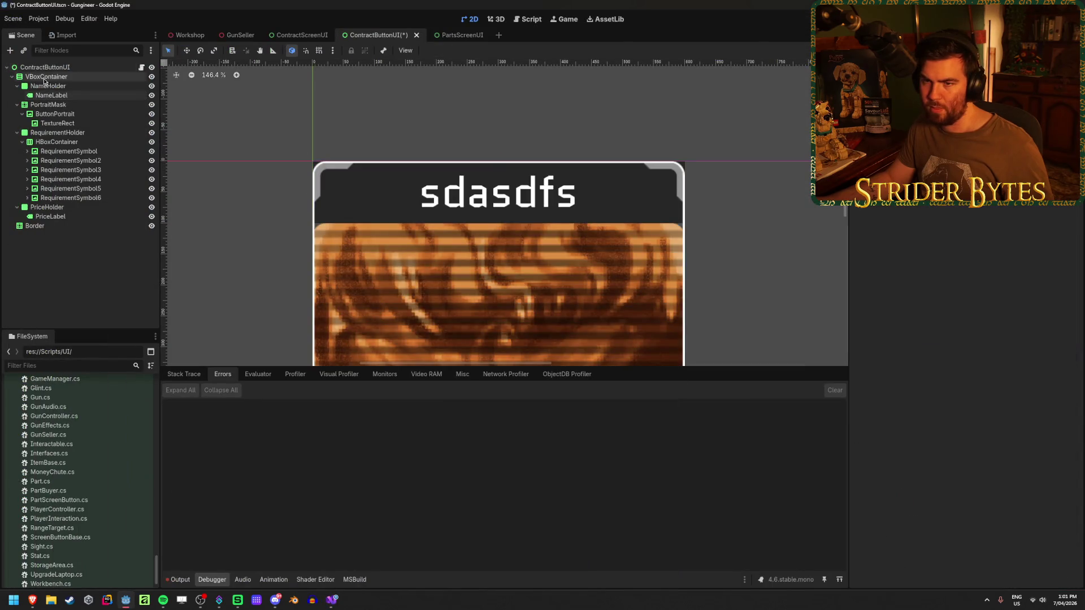
right_click(66, 262)
left_click(89, 267)
type("sc")
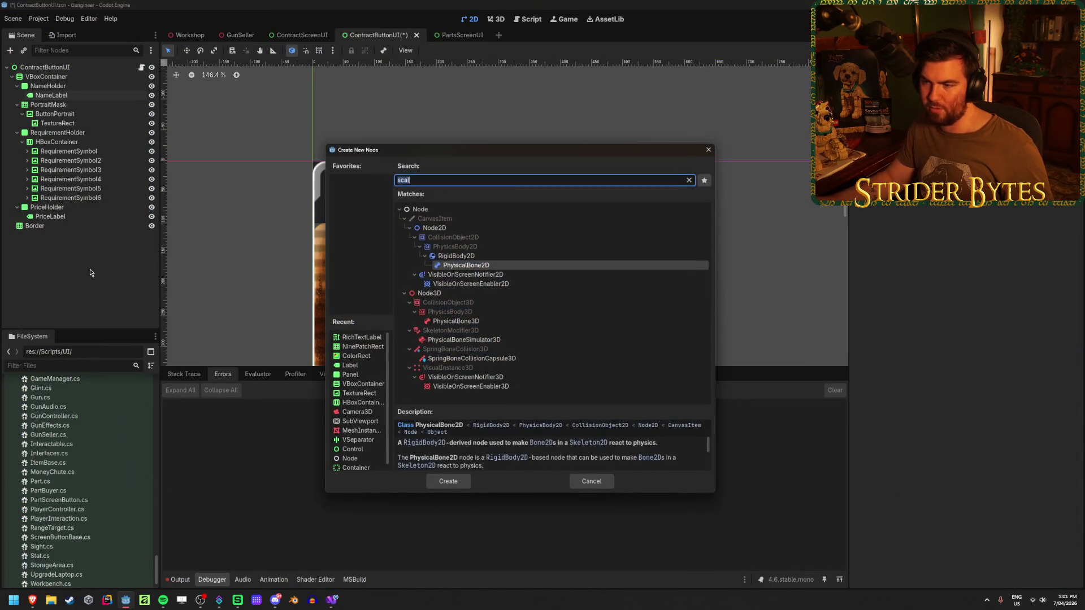
type("al")
key("BackSpace")
key("BackSpace")
key("BackSpace")
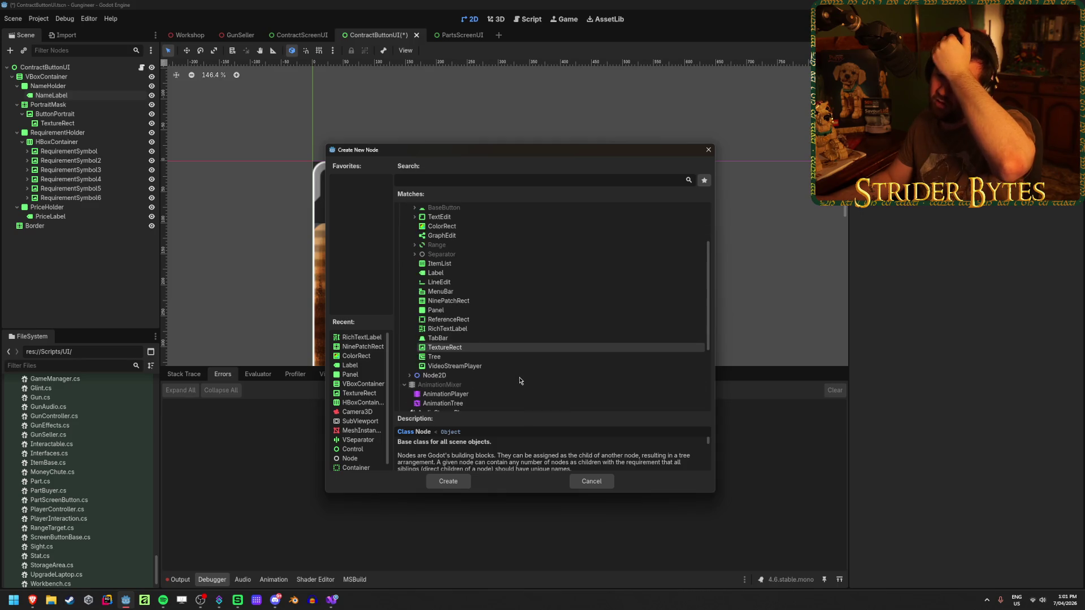
left_click(590, 481)
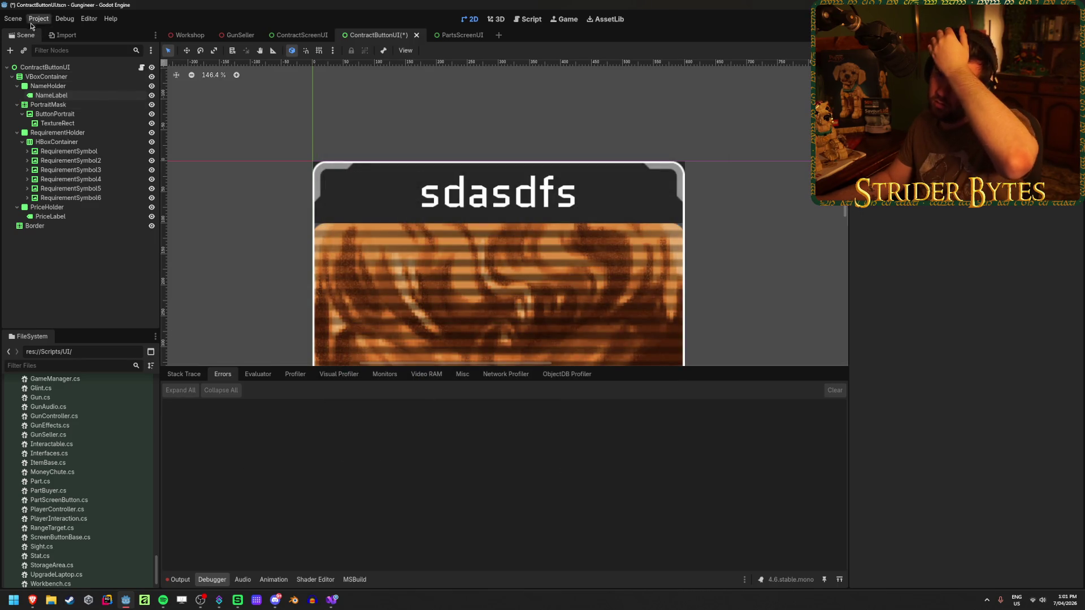
left_click(33, 17)
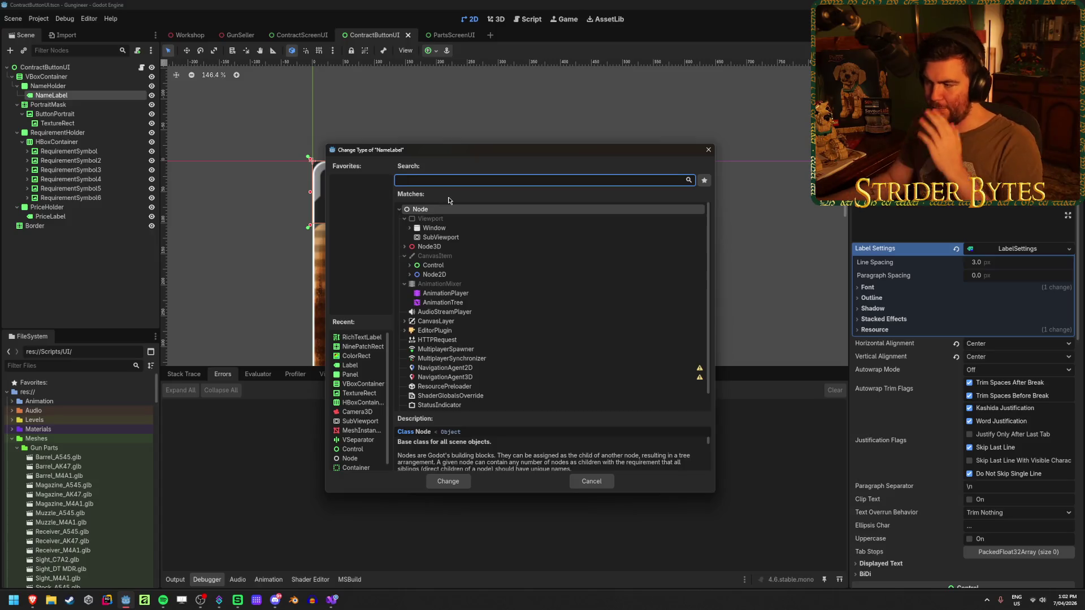
left_click(592, 482)
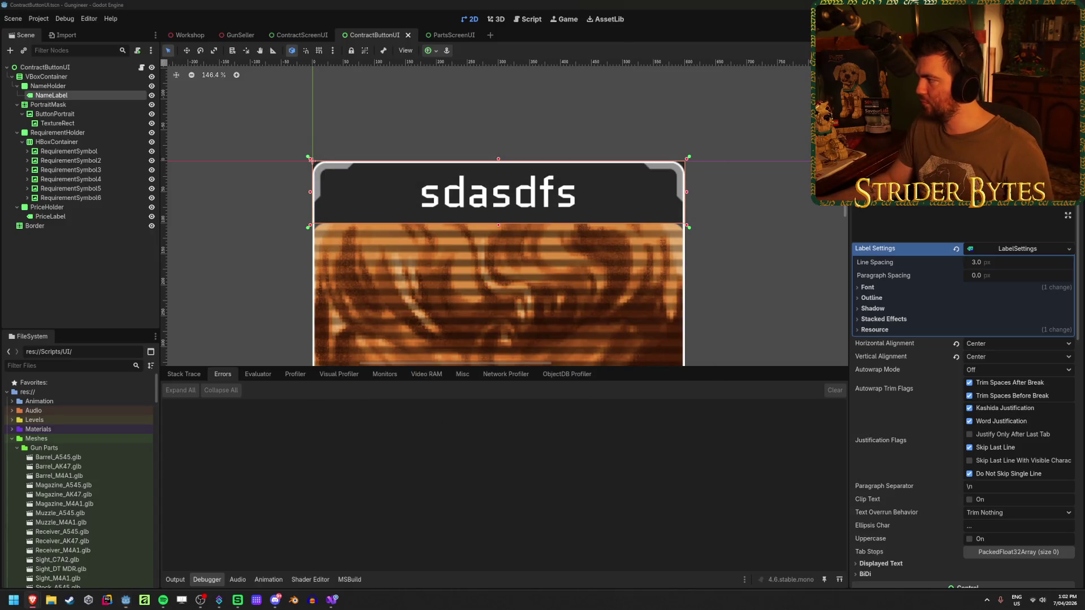
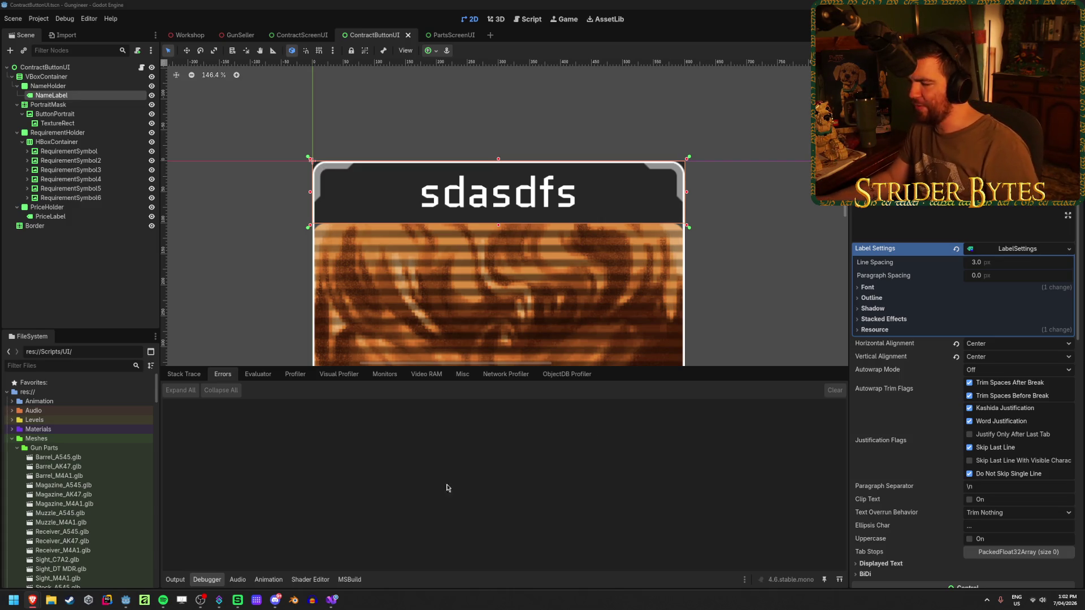
Step: Remove ', Tool' from the [GlobalClass, Tool] attribute in ScalingLabel.cs
left_click(332, 600)
left_click_drag(326, 93, 305, 90)
key("Delete")
Step: Add a separate [Tool] attribute line above GlobalClass, save the script, and return to Godot
left_click(459, 90)
key("Home")
key("Return")
key("Up")
type("Tool")
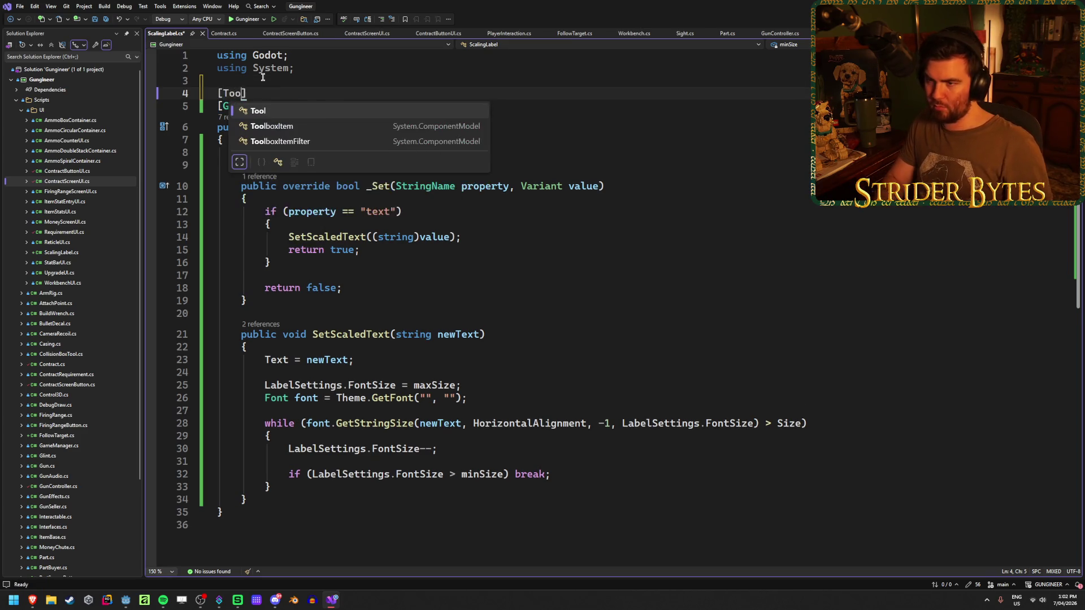
key("ctrl+s")
key("Down")
key("End")
key("alt+Tab")
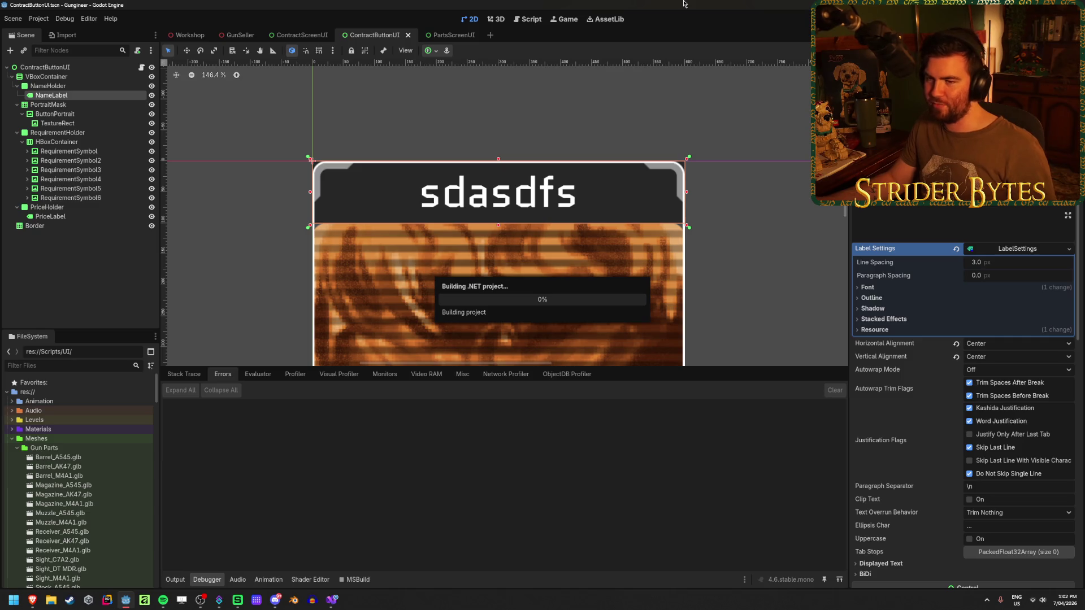
Step: Reload the current project via the Project menu, then reselect the NameLabel node
left_click(39, 19)
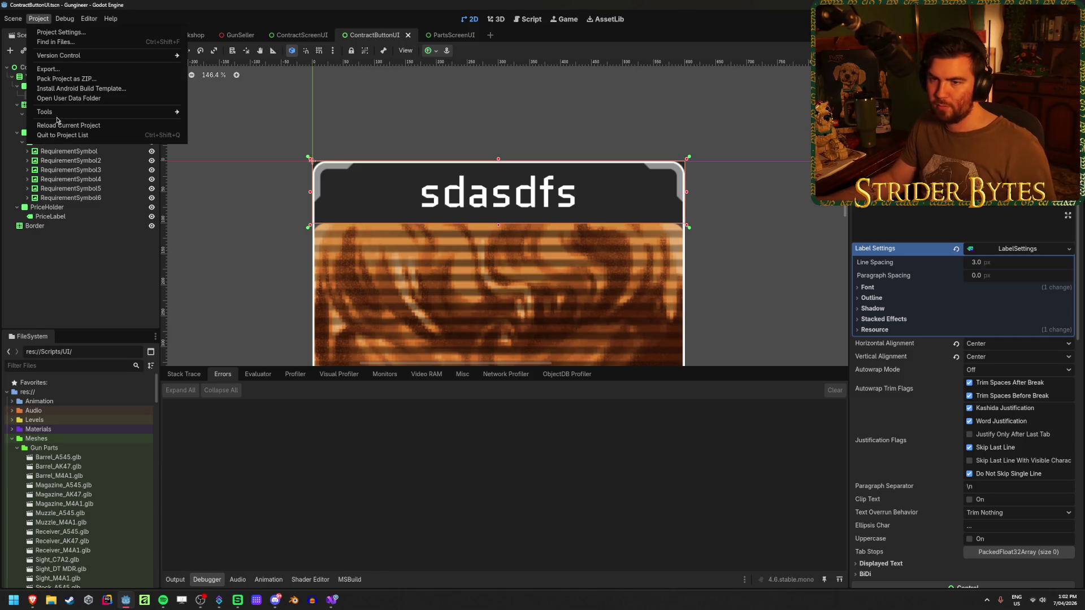
left_click(58, 125)
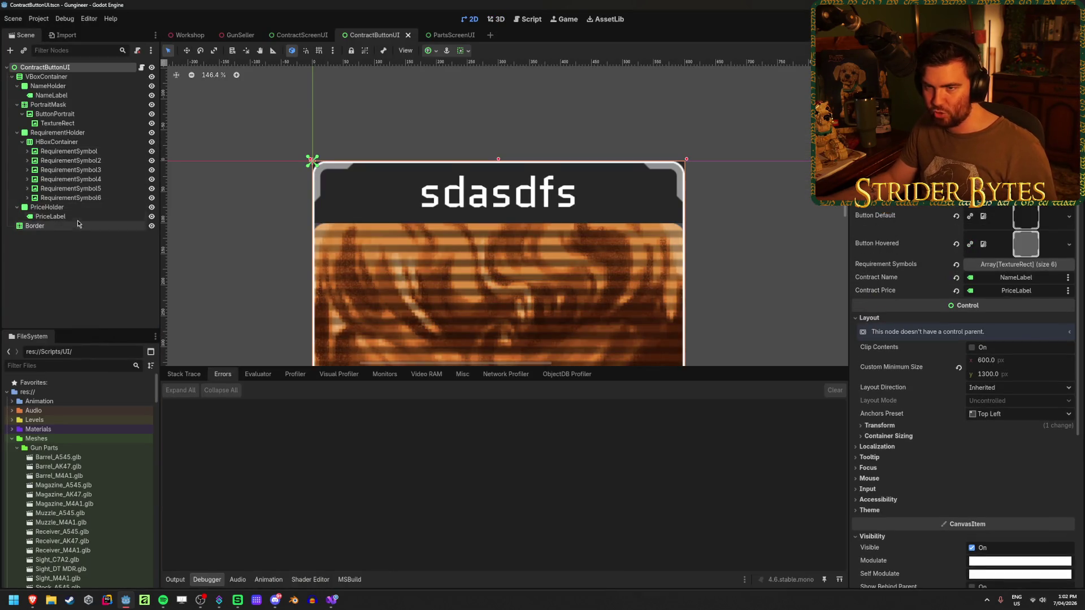
left_click(51, 95)
left_click(48, 86)
left_click(89, 95)
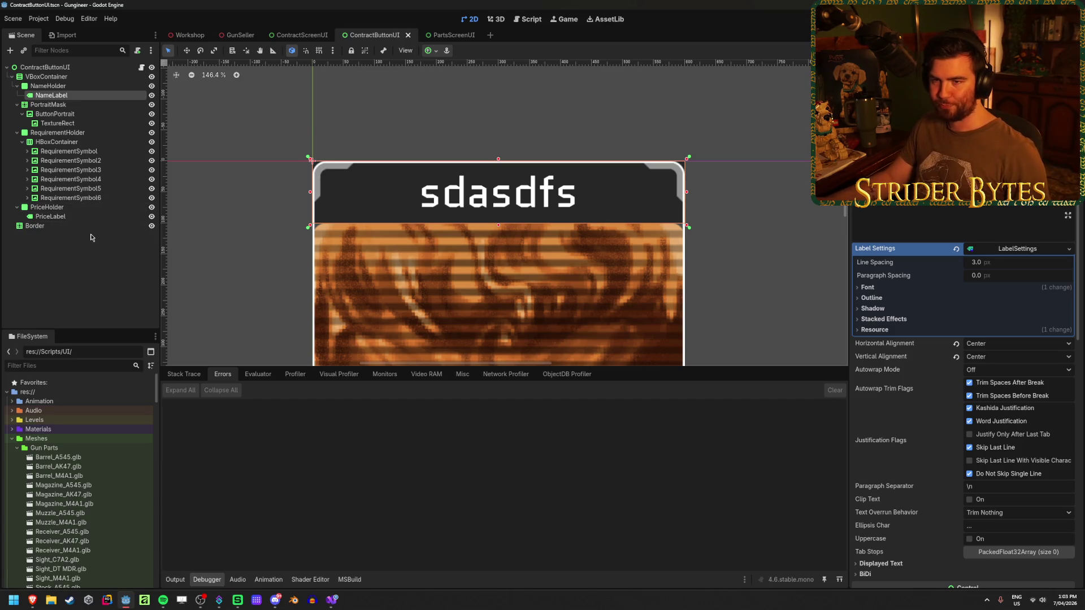
left_click(100, 87)
left_click(99, 96)
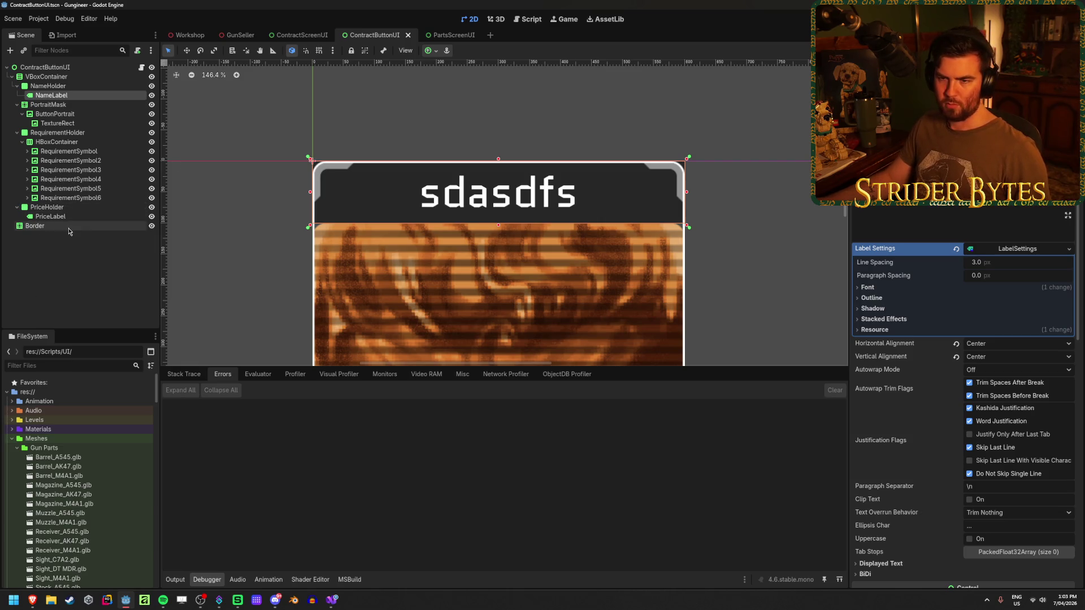
Step: Change the NameLabel node's type to ScalingLabel
right_click(81, 96)
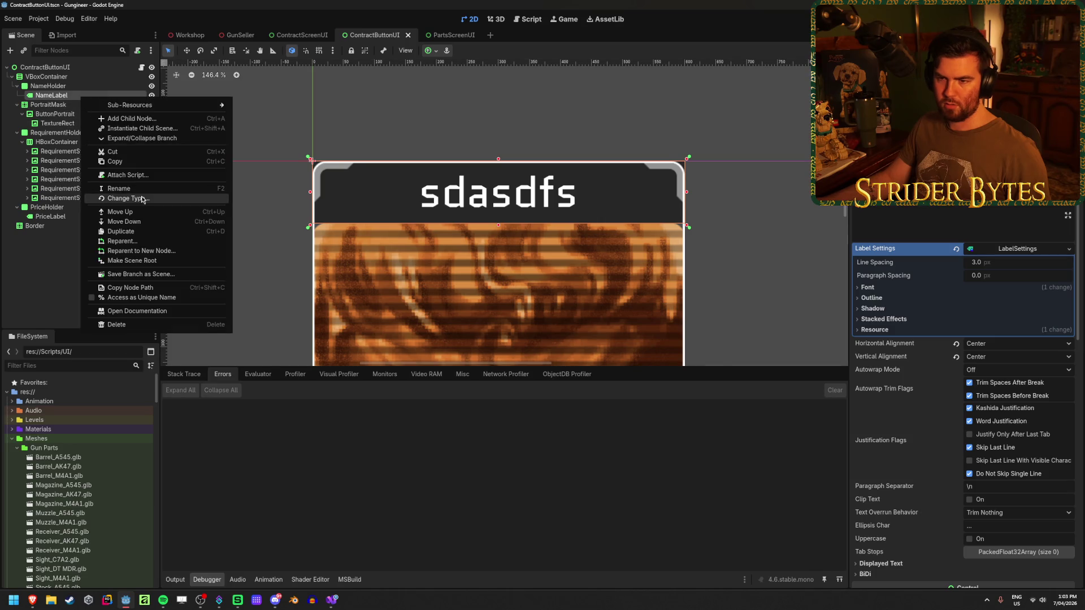
left_click(129, 199)
left_click(465, 247)
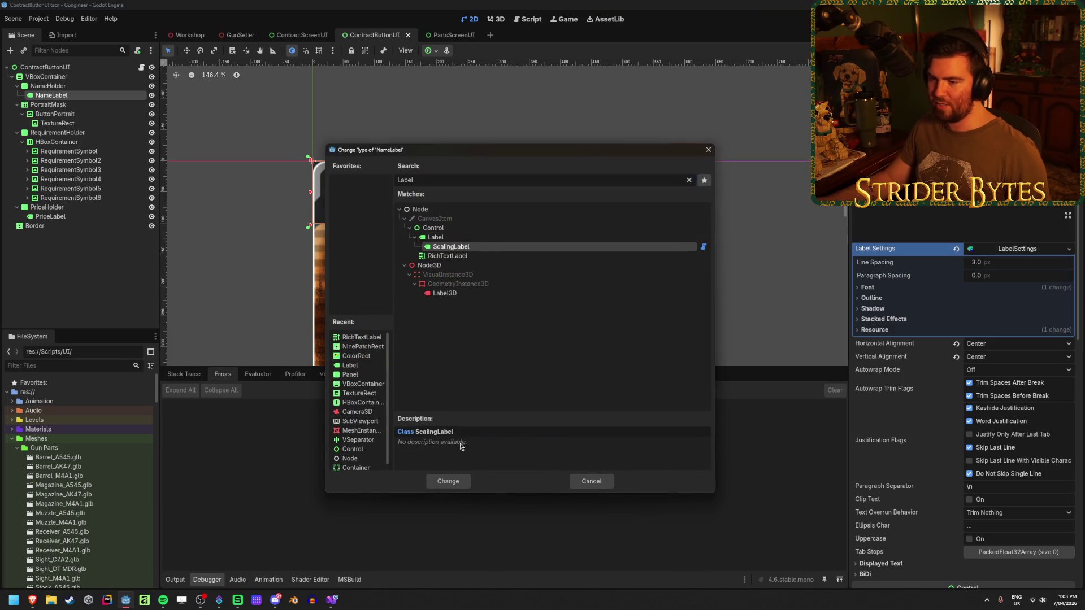
left_click(449, 482)
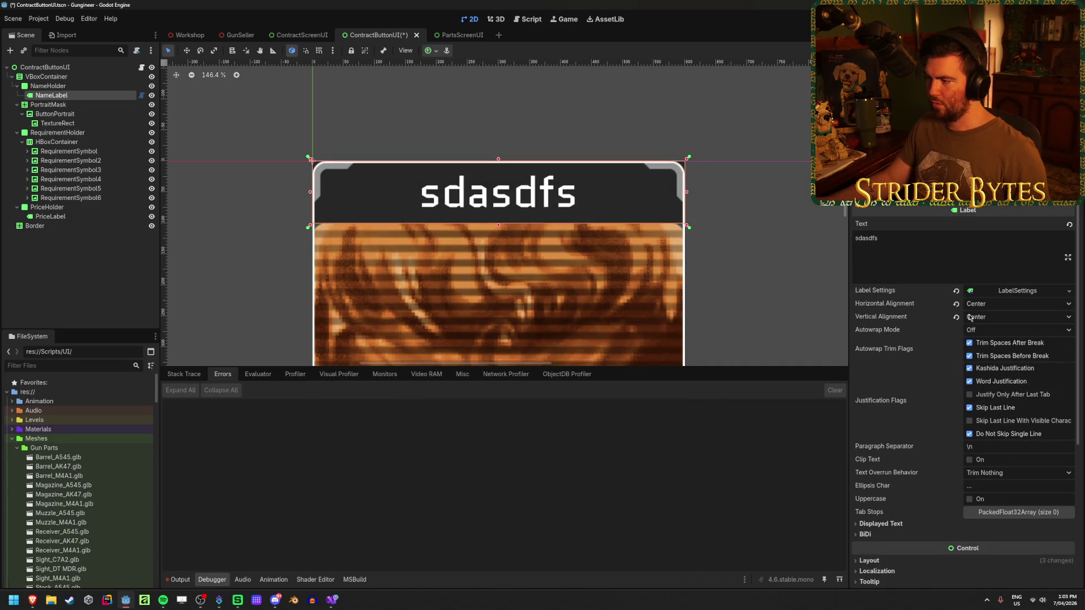
Step: Expand LabelSettings > Font and lower the font size from 69 to 43
left_click(1017, 291)
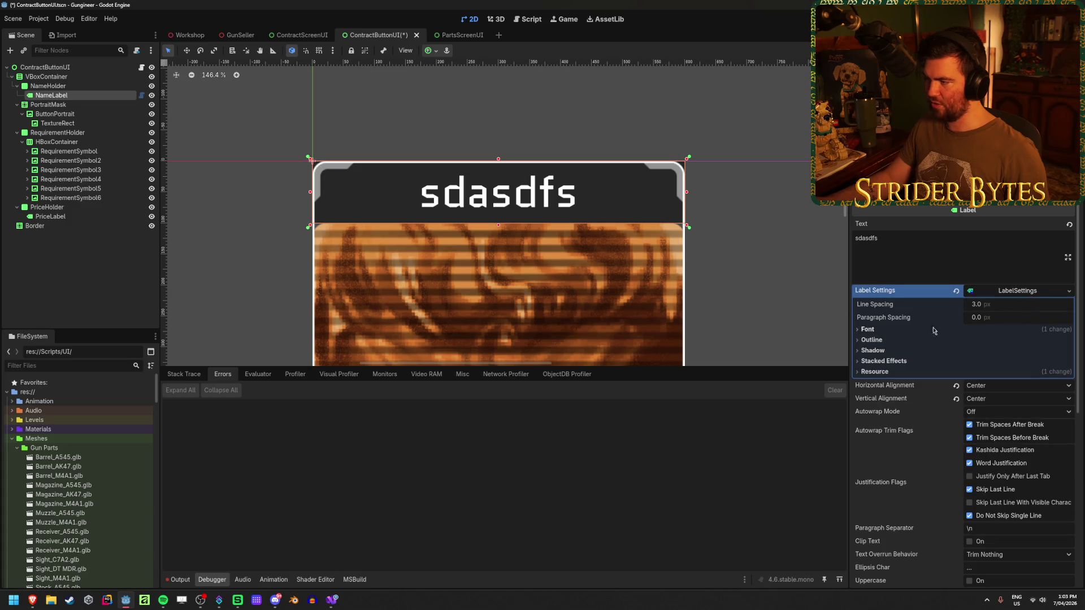
left_click(874, 333)
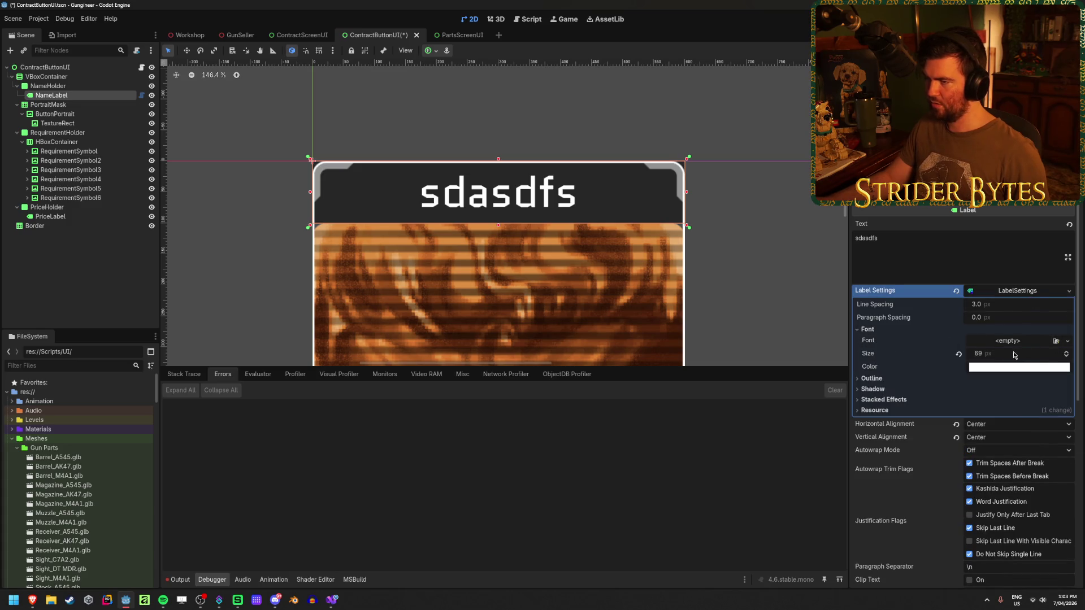
left_click(995, 319)
key("Return")
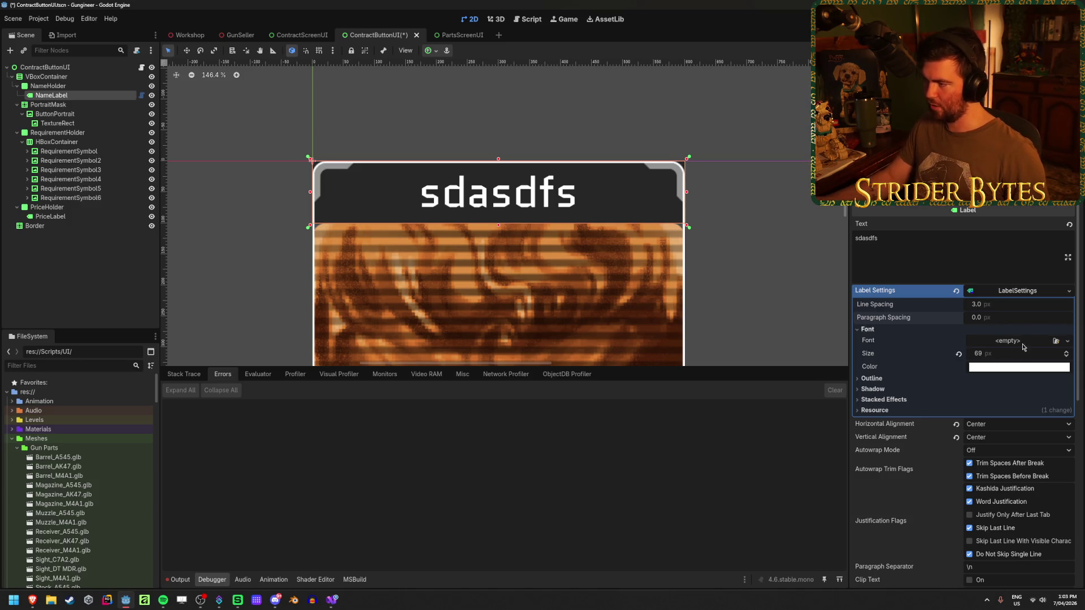
left_click_drag(1016, 357, 989, 357)
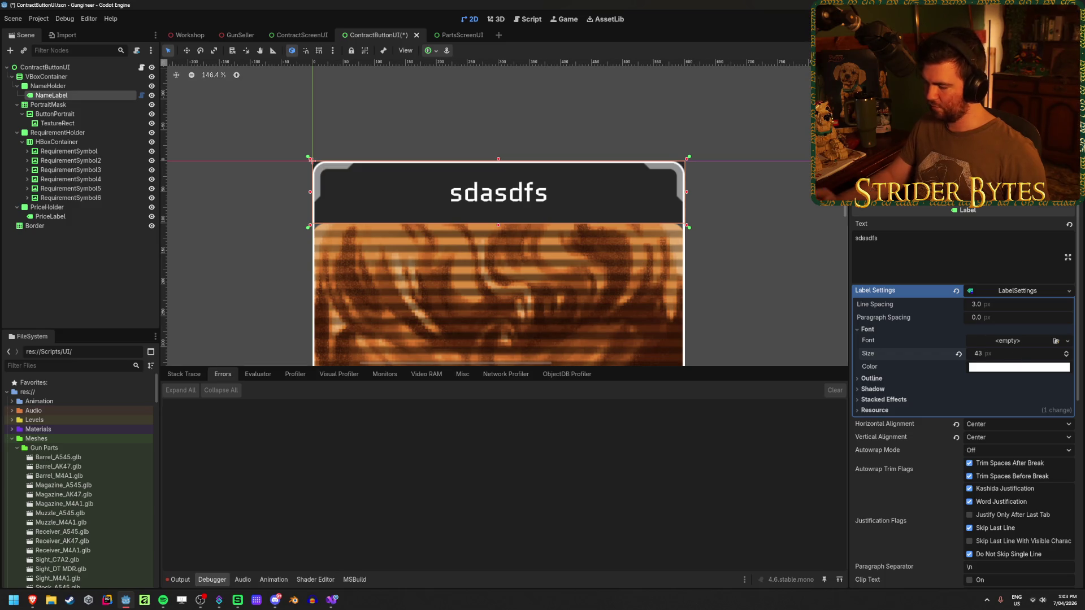
Step: Enter a long test name in the label text and set the font size to 50
left_click(943, 251)
type("dsaddkjlaslkdjskldjalks")
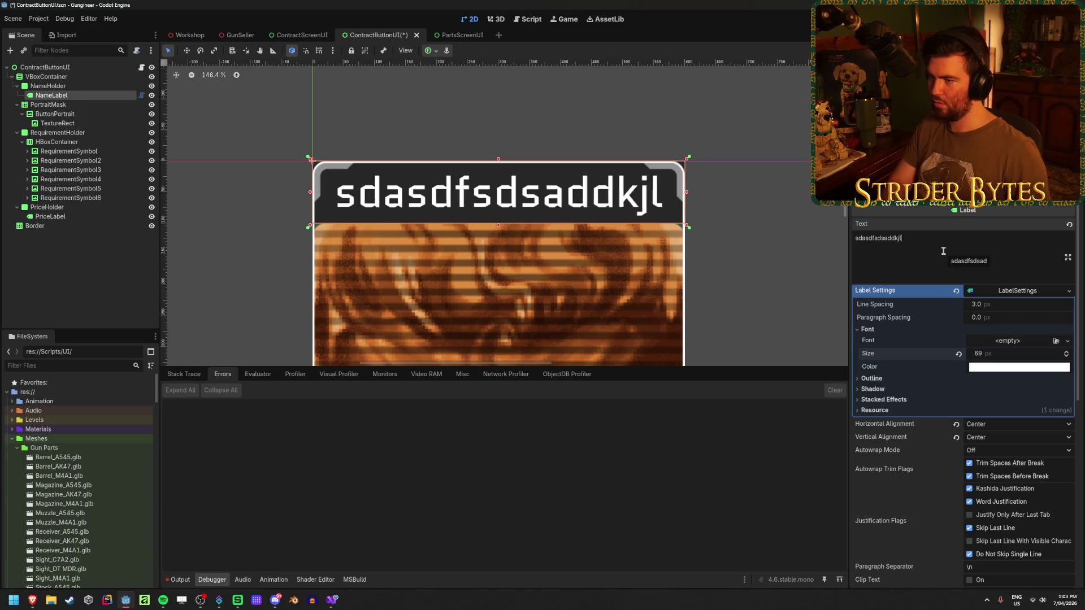
key("BackSpace")
key("BackSpace")
key("BackSpace")
key("BackSpace")
key("BackSpace")
key("BackSpace")
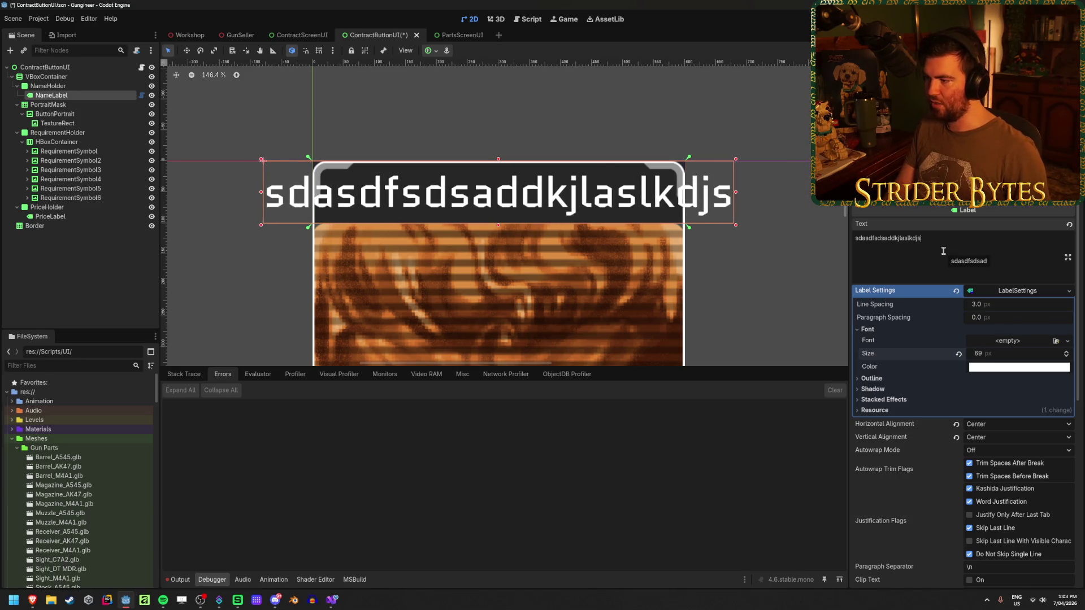
key("BackSpace")
key("BackSpace")
key("BackSpace")
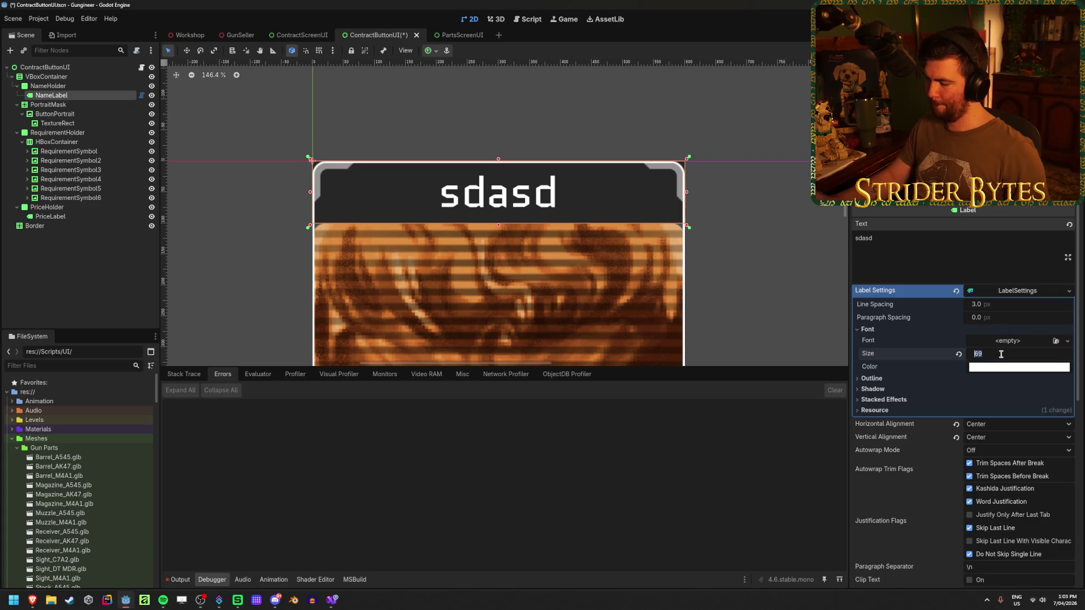
type("50")
key("Return")
Step: Try even longer placeholder names to check shrinking, then save the ContractButtonUI scene
left_click(947, 252)
type("sdasdsadadsdads")
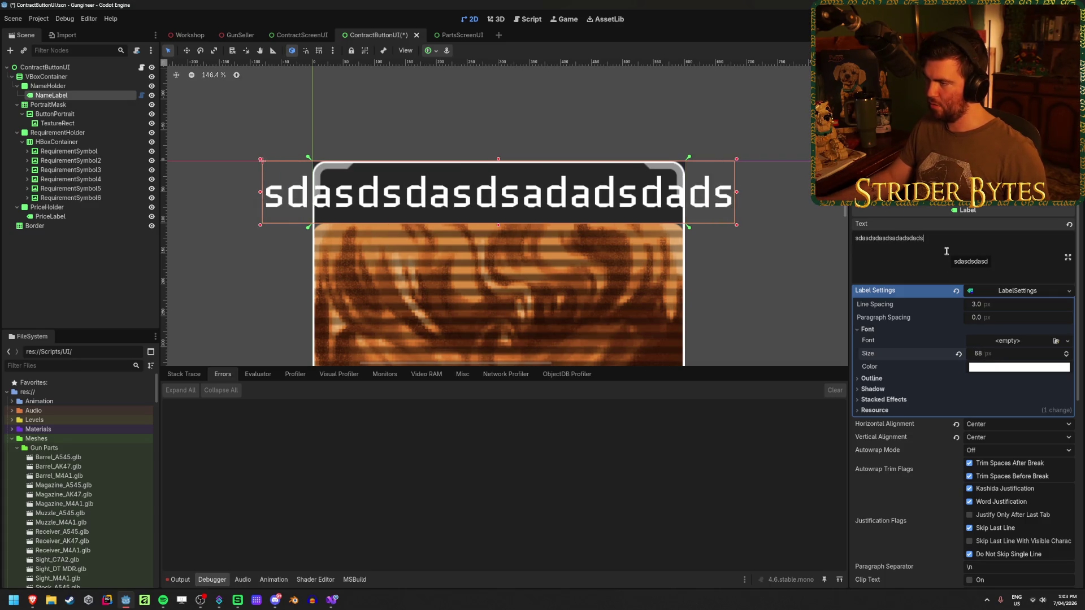
key("BackSpace")
key("BackSpace")
key("BackSpace")
type("dfsadsadasdhjlkasjdlkjsadlk")
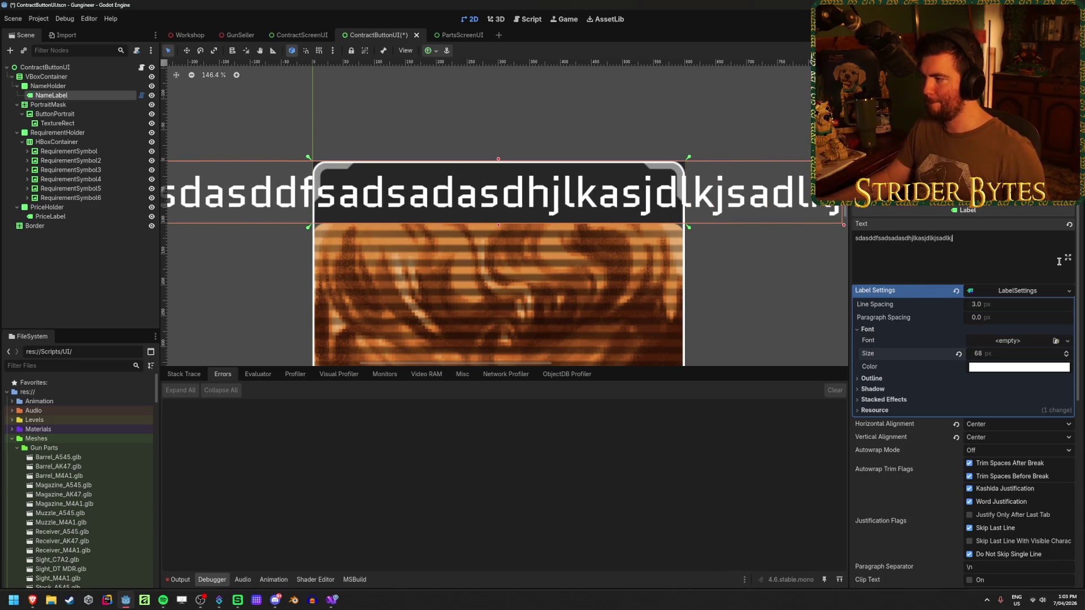
type("jffudsfdsfjkhdsjkfhjkdsf")
key("BackSpace")
key("BackSpace")
key("BackSpace")
key("BackSpace")
key("BackSpace")
key("BackSpace")
key("BackSpace")
key("BackSpace")
key("BackSpace")
key("ctrl+s")
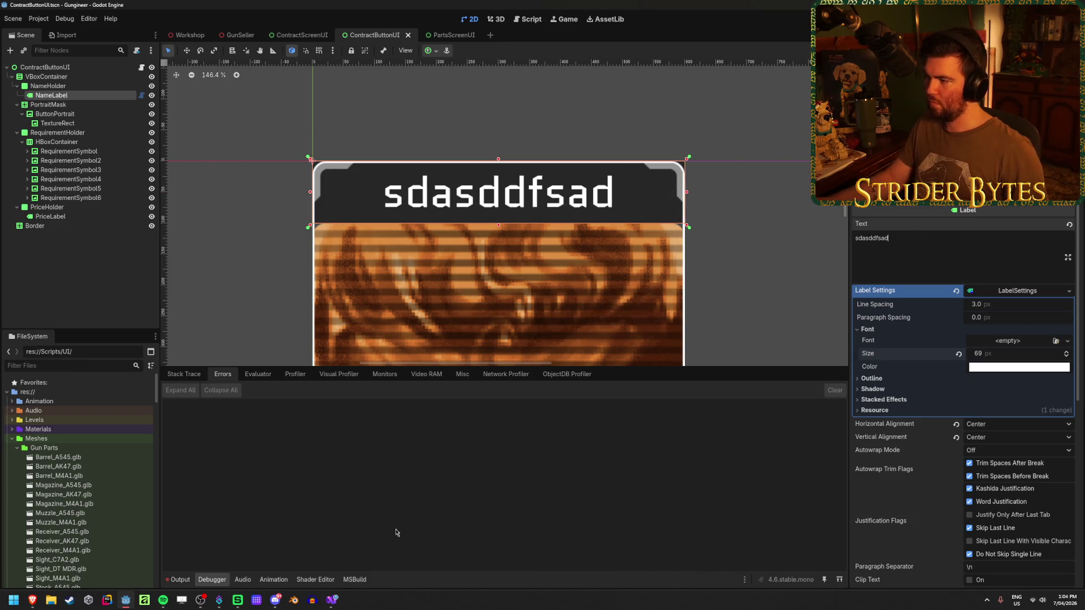
left_click(334, 601)
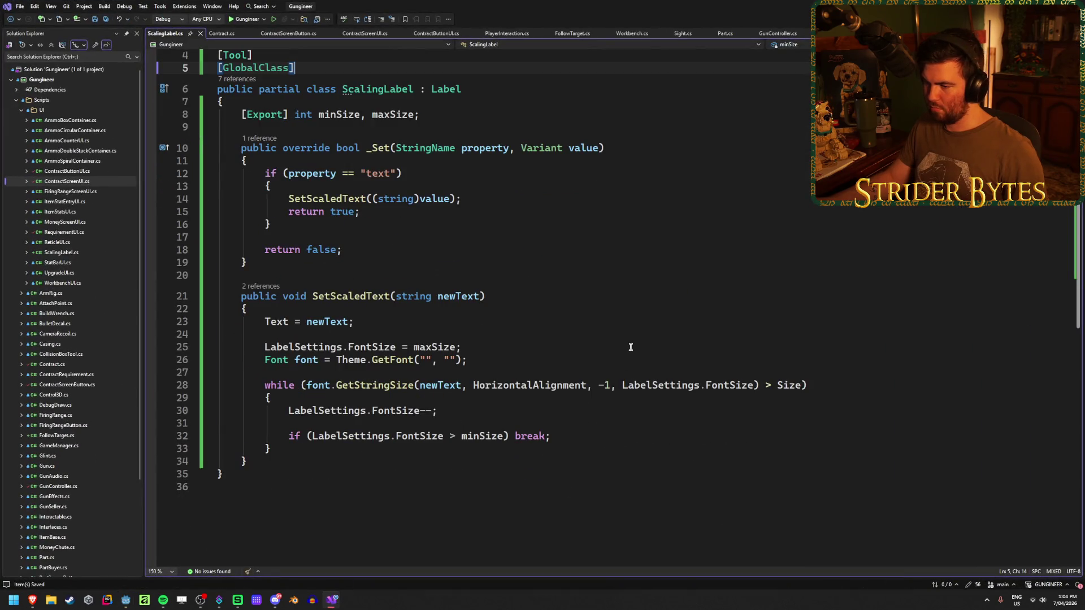
Step: Change line 32's break check to 'FontSize < minSize', save, and return to Godot
left_click(572, 437)
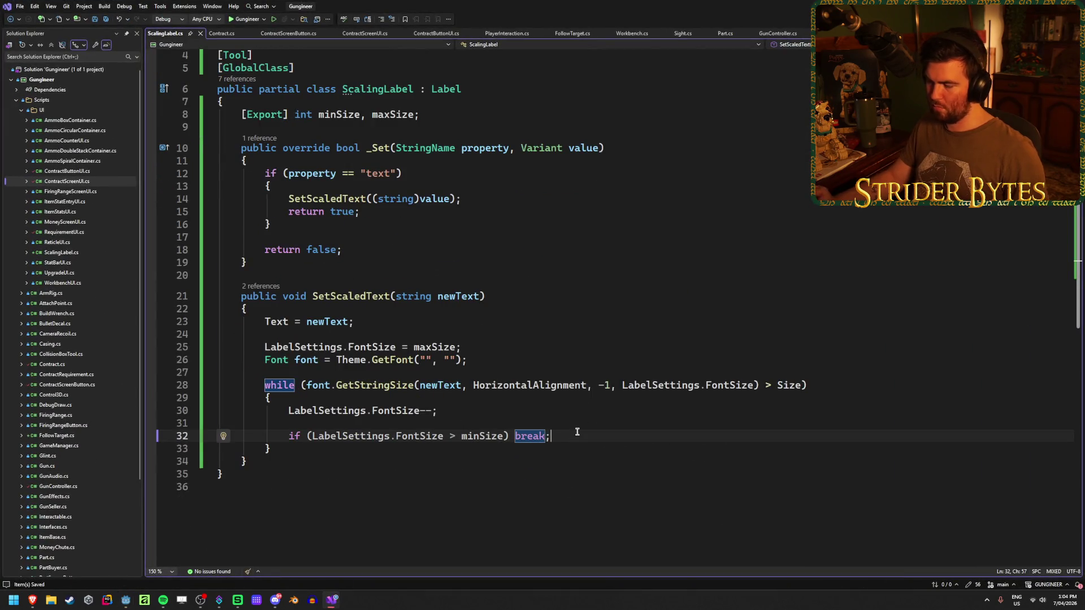
double_click(452, 436)
type("<")
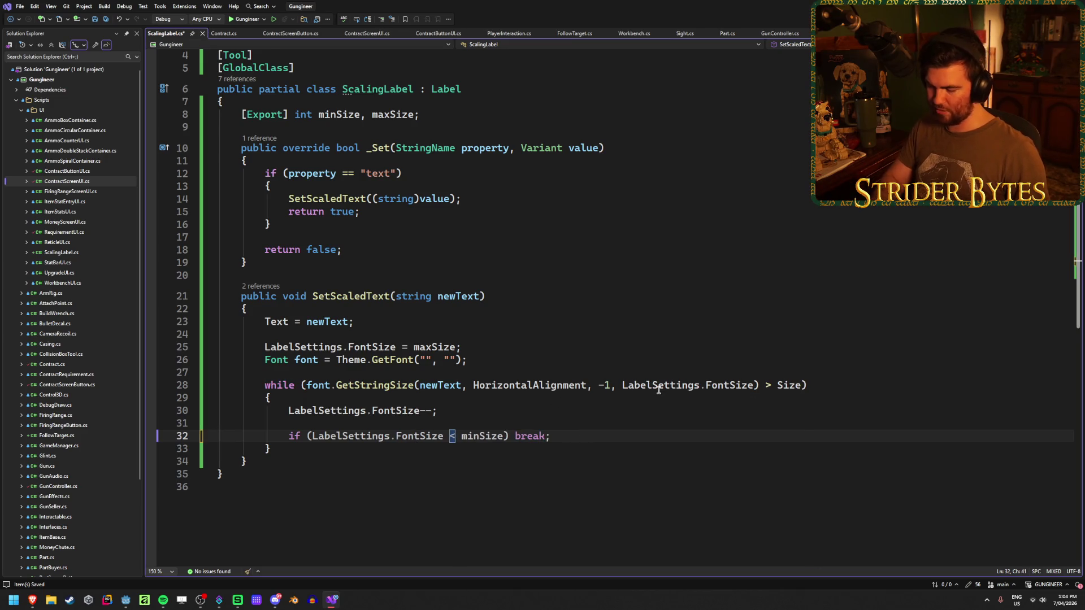
key("ctrl+s")
key("alt+Tab")
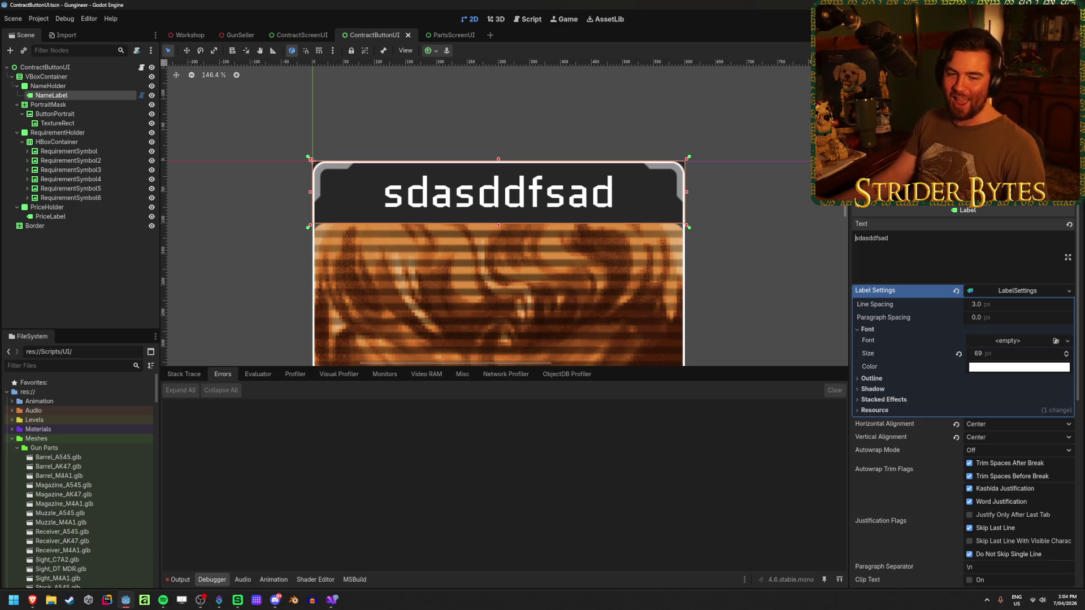
Step: Type and trim long gibberish strings in NameLabel's text to test resizing
type("gjkfgjdklfjglkfdjgkldfjgklfdjgkljfdlk")
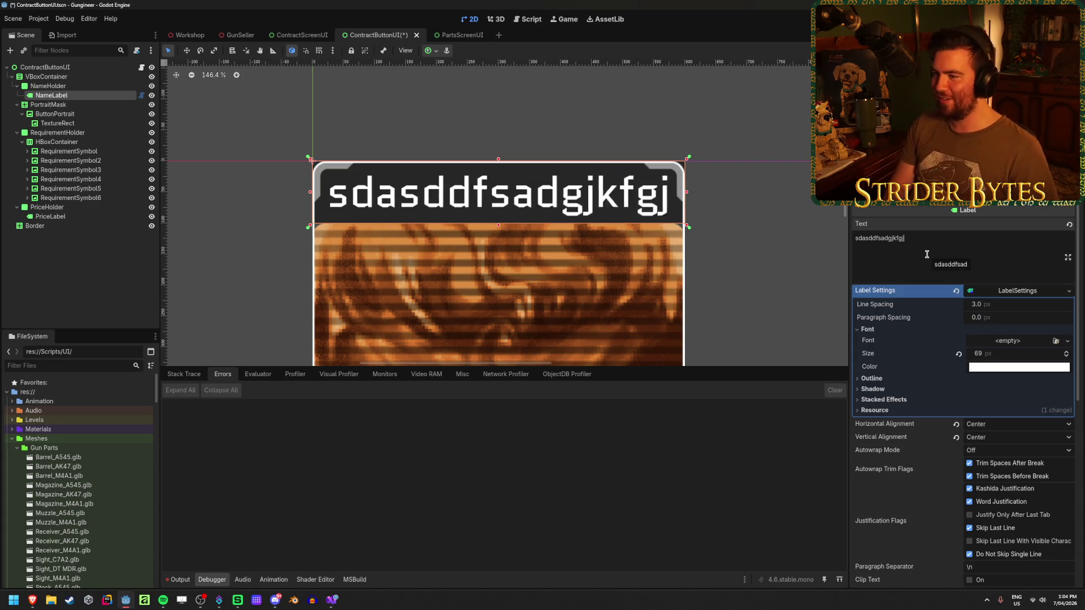
key("BackSpace")
key("BackSpace")
key("BackSpace")
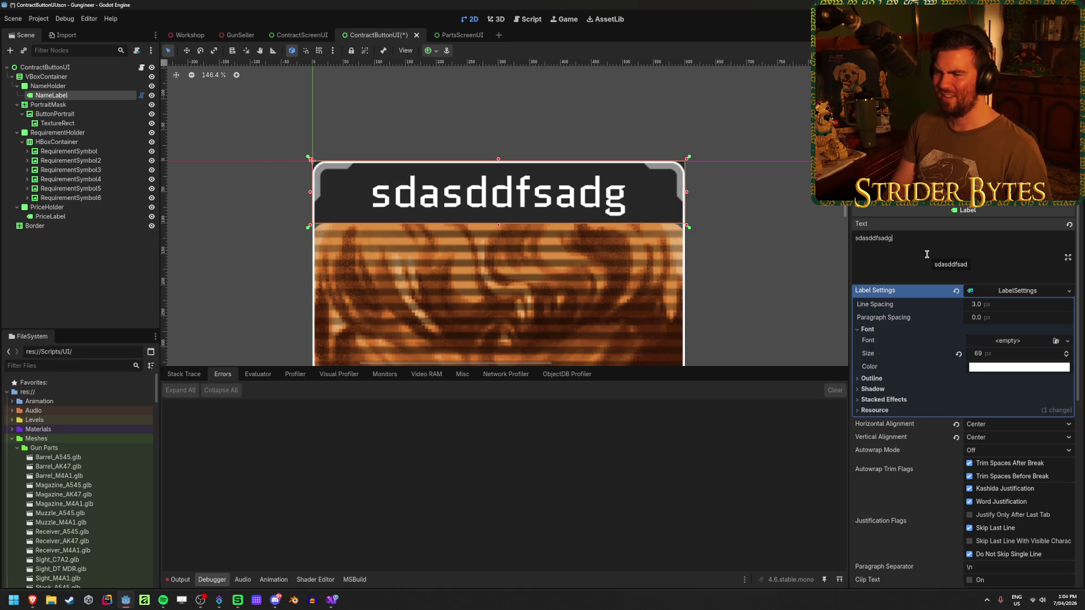
type("jkfhsd")
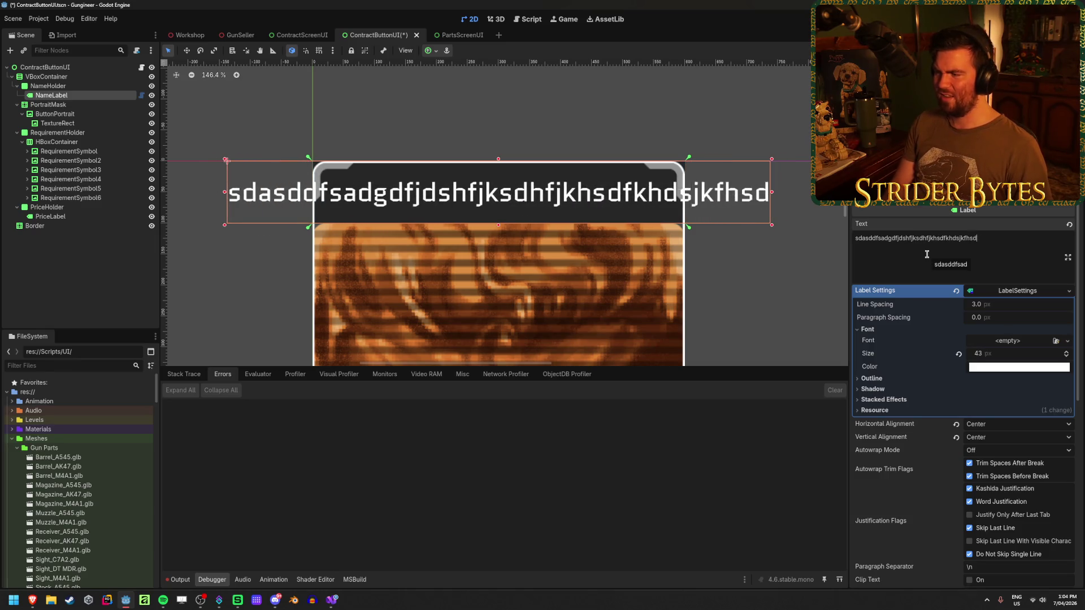
key("BackSpace")
key("BackSpace")
key("BackSpace")
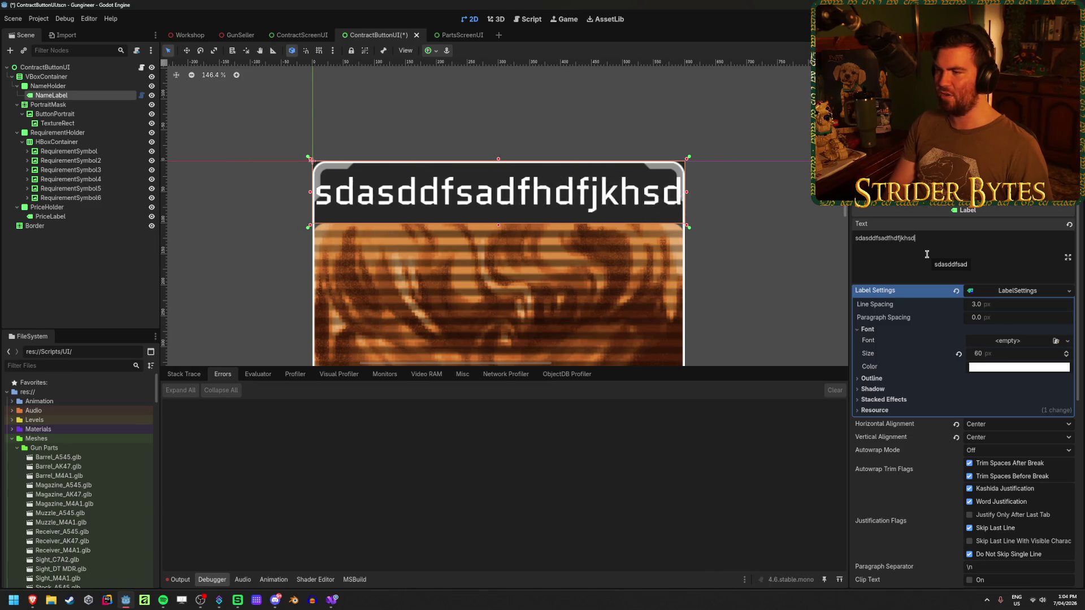
key("BackSpace")
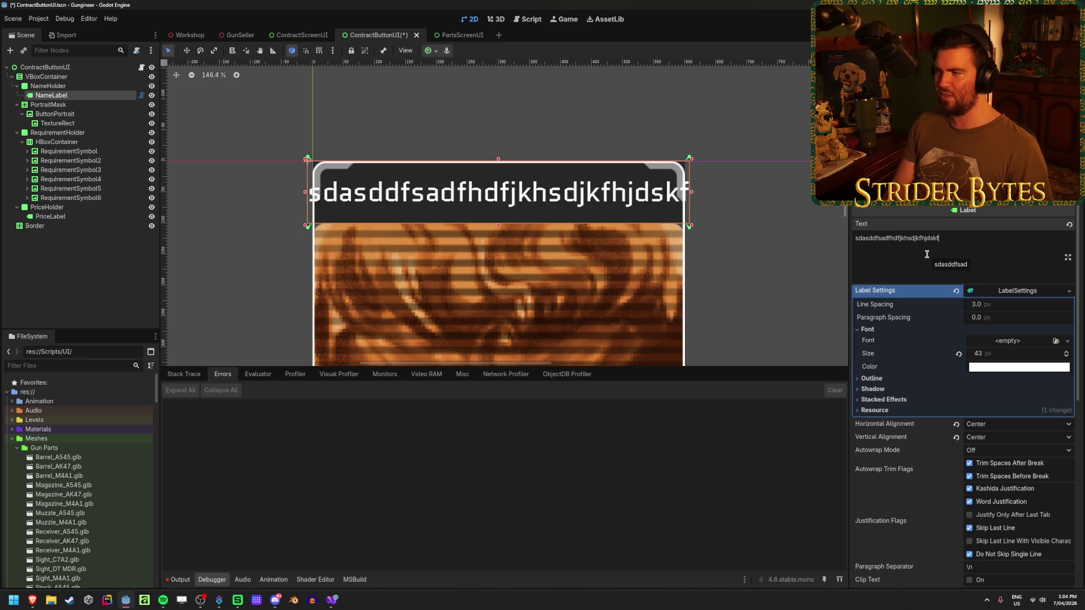
key("BackSpace")
key("BackSpace")
key("BackSpace")
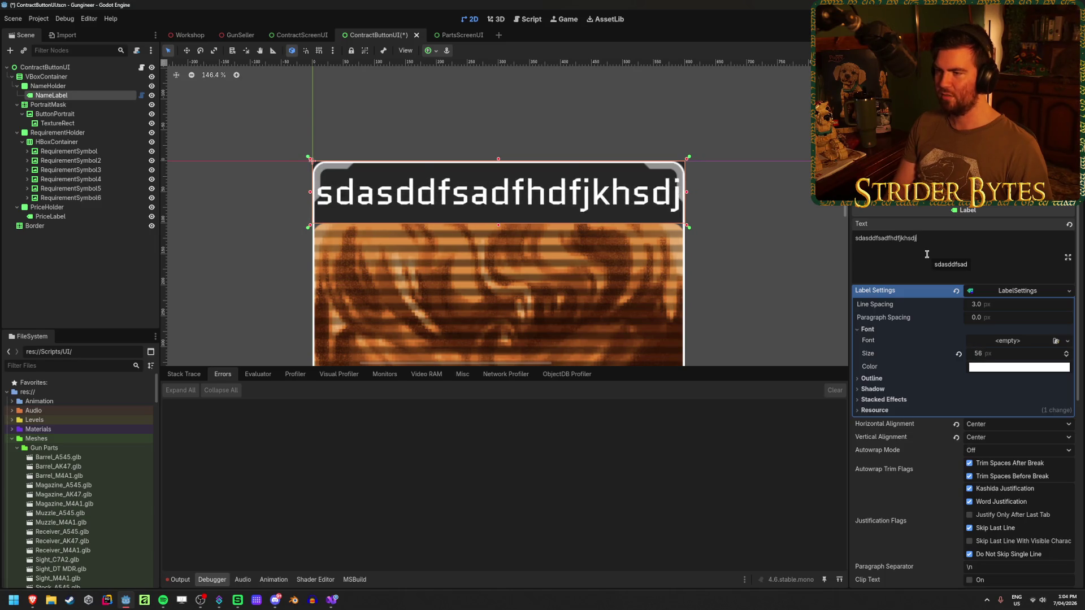
Step: Replace the label text with 'Star Marine Maximus' and save the scene
key("ctrl+a")
type("S")
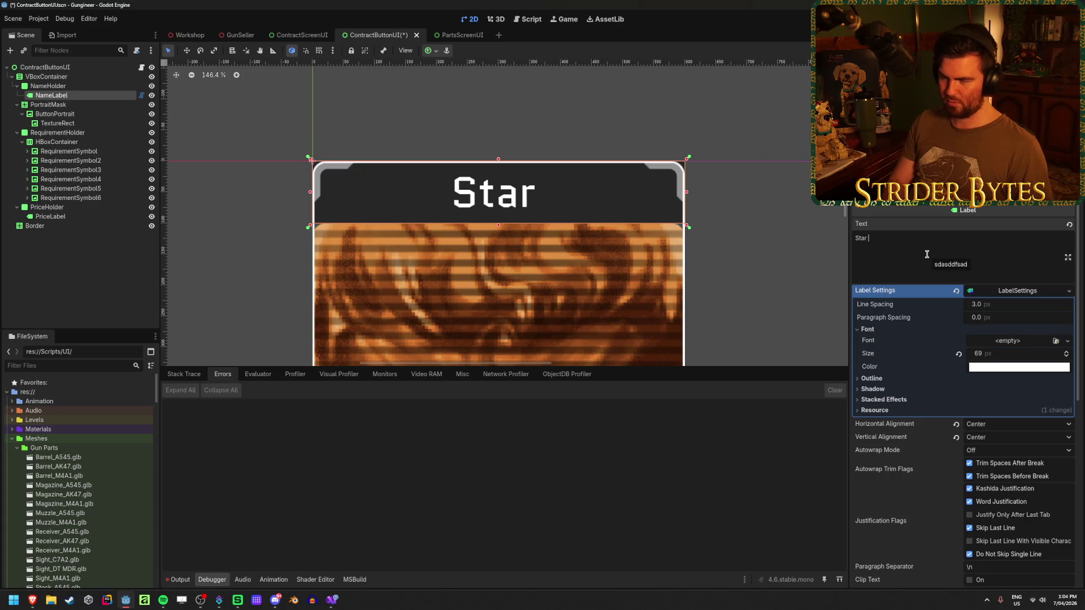
type(" Maxi")
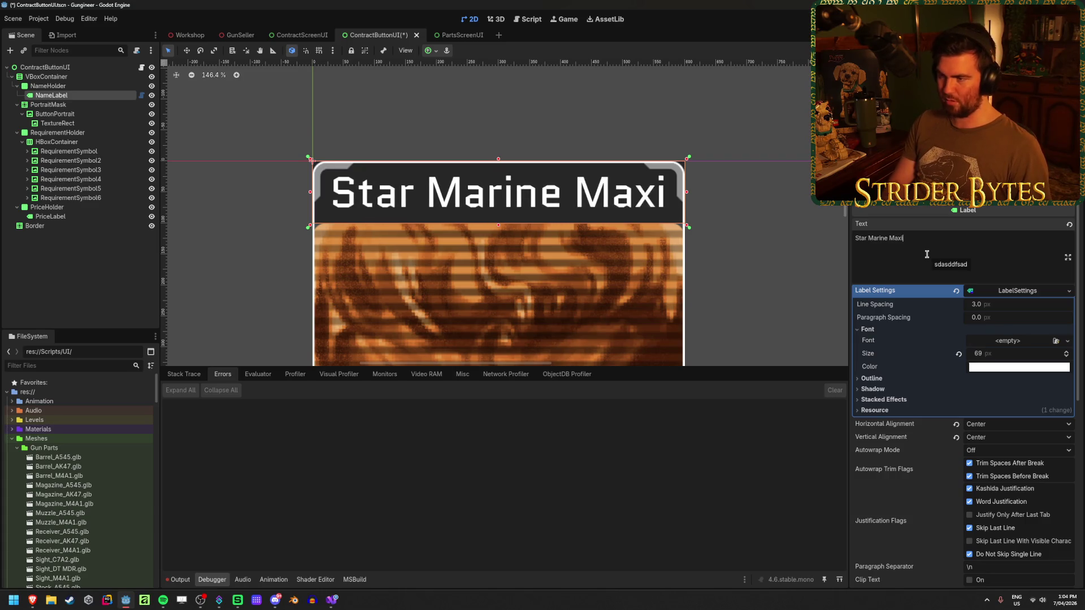
type("mus")
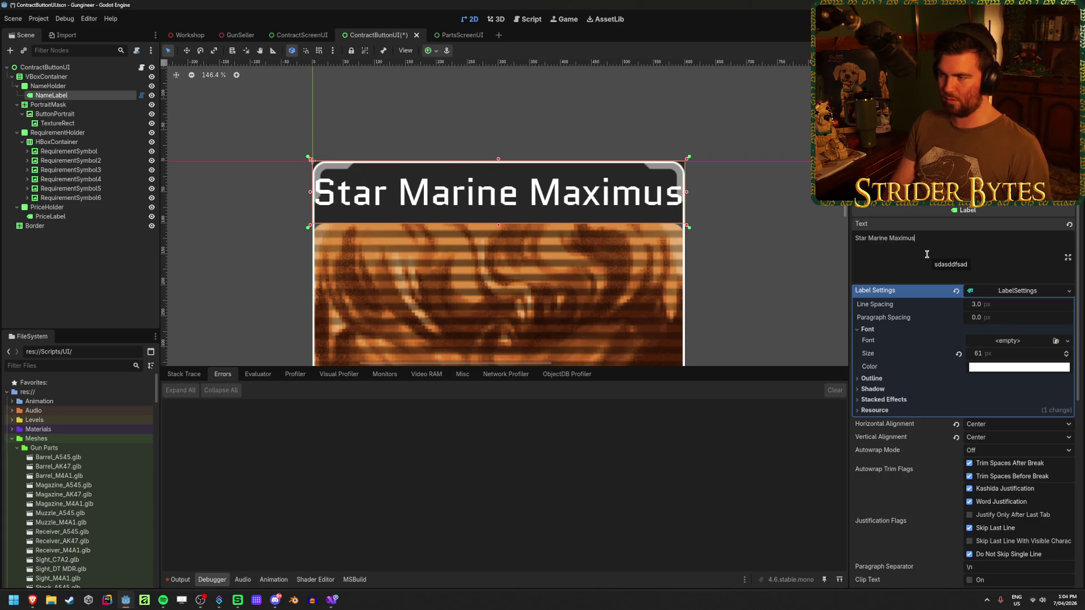
key("ctrl+s")
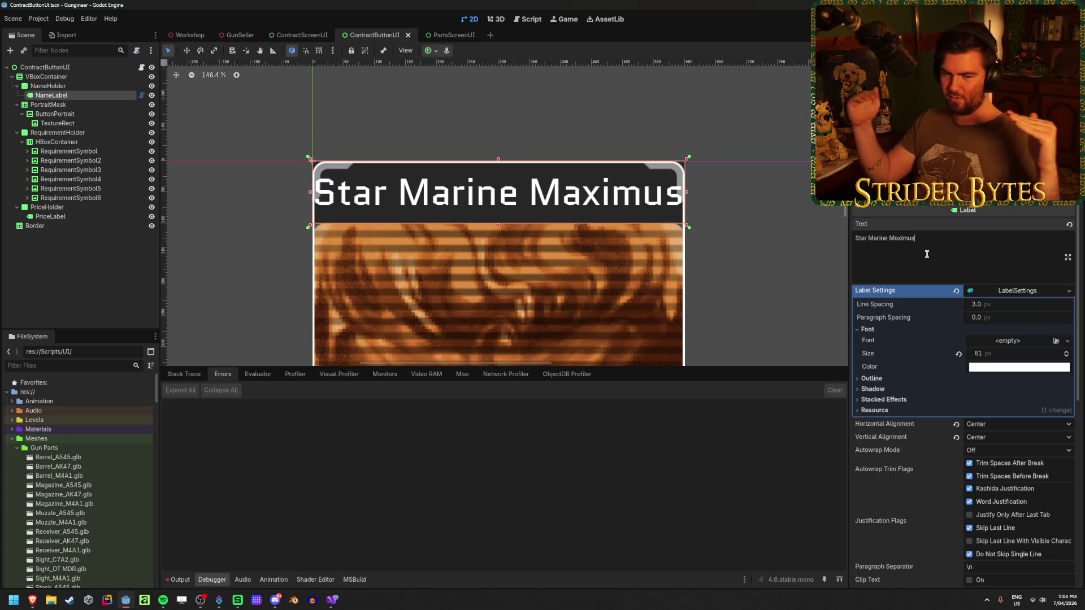
left_click(54, 86)
Step: Add a MarginContainer under NameHolder and move NameLabel inside it
right_click(57, 86)
left_click(101, 108)
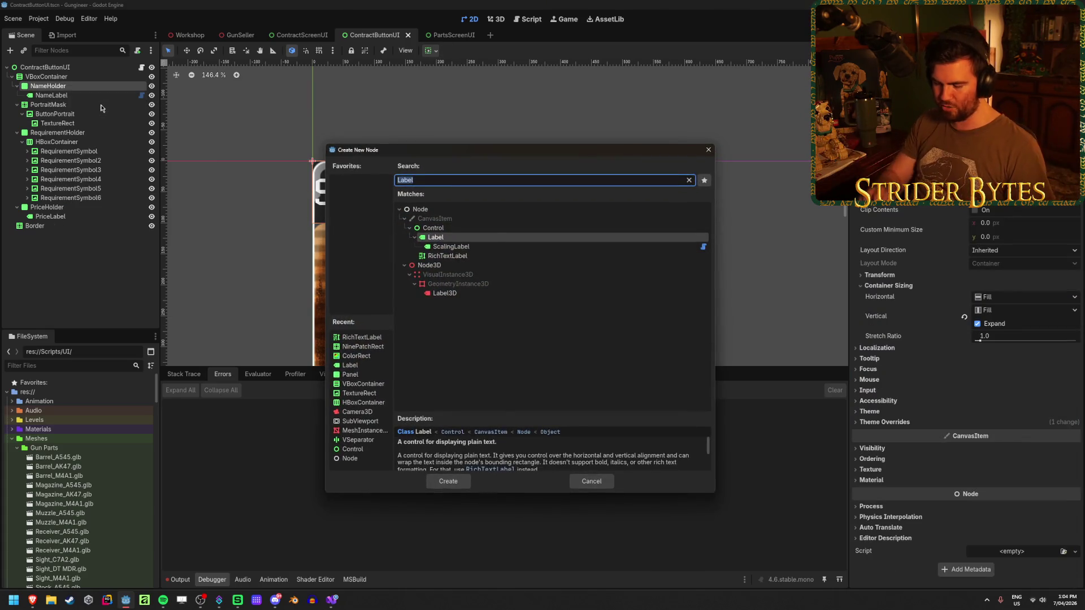
type("max")
key("BackSpace")
key("BackSpace")
type("rign")
key("BackSpace")
key("BackSpace")
key("Return")
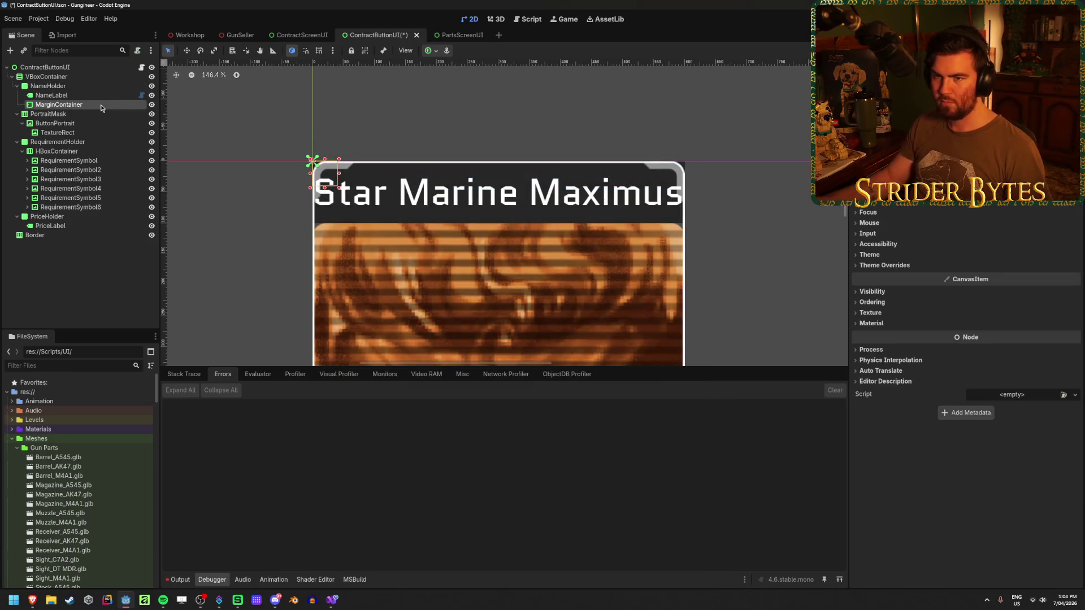
left_click_drag(90, 96, 90, 109)
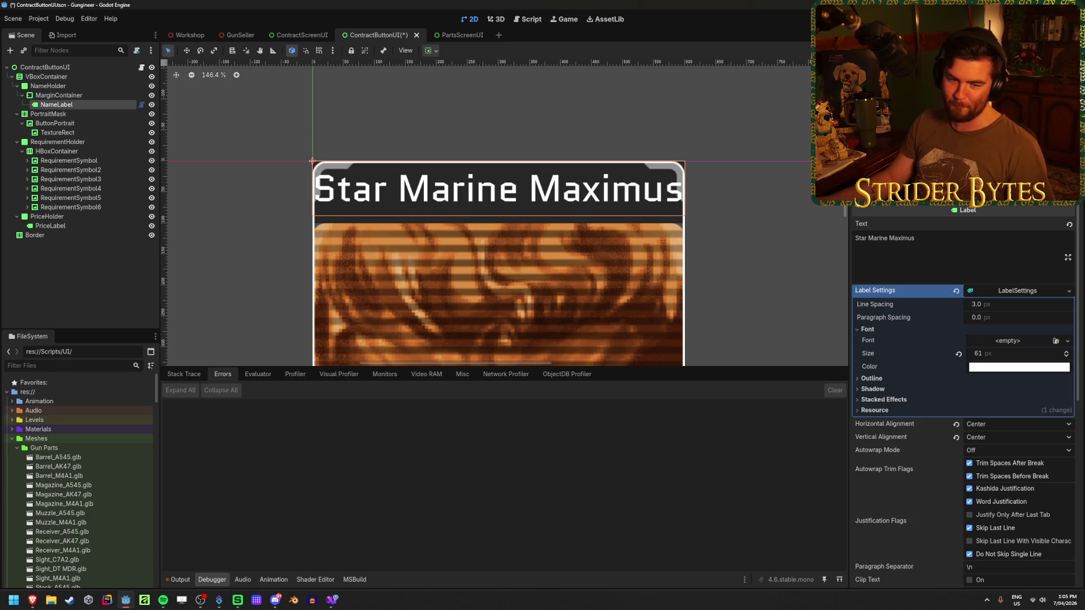
Step: In the MarginContainer's Theme Overrides constants, set the left margin to 15
left_click(58, 95)
left_click(886, 266)
left_click(887, 276)
mouse_move(993, 289)
left_mouse_down()
mouse_move(1016, 289)
mouse_move(998, 300)
mouse_move(1011, 318)
mouse_move(995, 318)
mouse_move(1014, 317)
mouse_move(989, 286)
mouse_move(972, 286)
mouse_move(1006, 286)
mouse_move(1023, 314)
mouse_move(1010, 317)
left_mouse_up()
left_click(1010, 314)
type("-15")
key("Return")
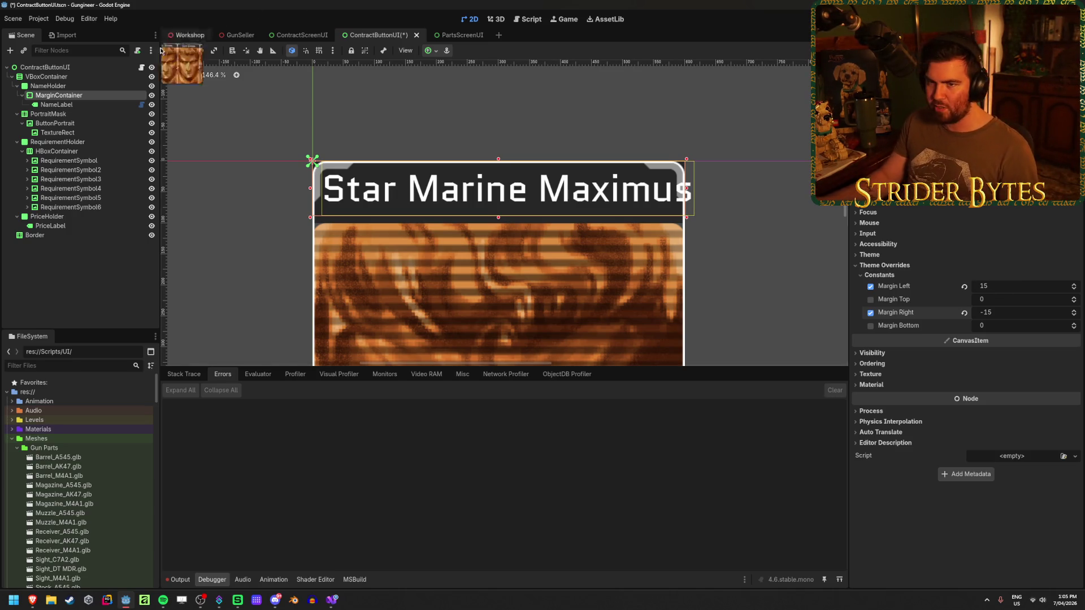
Step: Correct the MarginContainer's right margin to 15
left_click(437, 51)
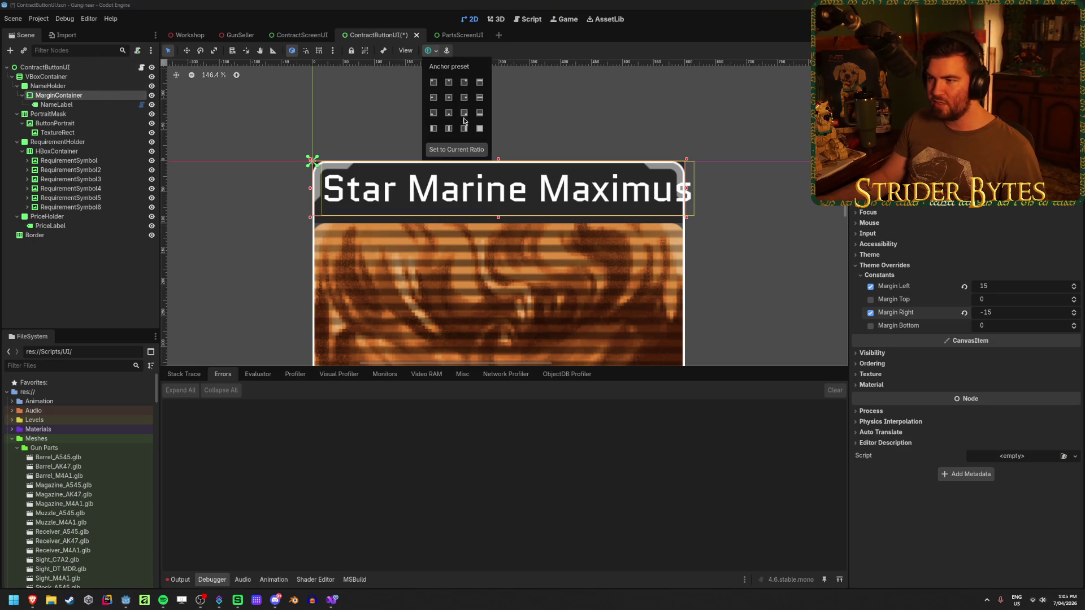
left_click(85, 100)
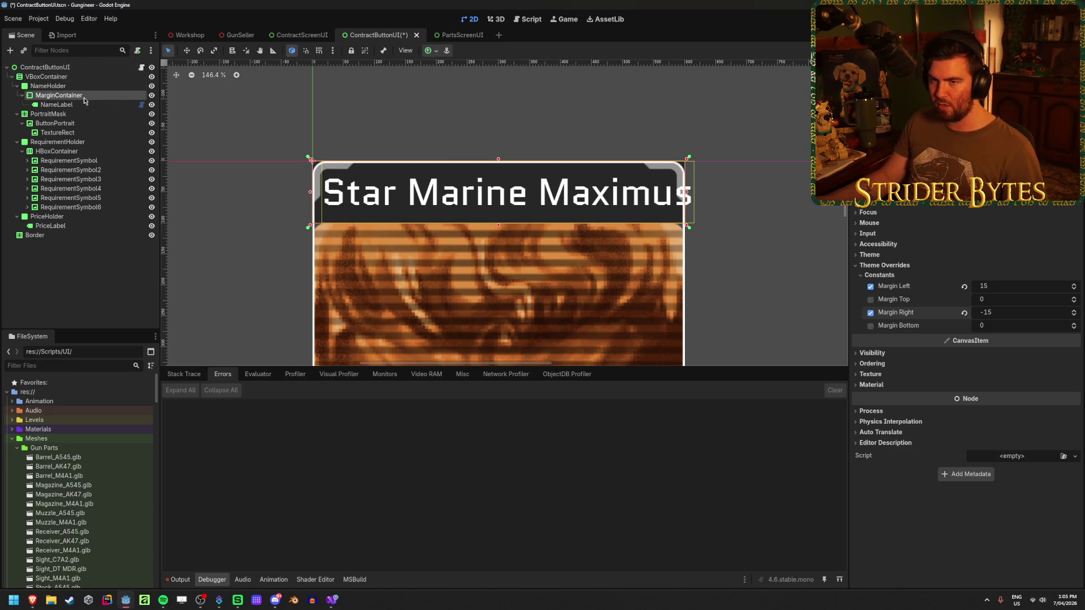
left_click_drag(999, 313, 1015, 313)
left_click(1014, 313)
type("15")
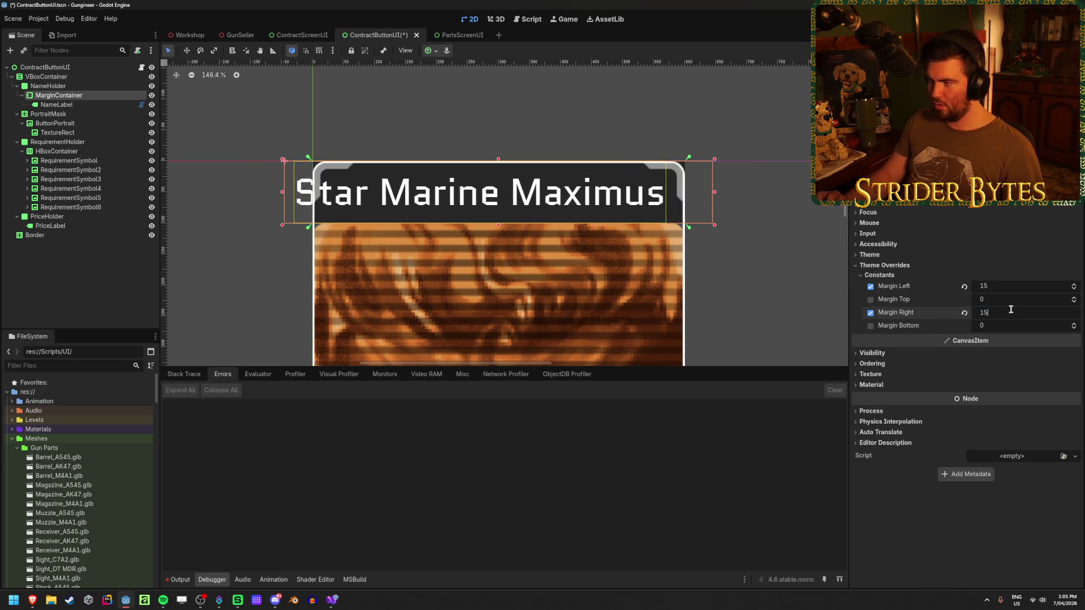
key("Return")
Step: Set the top and bottom margins to 15 and save the scene
left_click(1006, 299)
type("15")
key("Return")
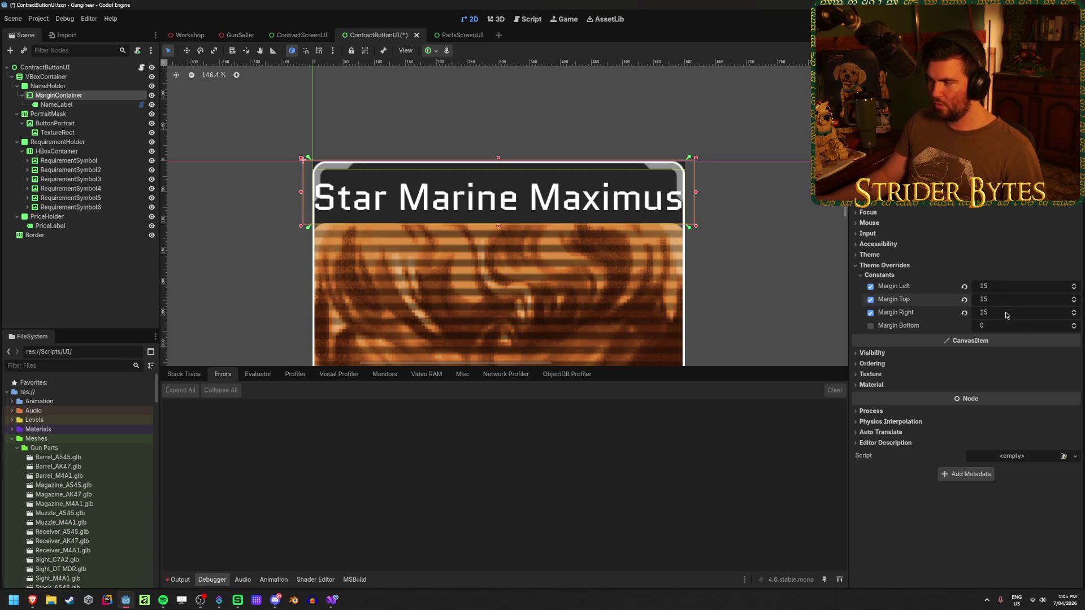
left_click(999, 326)
type("15")
key("Return")
key("ctrl+s")
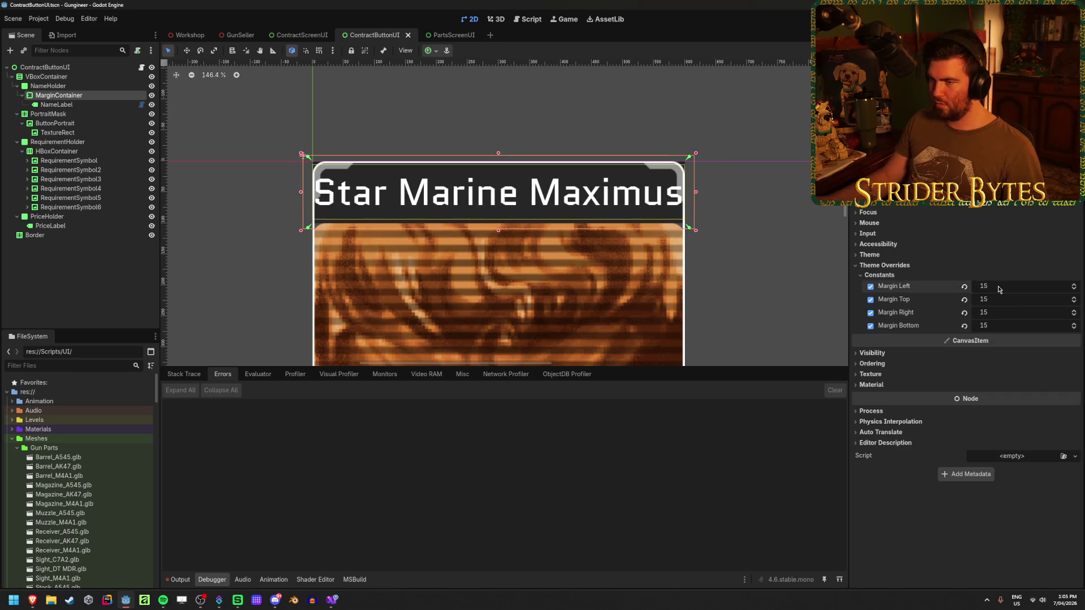
left_click(56, 105)
left_click(980, 247)
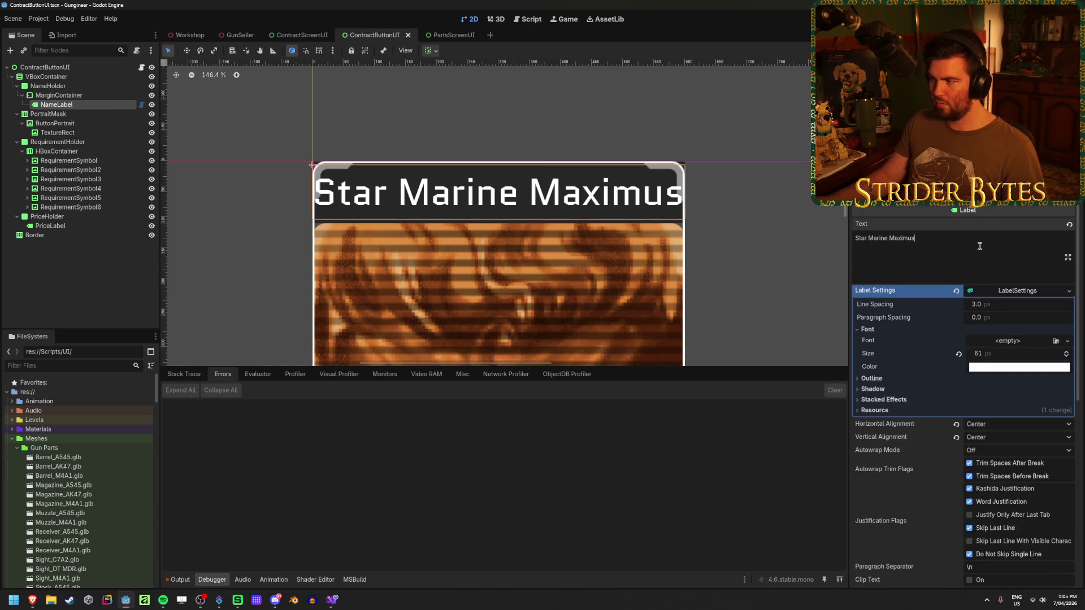
Step: Experiment with filler letters in the card name and save the scene
key("BackSpace")
key("BackSpace")
key("BackSpace")
type("sadsdasdsadsd")
key("BackSpace")
key("BackSpace")
key("BackSpace")
key("BackSpace")
key("BackSpace")
key("BackSpace")
type("sda")
key("BackSpace")
key("BackSpace")
key("BackSpace")
key("BackSpace")
type("imus")
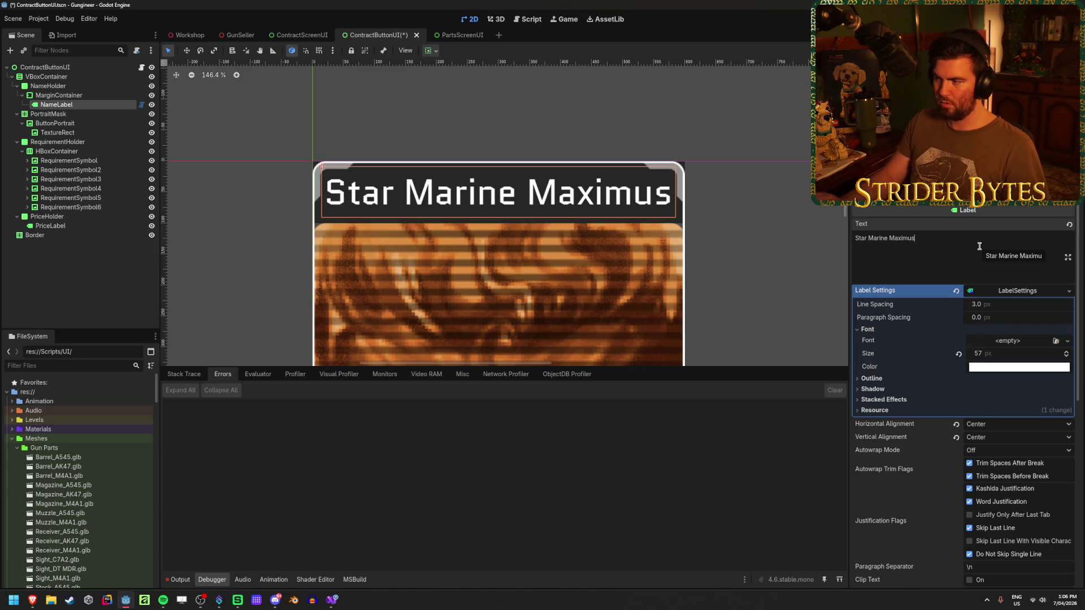
key("ctrl+s")
left_click(105, 265)
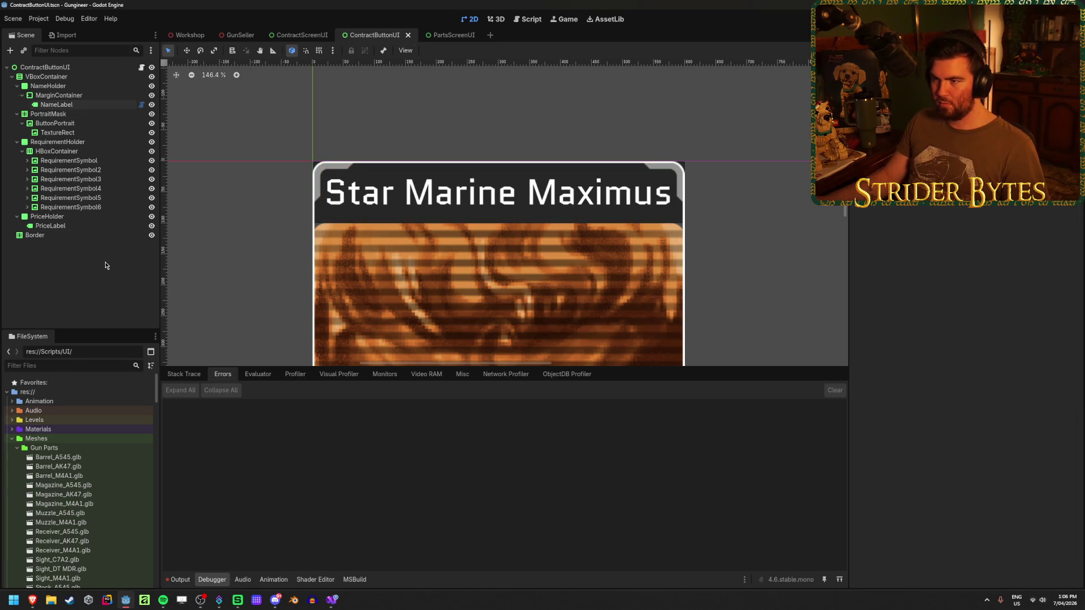
scroll(408, 283, "down", 5)
scroll(385, 176, "up", 4)
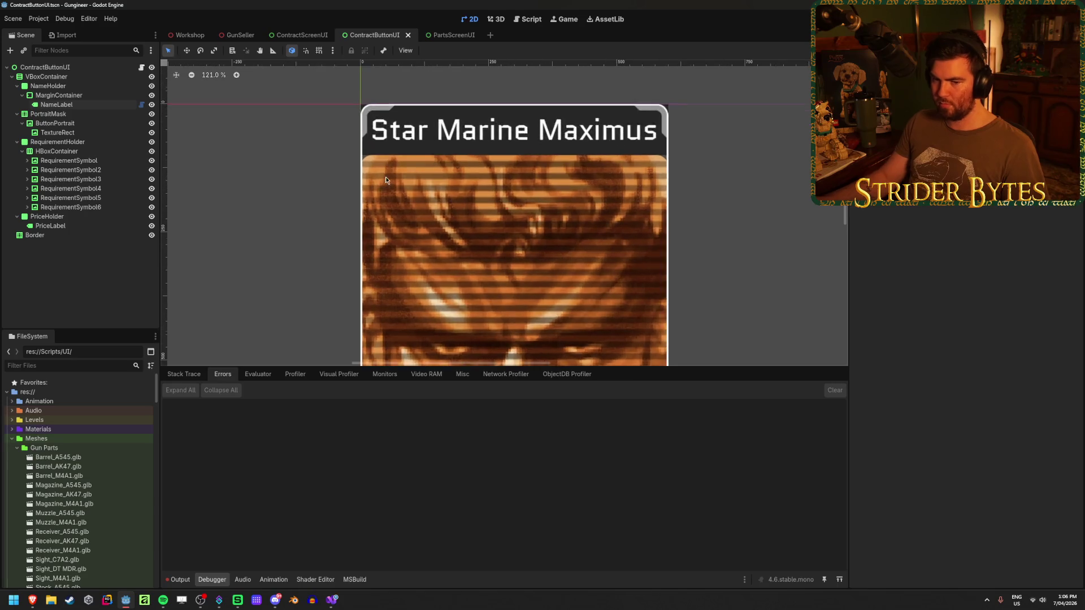
scroll(550, 193, "up", 3)
scroll(553, 195, "down", 2)
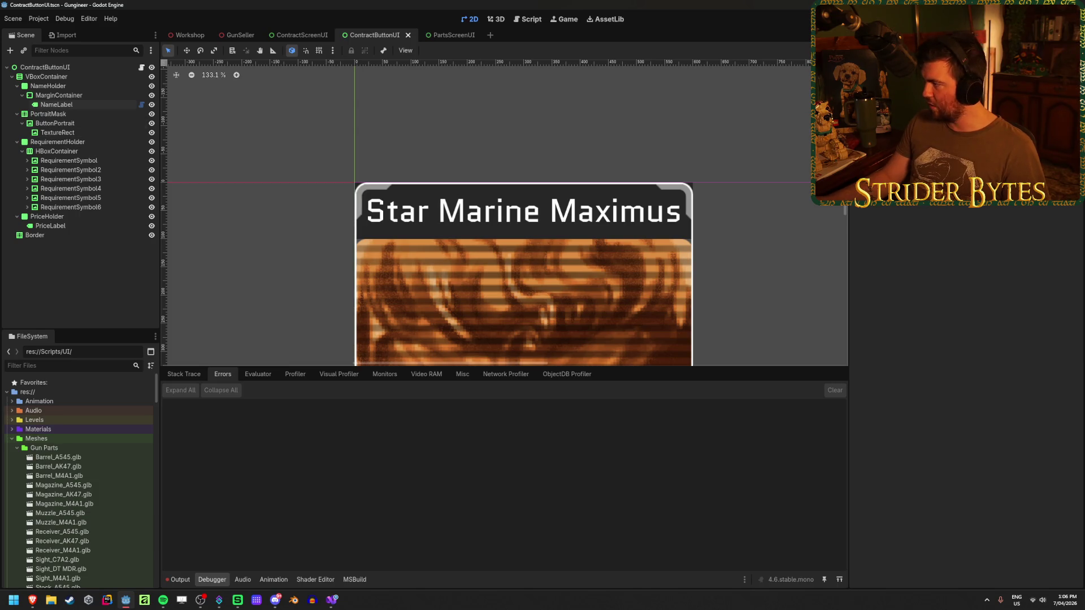
key("alt+Tab")
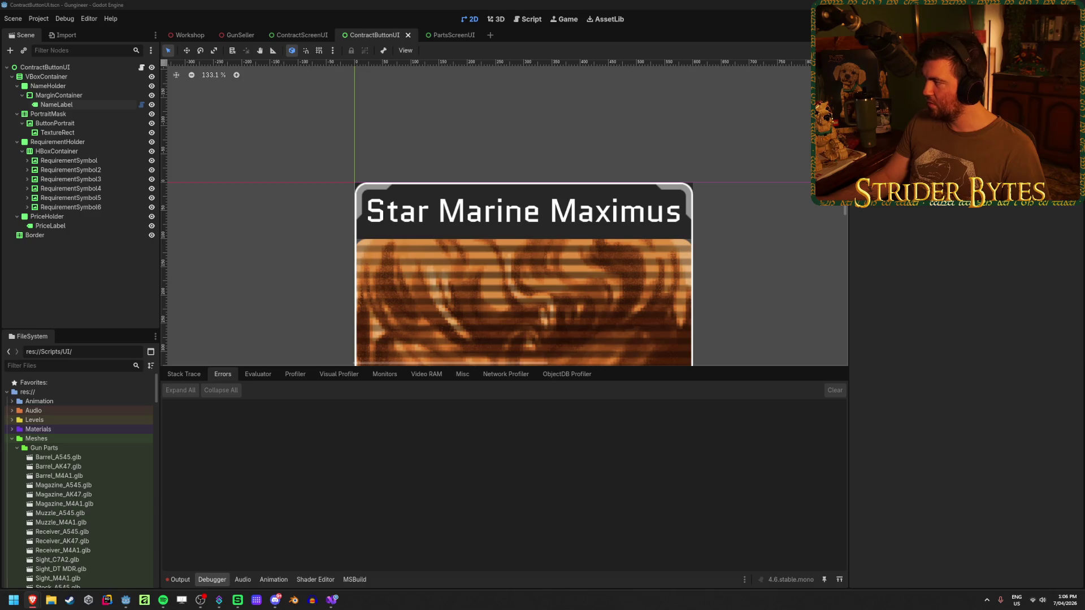
Step: Append extra letters so NameLabel reads 'Star Marine Maximusdsadsds', then save
left_click(62, 104)
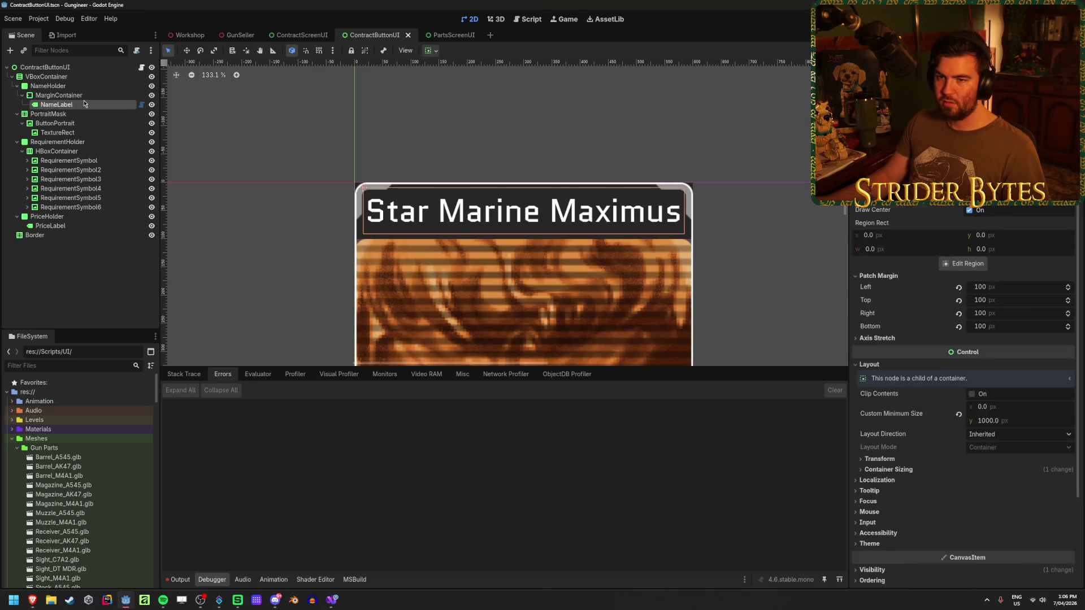
left_click(974, 250)
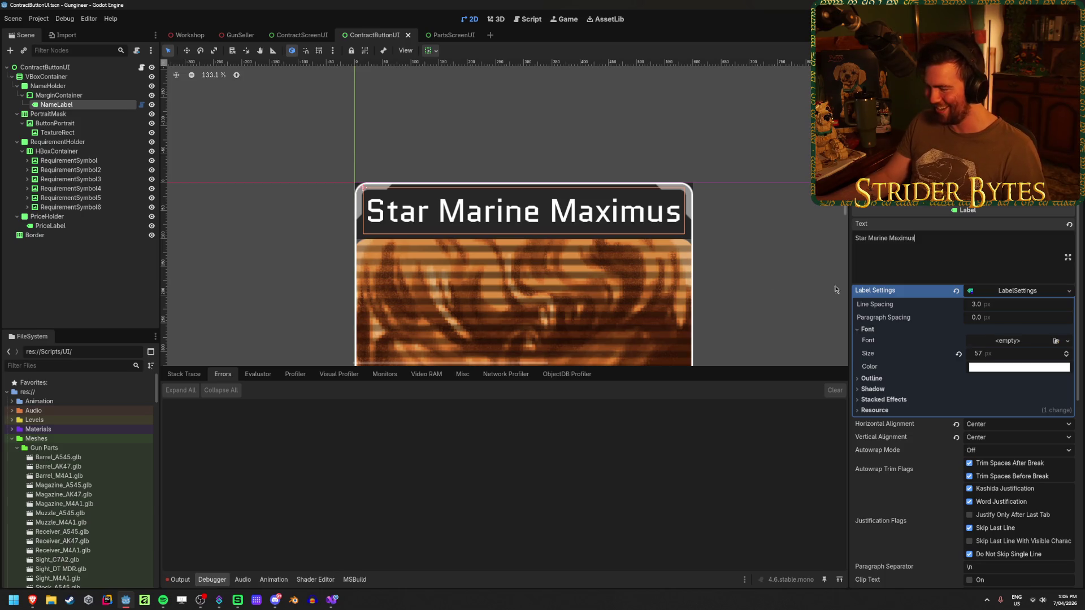
left_click(74, 106)
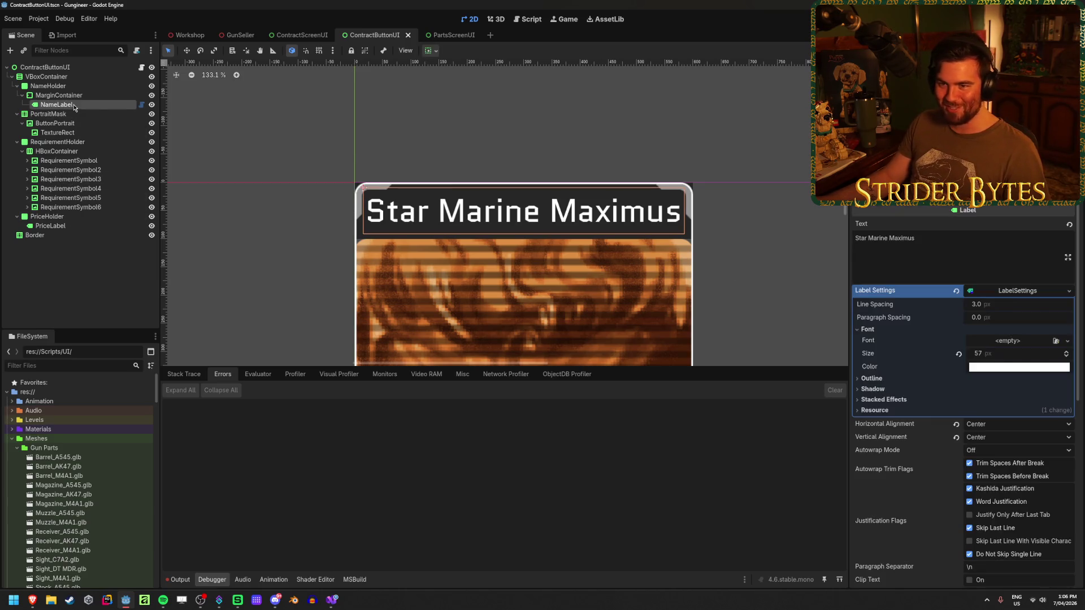
left_click(969, 262)
key("ctrl+a")
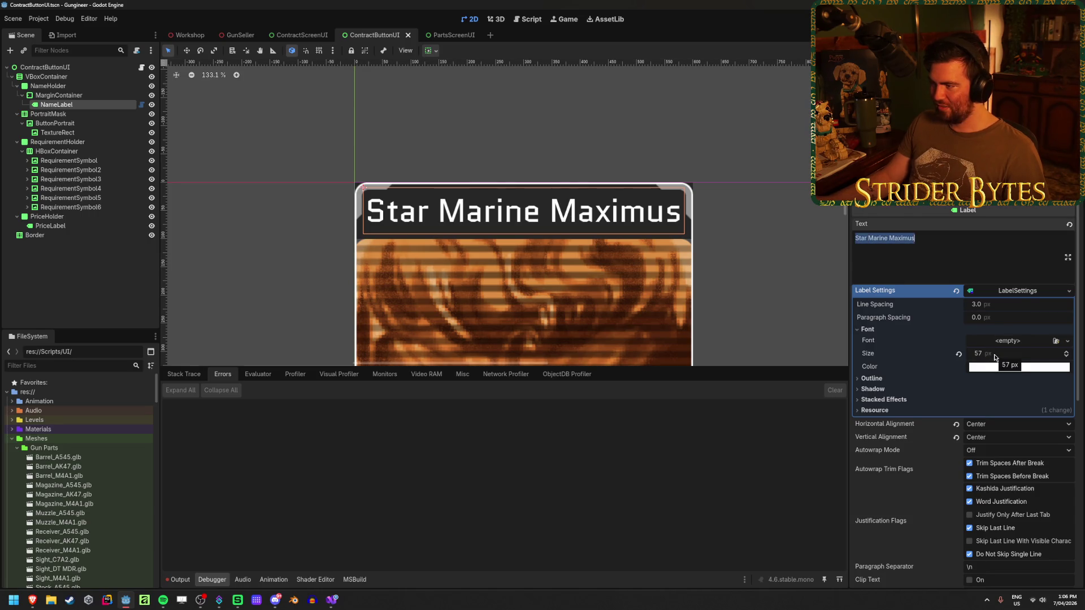
left_click(969, 249)
type("dsadsdsa")
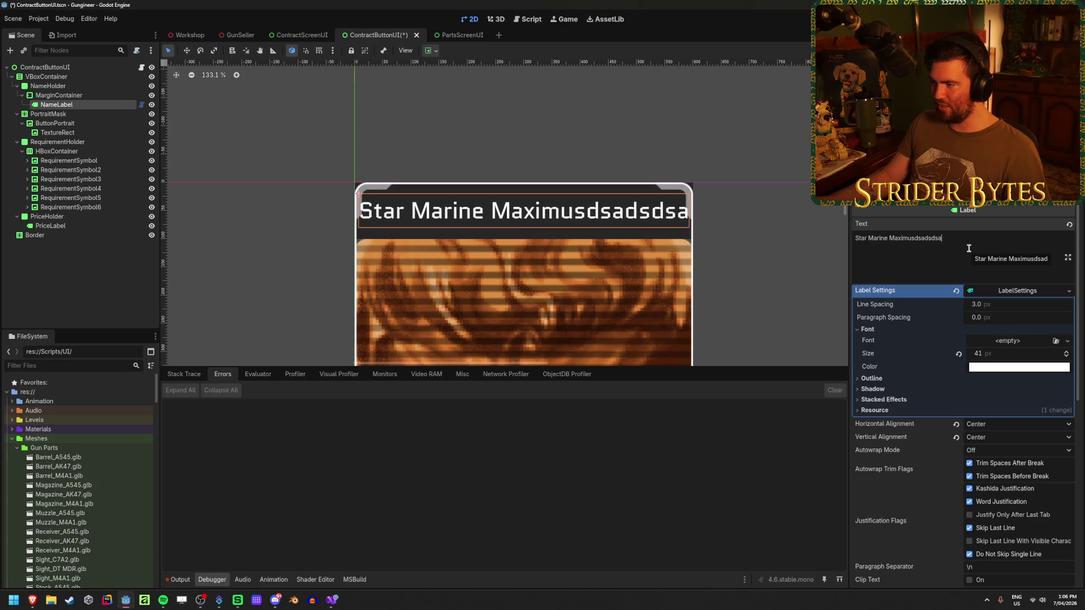
key("BackSpace")
key("ctrl+s")
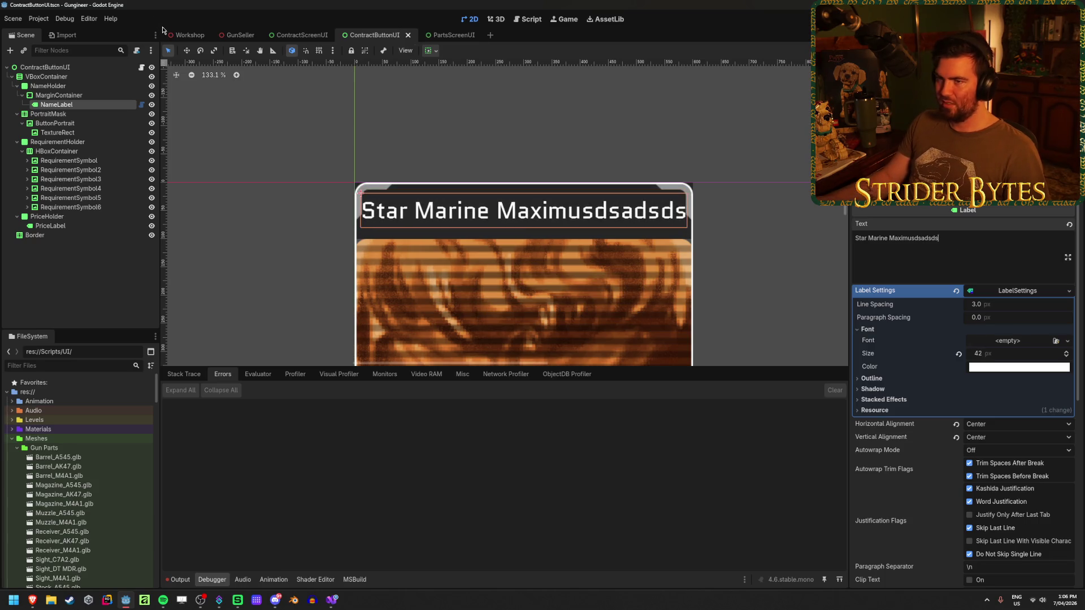
Step: Preview the contract cards on the Workshop's 3D board, then return to ContractButtonUI
left_click(186, 36)
key("a")
key("s")
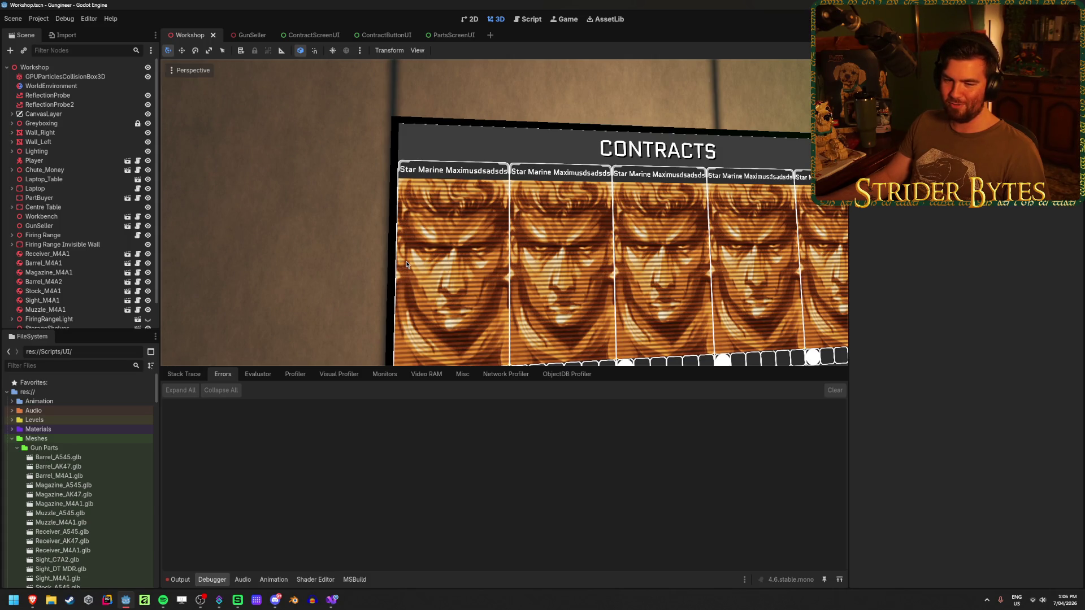
key("s")
key("alt+Tab")
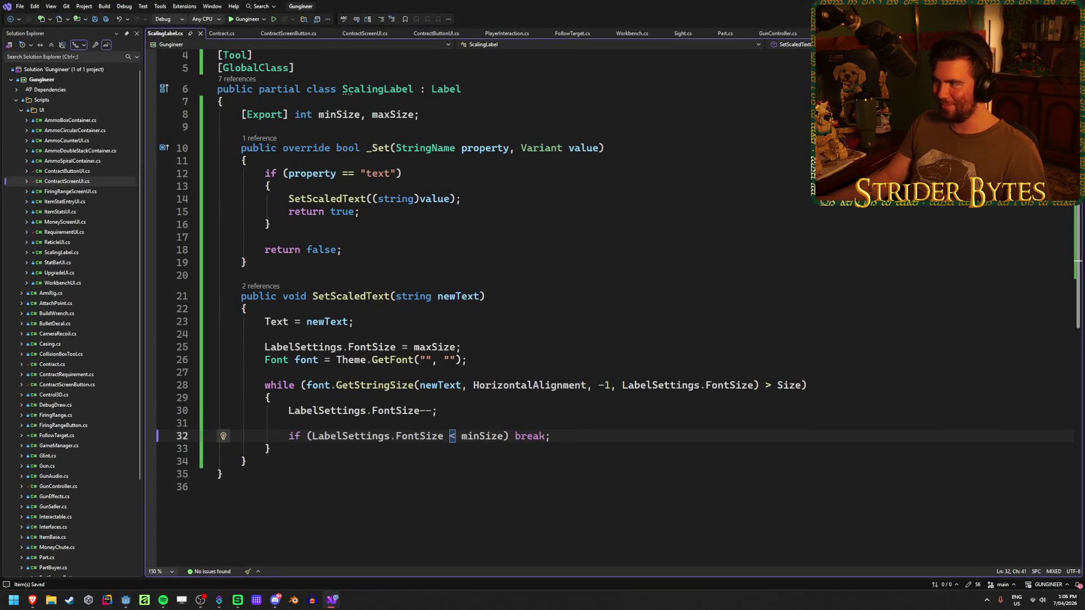
key("alt+Tab")
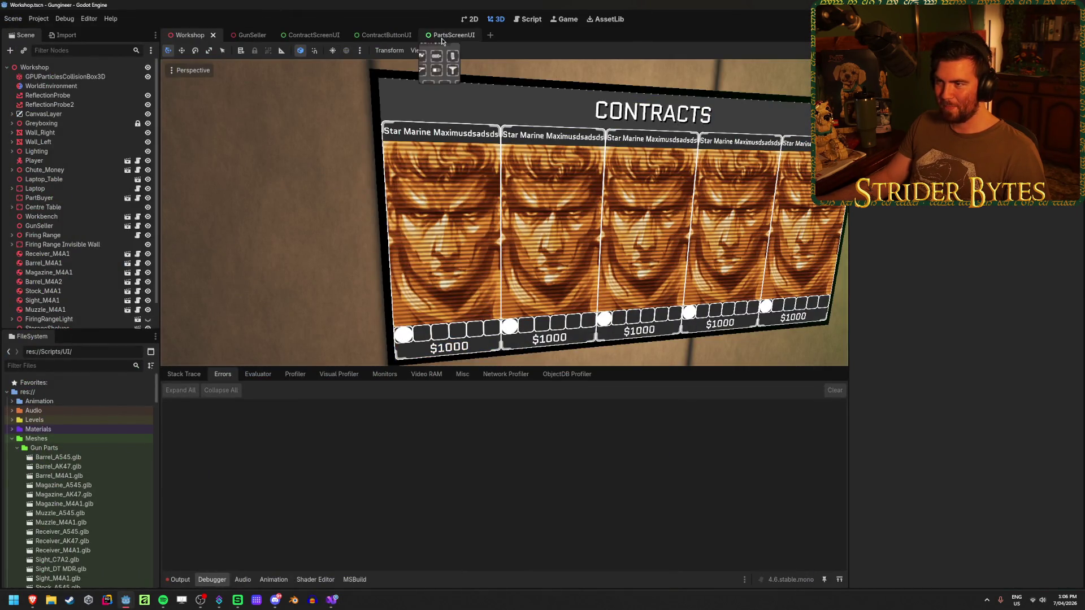
left_click(450, 35)
left_click(372, 35)
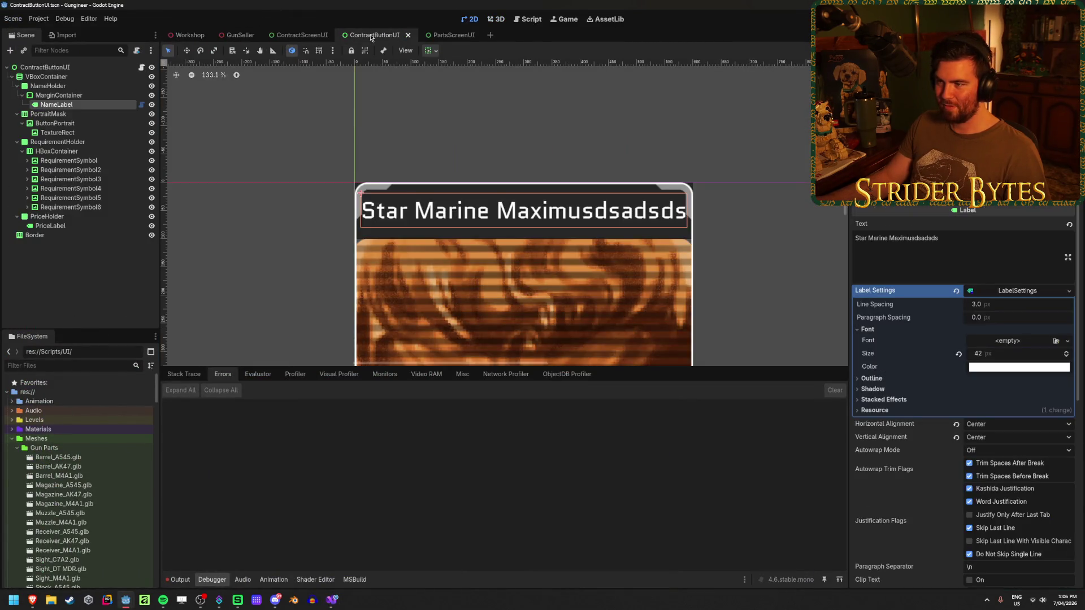
Step: Set the MarginContainer's top and bottom margins to 0
left_click(59, 94)
left_click(1006, 301)
type("0")
key("Return")
left_click(1008, 327)
type("0")
key("Return")
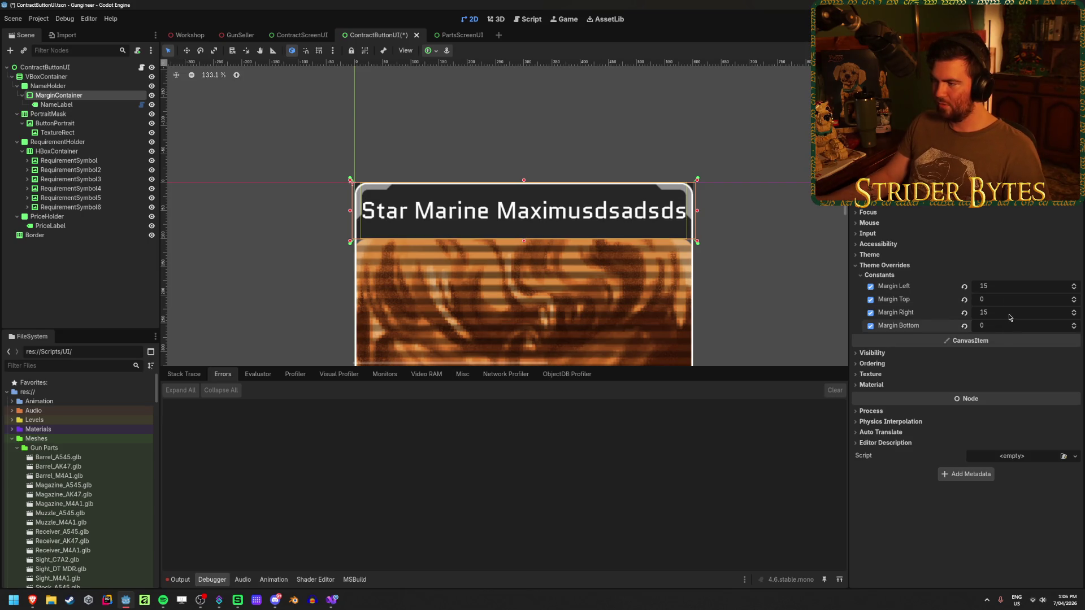
Step: Set the left and right margins to 20 and save the scene
left_click(1011, 277)
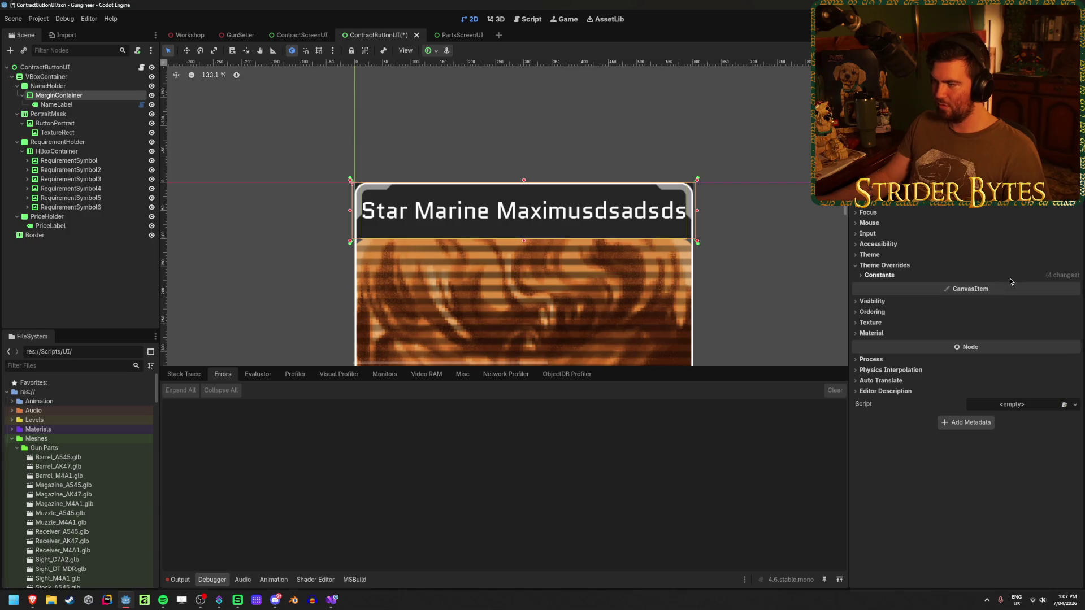
left_click(1010, 277)
left_click(1011, 286)
type("20")
key("Tab")
key("Tab")
type("20")
key("Return")
key("ctrl+s")
Step: Trim NameLabel's text down to 'Star Marine Maxim'
left_click(78, 105)
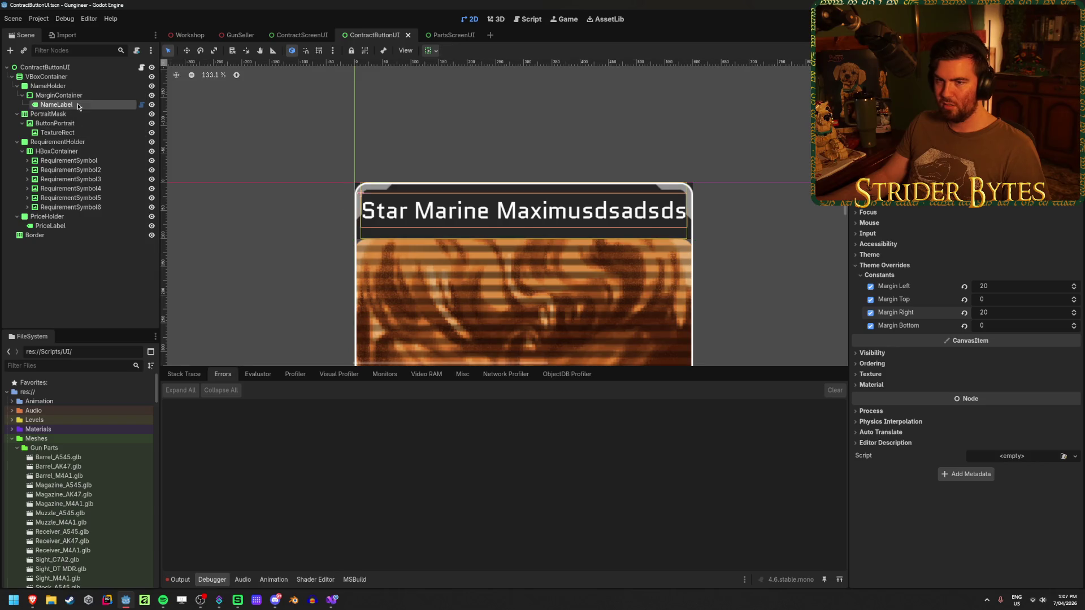
left_click(999, 248)
type("d")
key("BackSpace")
key("BackSpace")
key("BackSpace")
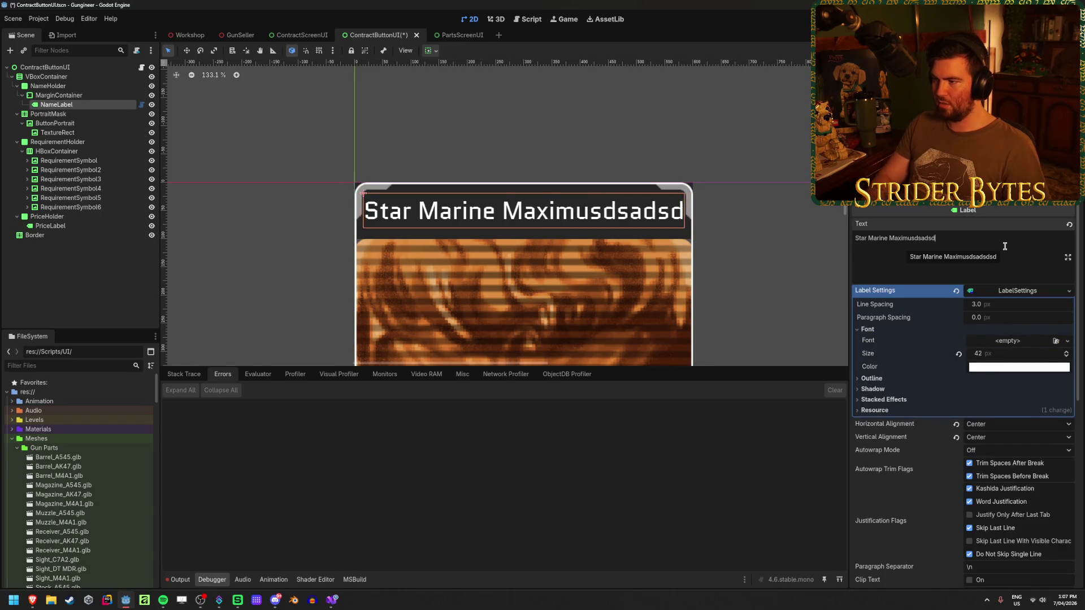
key("BackSpace")
key("BackSpace")
key("BackSpace")
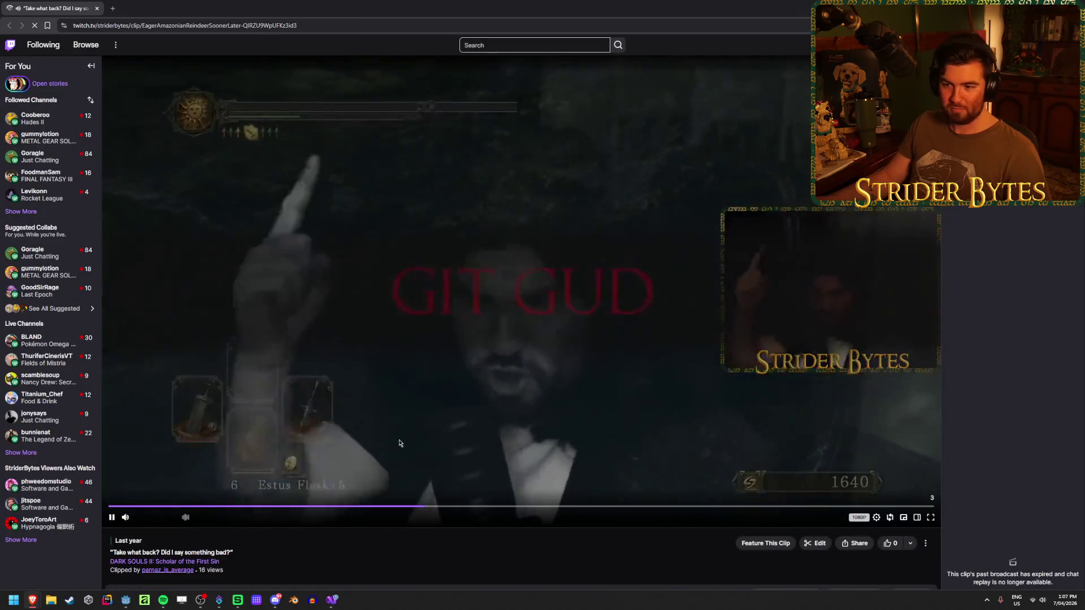
Step: Adjust the clip volume, replay the finished Twitch clip, and switch back to Godot
left_click(153, 518)
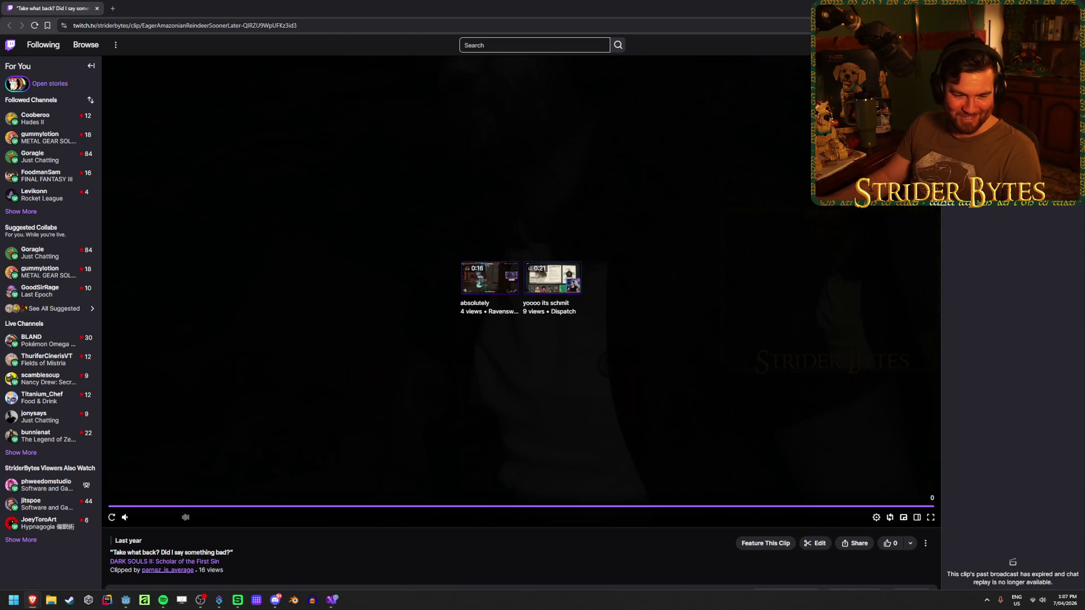
left_click(112, 517)
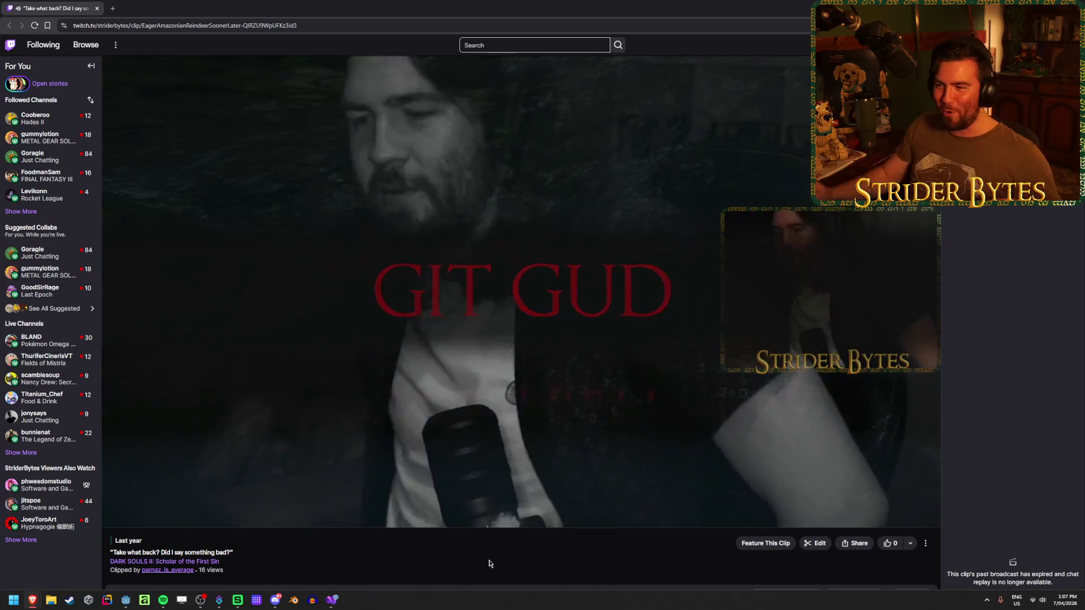
key("alt+Tab")
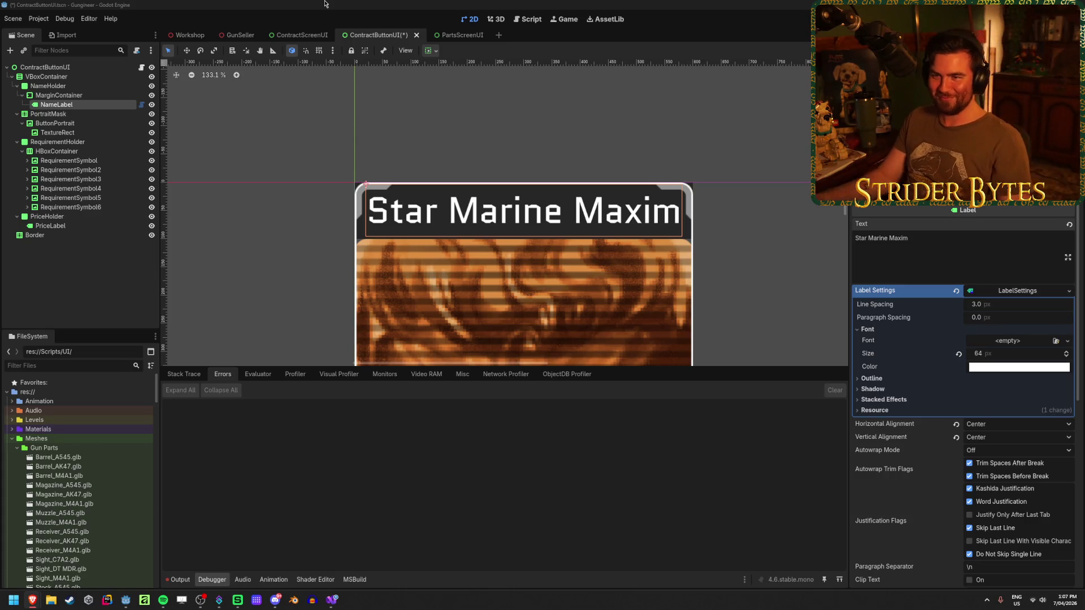
Step: Test NameLabel with gibberish, restore 'Star Marine Maximus', and set the container's left margin to -1
key("ctrl+s")
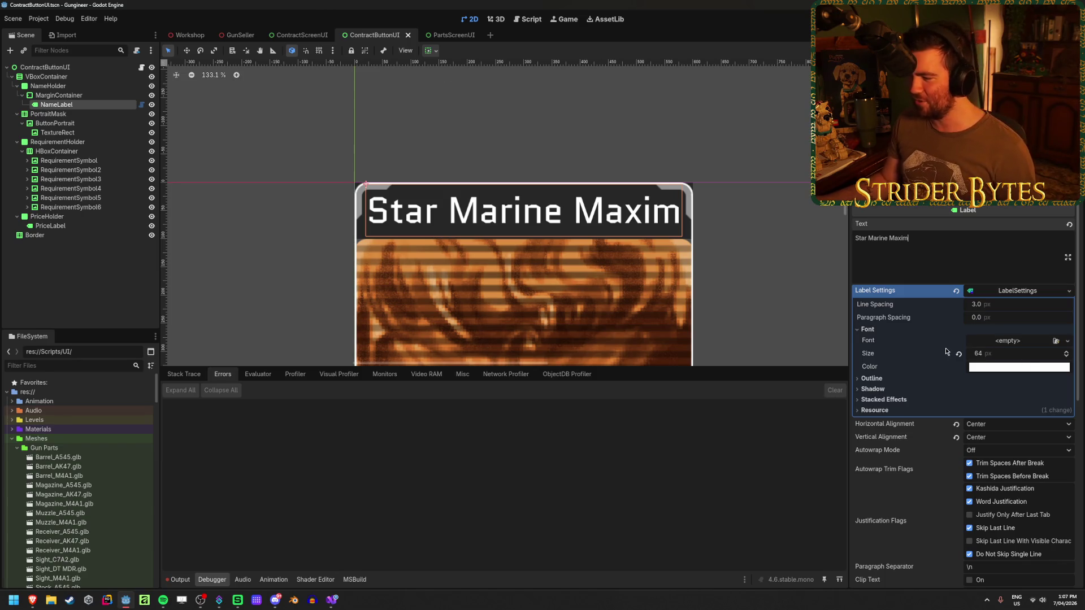
left_click(58, 95)
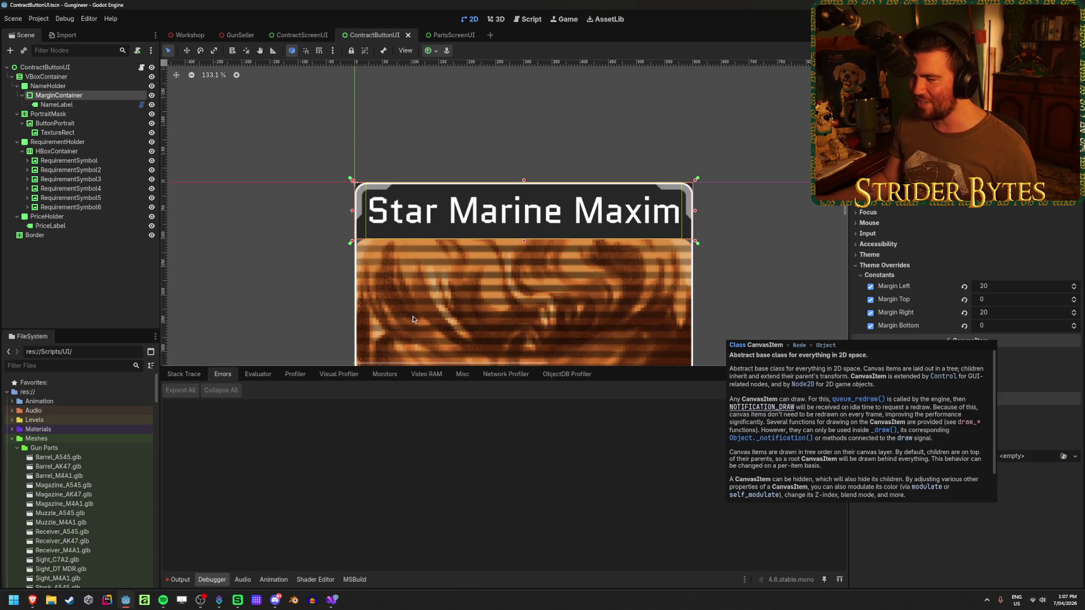
left_click(114, 105)
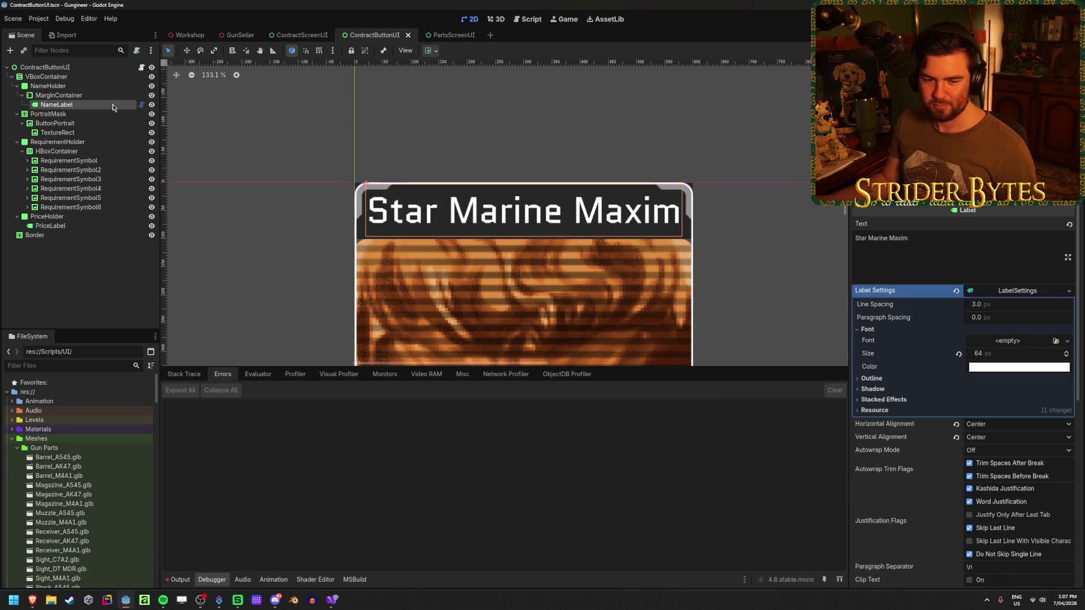
left_click(954, 234)
type("us")
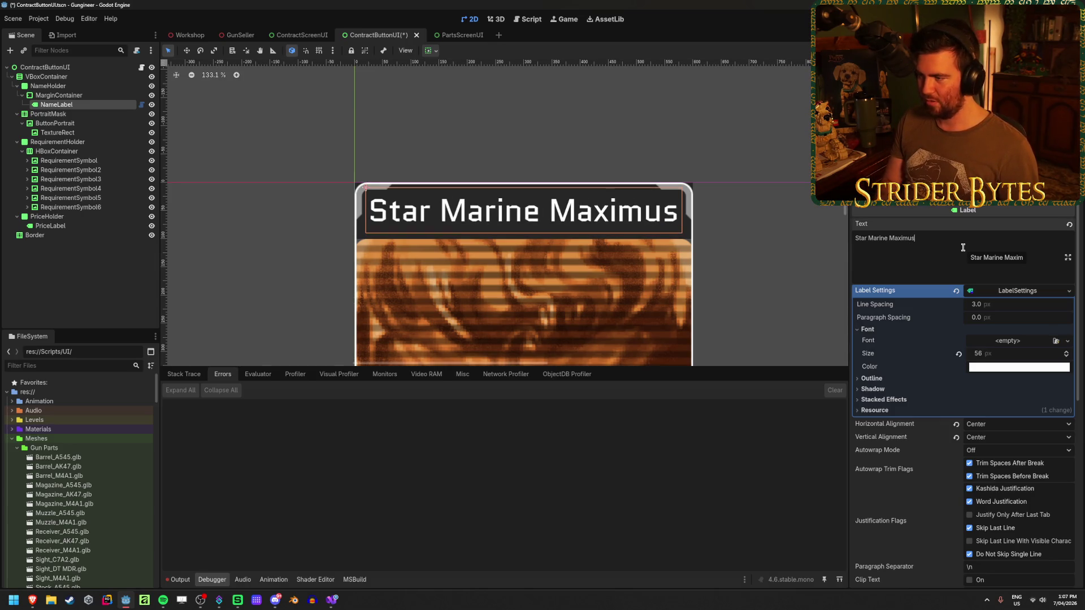
type("hdjkfhdkjsfh")
key("BackSpace")
key("BackSpace")
key("BackSpace")
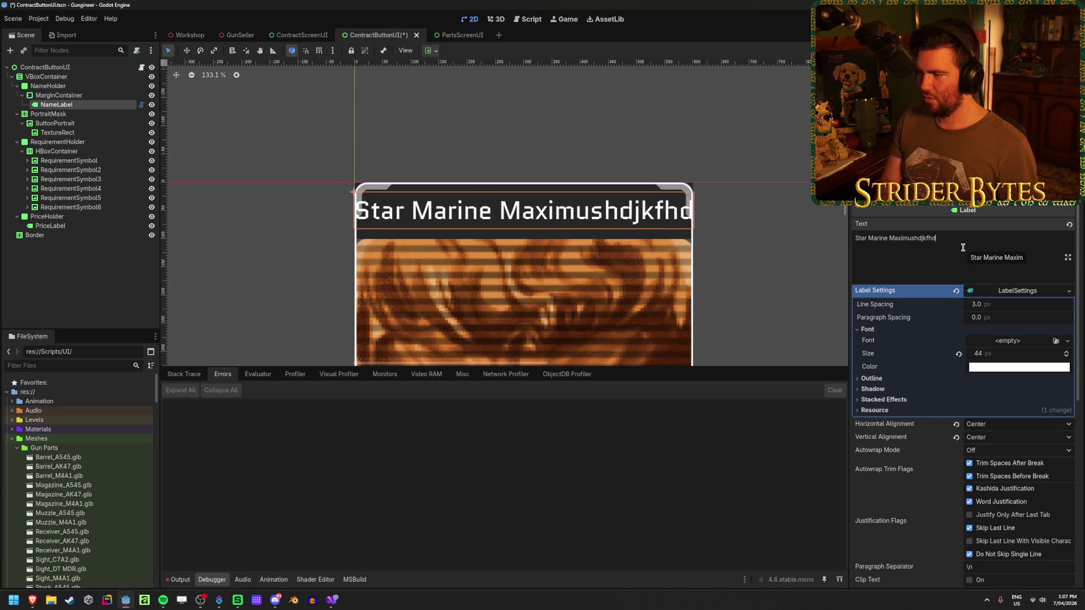
key("BackSpace")
key("BackSpace")
key("BackSpace")
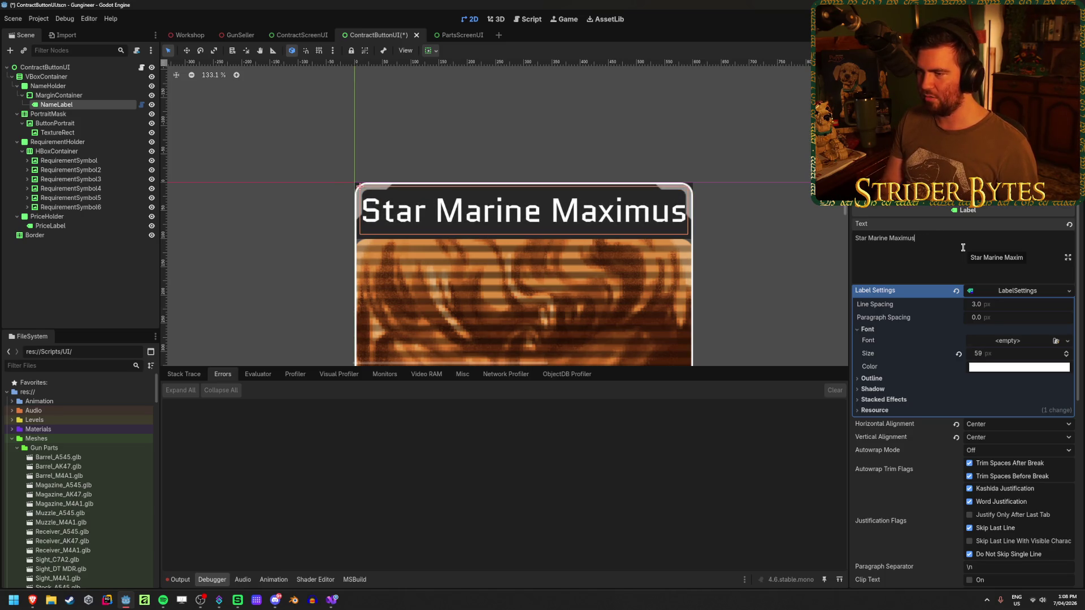
left_click(73, 92)
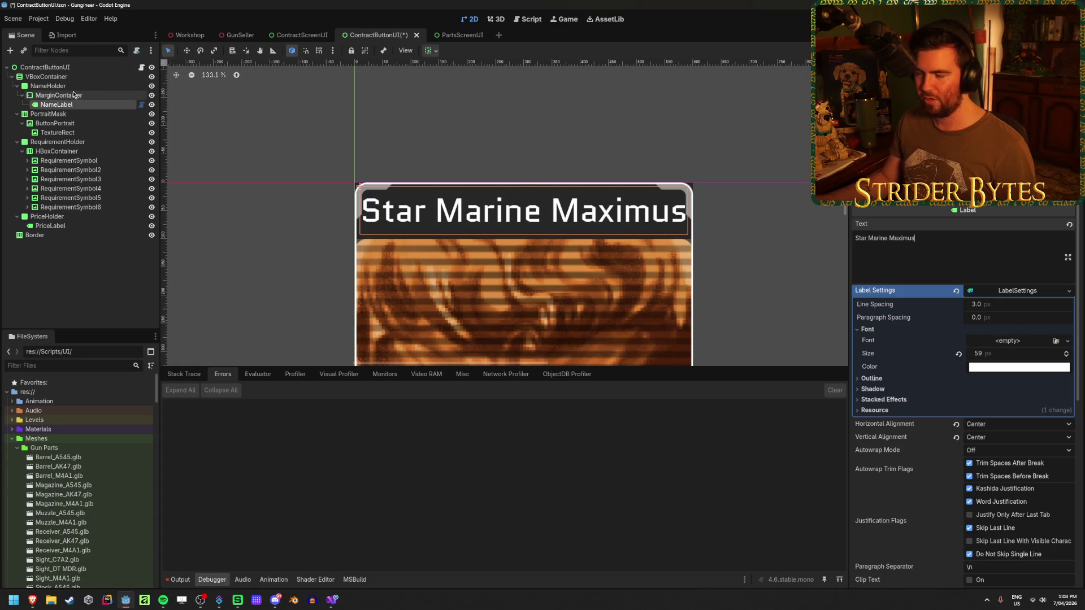
left_click_drag(1007, 290, 993, 290)
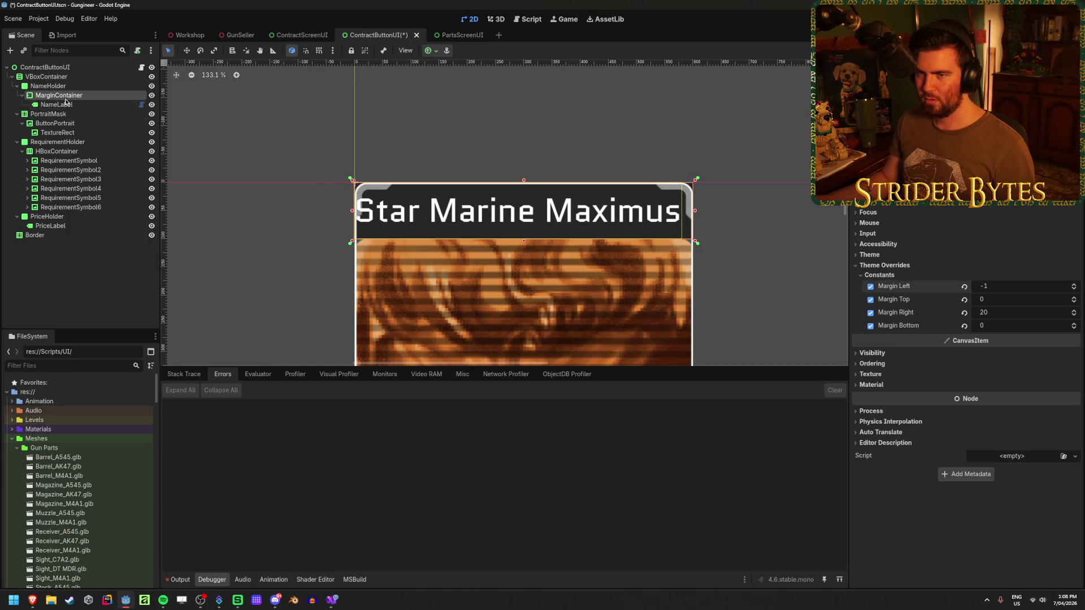
Step: Shrink NameLabel's font size to 42 and set the name container's left margin to 20
left_click(57, 105)
left_click_drag(996, 360, 982, 360)
left_click(96, 95)
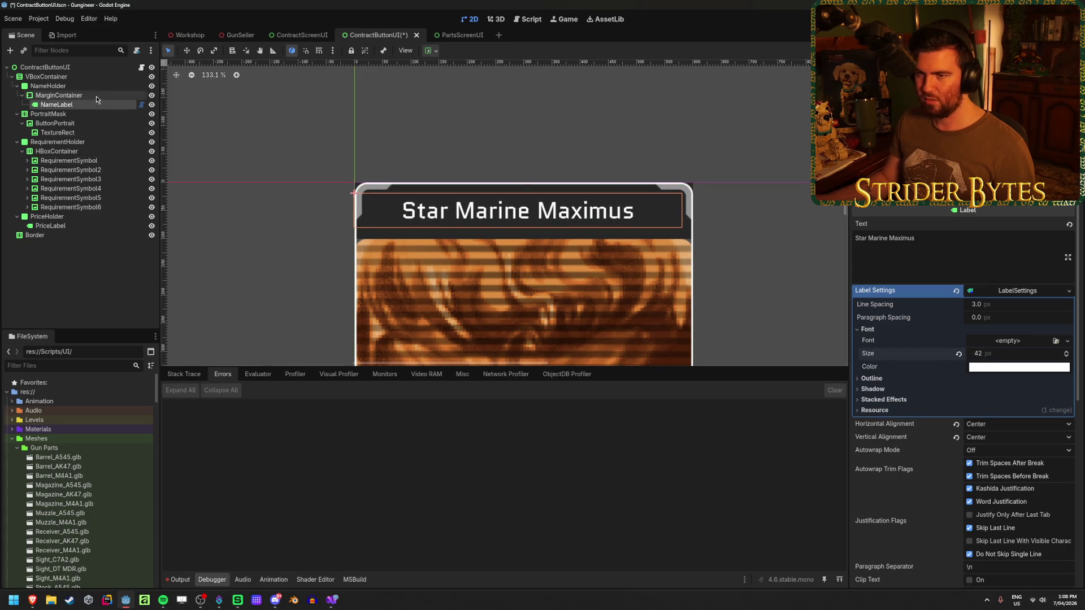
left_click_drag(995, 288, 1007, 288)
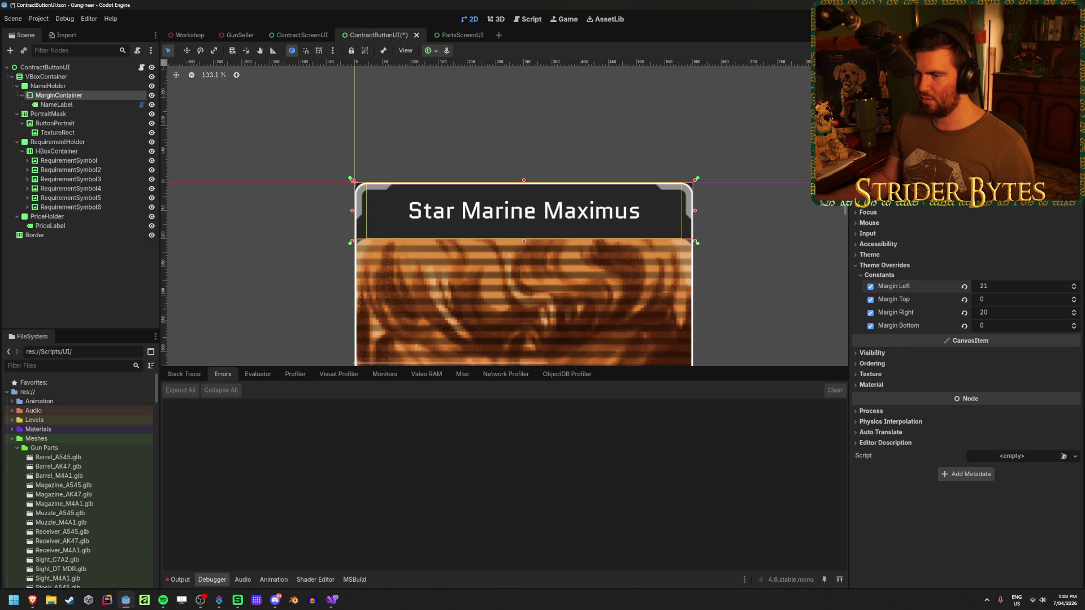
left_click_drag(1005, 290, 1004, 288)
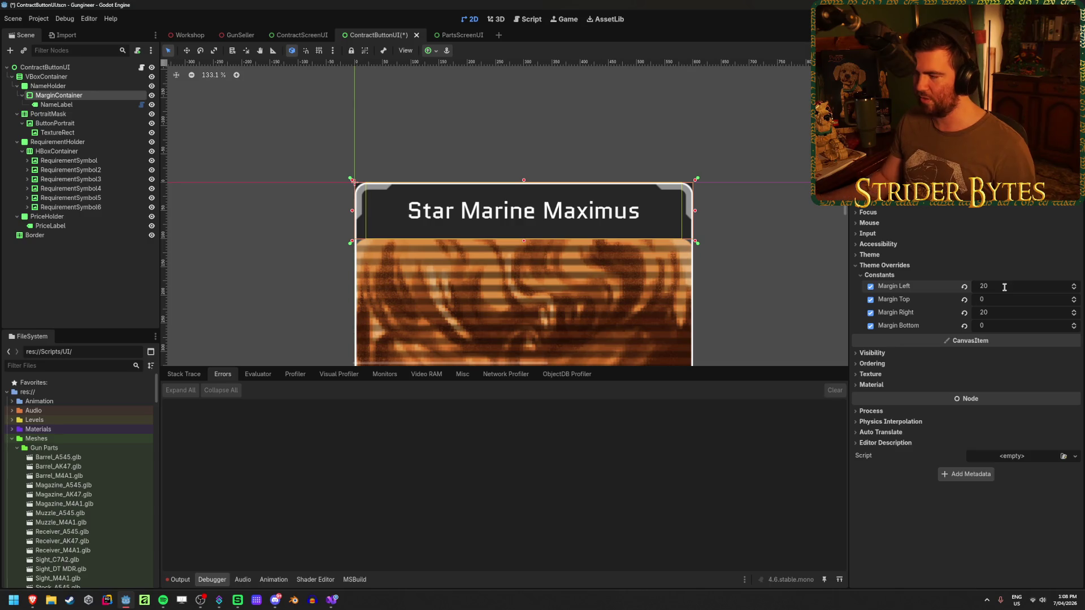
Step: Set the name container's top and bottom margins to 20 and save the scene
left_click(1006, 305)
type("20")
key("Tab")
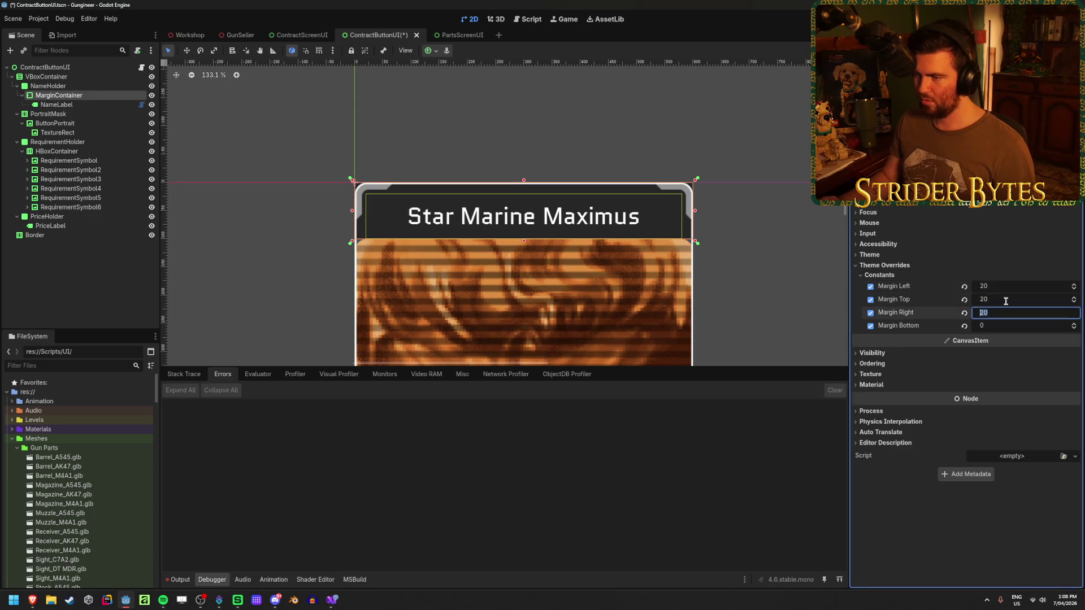
key("Tab")
type("20")
key("Return")
key("ctrl+s")
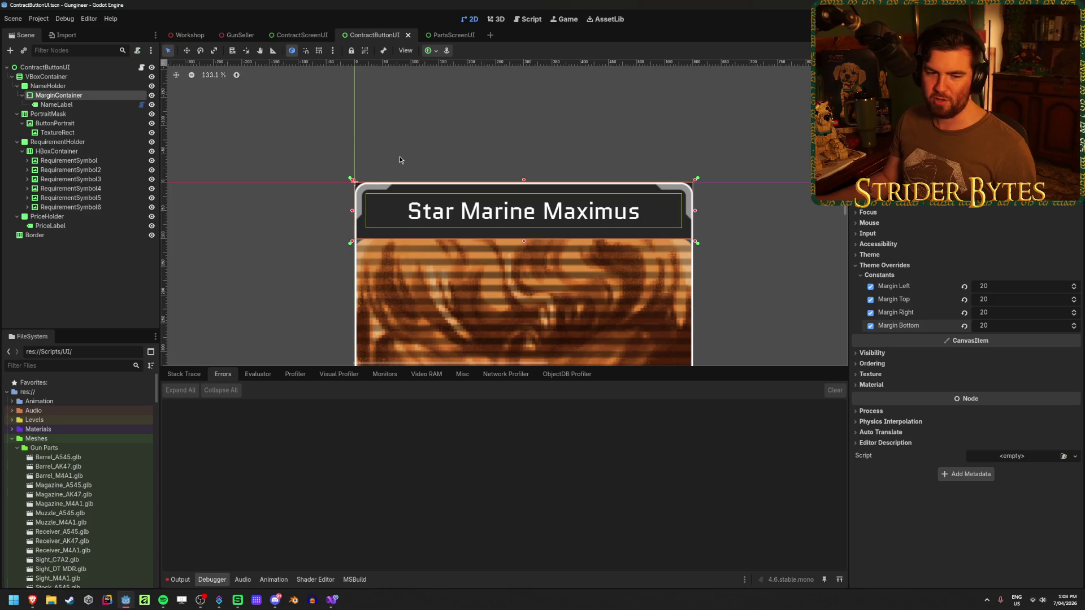
left_click(57, 105)
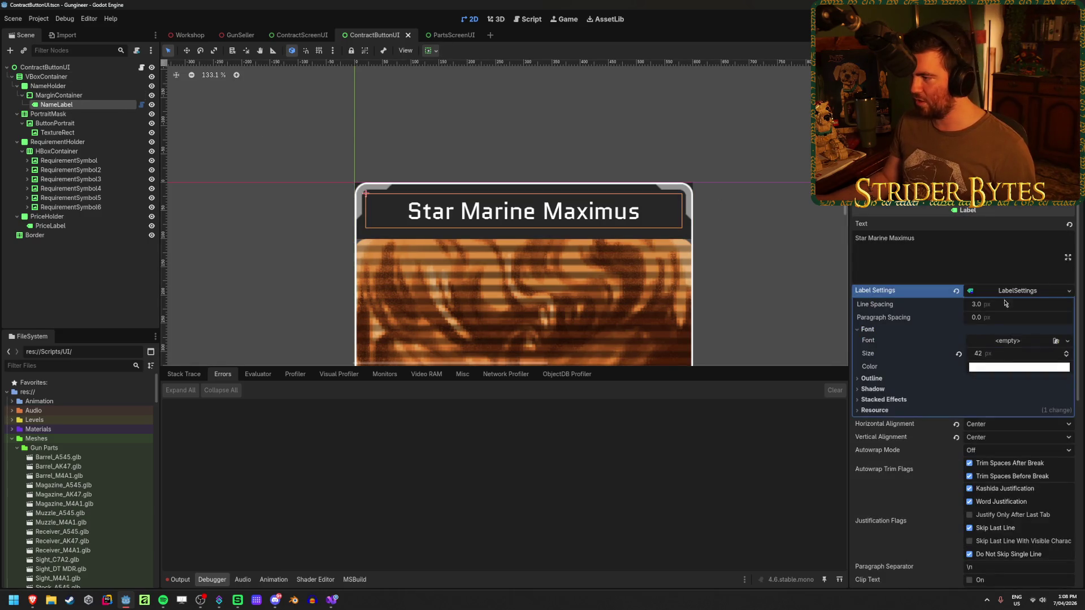
Step: Enlarge NameLabel's font, test filler letters, restore 'Star Marine Maximus', and save the scene
mouse_move(978, 353)
left_mouse_down()
mouse_move(1012, 354)
mouse_move(987, 353)
mouse_move(1000, 353)
left_mouse_up()
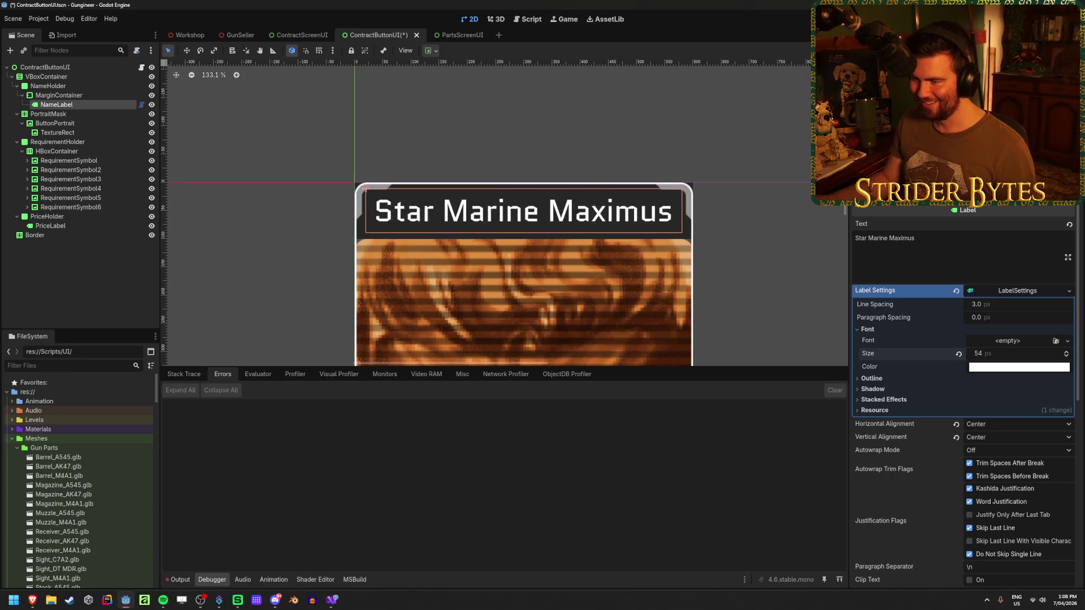
left_click(962, 246)
type("dfdfdfsf")
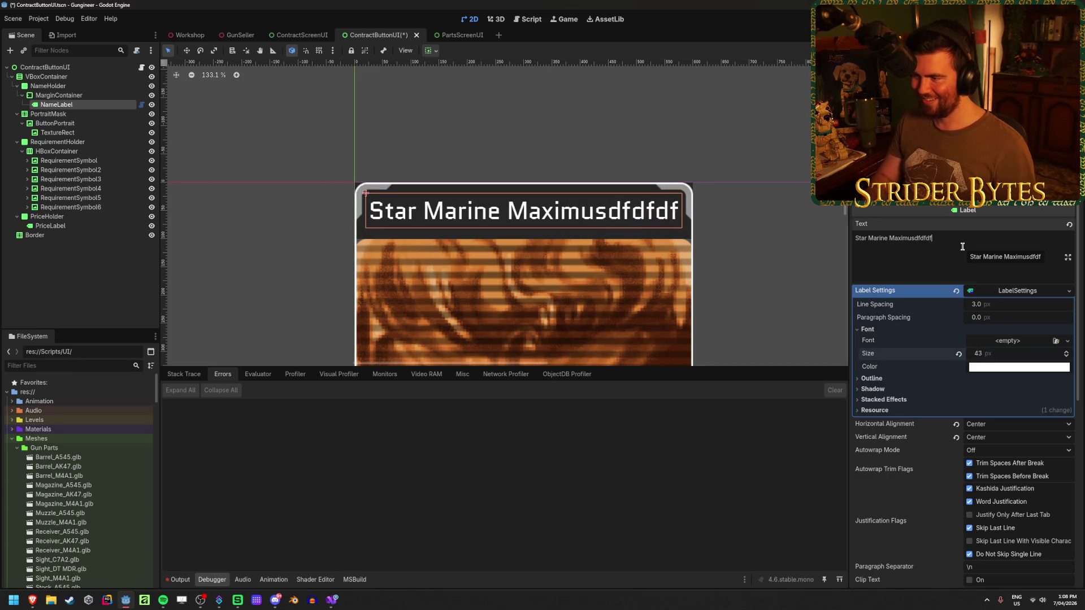
key("BackSpace")
key("BackSpace")
key("BackSpace")
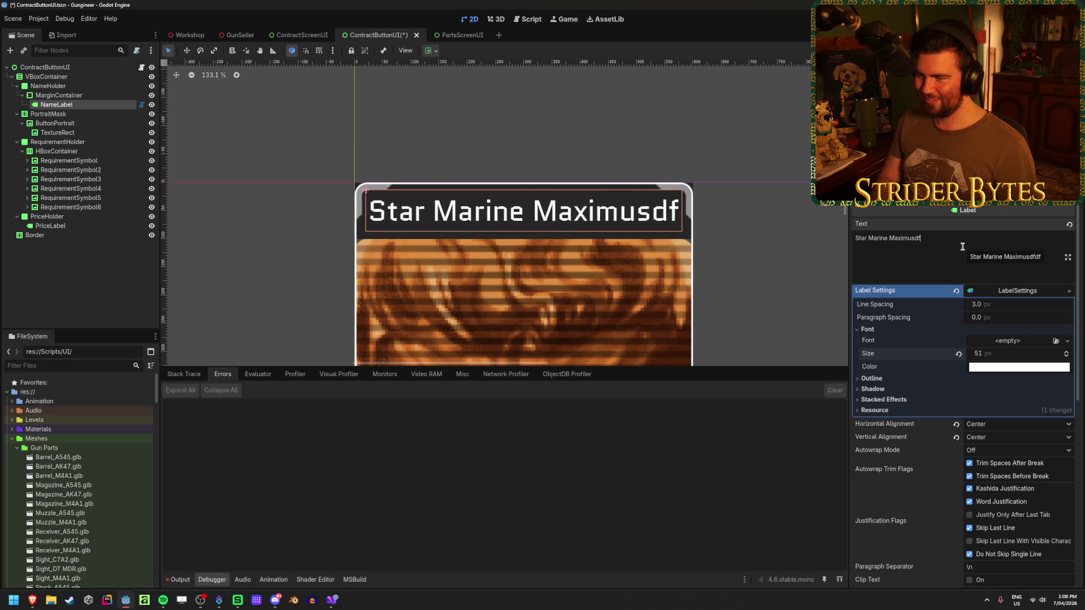
type("mus")
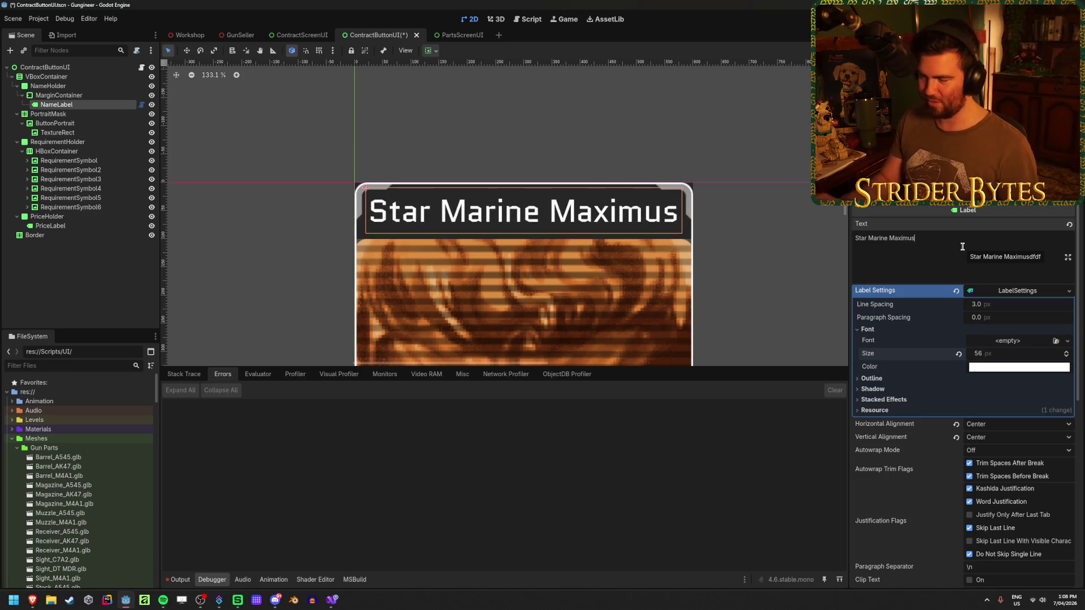
key("ctrl+s")
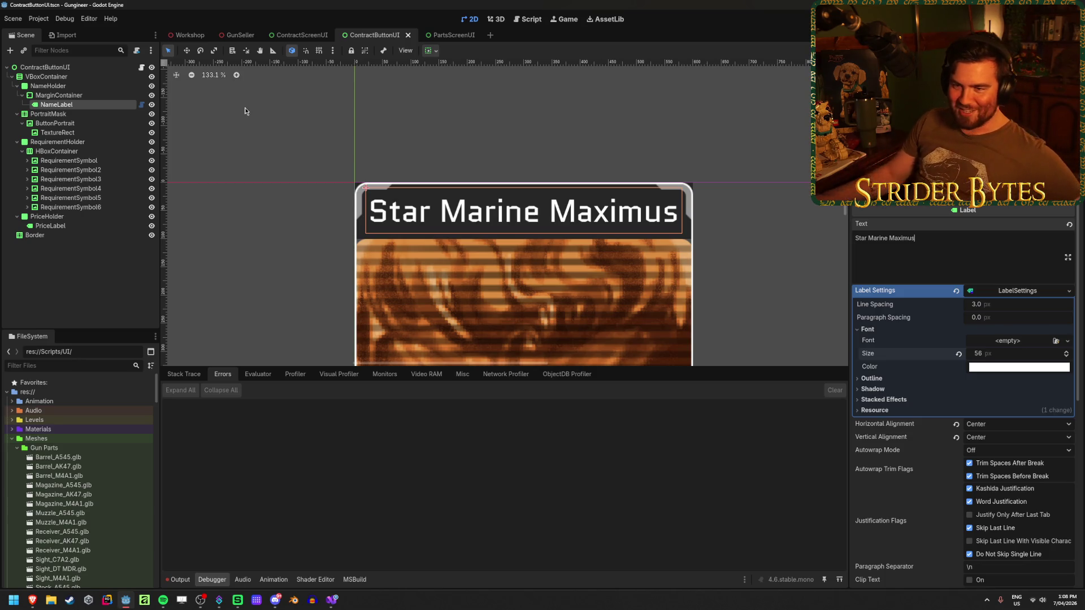
left_click(59, 95)
left_click(1018, 286)
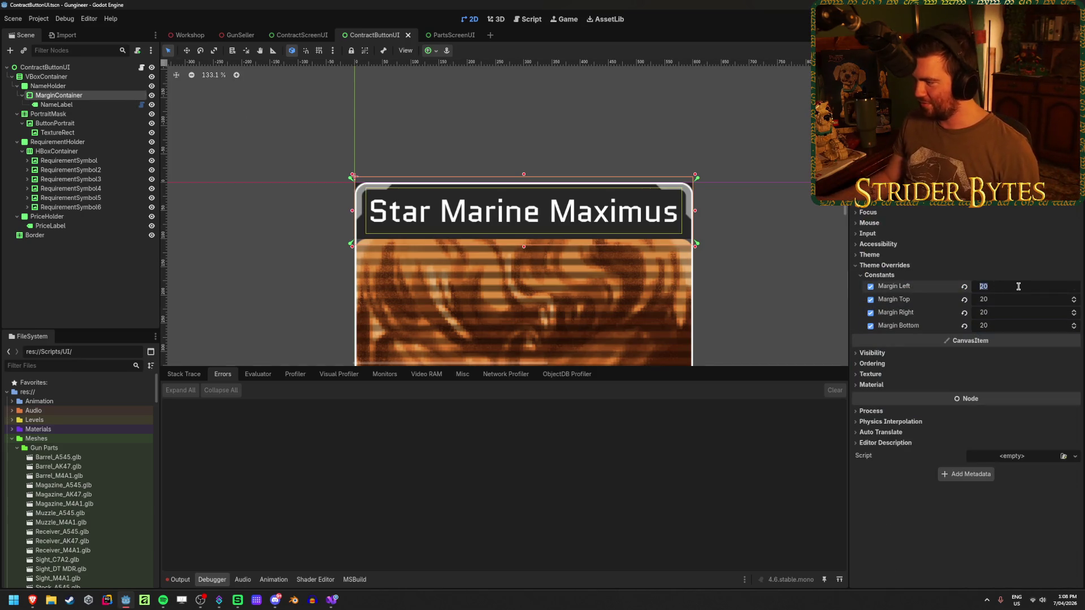
Step: Set the name container's left and right margins to 25
type("25")
key("Tab")
key("Tab")
type("25")
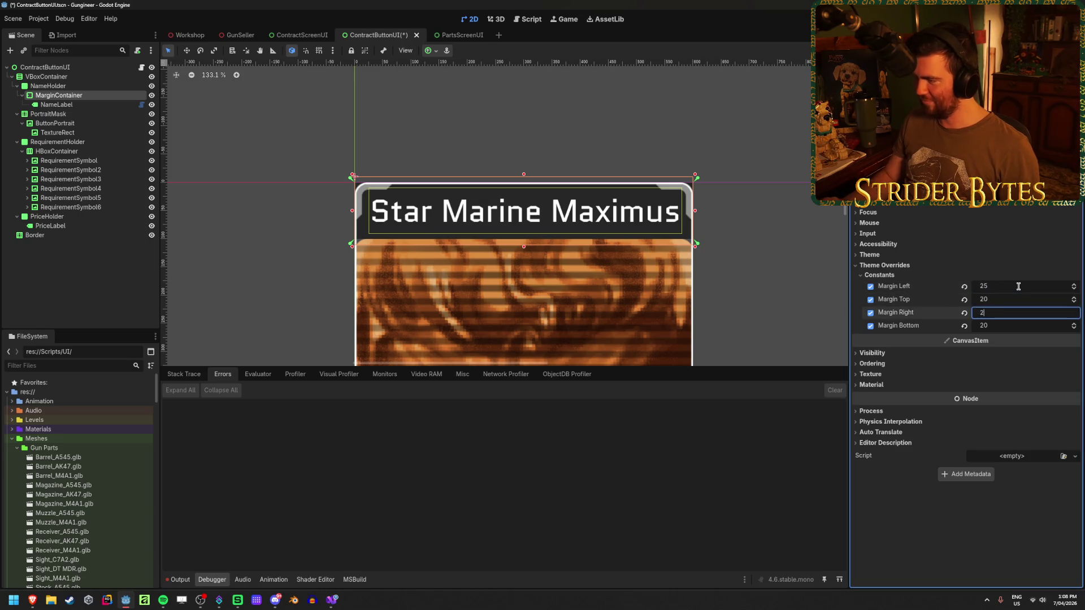
key("Return")
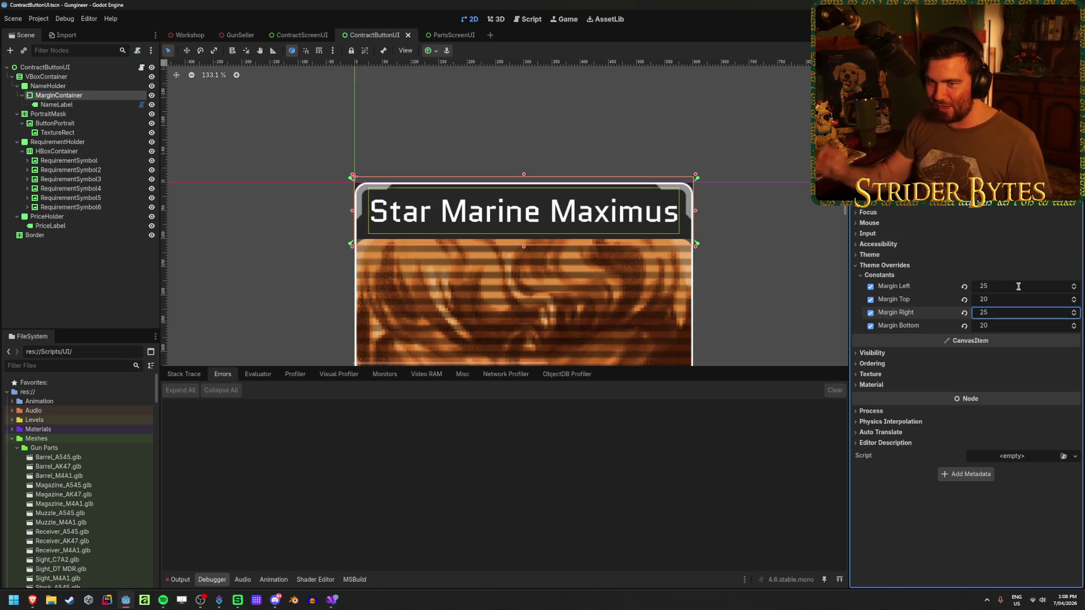
Step: Set the top and bottom margins to 25 and save the card scene
left_click(1008, 300)
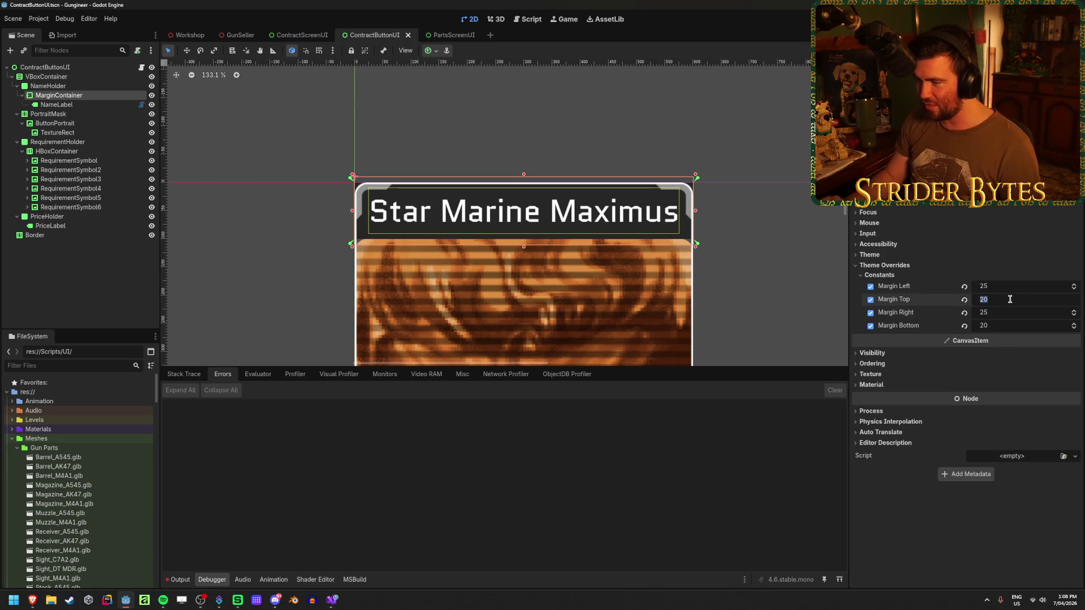
type("25")
key("Tab")
key("Tab")
type("25")
key("Return")
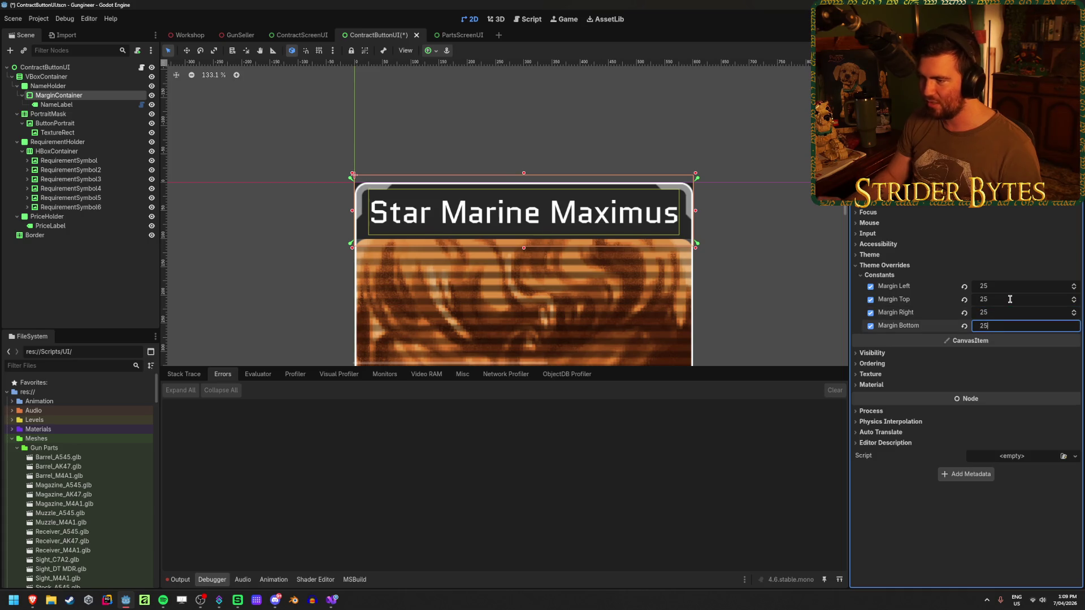
key("ctrl+s")
left_click(62, 105)
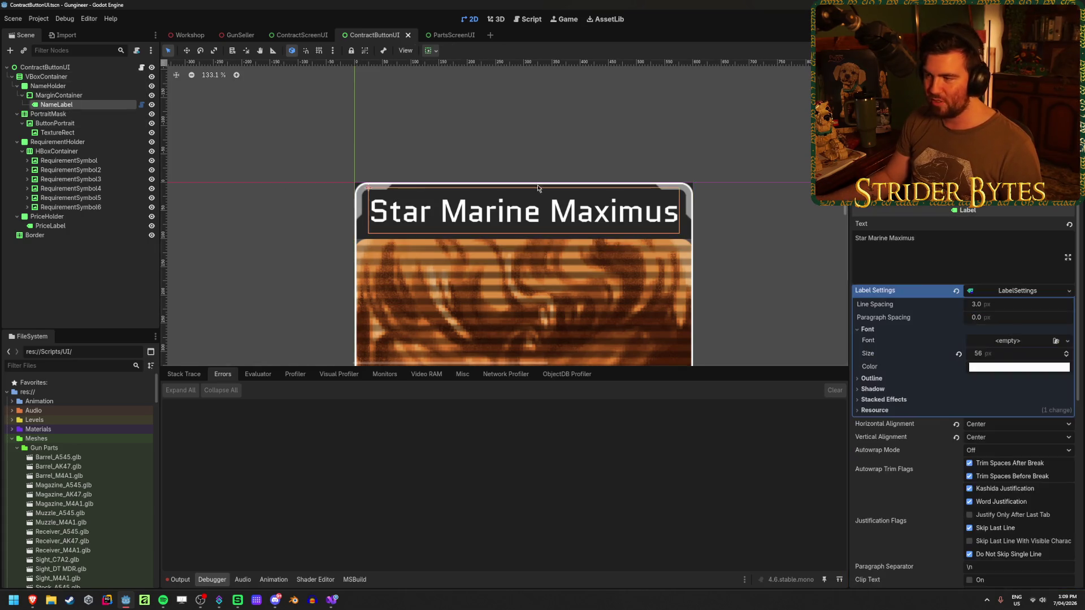
Step: Test extra letters on the card name, save, and preview the board in the Workshop scene
left_click(993, 265)
type("sdasdasd")
key("BackSpace")
key("BackSpace")
key("BackSpace")
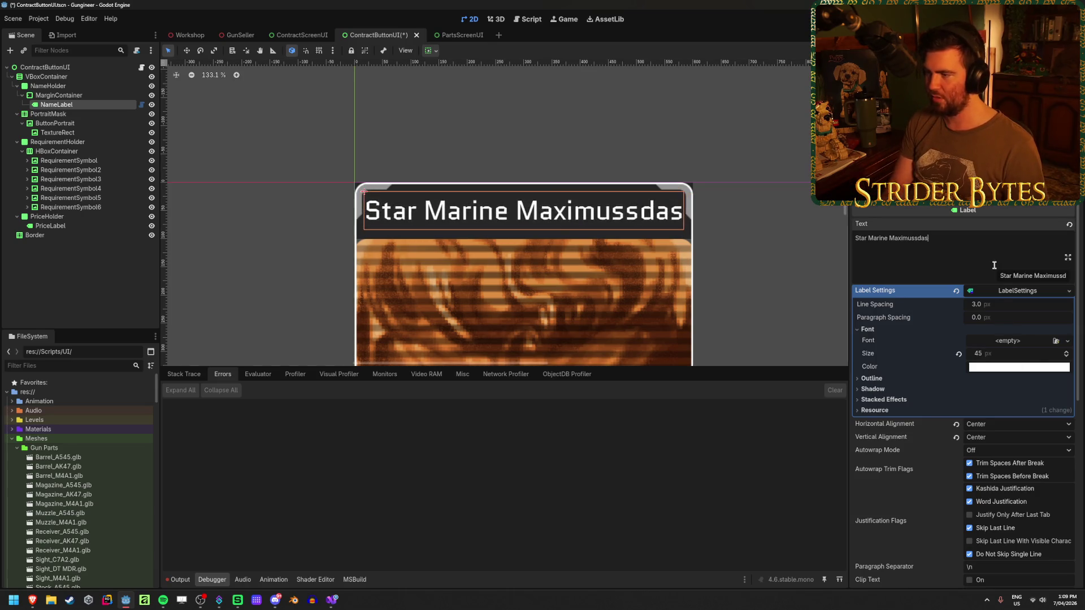
key("BackSpace")
key("ctrl+s")
left_click(192, 36)
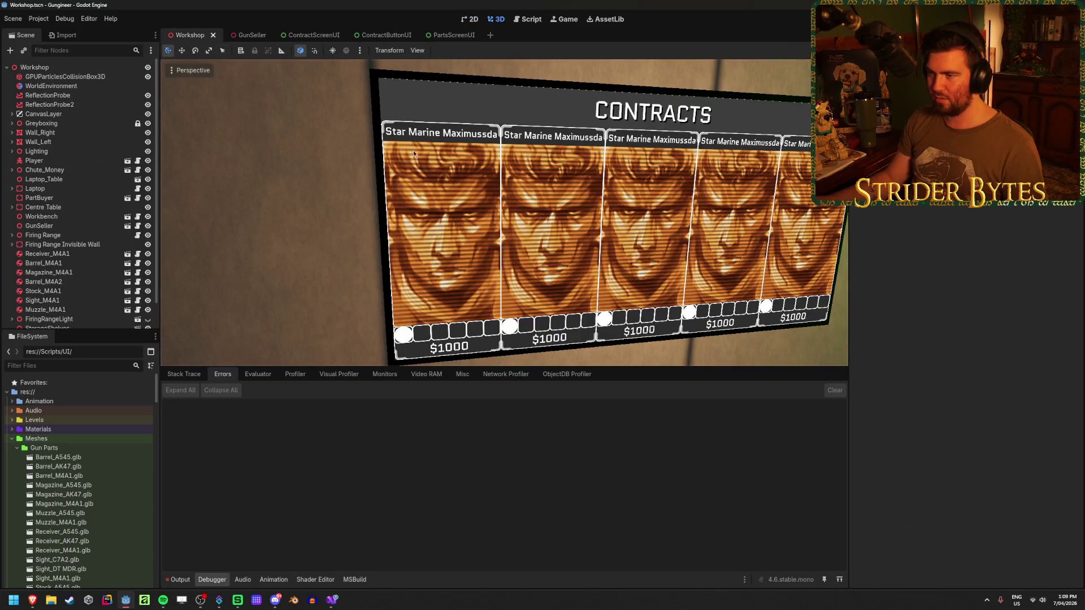
left_click(371, 36)
Step: Stress-test the name's auto font size with long gibberish text
left_click(969, 236)
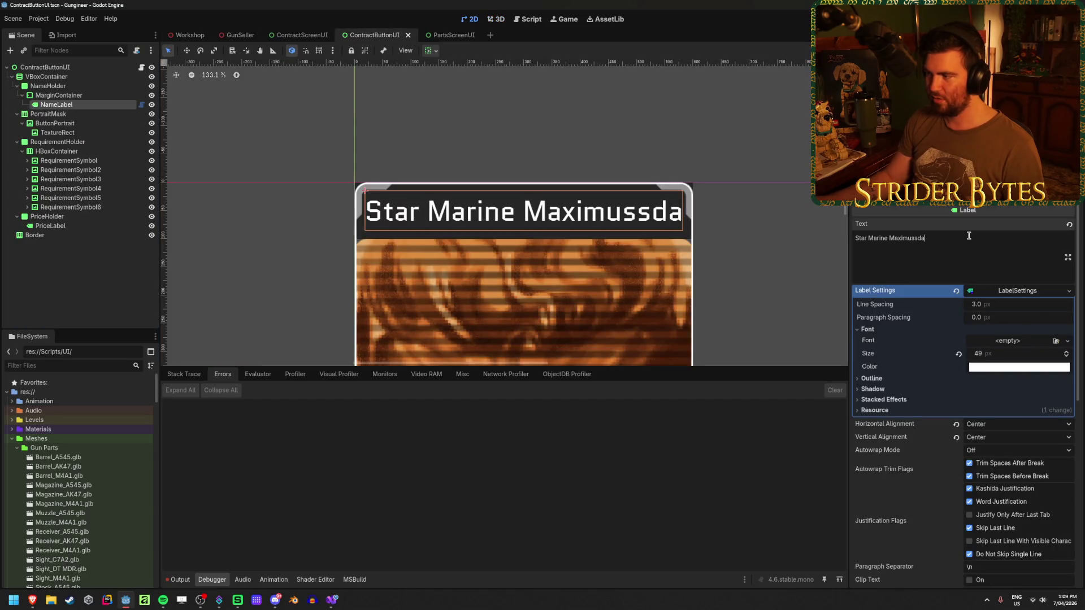
key("BackSpace")
key("BackSpace")
type("y")
key("BackSpace")
key("BackSpace")
key("BackSpace")
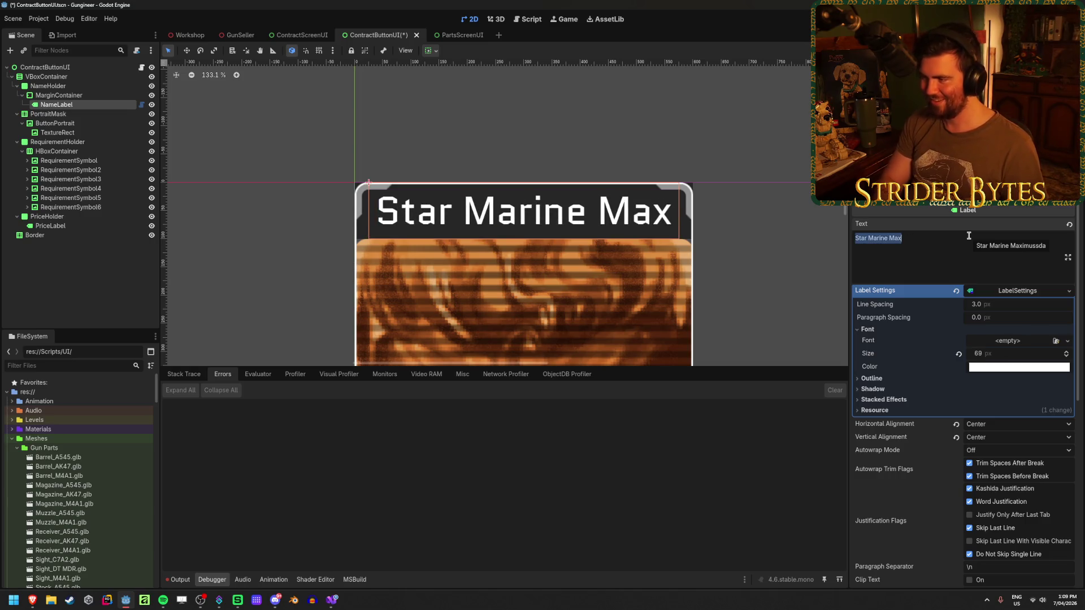
key("ctrl+a")
type("dfjhsdjkfhdskfhjkdfhdjkfshdhkd")
key("BackSpace")
key("BackSpace")
key("BackSpace")
key("BackSpace")
key("BackSpace")
key("BackSpace")
type("ffffff")
Step: Retype the name as 'Star Marine Maximus', check overflow again, and deselect the label
key("ctrl+a")
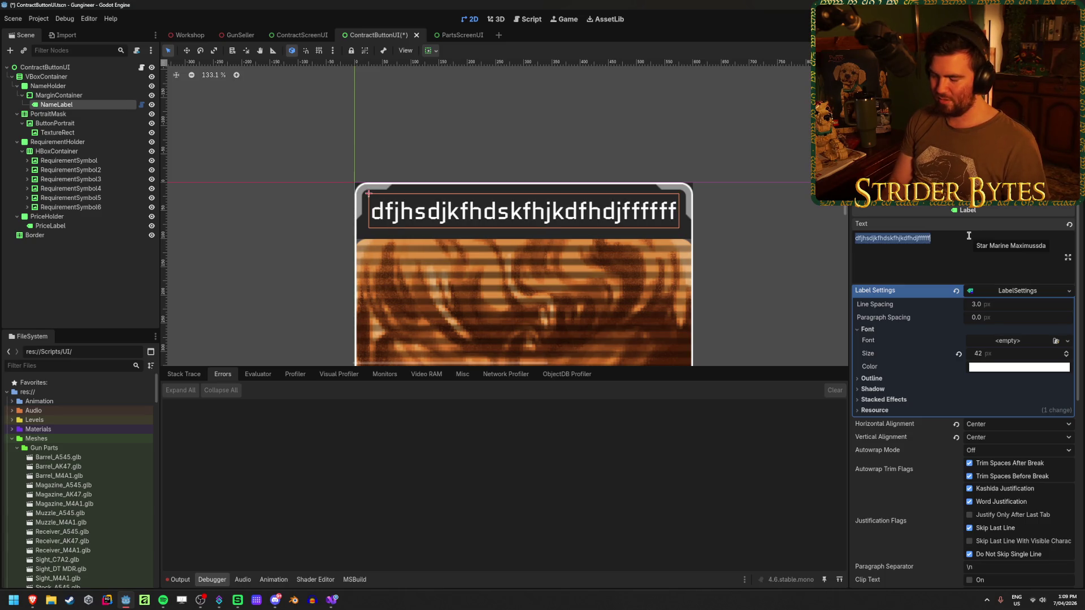
key("BackSpace")
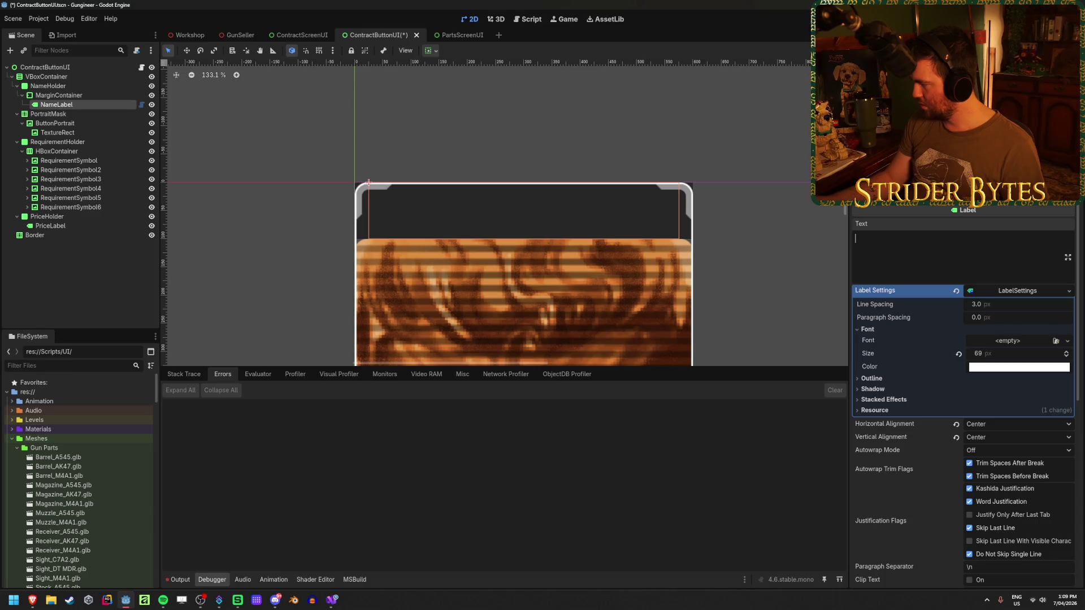
type("Star Marine")
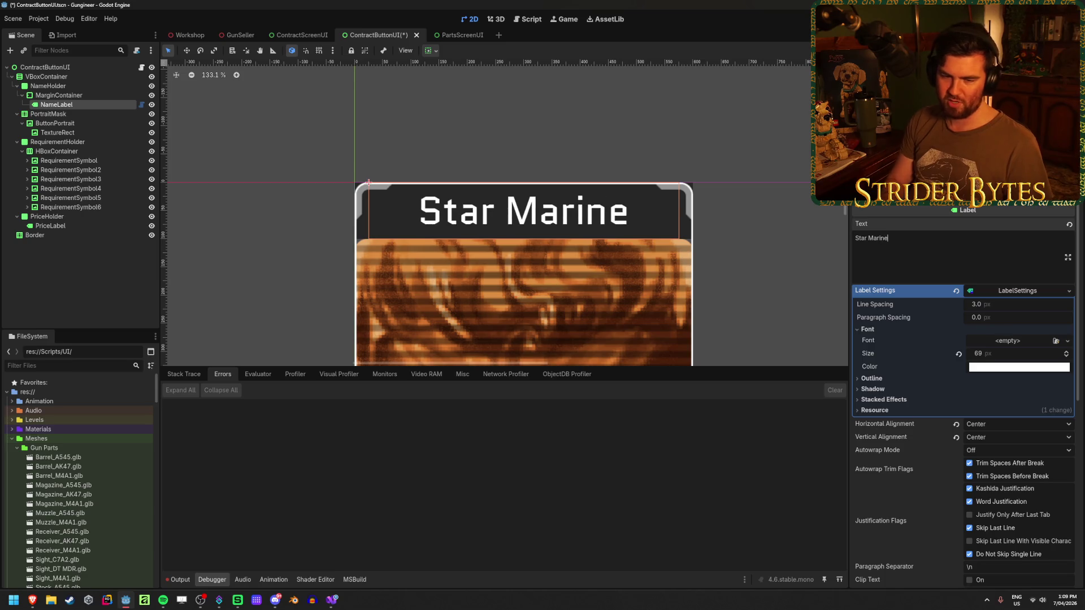
type(" Maximus")
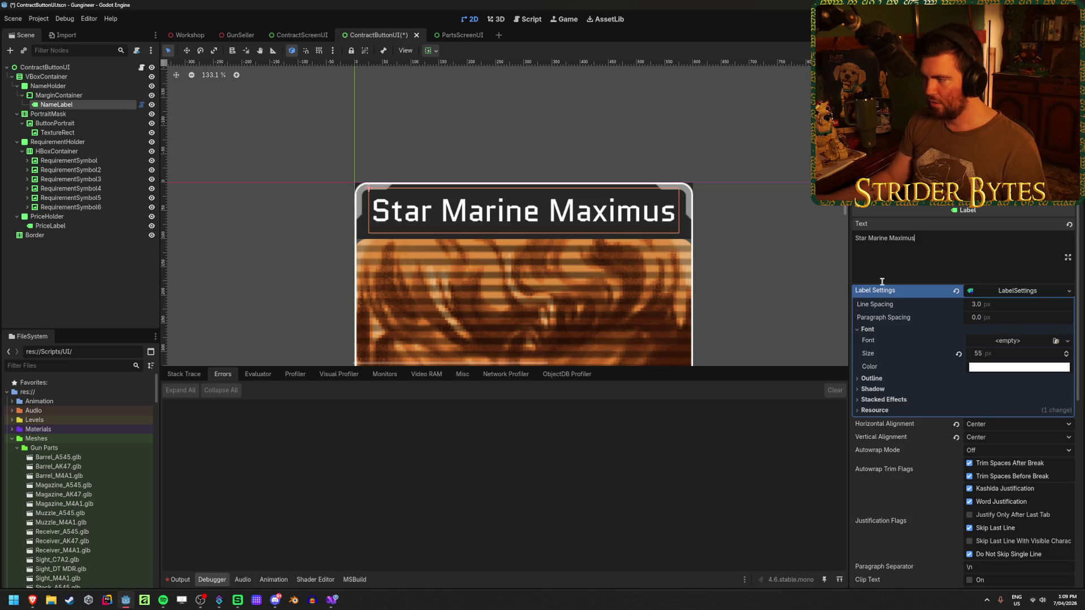
type("fdshfkjhds")
key("BackSpace")
key("BackSpace")
key("BackSpace")
key("BackSpace")
key("BackSpace")
key("BackSpace")
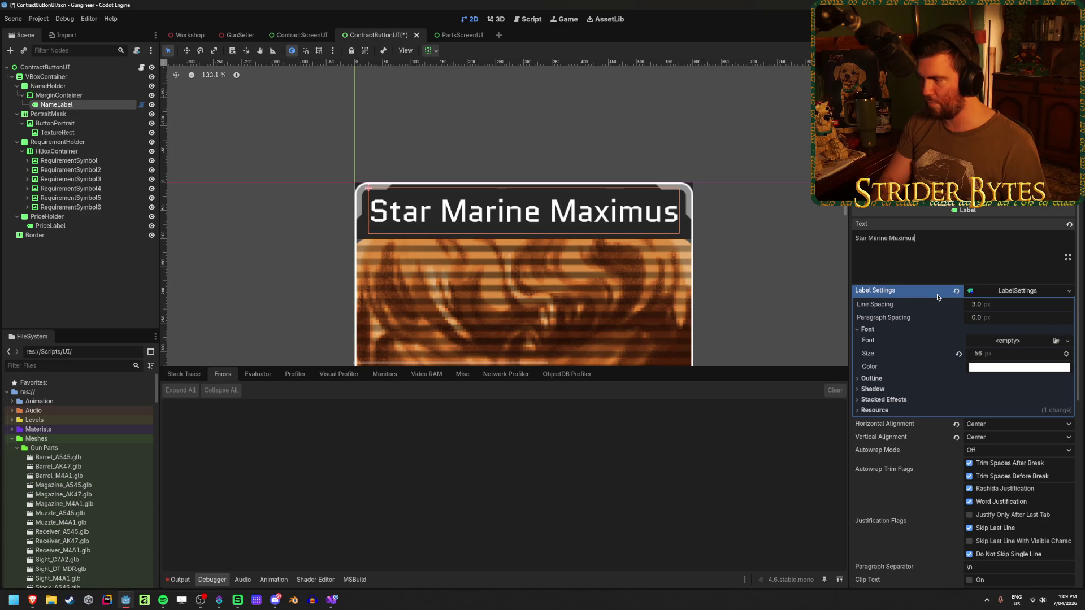
type("dsfd")
key("BackSpace")
key("BackSpace")
key("BackSpace")
key("BackSpace")
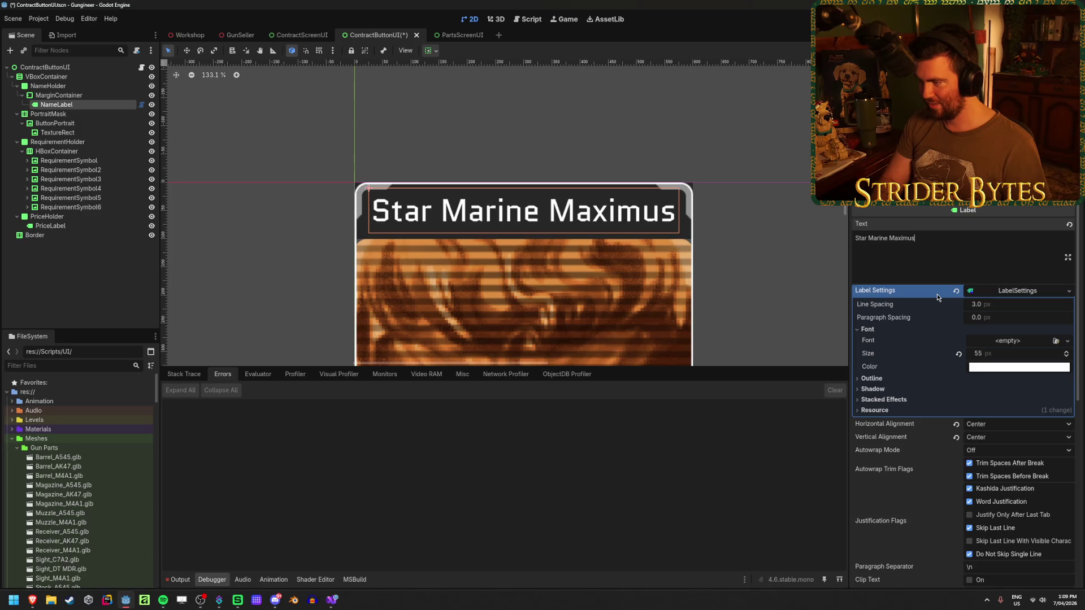
left_click(82, 272)
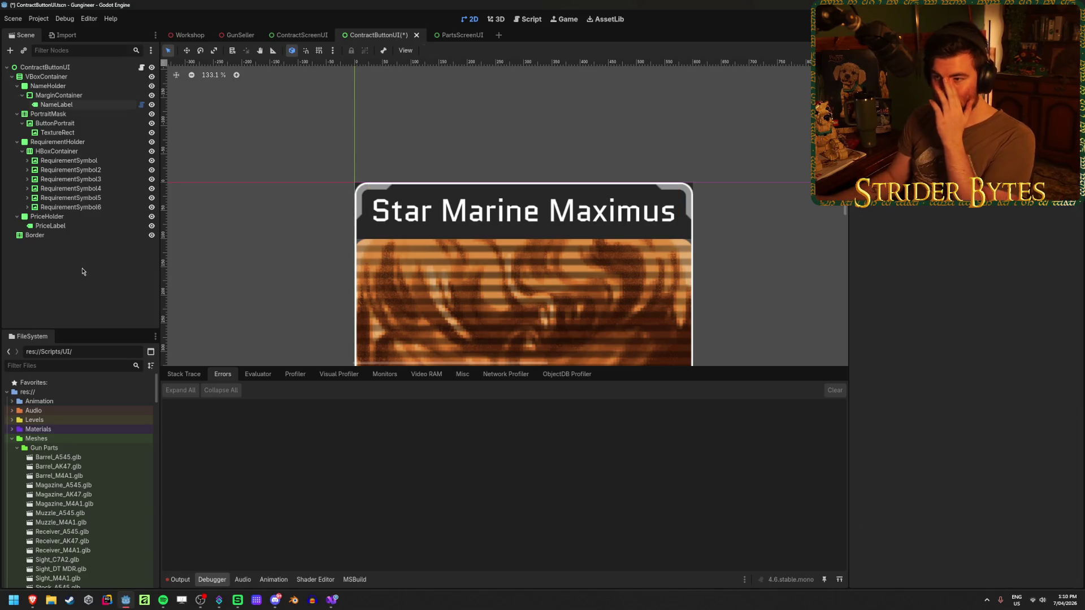
Step: Reset the name container's bottom margin to its default of 0
left_click(86, 97)
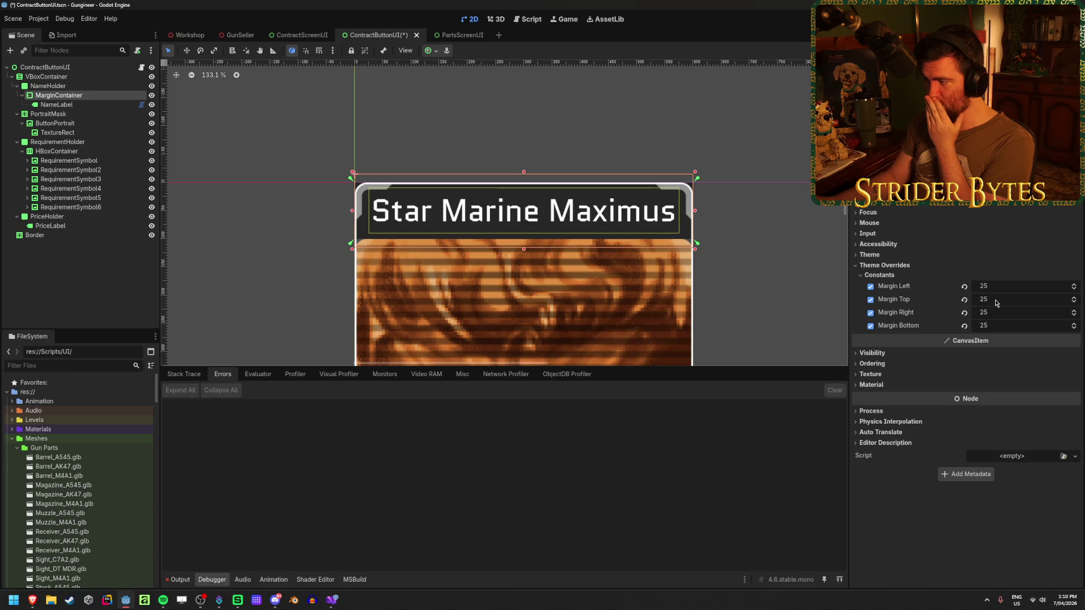
left_click_drag(1004, 330, 989, 330)
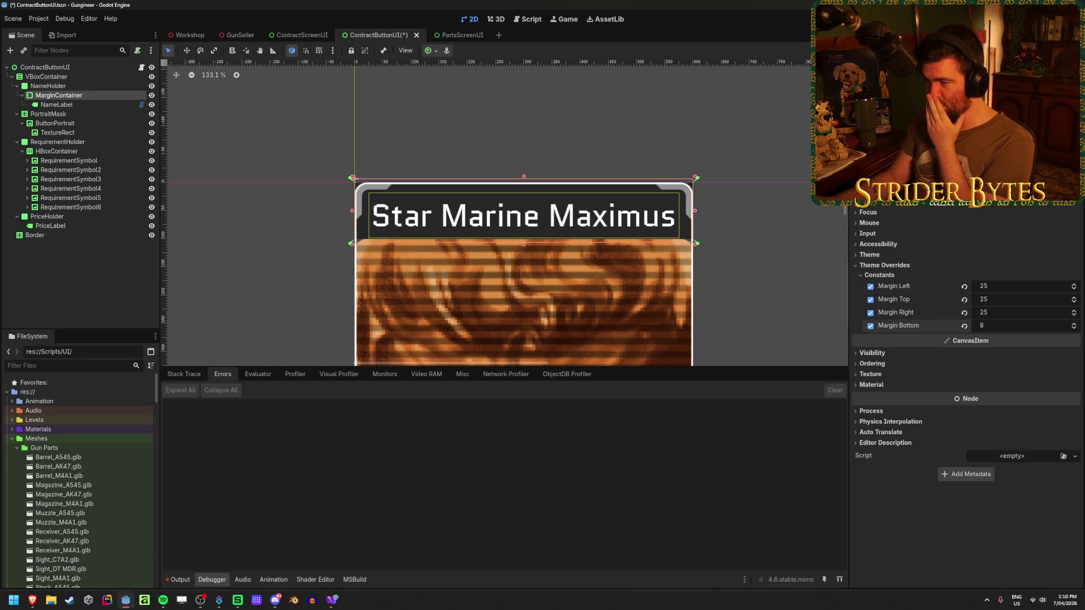
left_click(965, 327)
left_click(83, 271)
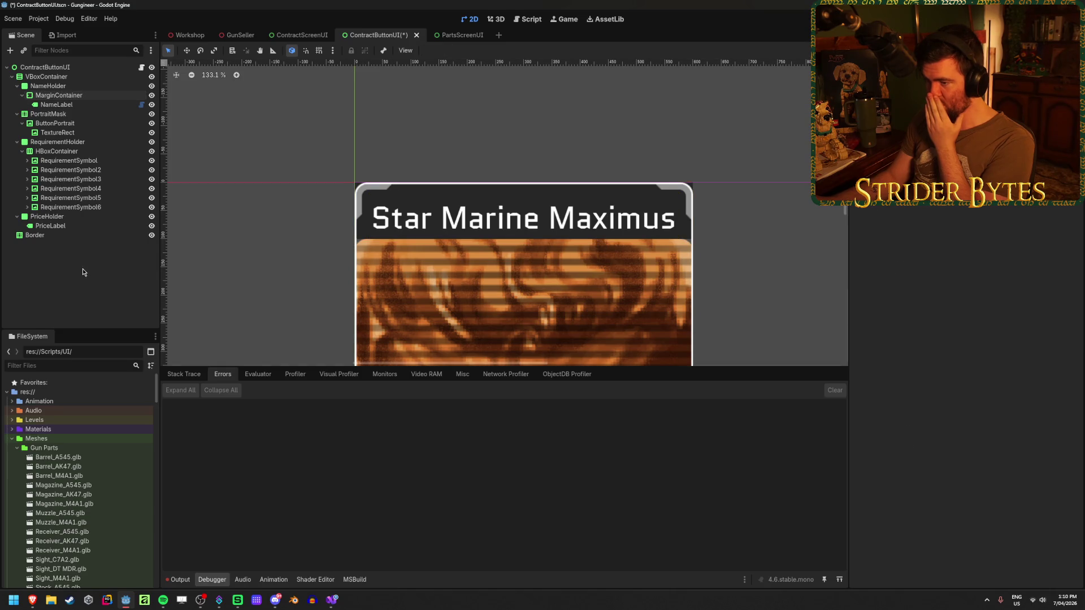
left_click(62, 104)
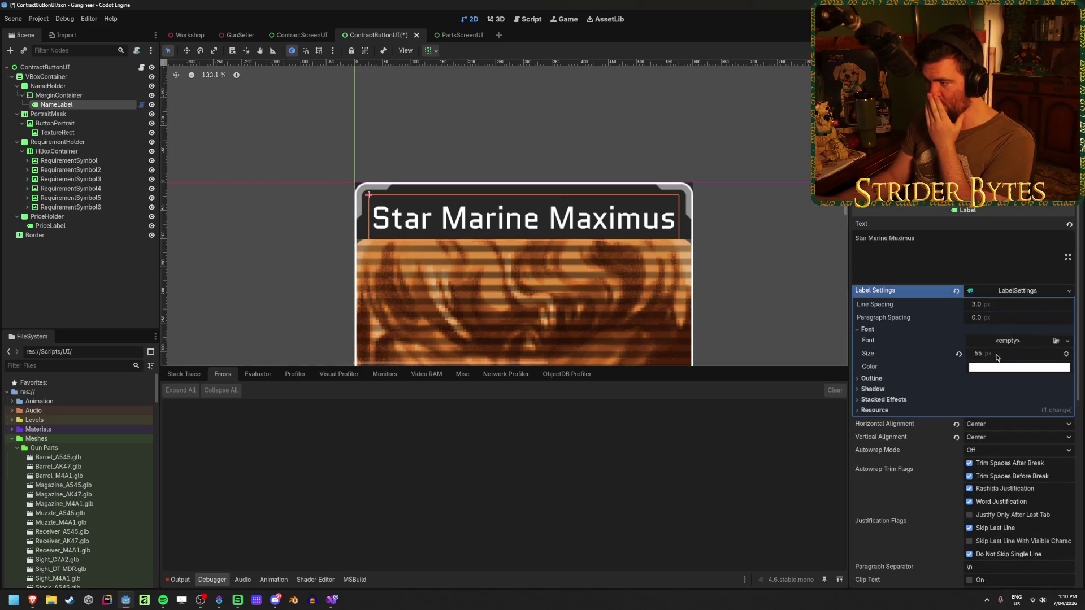
Step: Lower the name container's top margin to 2 and save the card scene
left_click(71, 97)
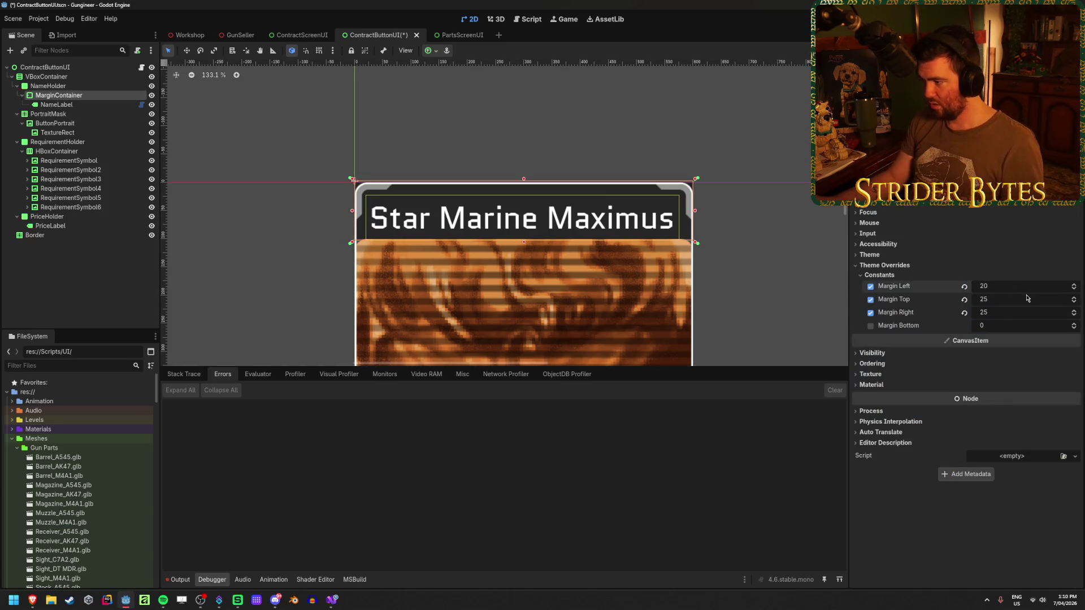
mouse_move(1027, 299)
left_mouse_down()
mouse_move(998, 298)
mouse_move(1011, 298)
left_mouse_up()
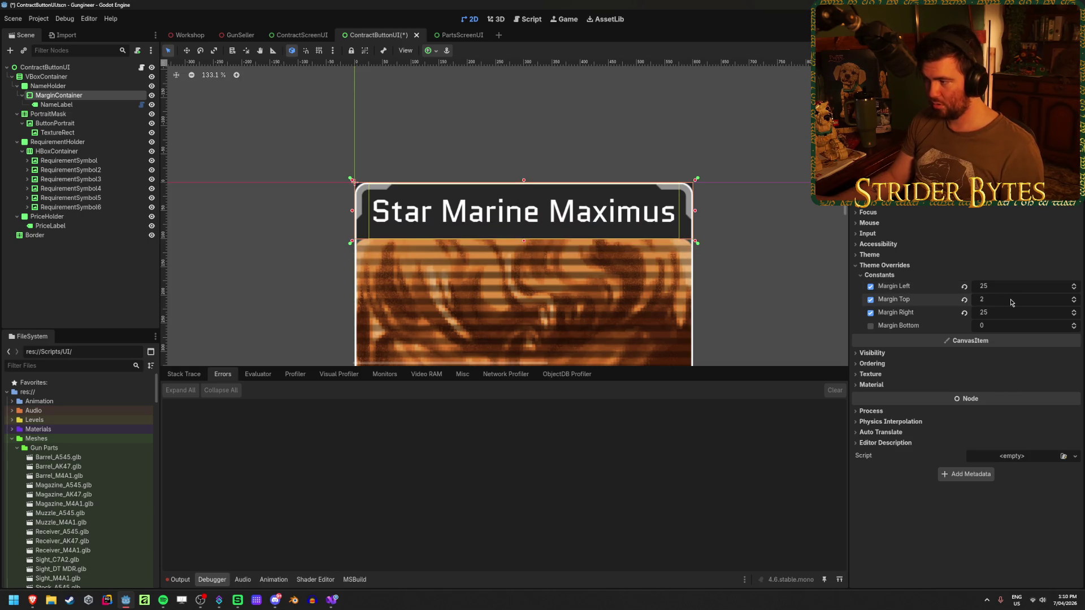
left_click(99, 265)
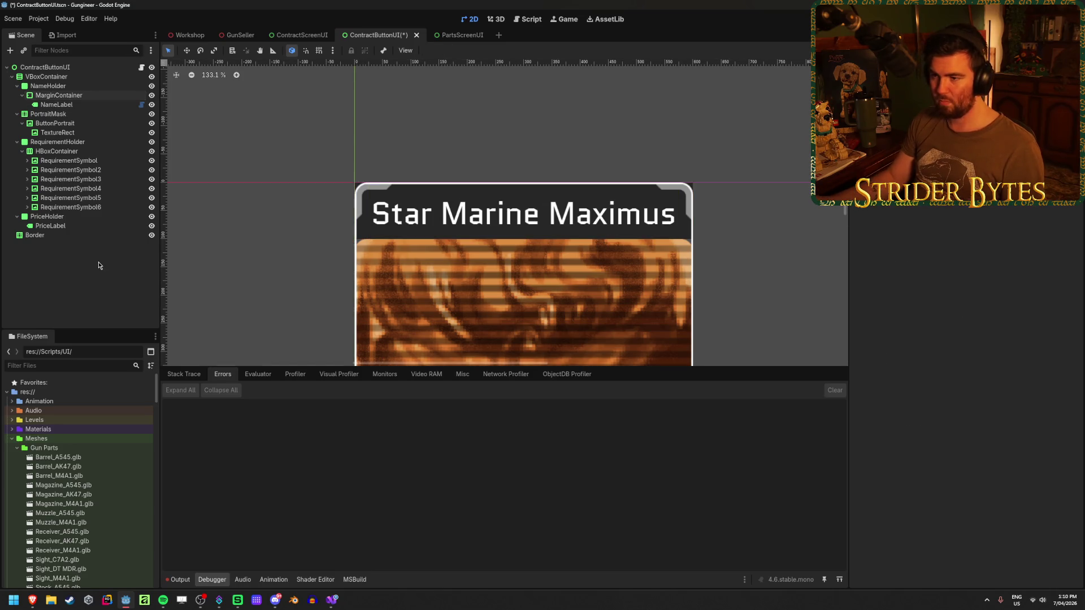
key("ctrl+s")
scroll(483, 257, "down", 5)
scroll(467, 268, "up", 2)
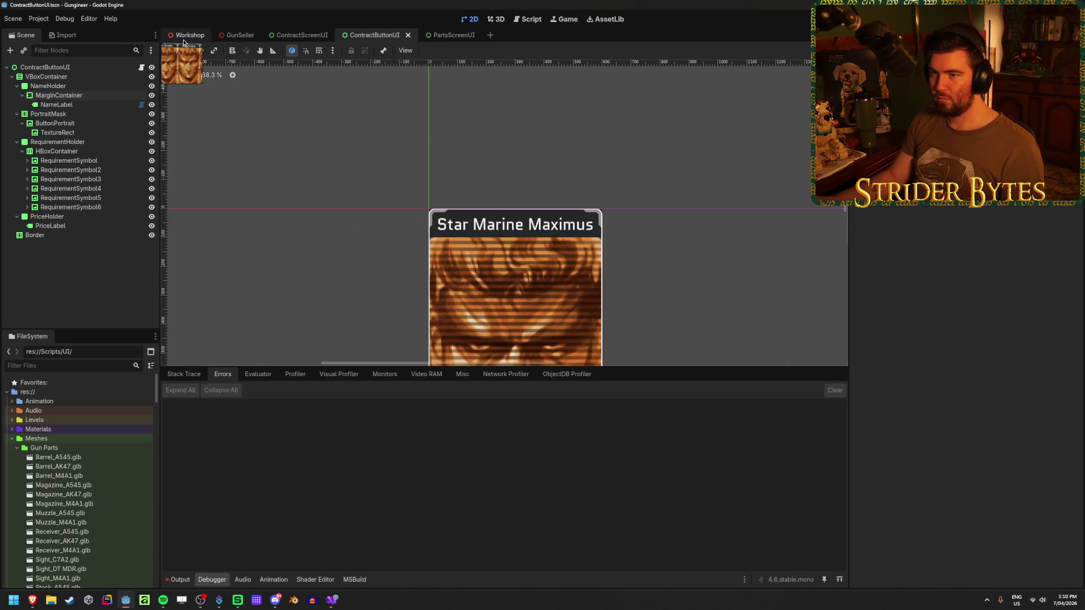
Step: Rename the card's NameLabel text to 'Gas Snake' and save the scene
left_click(186, 35)
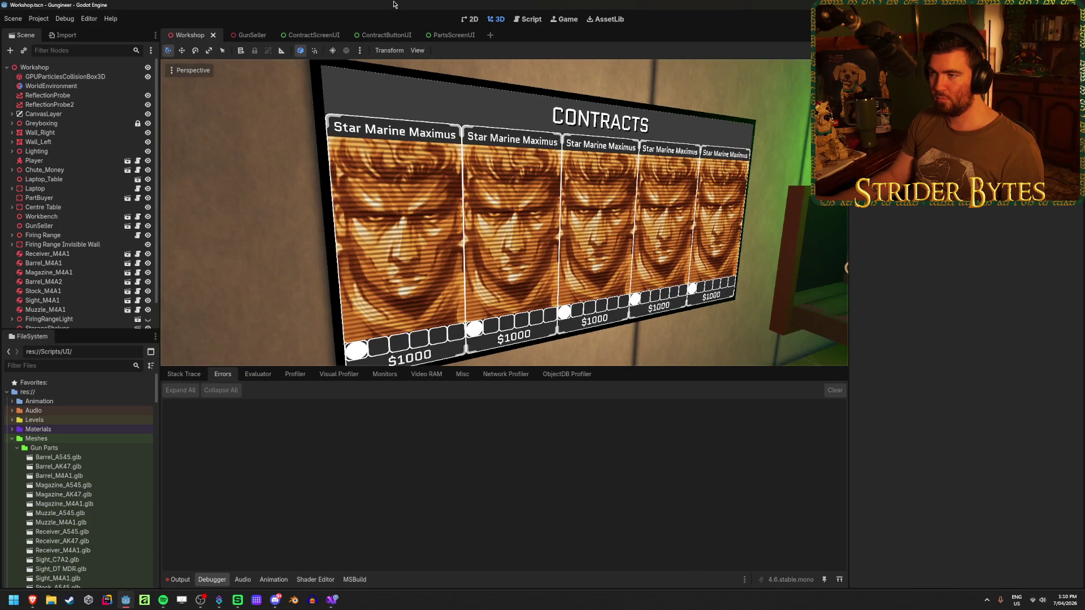
left_click(375, 35)
left_click(62, 104)
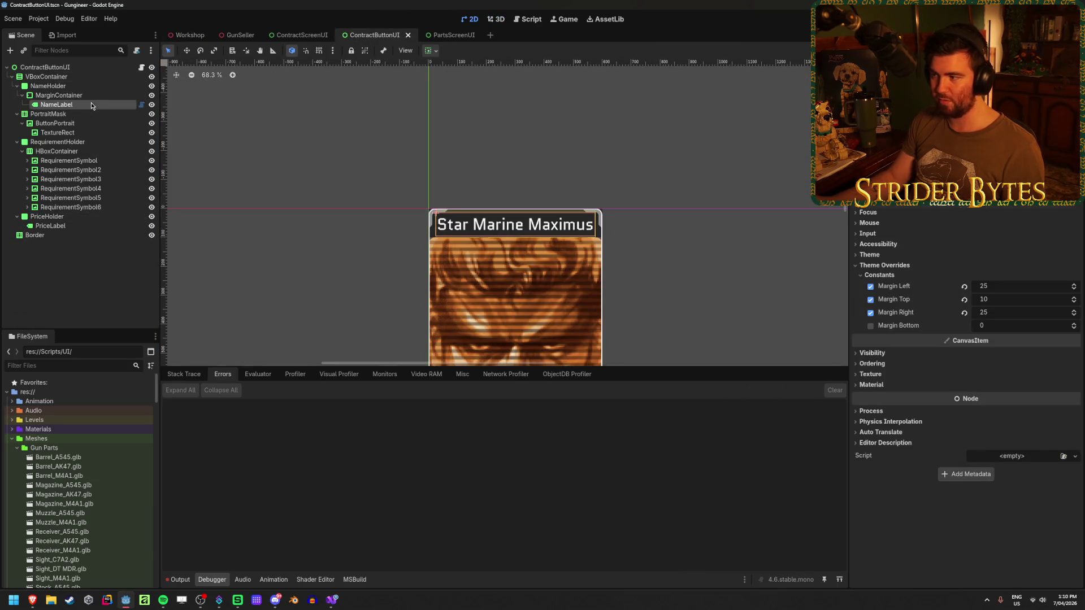
left_click(942, 243)
key("ctrl+a")
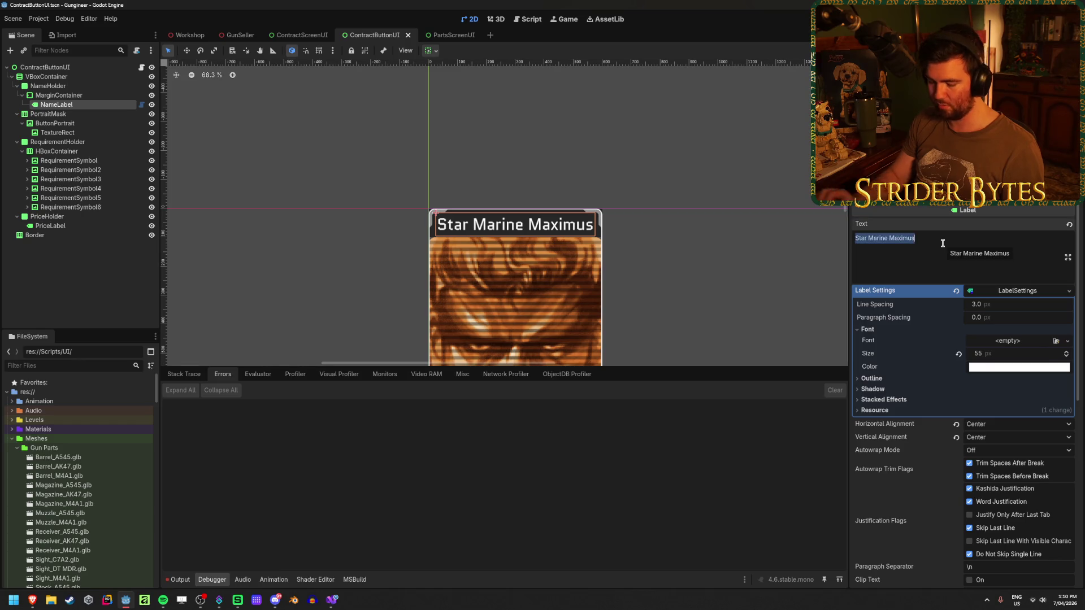
type("Gas Snake")
key("ctrl+s")
Step: Test-run the Workshop scene to check the Contracts board, then stop the game
left_click(186, 36)
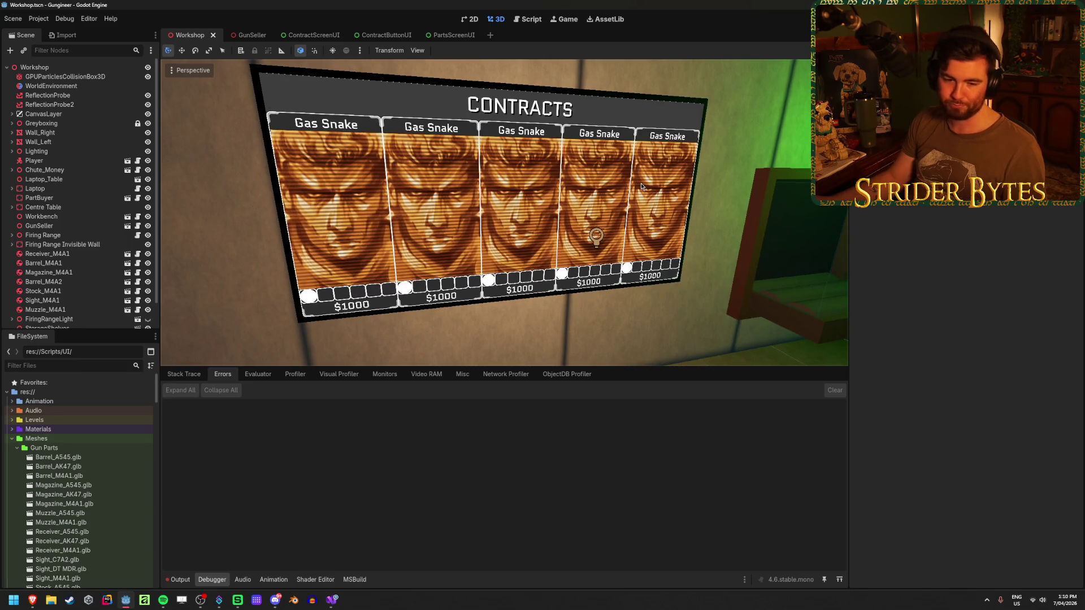
key("F5")
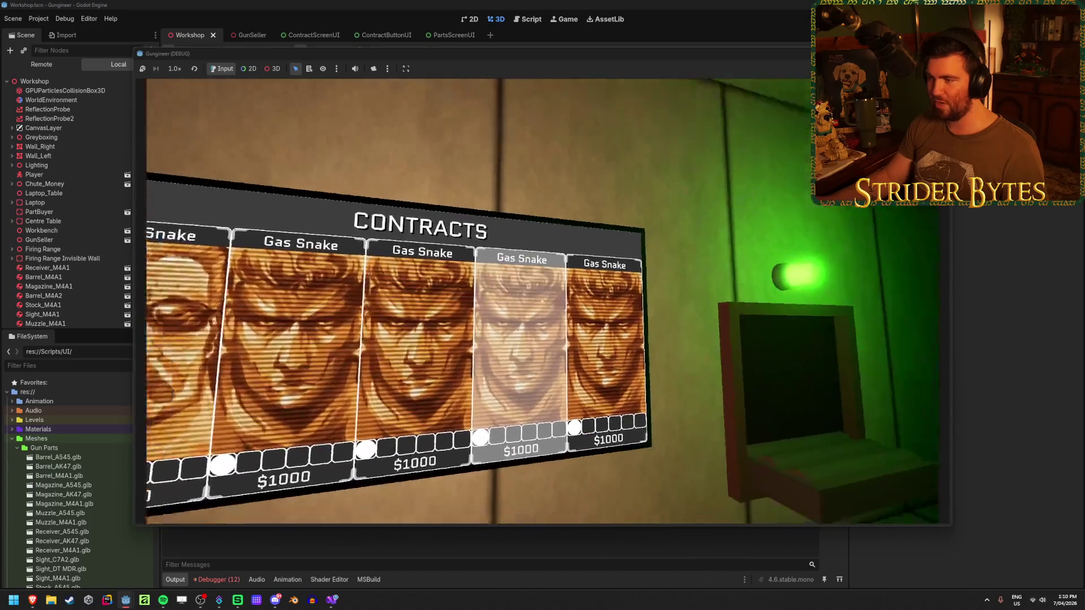
key("F8")
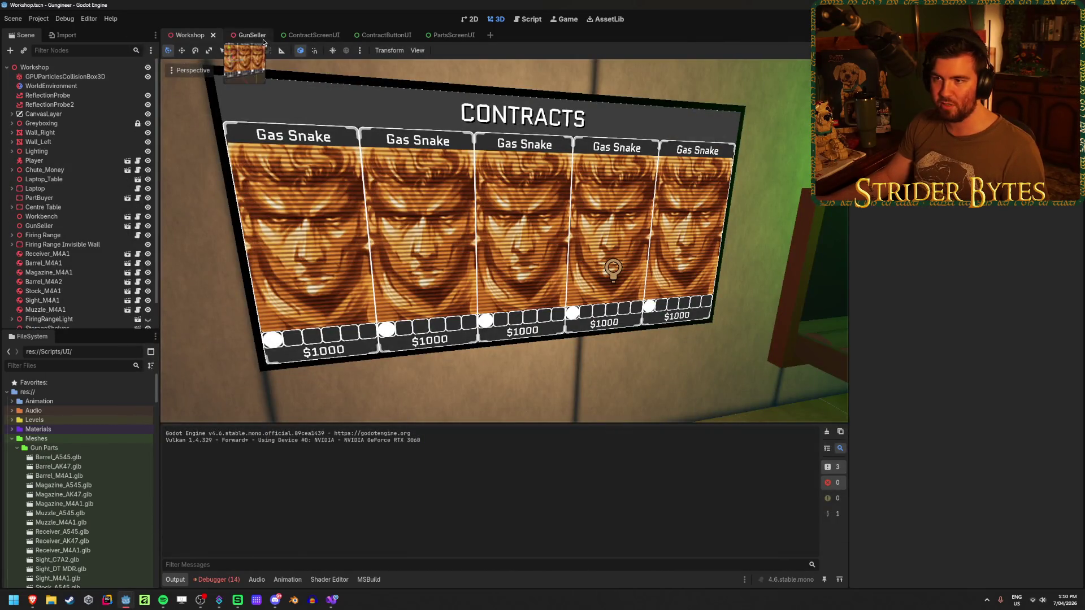
Step: Assign NameLabel as the Contract Name node on the ContractButtonUI root
left_click(311, 35)
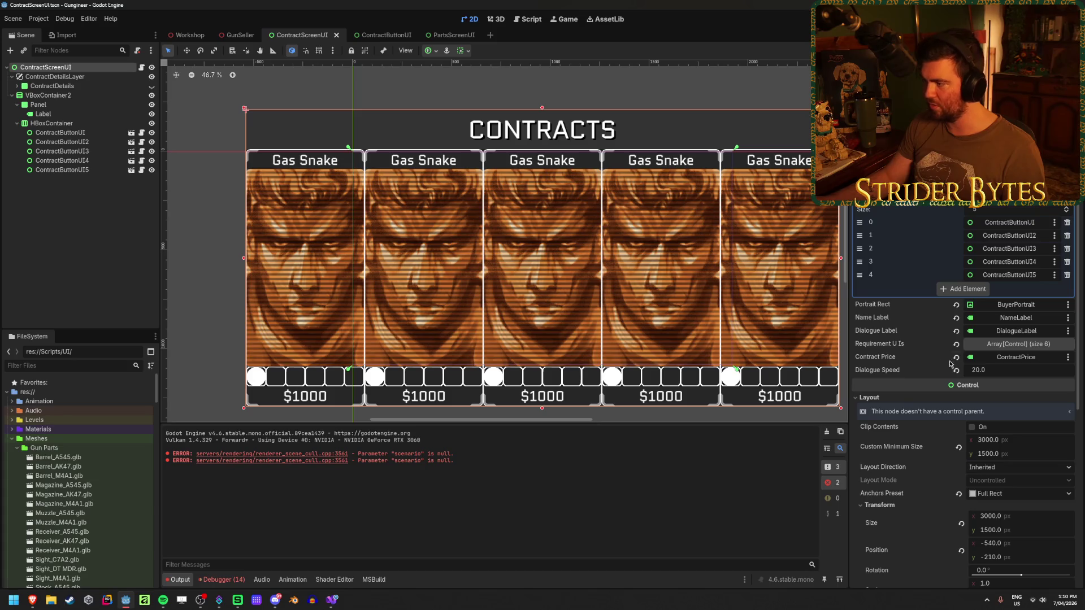
left_click(386, 35)
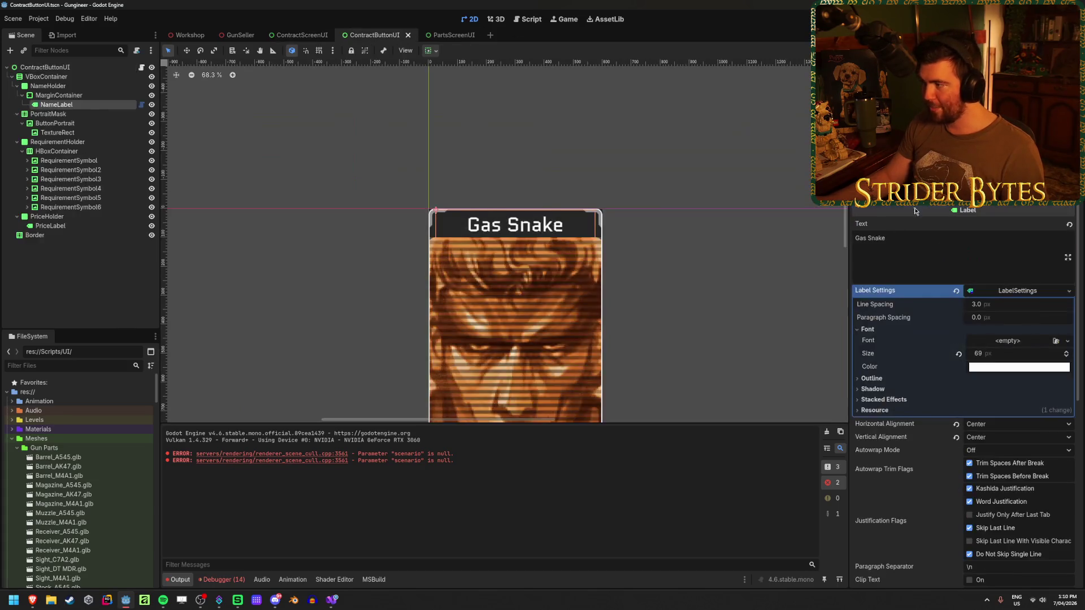
left_click(46, 67)
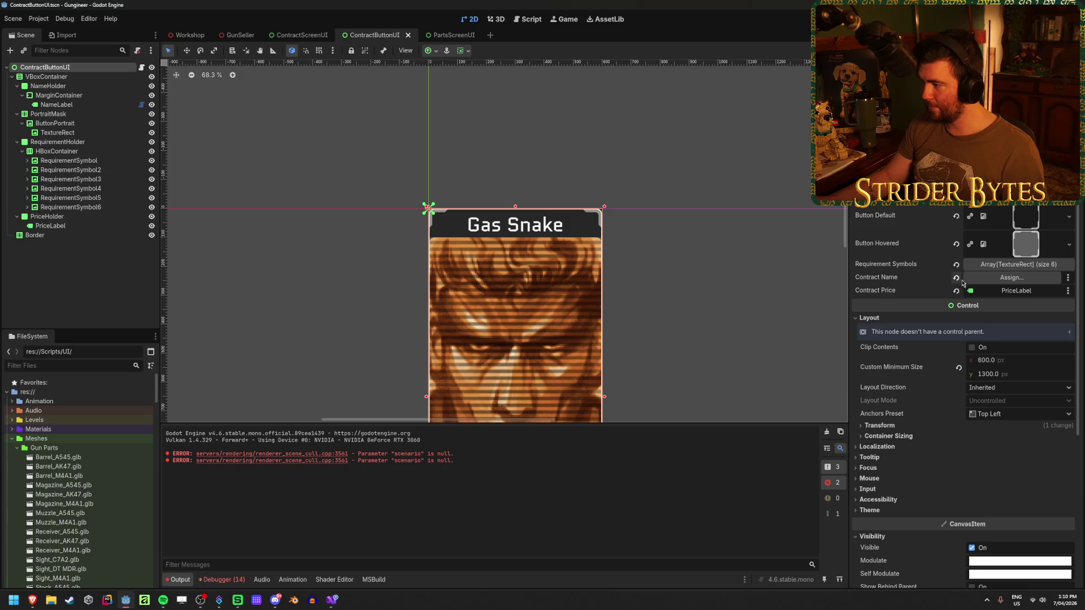
left_click(1012, 277)
left_click(522, 236)
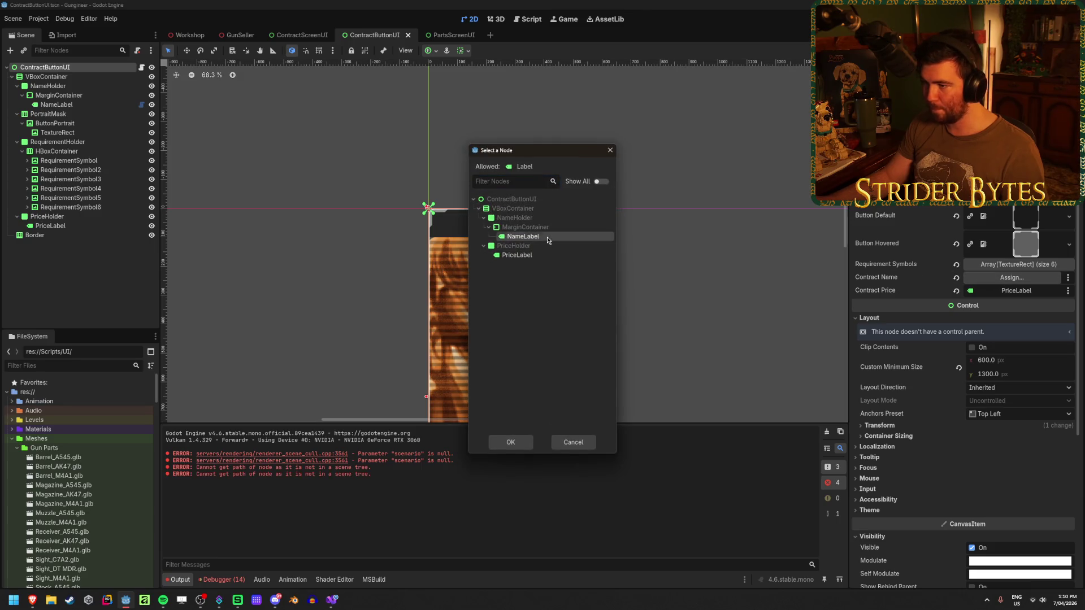
left_click(511, 443)
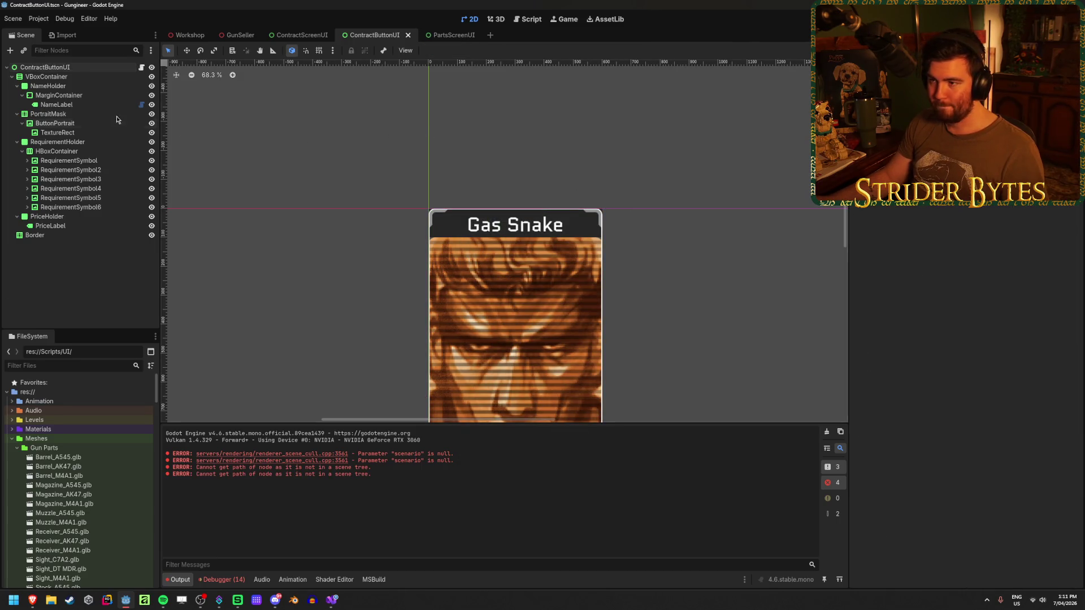
Step: Test filler letters in NameLabel's text, remove them, and save the card scene
left_click(57, 104)
left_click(975, 236)
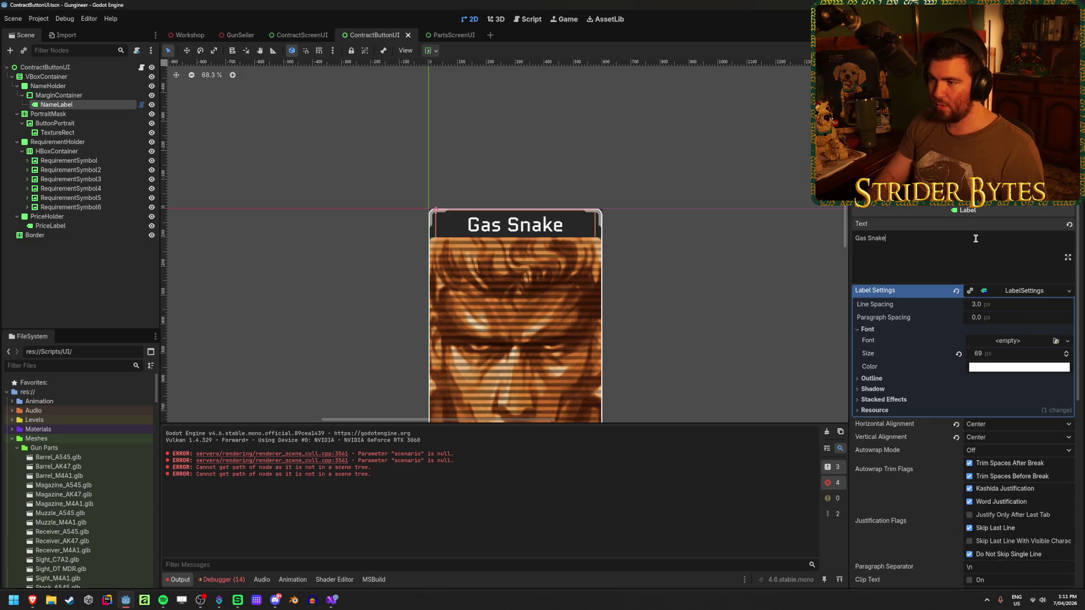
type("sdklsdjsdlkjsld")
scroll(524, 229, "up", 5)
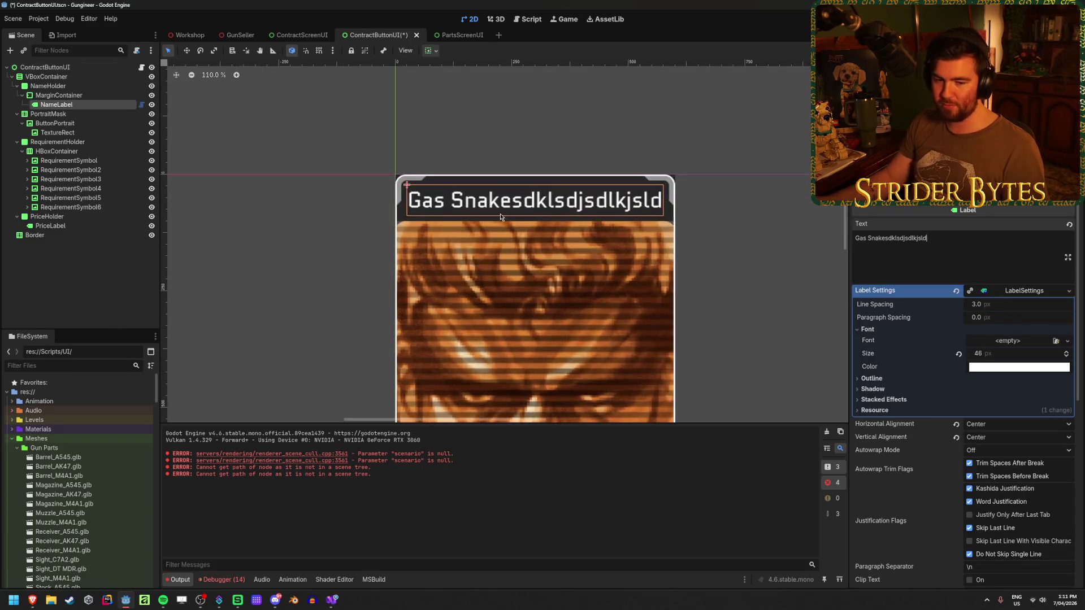
scroll(524, 230, "up", 2)
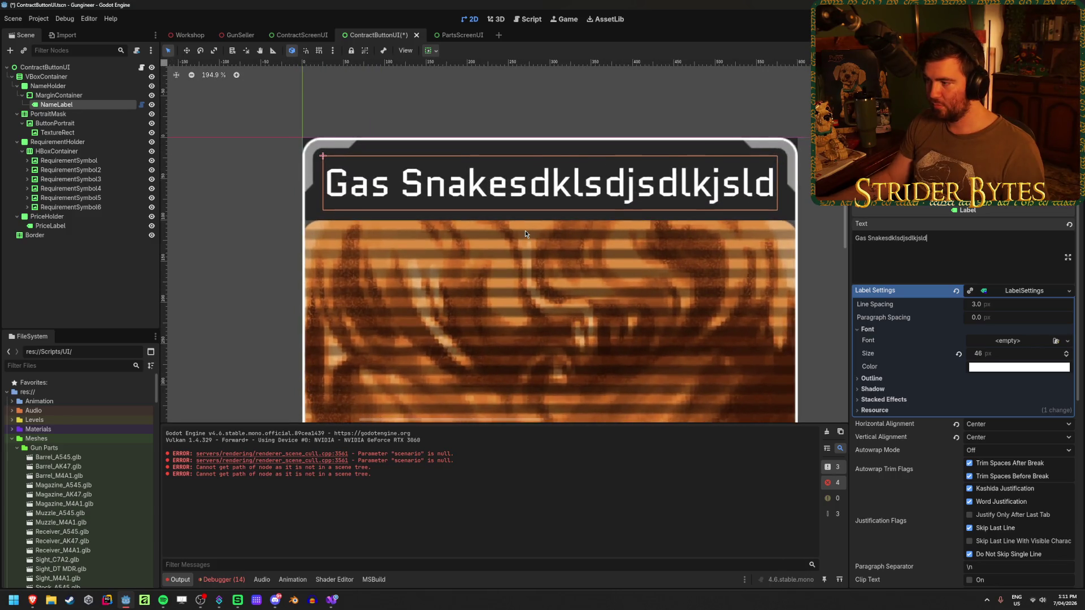
key("BackSpace")
key("BackSpace")
key("BackSpace")
key("ctrl+s")
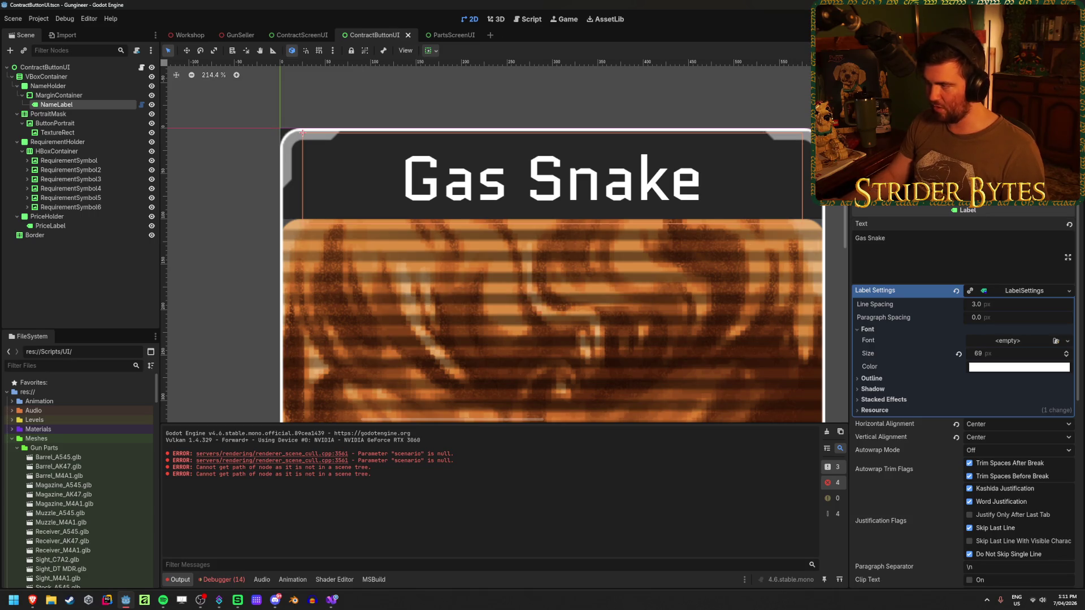
Step: Test a very long name for overflow, undo back to 'Gas Snake', save, and return to Workshop
left_click(941, 243)
type("slkdj")
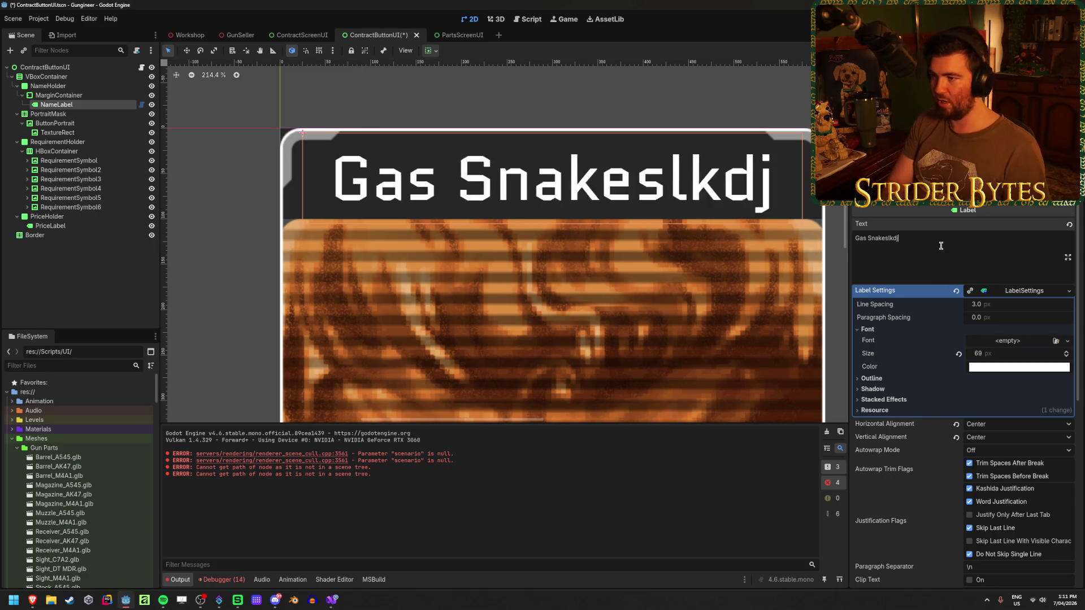
type("salkjdlksajdlkasjdlkjaslkdjlkasjdlkjaslkdjlkjdadalksdjsajdlasjdl")
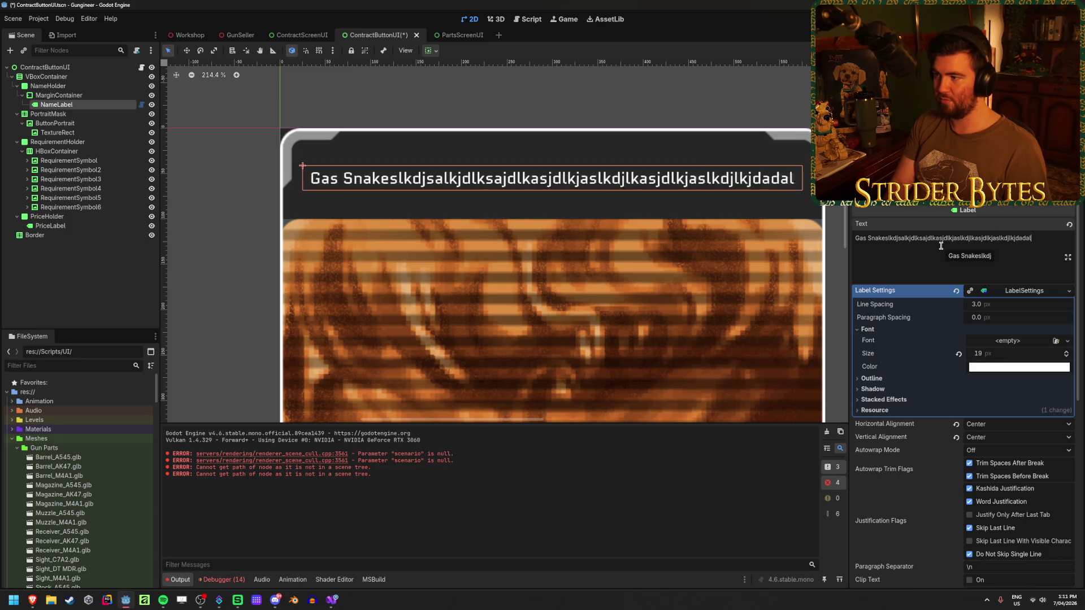
key("ctrl+z")
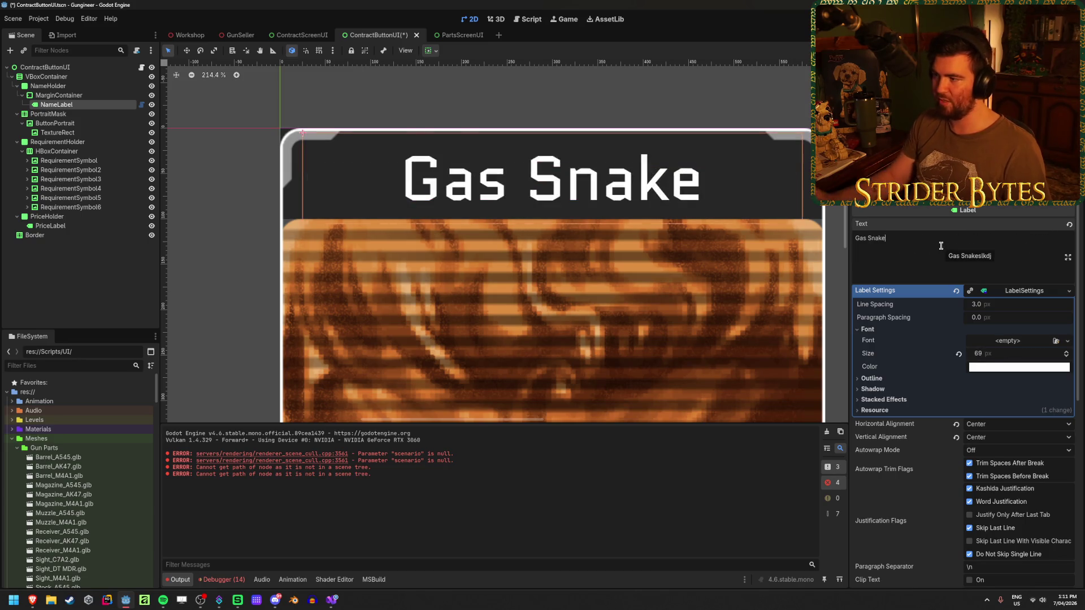
key("ctrl+a")
key("BackSpace")
key("ctrl+z")
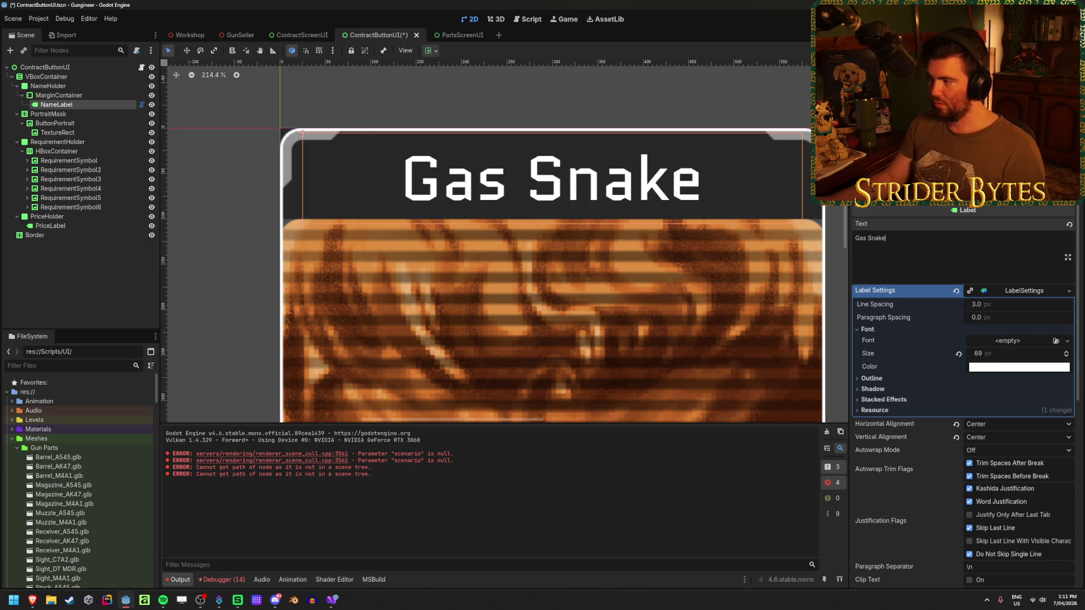
key("ctrl+s")
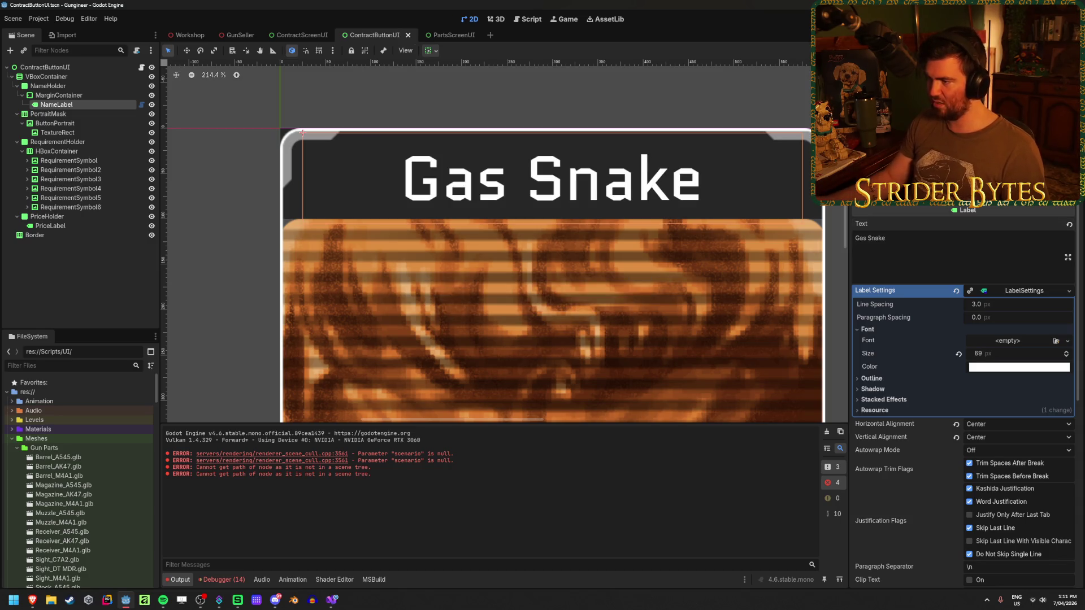
scroll(561, 232, "down", 4)
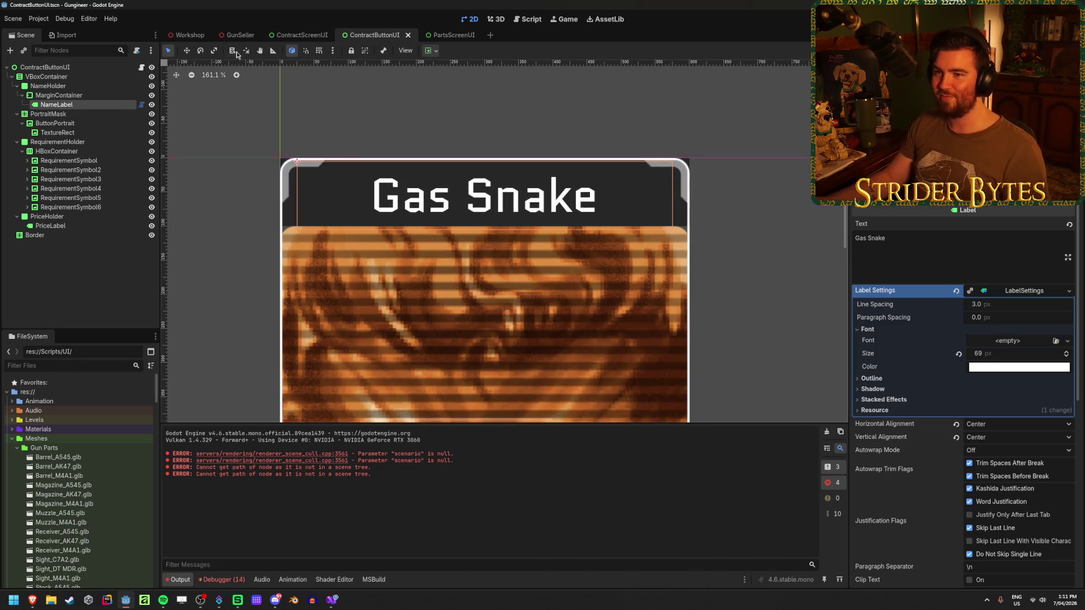
left_click(193, 36)
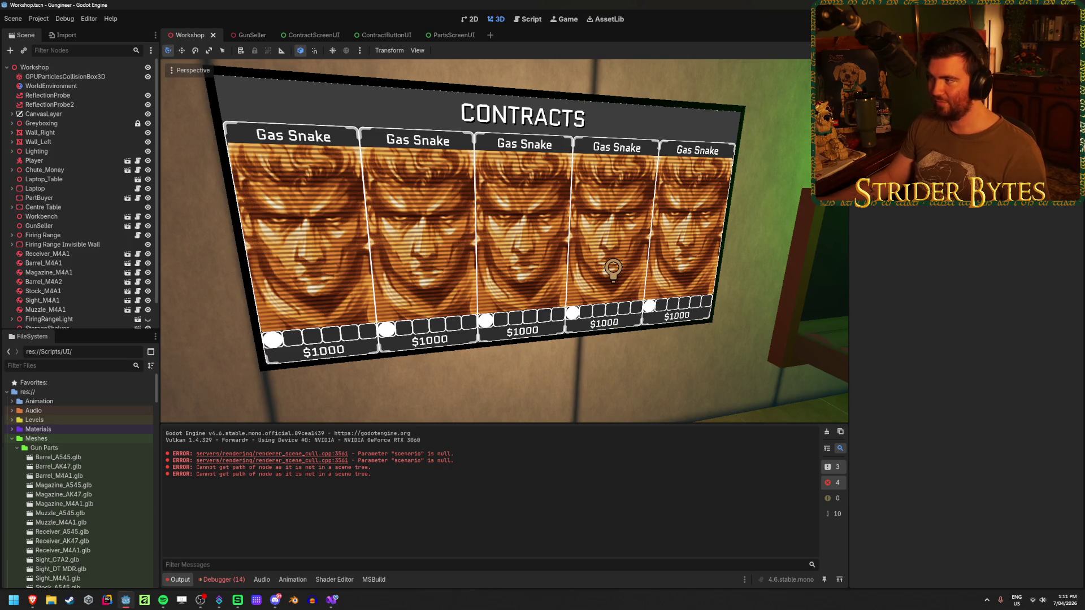
Step: Run the game and walk up to the Contracts board to check card highlights and prices
key("F5")
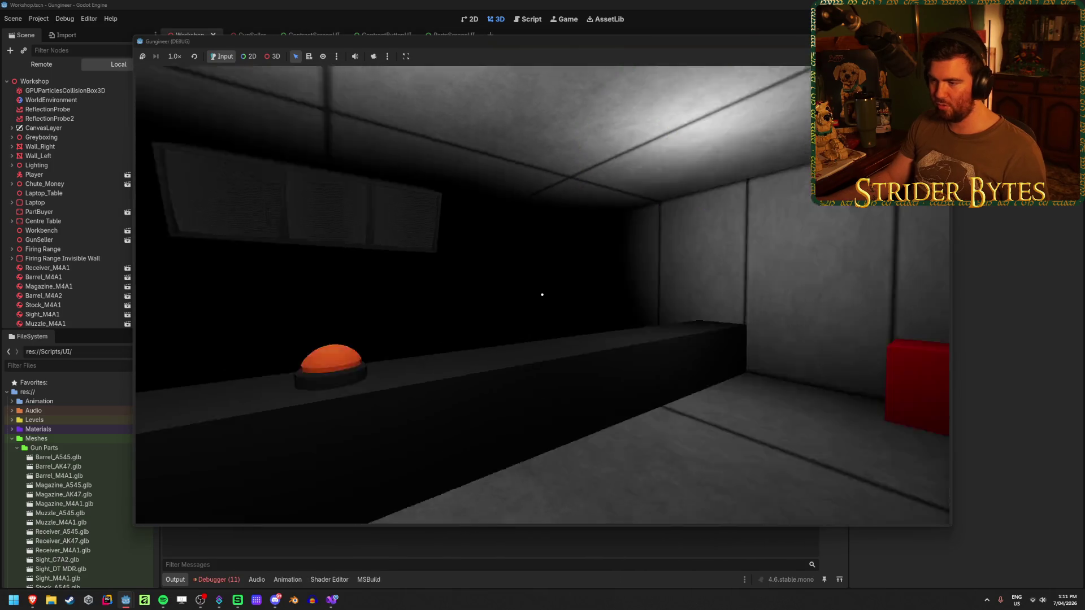
key("s")
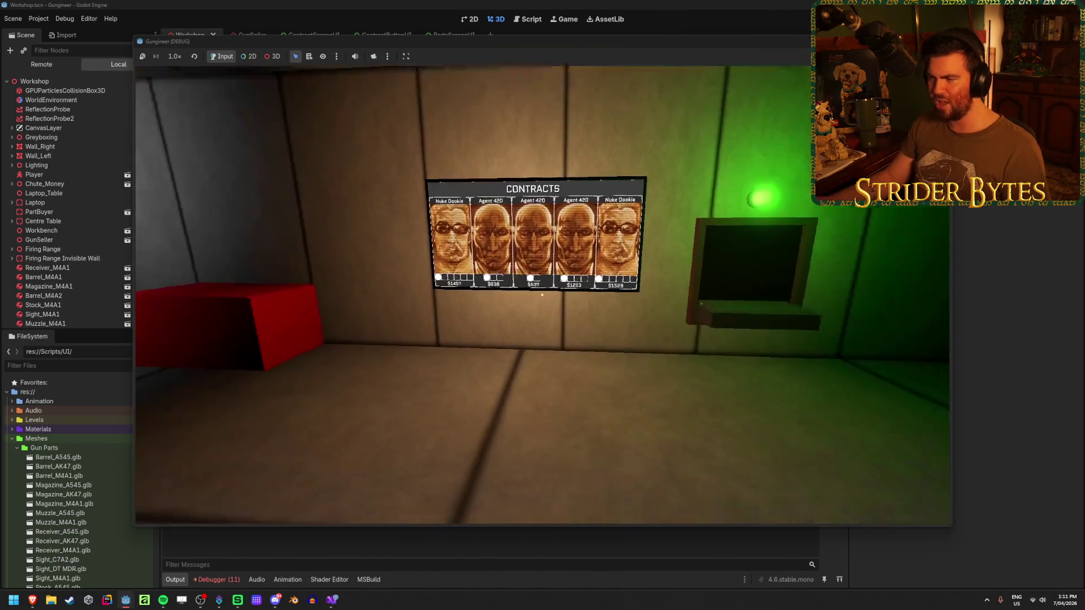
key("w")
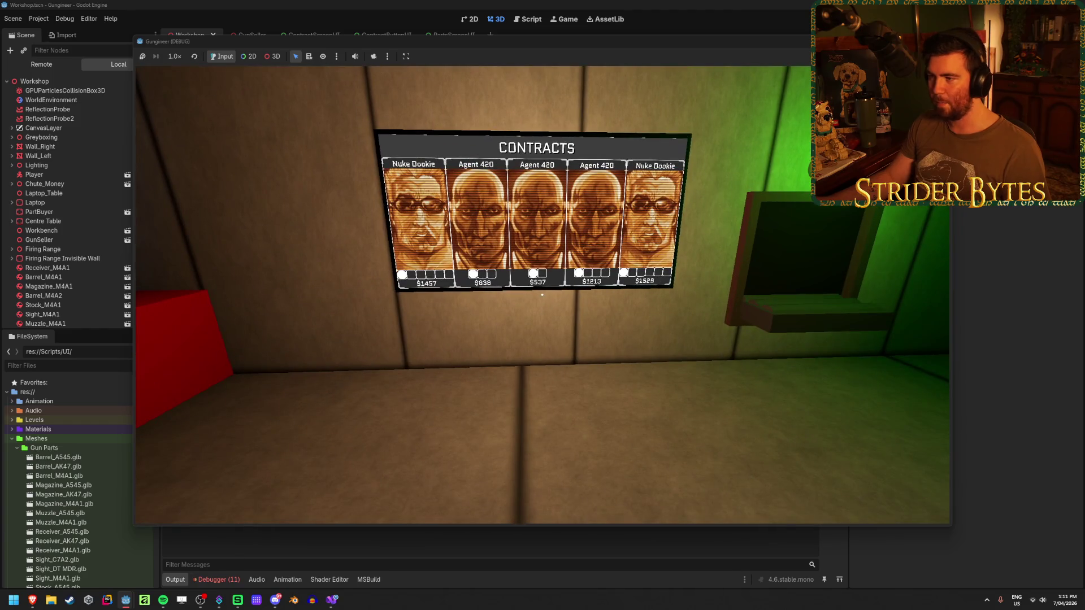
key("w")
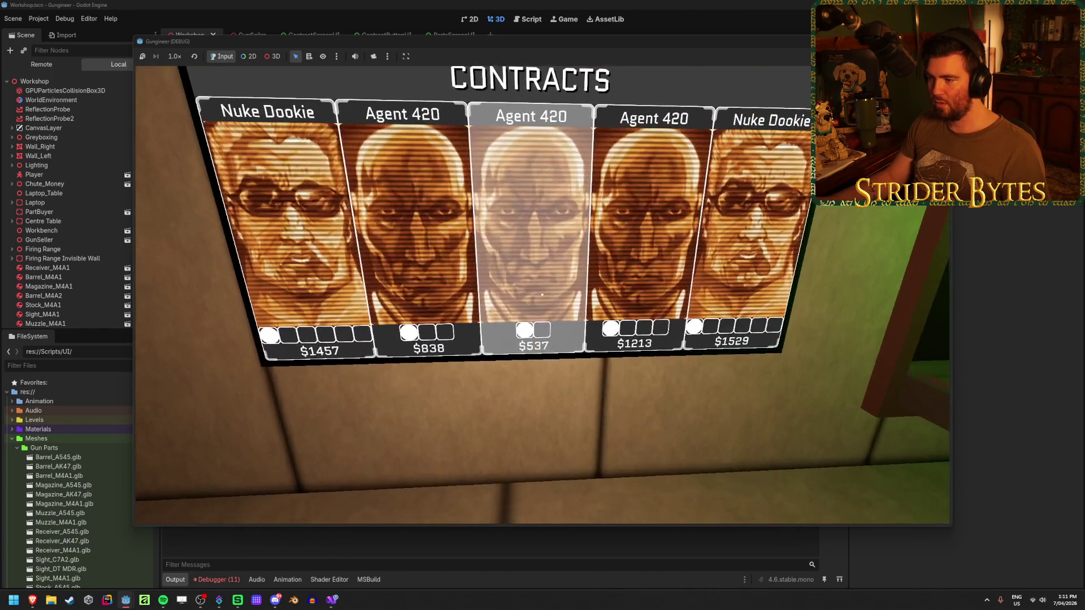
key("s")
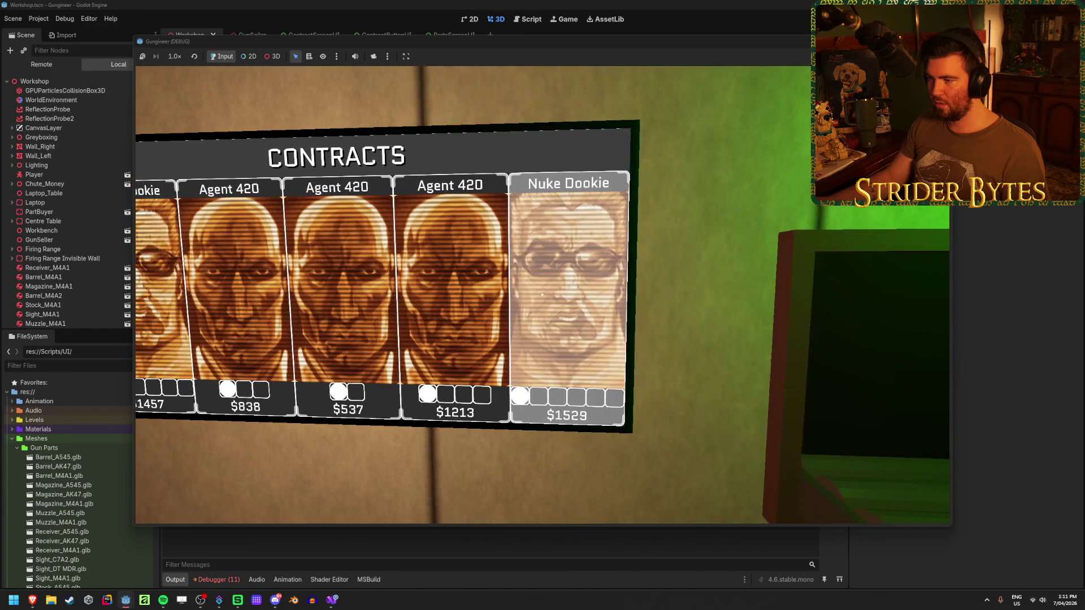
key("s")
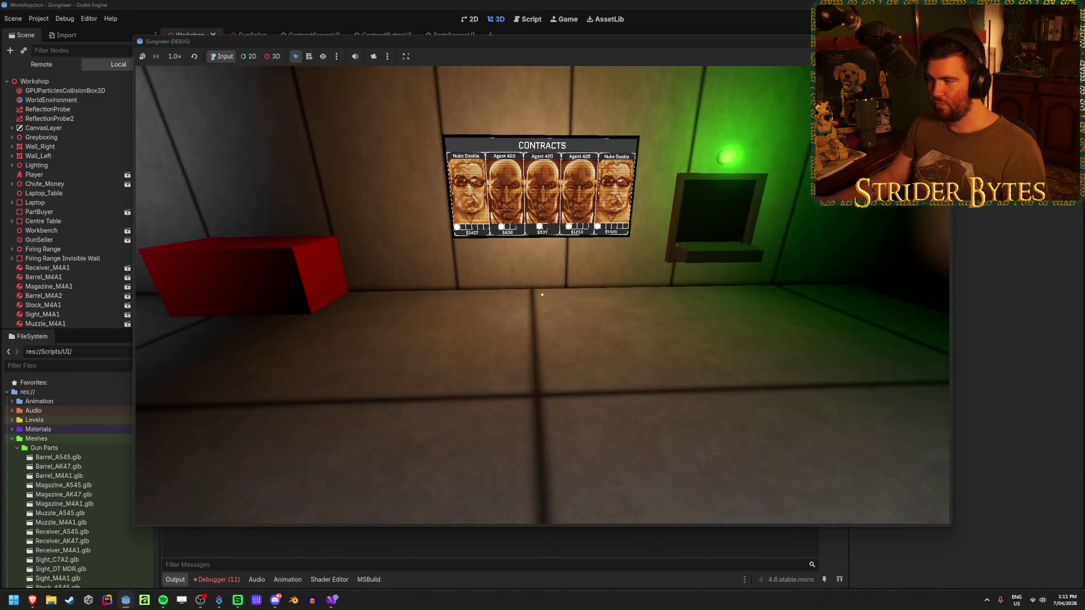
key("w")
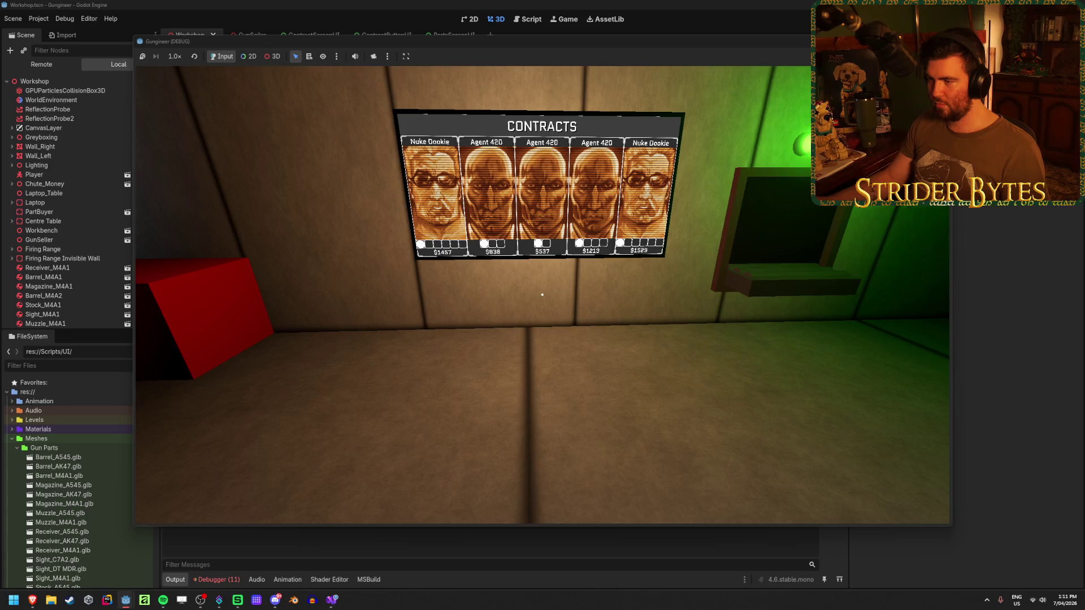
key("w")
key("s")
key("s")
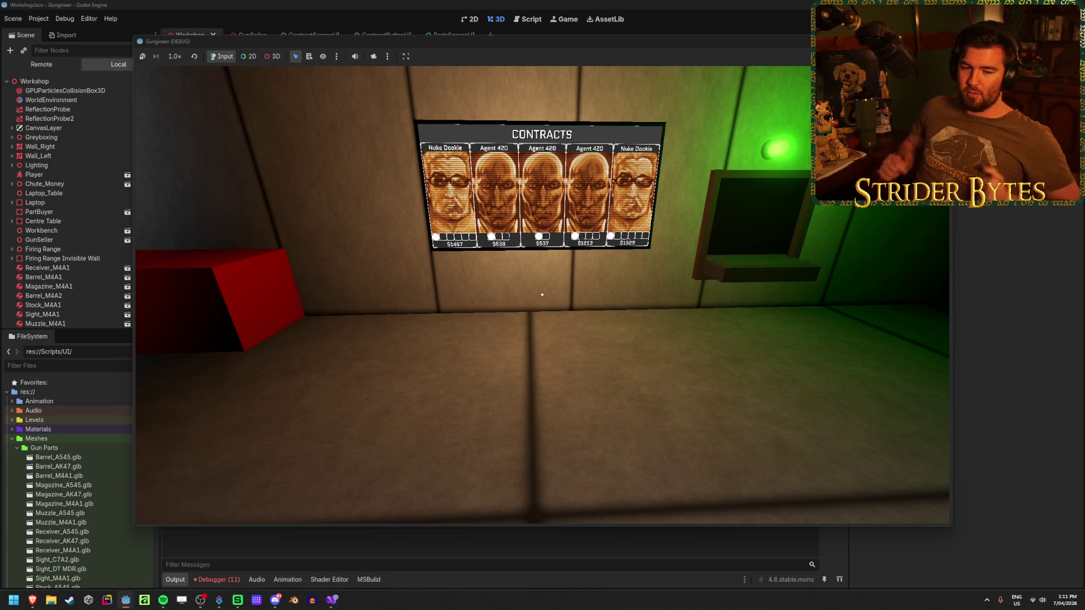
key("w")
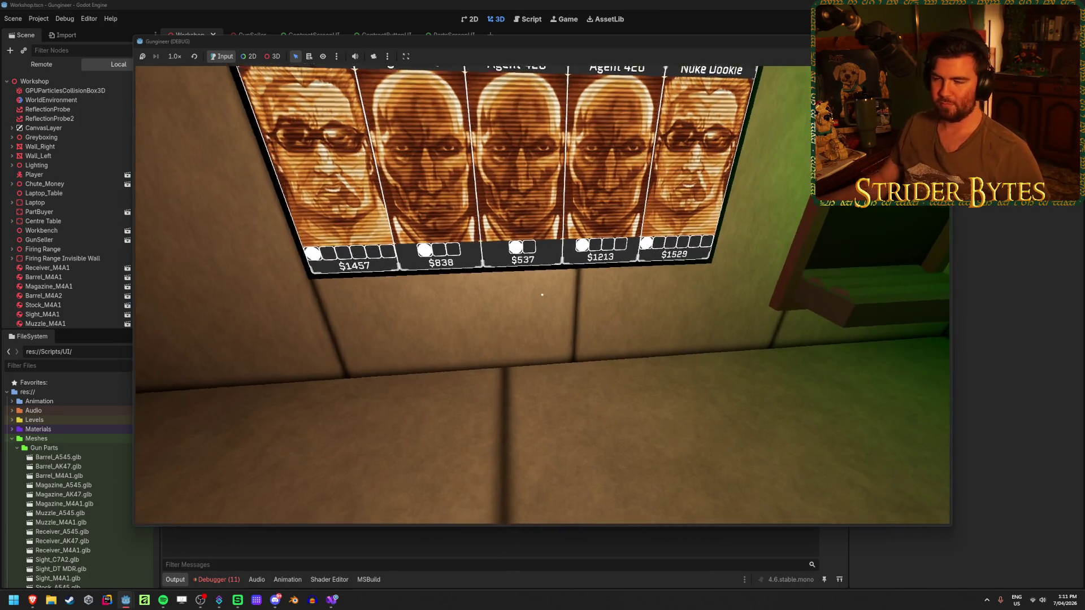
key("a")
key("s")
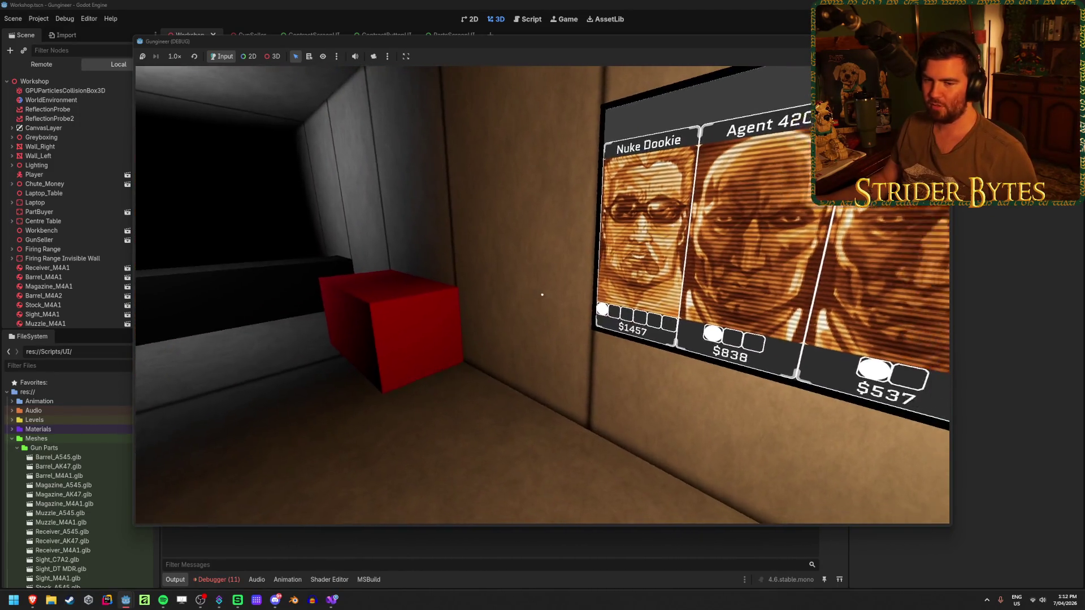
mouse_move(542, 295)
key("s")
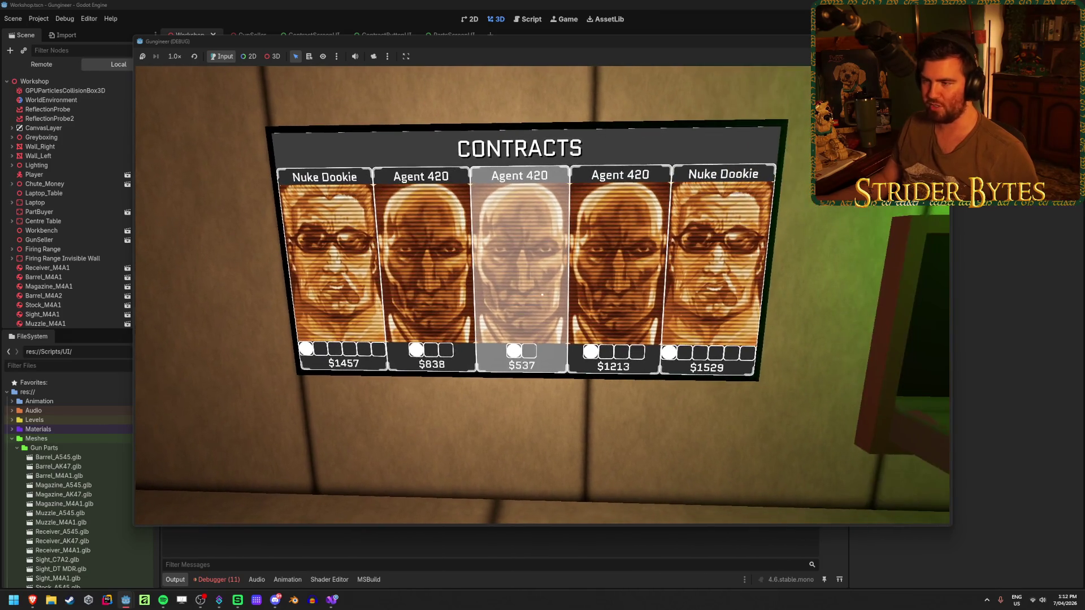
key("a")
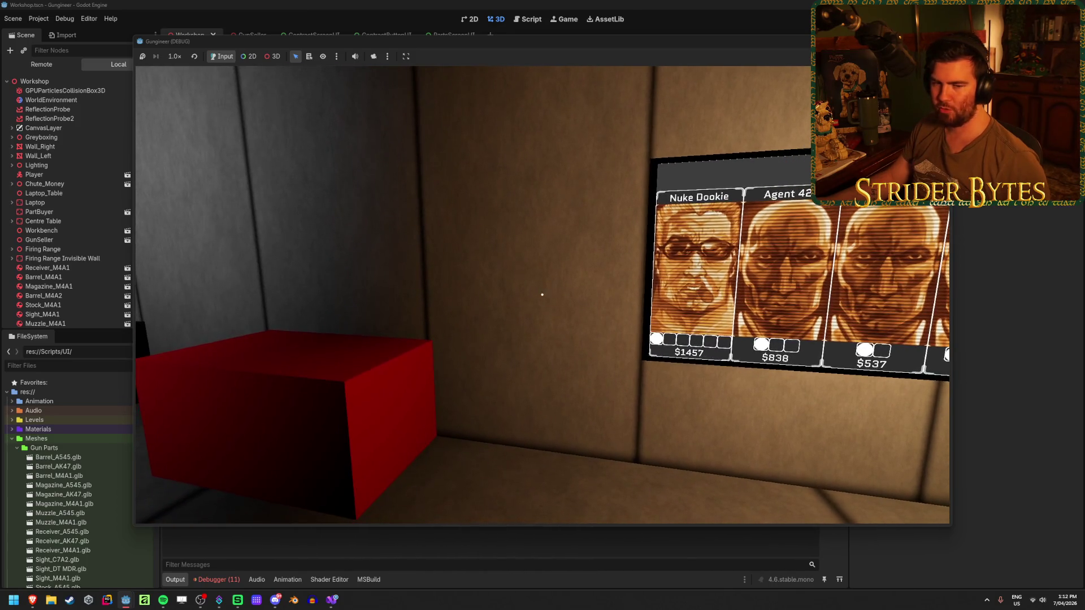
key("w")
key("w")
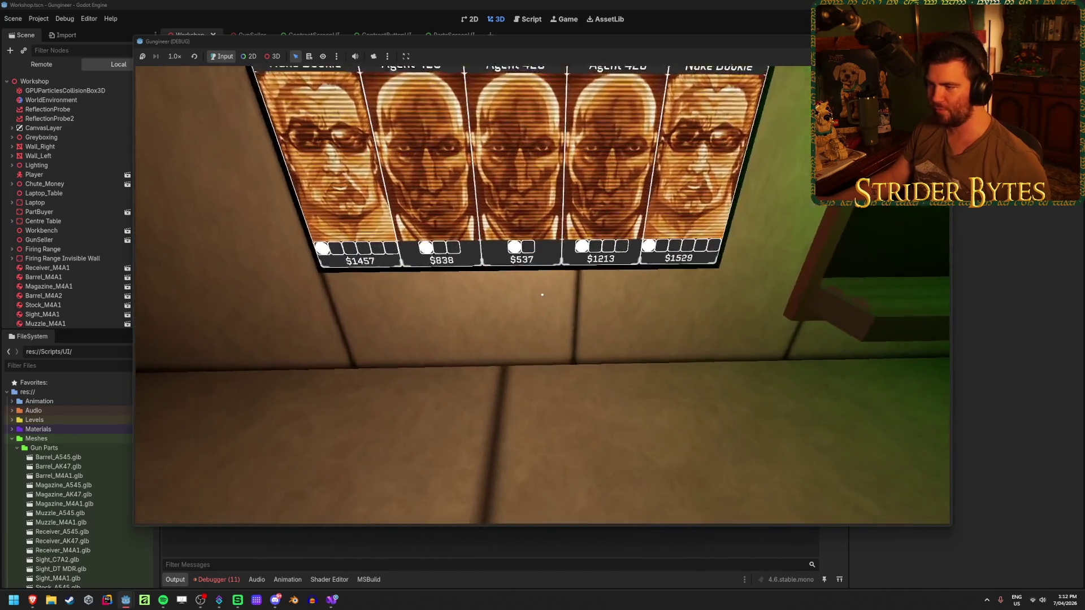
key("s")
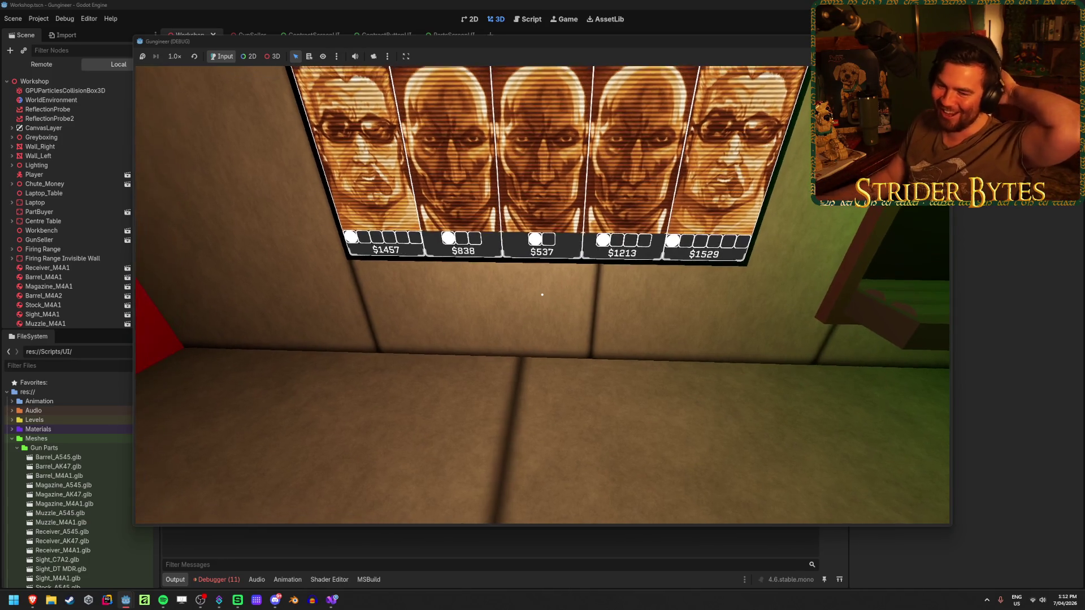
key("w")
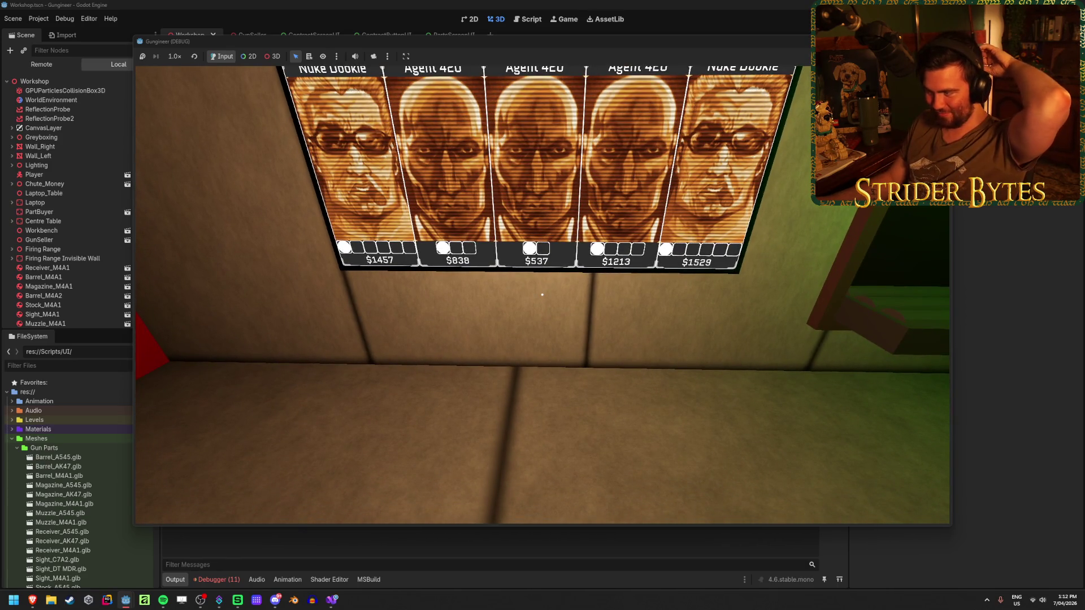
Step: Open the $537 Agent 420 contract's Requirements panel in the running game, then stop the game
key("s")
left_click(542, 295)
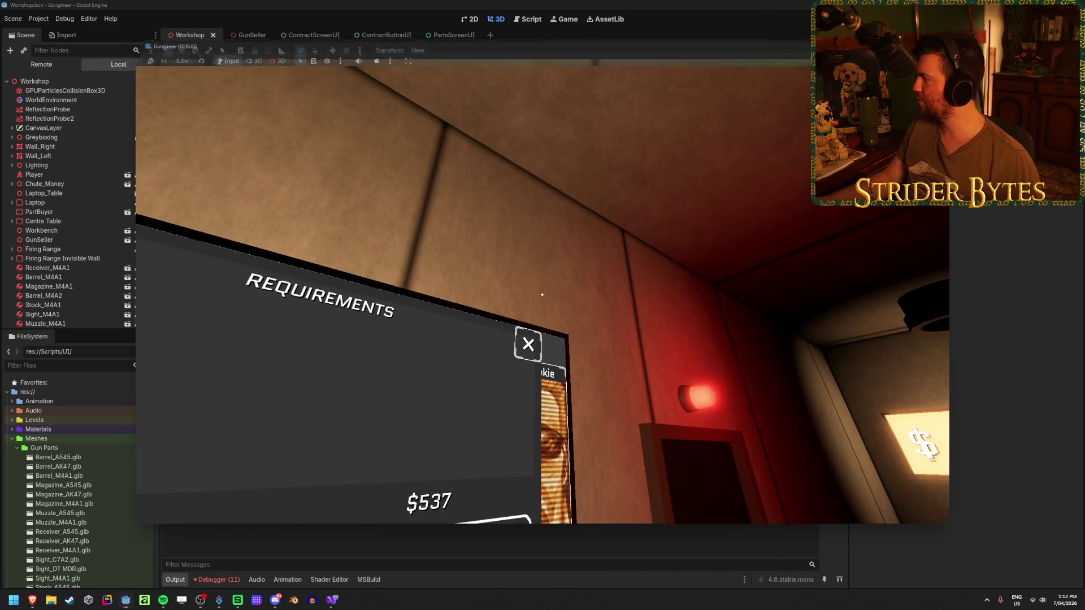
key("F8")
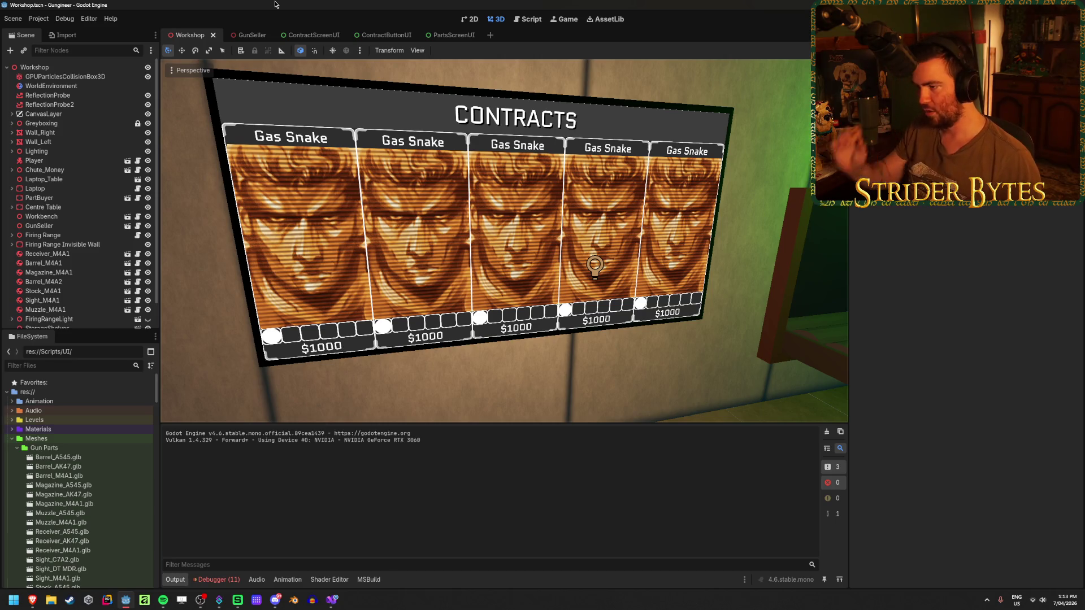
Step: In the Workshop scene, clear the Debugger errors, save with Ctrl+S, and switch to ContractButtonUI
left_click(256, 35)
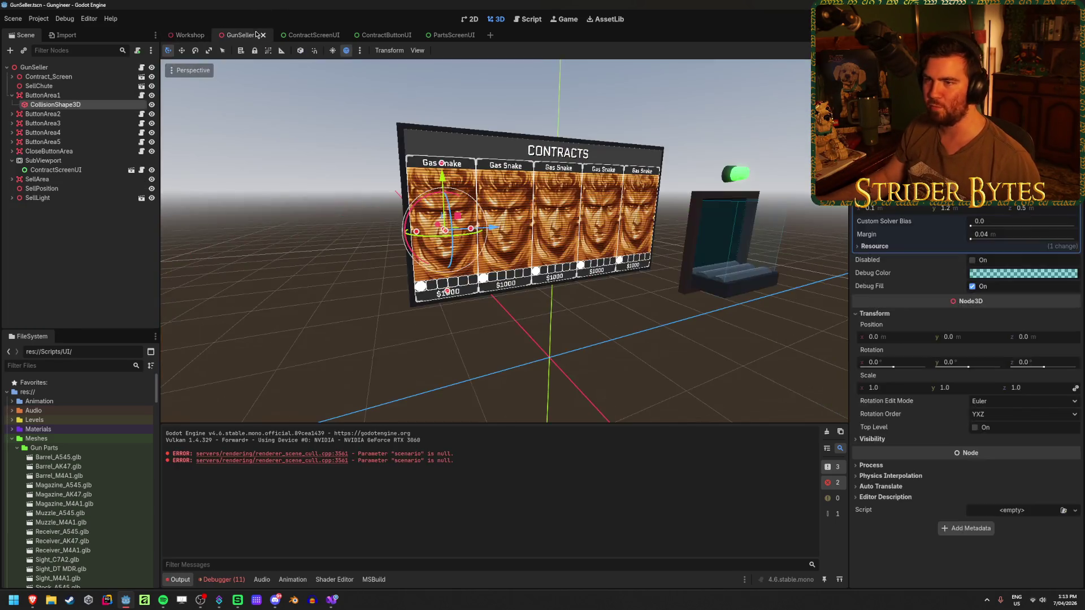
left_click(189, 35)
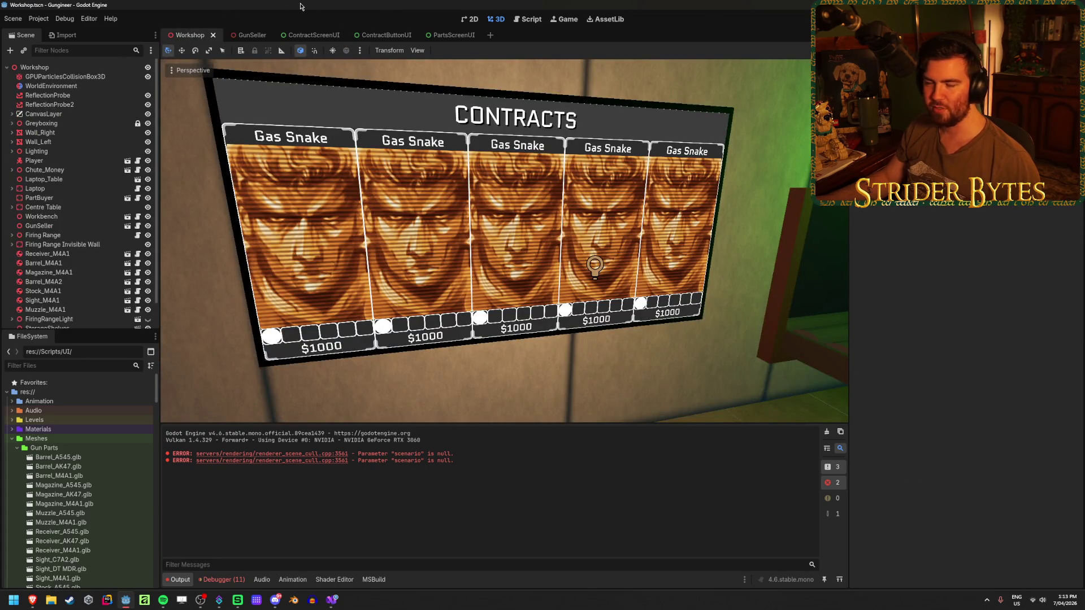
scroll(565, 255, "down", 5)
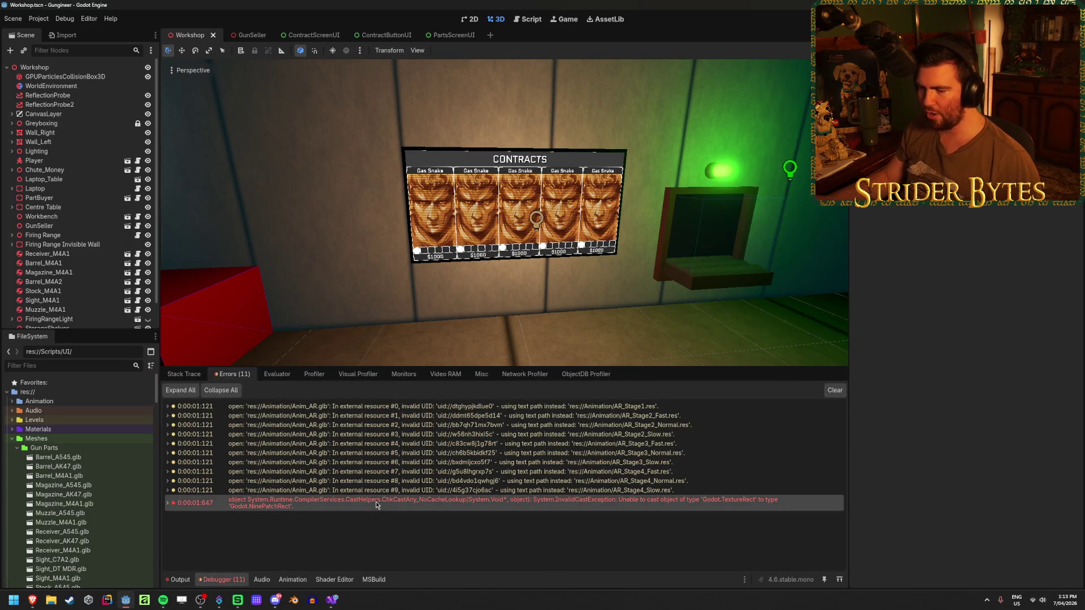
left_click(836, 391)
key("ctrl+s")
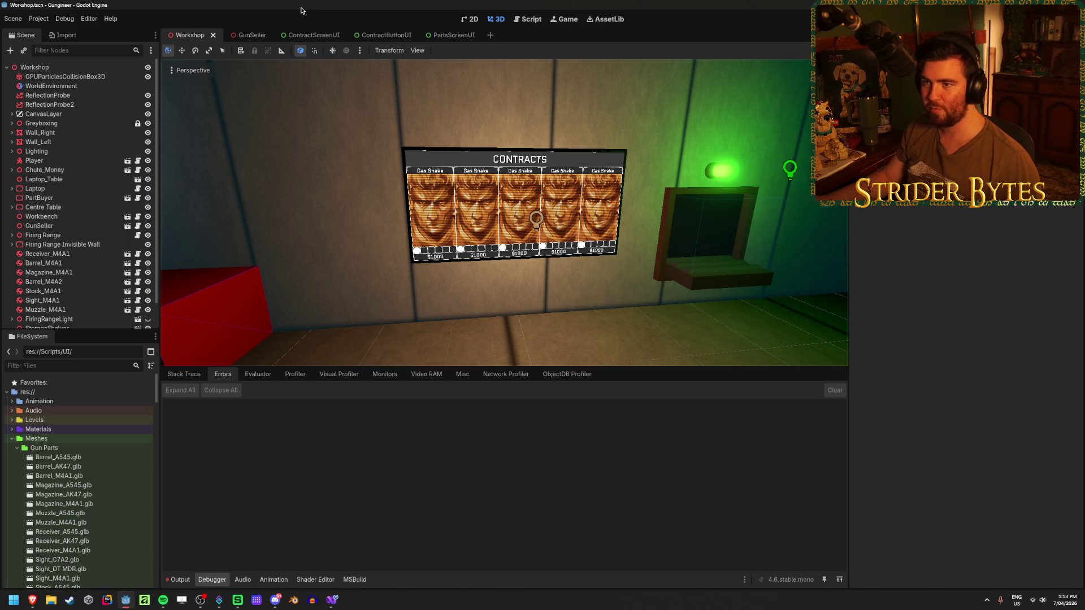
left_click(385, 36)
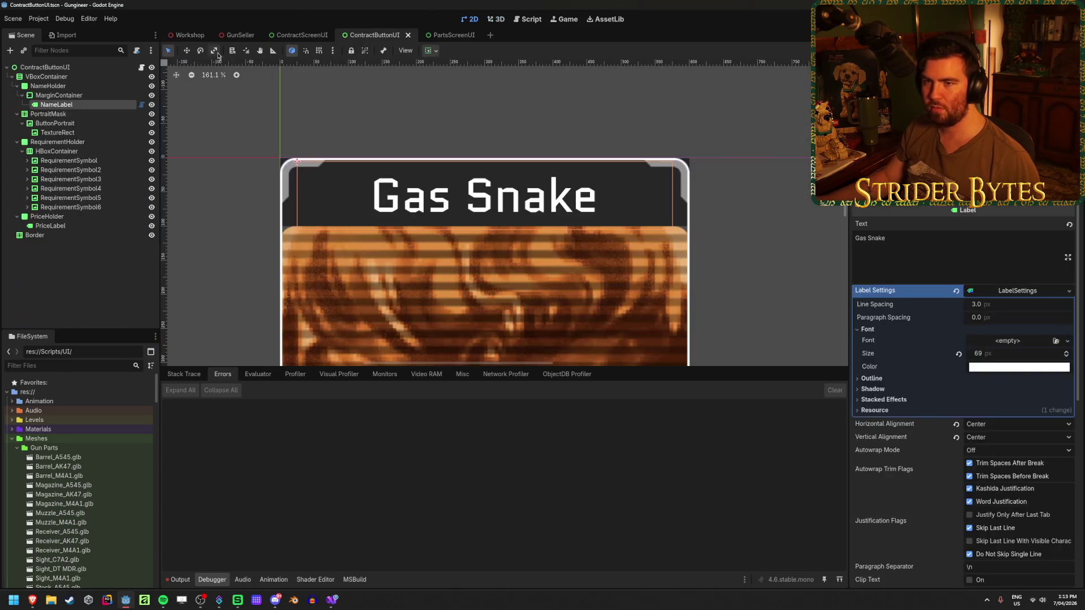
Step: In ContractScreenUI, show the ContractDetails overlay and select the ContractDetails panel node
scroll(368, 275, "down", 6)
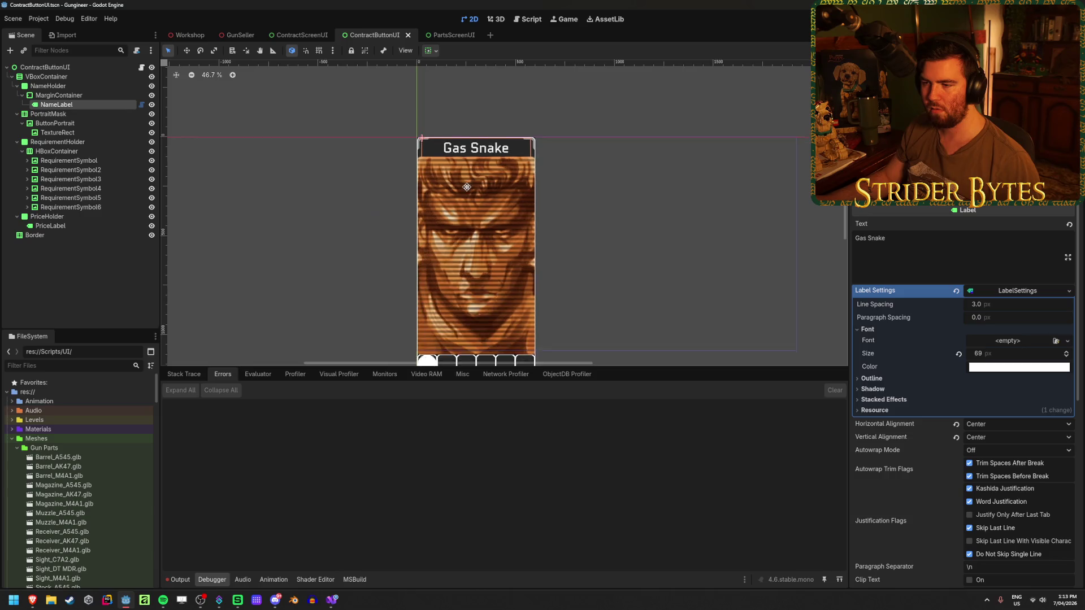
left_click(301, 35)
left_click(152, 86)
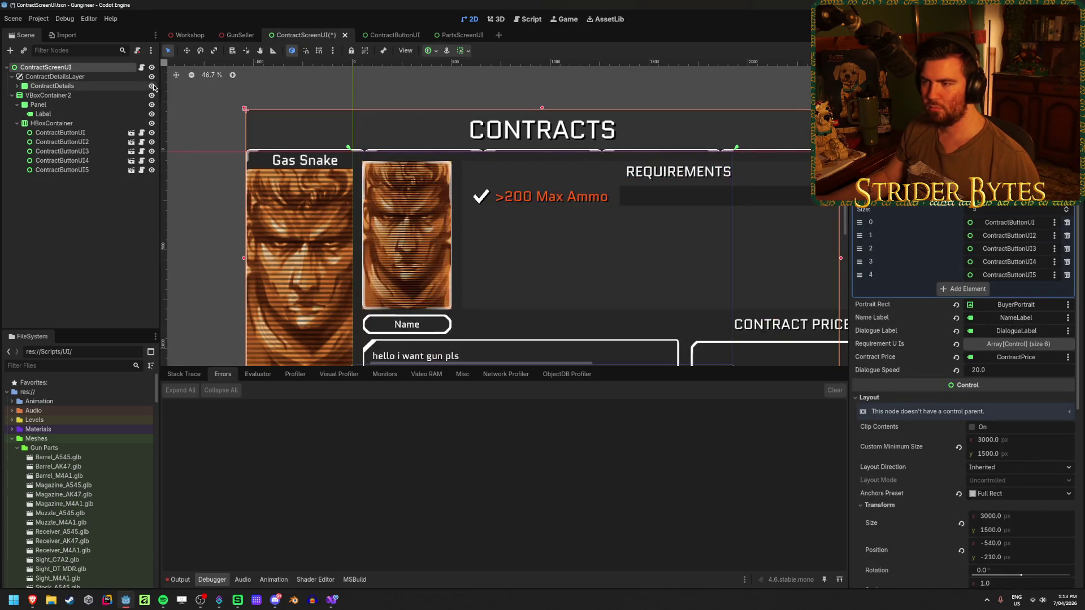
scroll(438, 172, "down", 2)
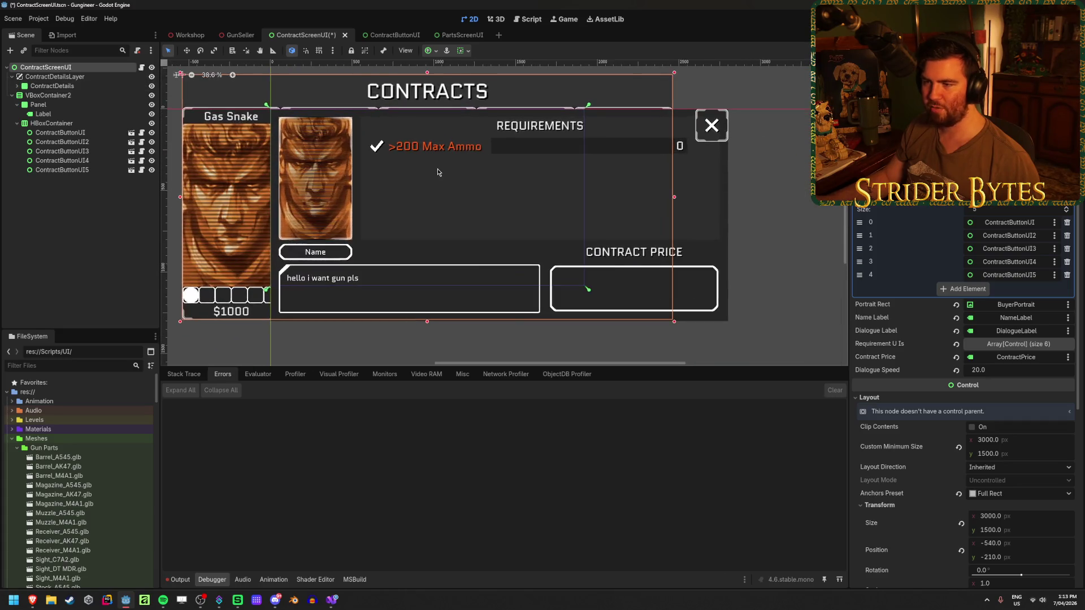
scroll(429, 172, "up", 1)
key("Escape")
scroll(412, 175, "down", 1)
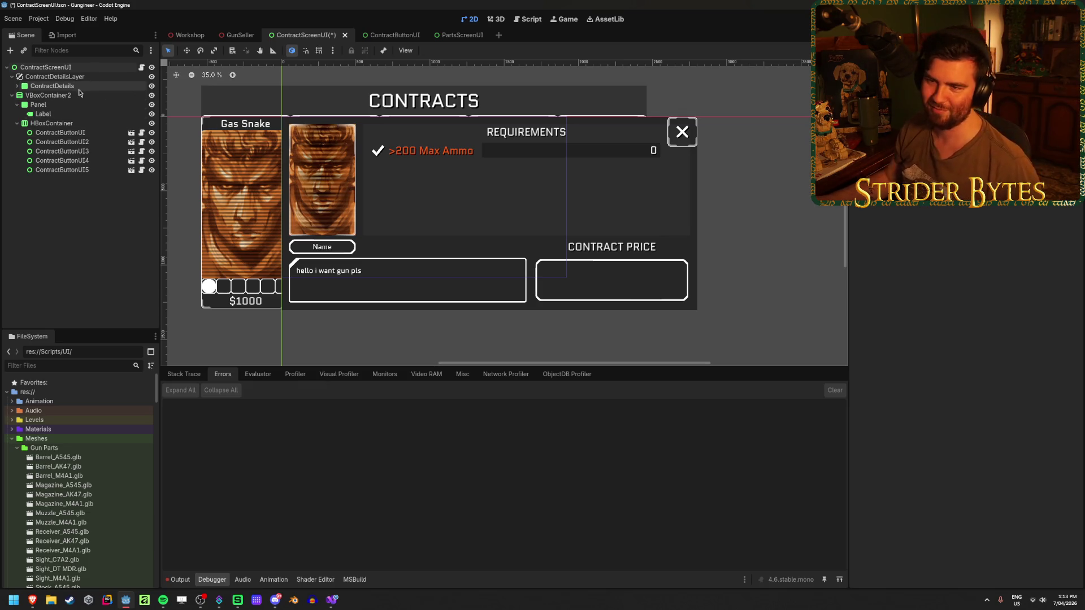
left_click(26, 86)
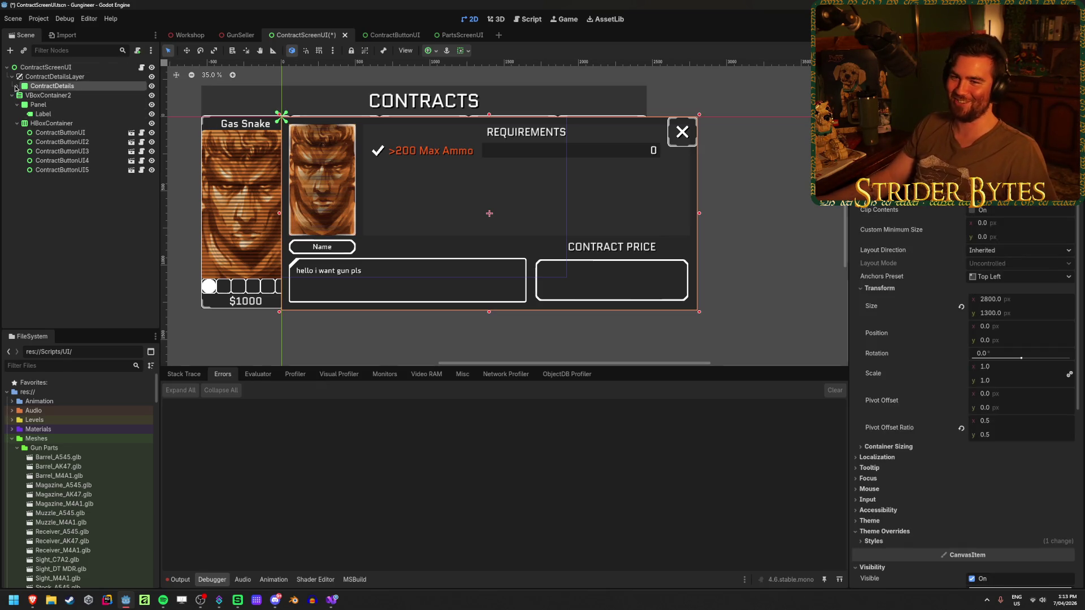
left_click(17, 86)
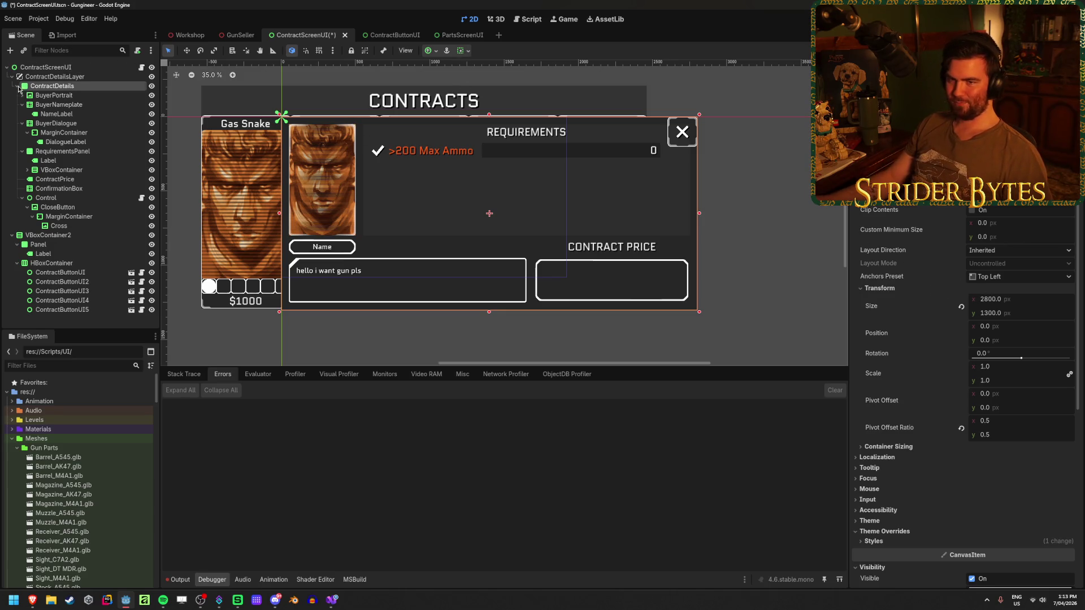
left_click(51, 78)
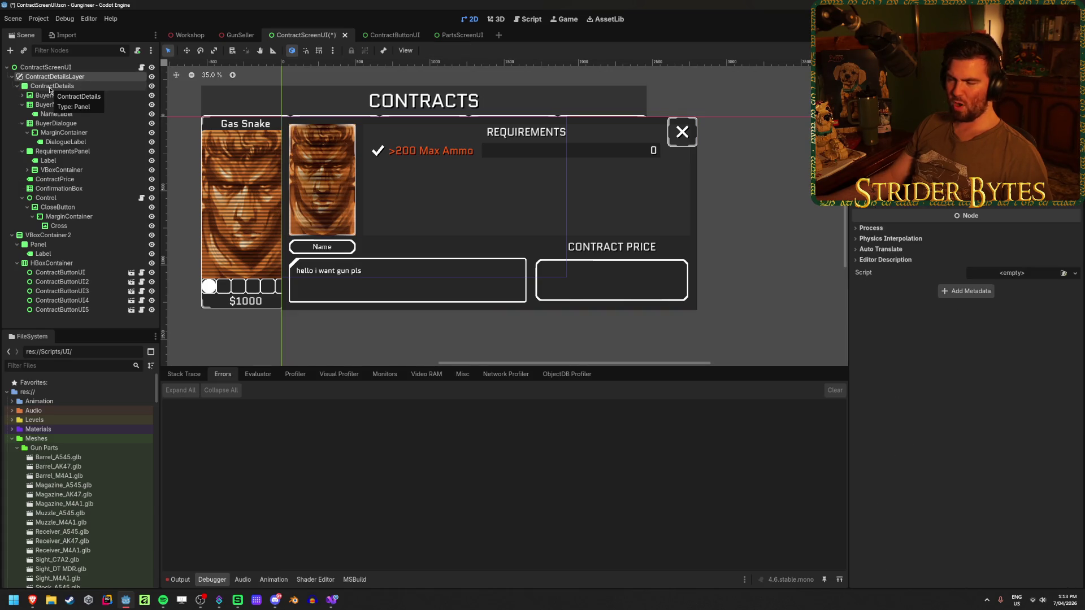
left_click(51, 86)
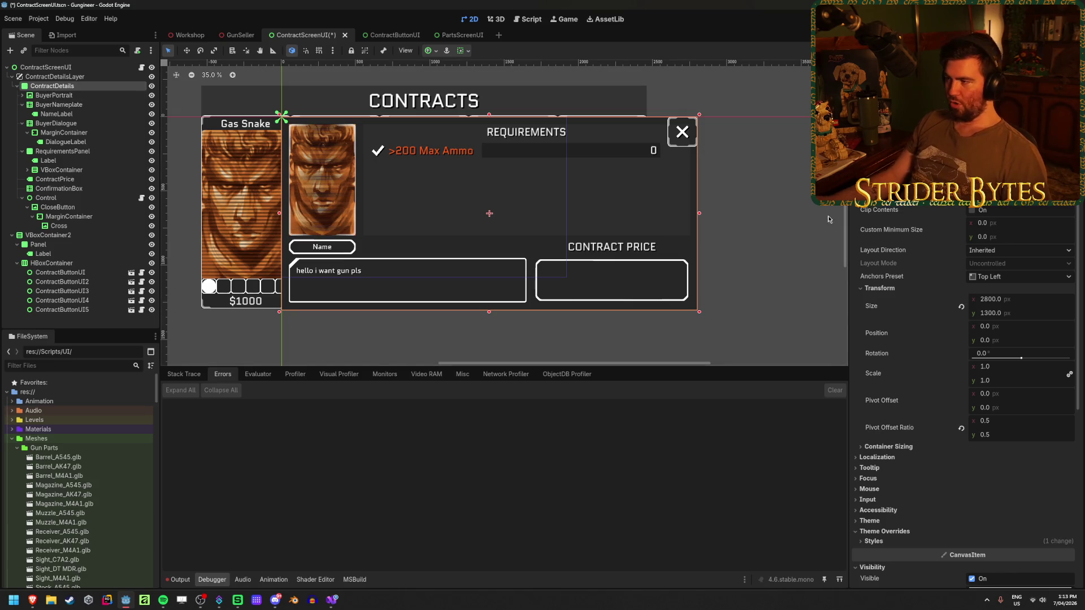
Step: Set the ContractDetails panel size to 3000 × 1500 and save ContractScreenUI
left_click(1007, 300)
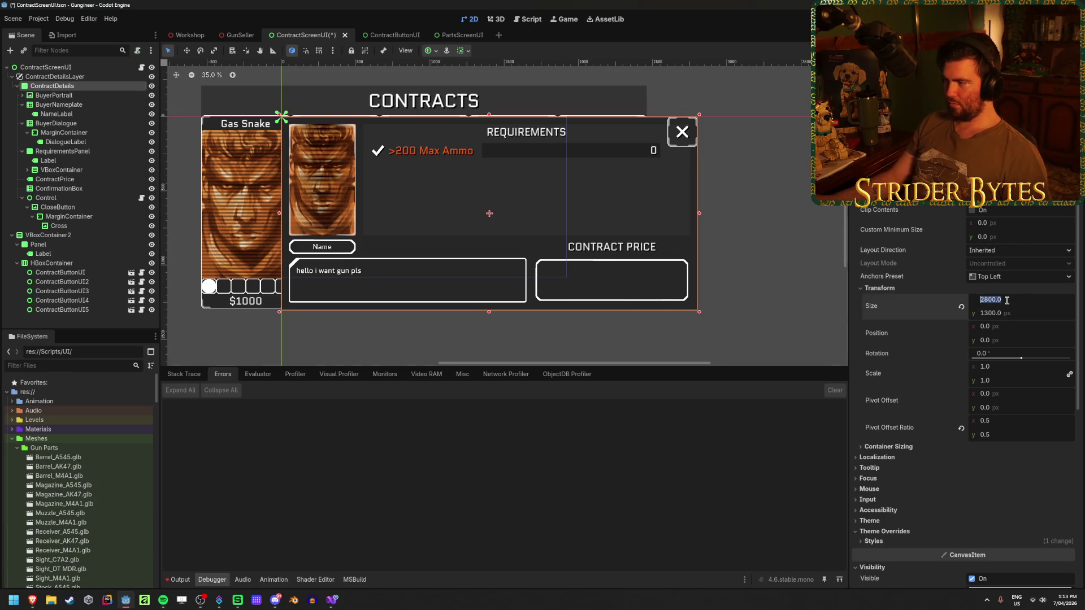
type("00")
key("Tab")
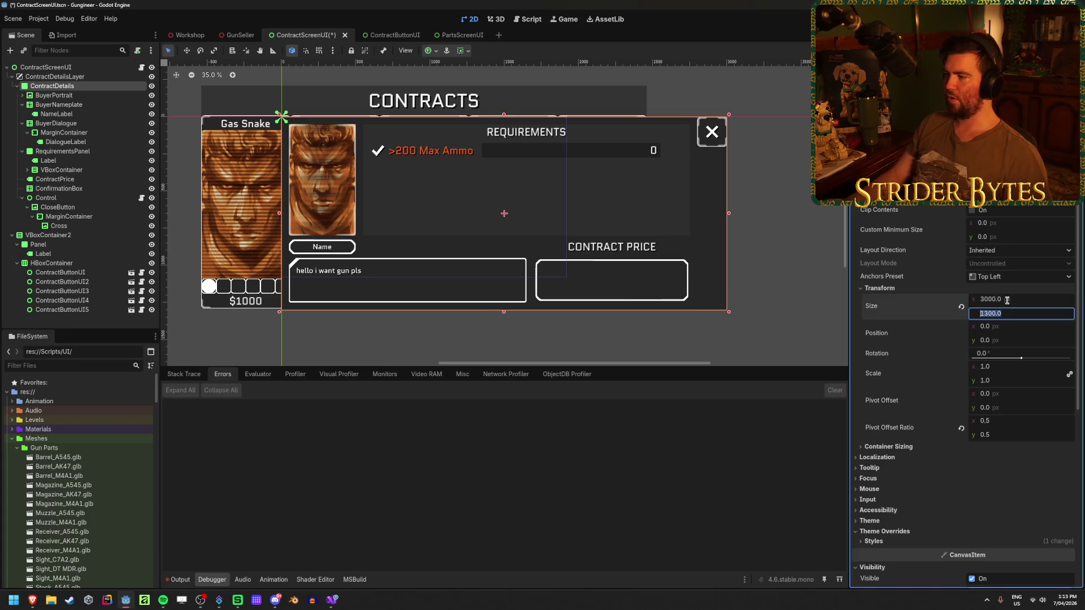
type("1500")
key("Return")
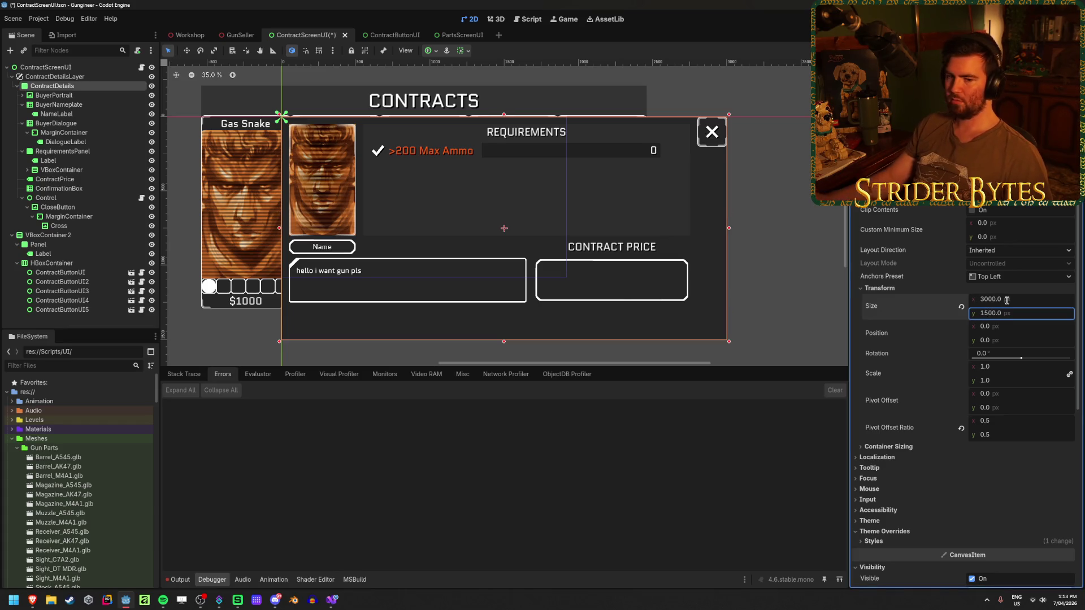
key("ctrl+s")
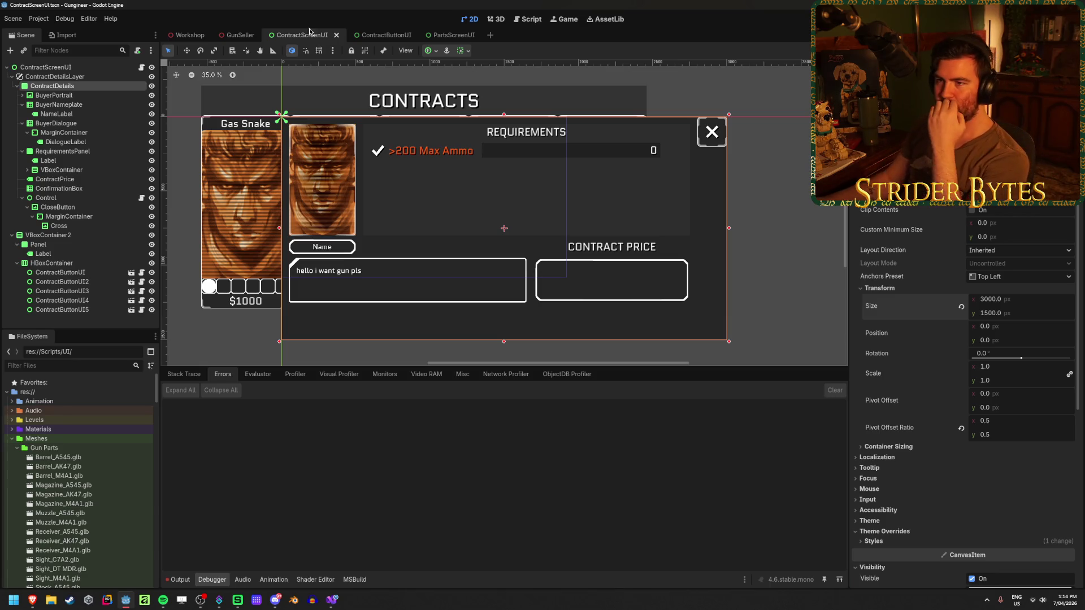
left_click(188, 35)
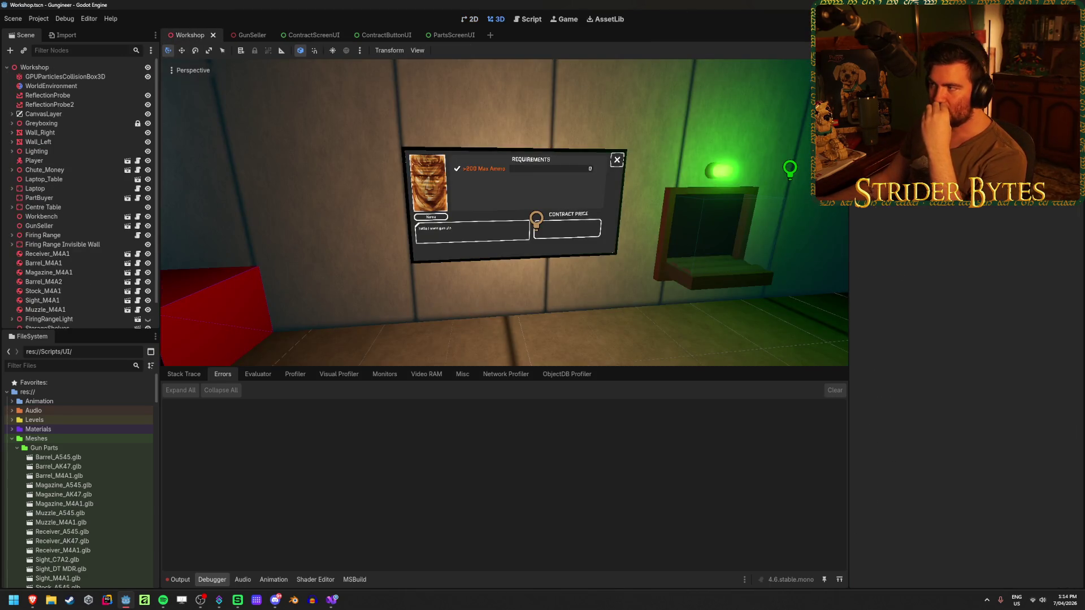
Step: Test-run the enlarged board with F5, then focus ButtonArea1's collision shape in GunSeller
key("F5")
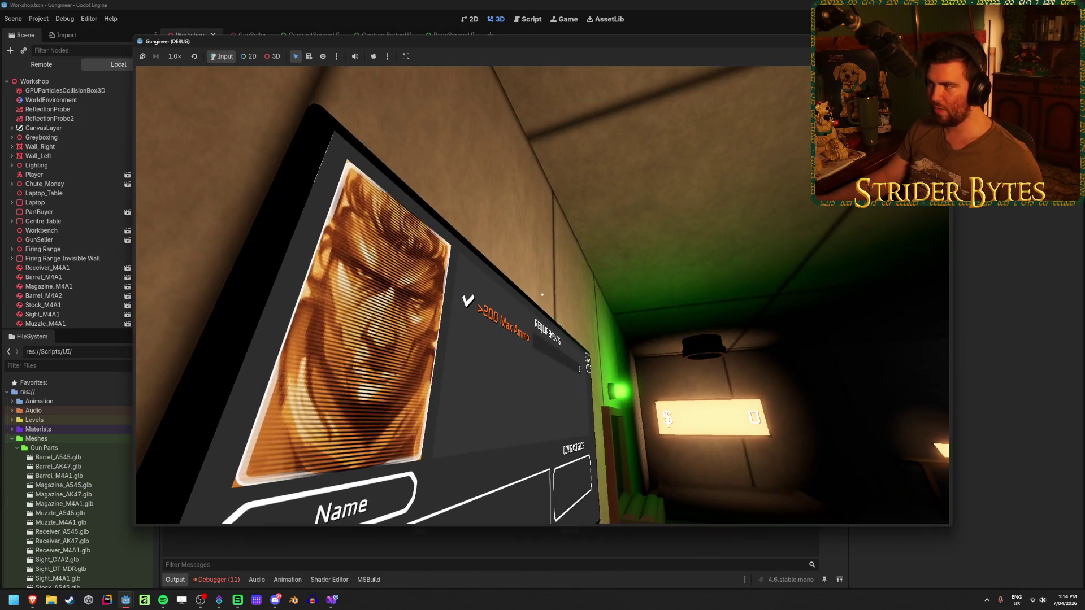
key("F8")
left_click(249, 35)
double_click(45, 104)
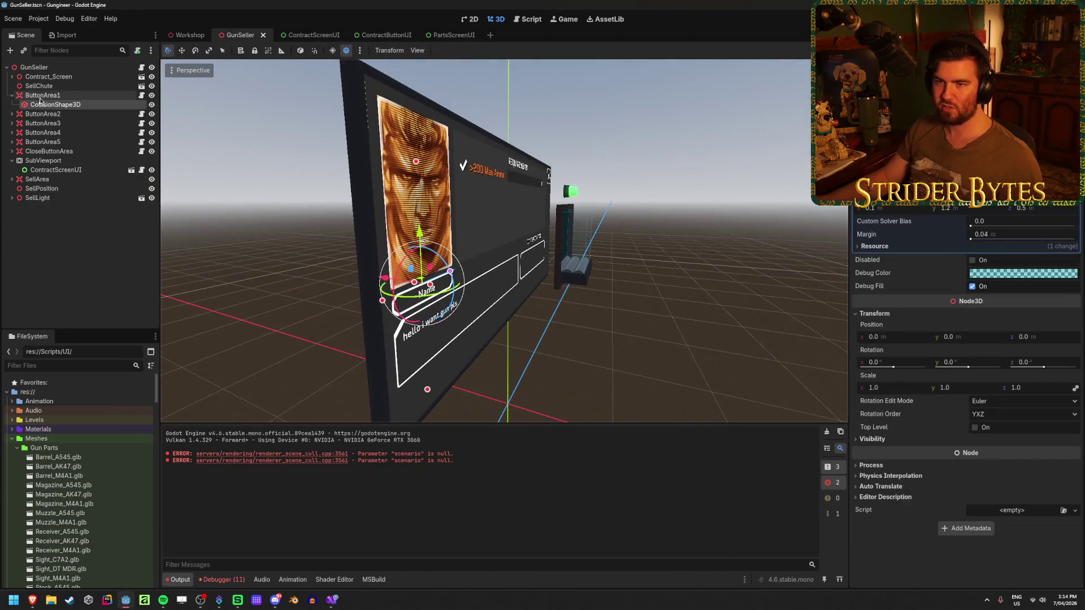
Step: Collapse ButtonArea1, select the Contract_Screen mesh, and nudge it slightly along its X axis
left_click(79, 97)
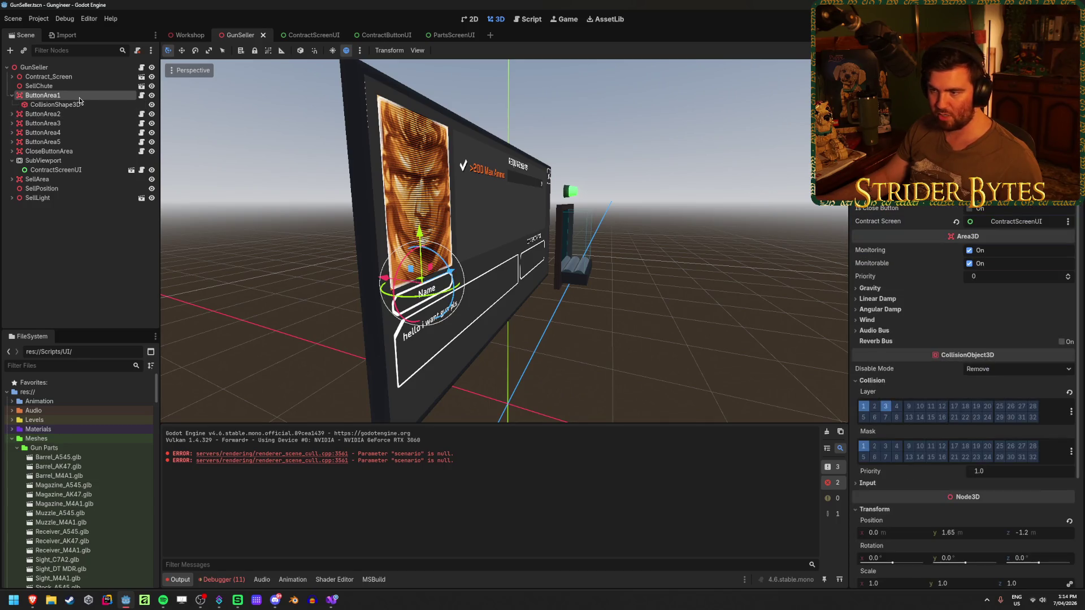
left_click(11, 96)
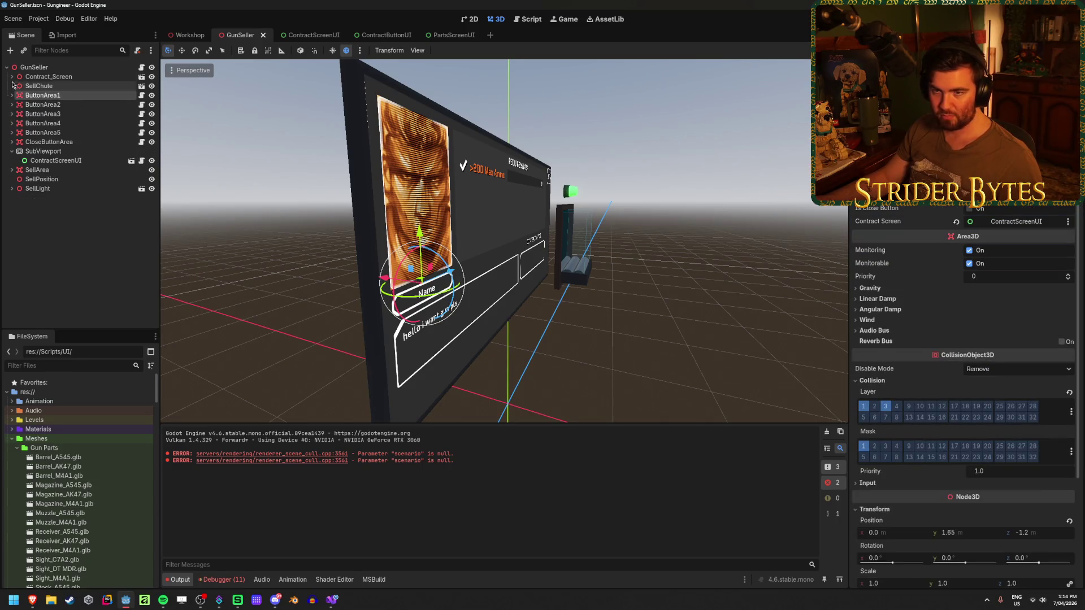
left_click(443, 187)
left_click_drag(464, 231, 464, 252)
Step: Raise the screen mesh's Z position step by step from 0.001 to 0.04 and save GunSeller
key("ctrl+s")
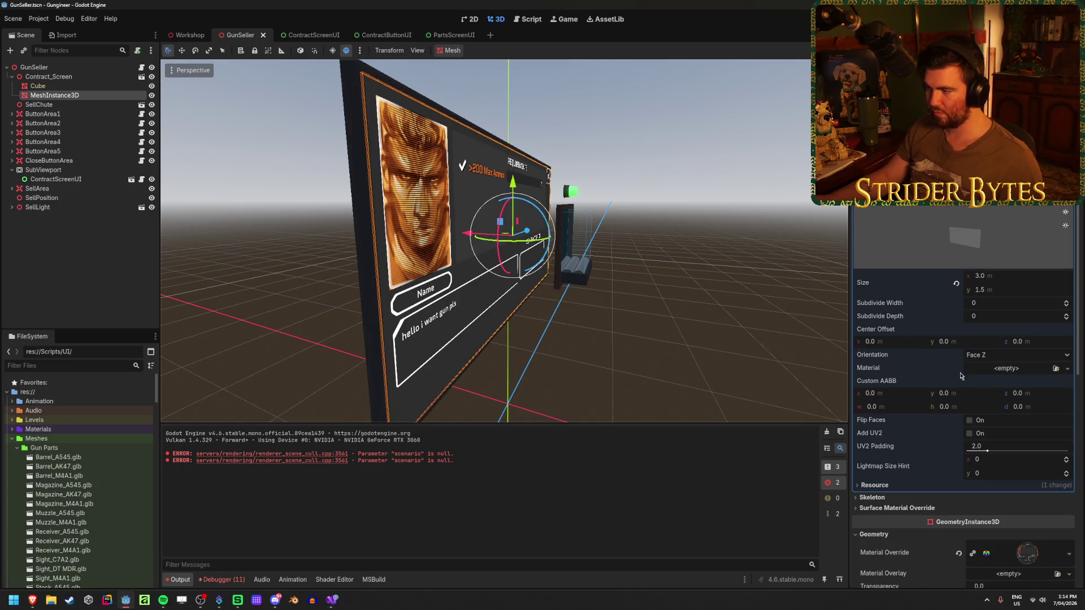
scroll(961, 376, "down", 8)
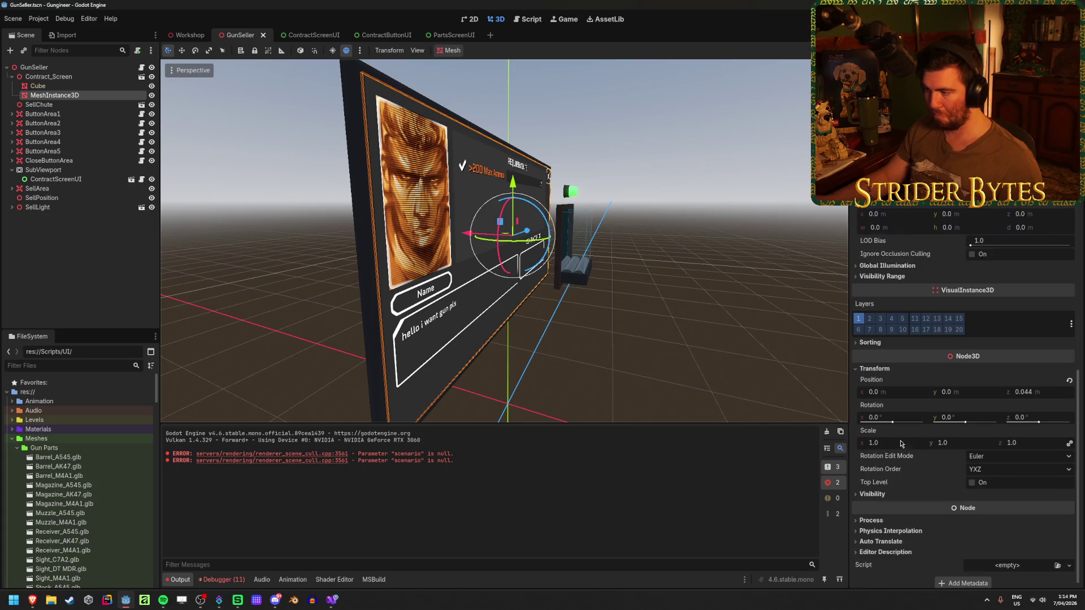
left_click(1044, 390)
key("BackSpace")
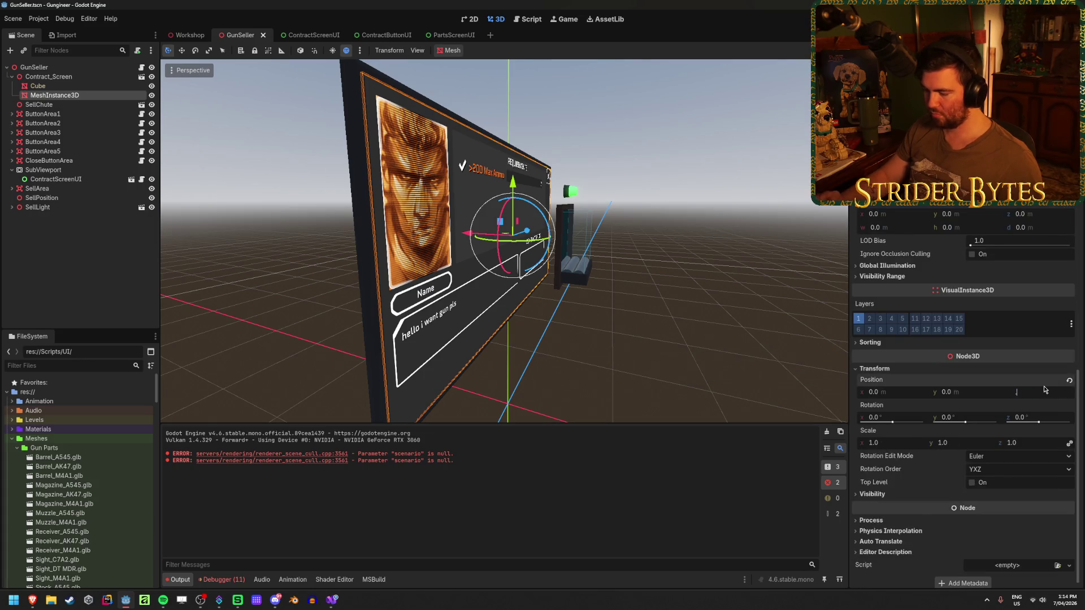
type(".001")
key("Return")
type(".01")
key("Return")
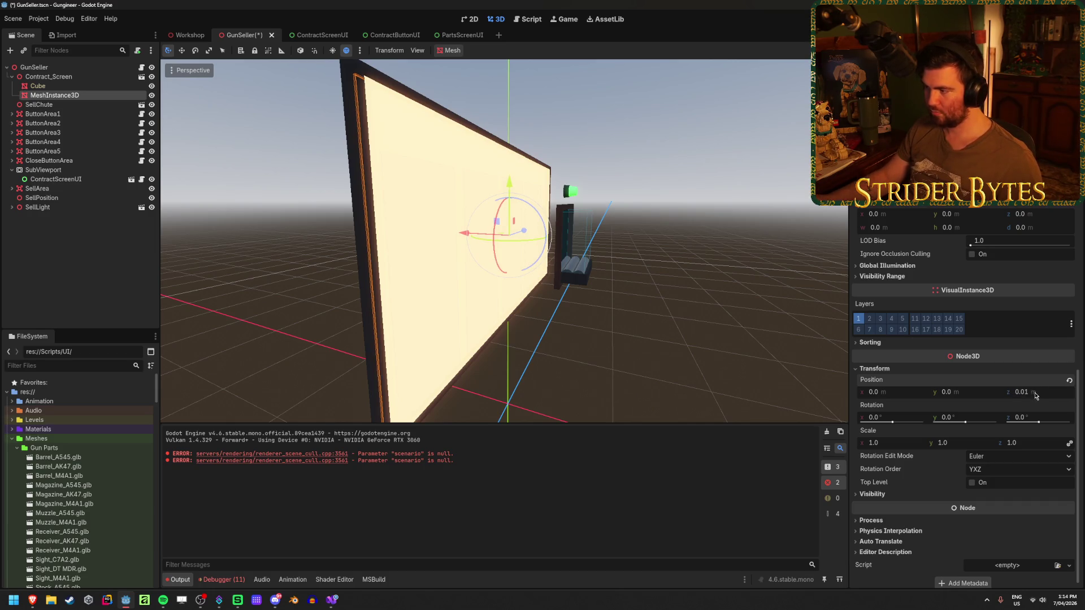
left_click_drag(1038, 397, 1049, 397)
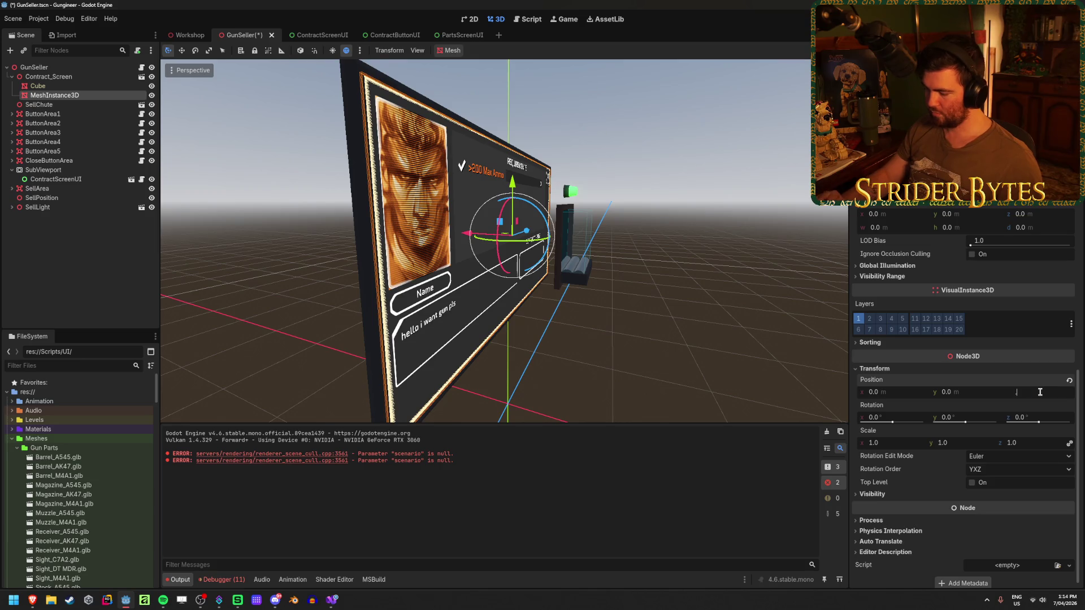
type(".039")
key("Return")
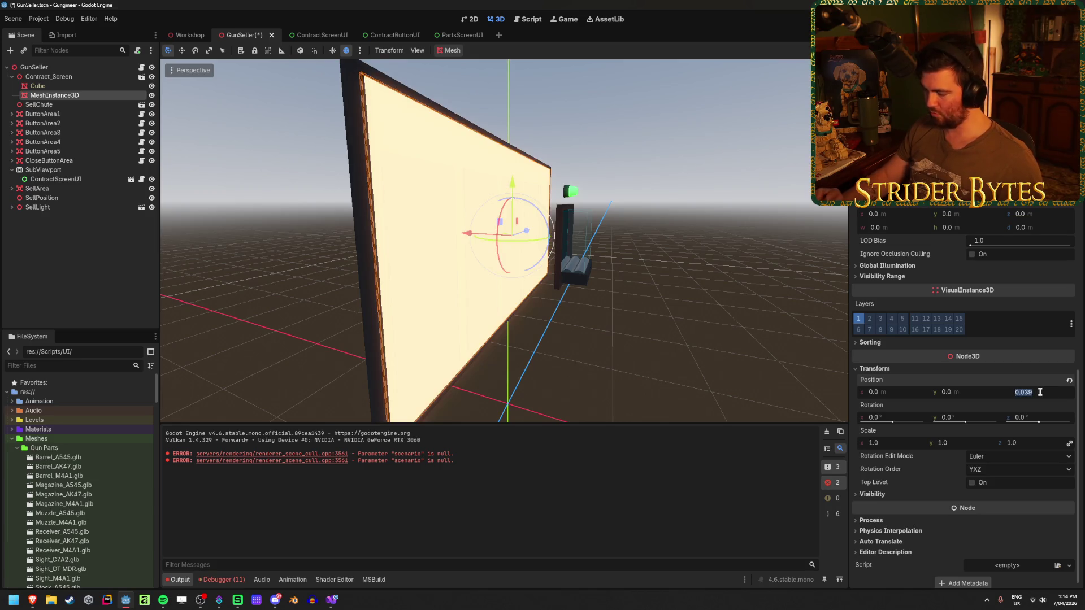
key("Return")
key("ctrl+s")
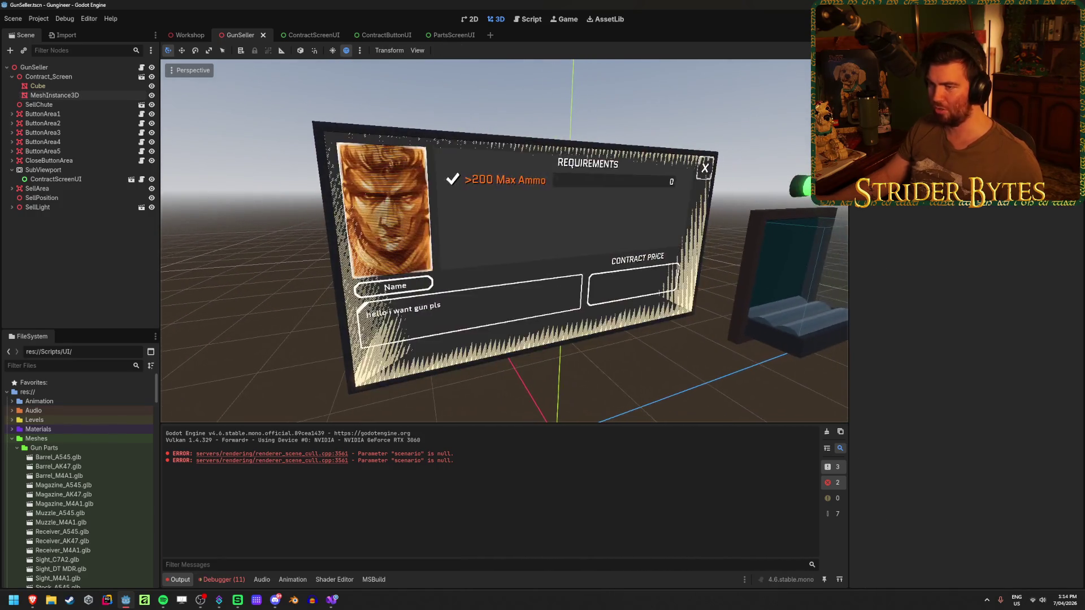
Step: Set the screen mesh's Z position to 0.041 m and run the game
left_click(93, 96)
type("0.041")
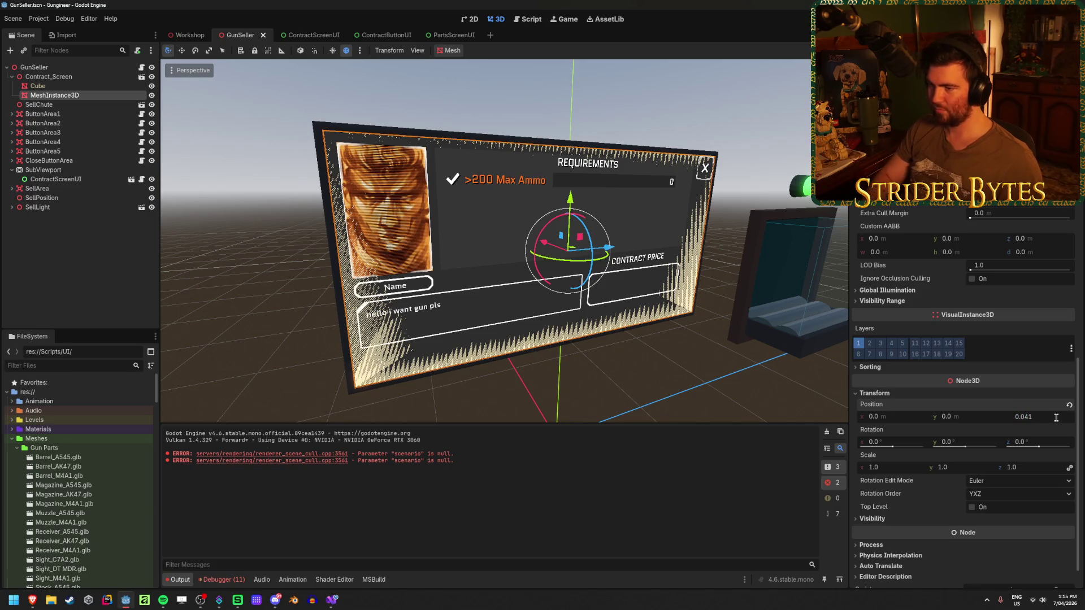
key("Return")
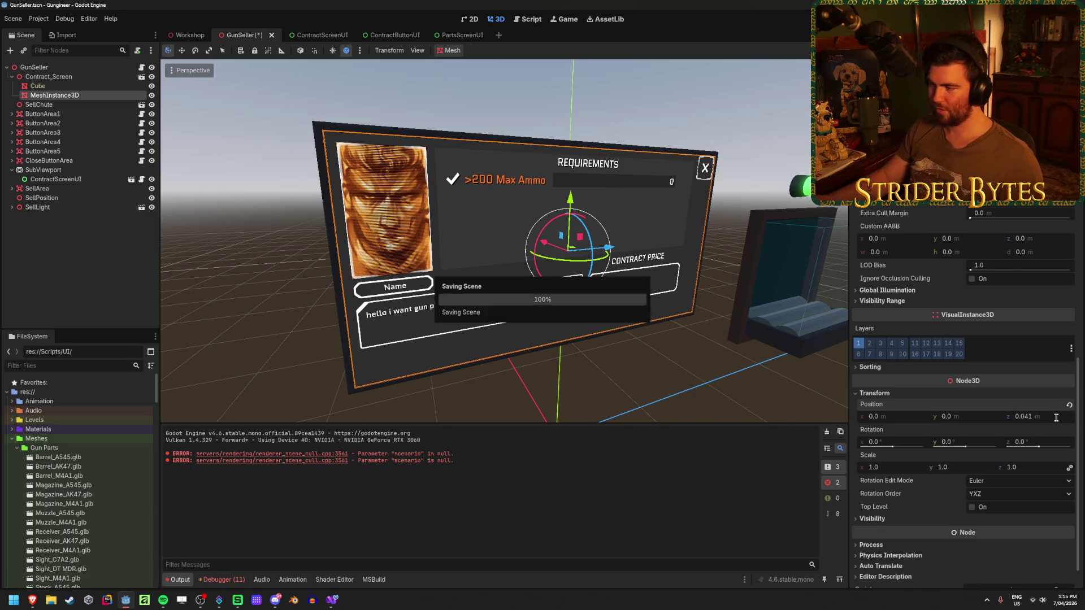
key("F5")
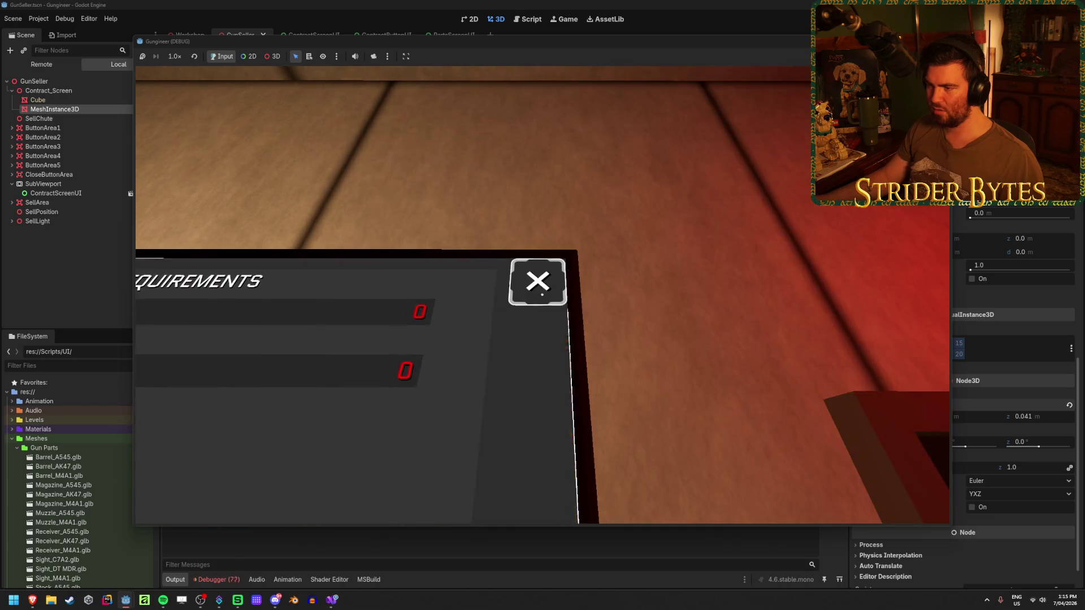
Step: Close the open contract with its X button, reopen a contract, and stop the game
left_click(542, 294)
left_click(542, 294)
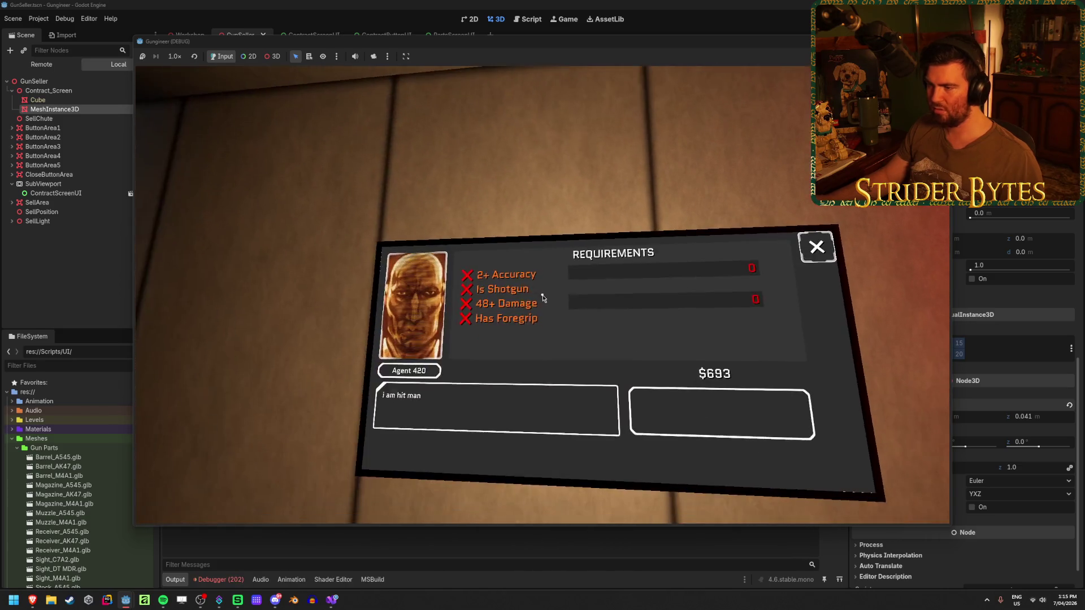
key("F8")
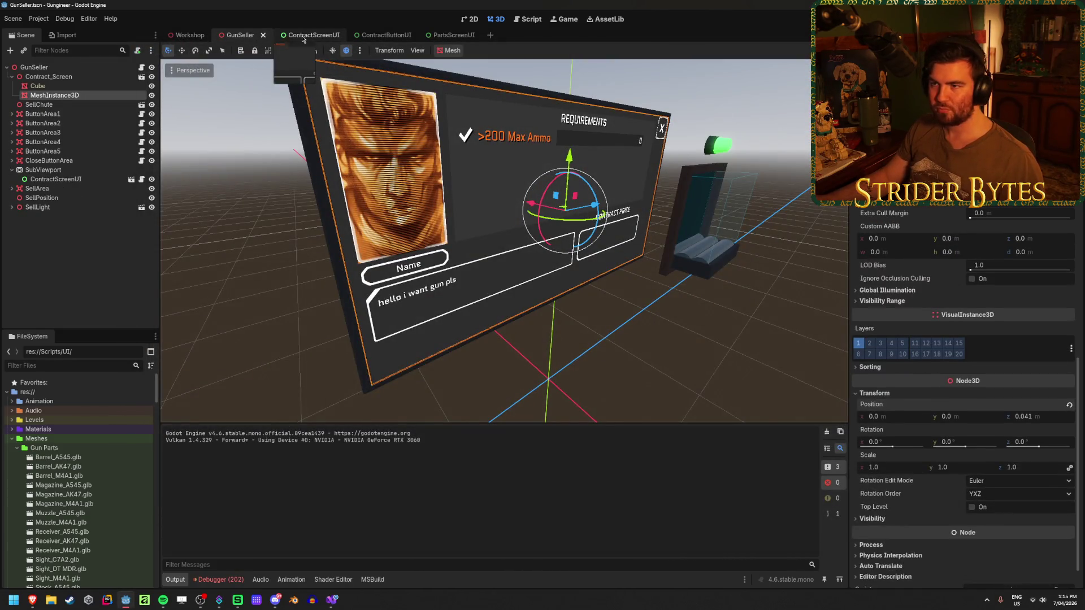
Step: Collapse ContractScreenUI's BuyerNameplate, BuyerDialogue and RequirementsPanel groups, then select GunSeller's CloseButtonArea
left_click(309, 35)
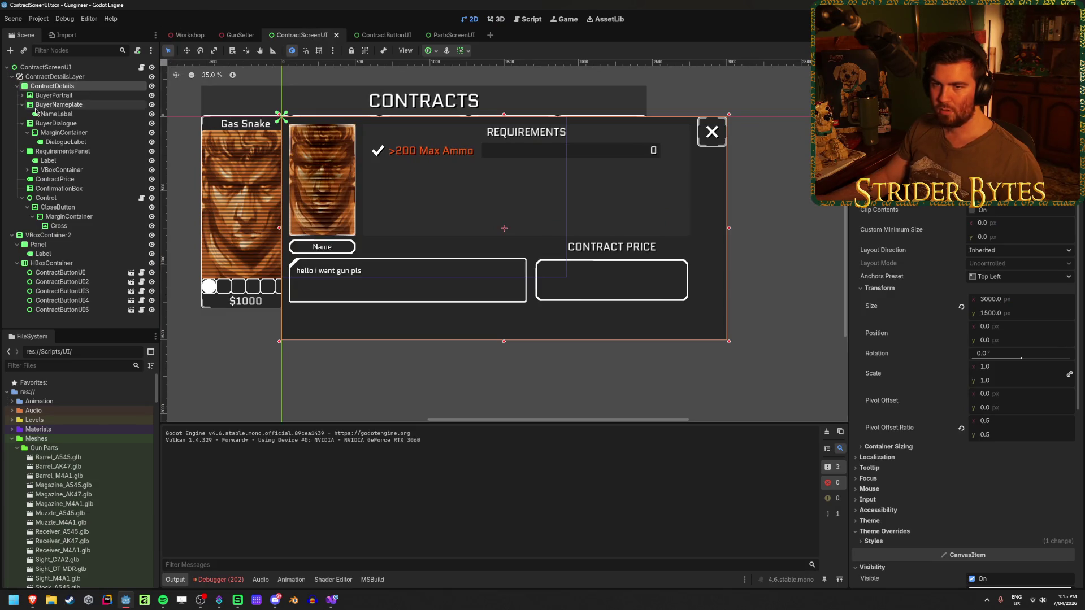
left_click(22, 105)
left_click(22, 114)
left_click(22, 124)
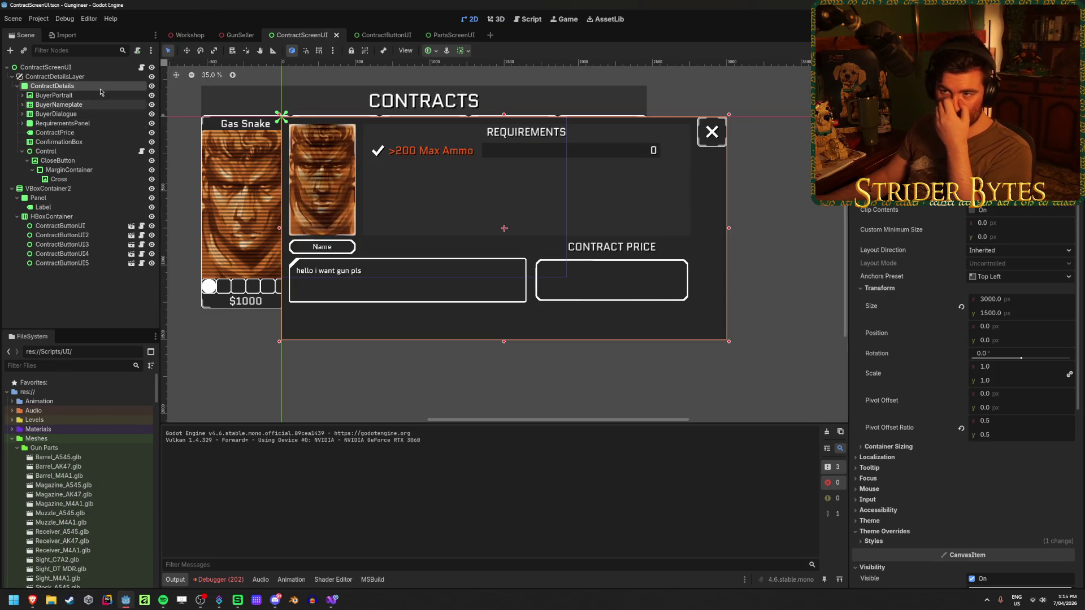
left_click(237, 37)
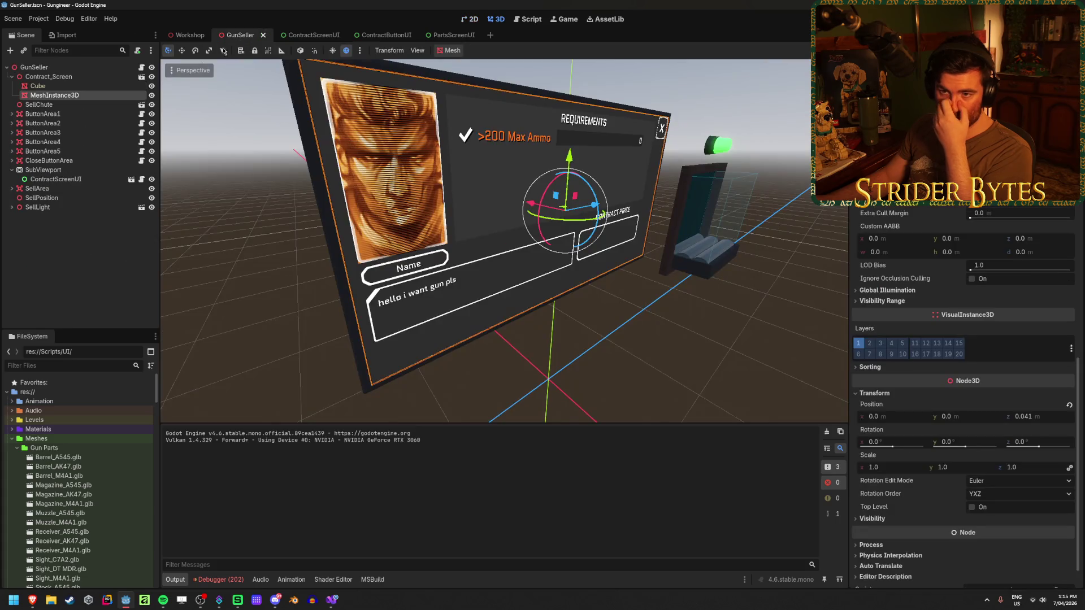
left_click(85, 162)
Step: Frame CloseButtonArea in a side orthographic view and set its Z position to 1.4
double_click(85, 162)
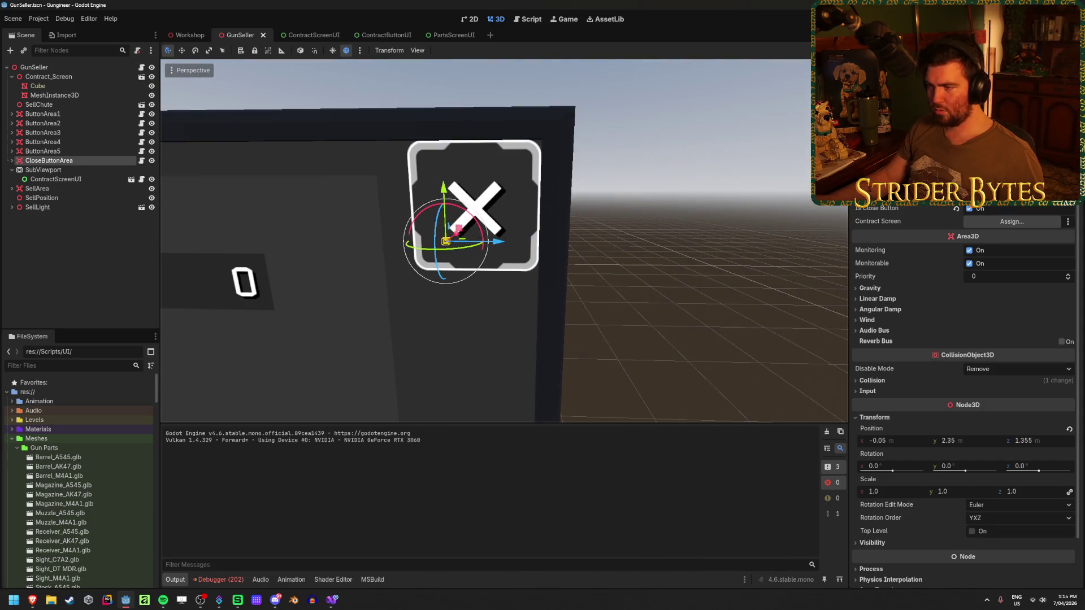
left_click_drag(503, 243, 317, 243)
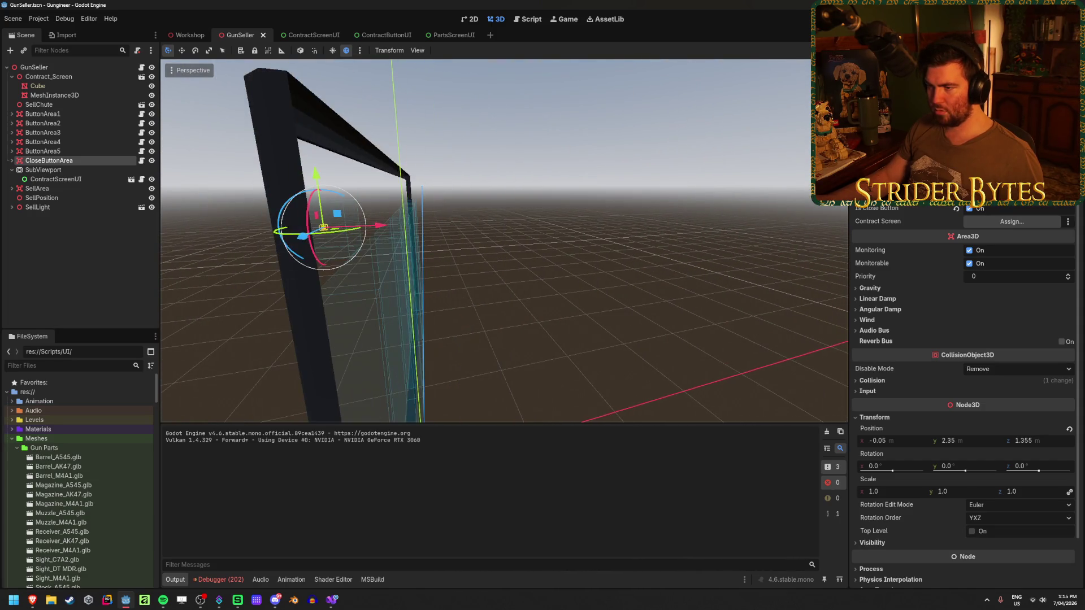
left_click(12, 161)
left_click(55, 169)
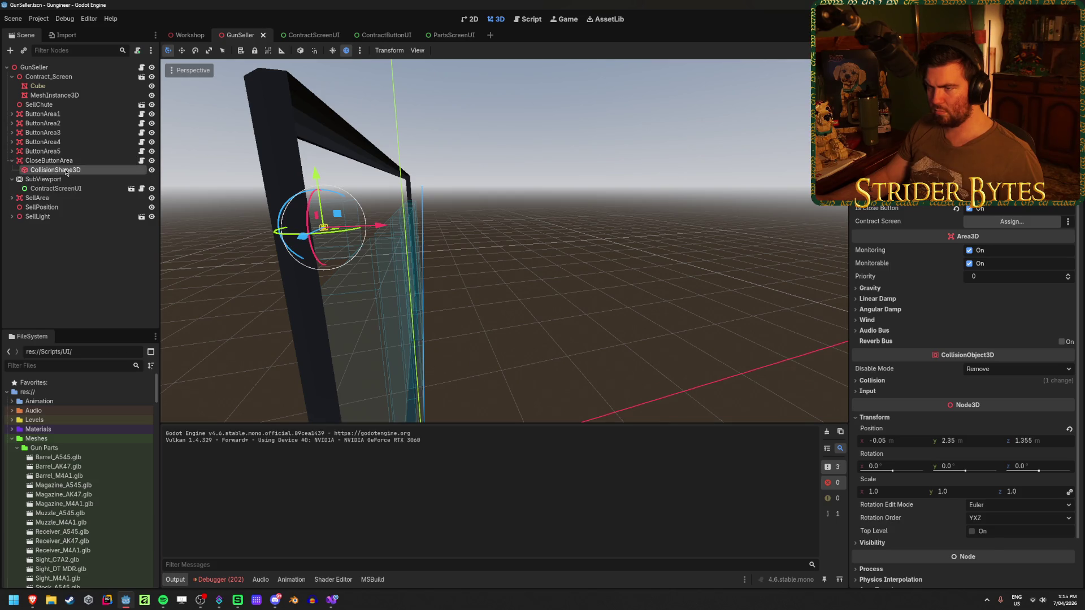
left_click_drag(317, 243, 170, 248)
left_click_drag(395, 243, 272, 243)
left_click(48, 160)
key("f")
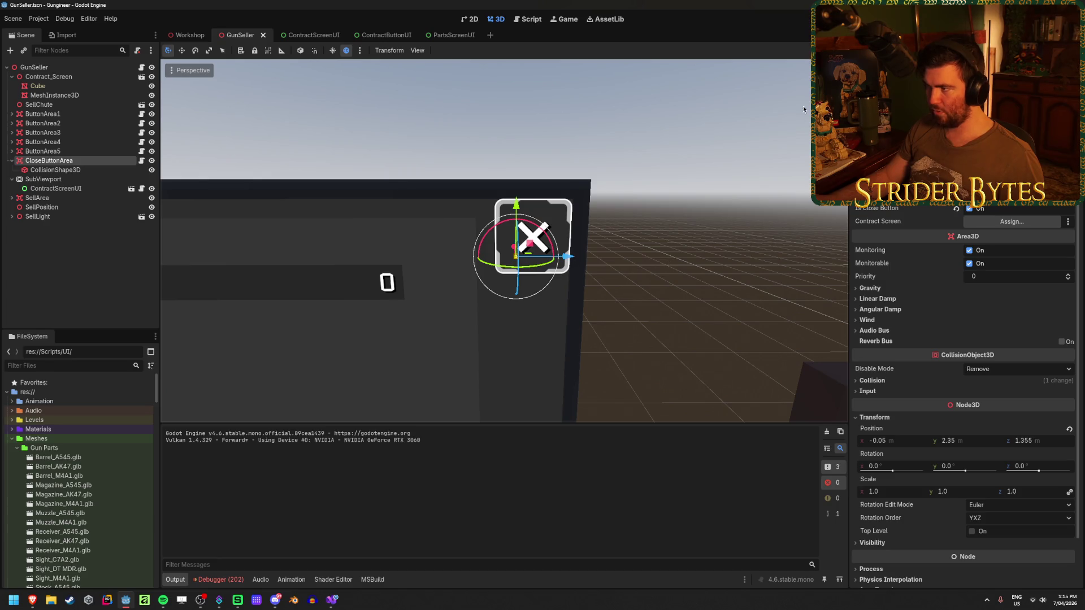
key("alt+KP_3")
left_click_drag(545, 213, 561, 211)
left_click(1033, 442)
type("1.4")
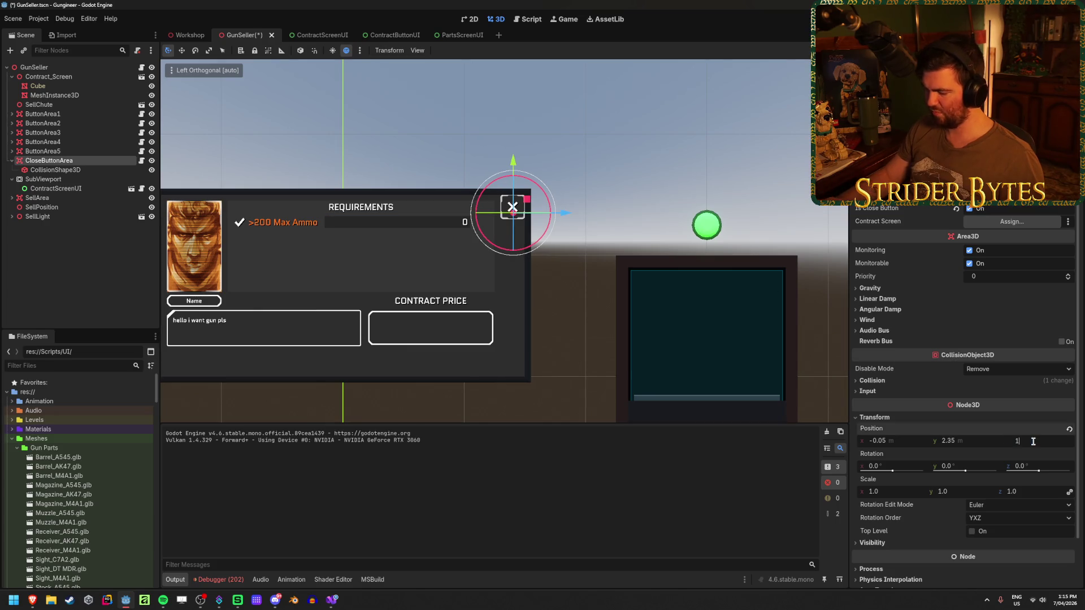
key("Return")
scroll(612, 153, "up", 6)
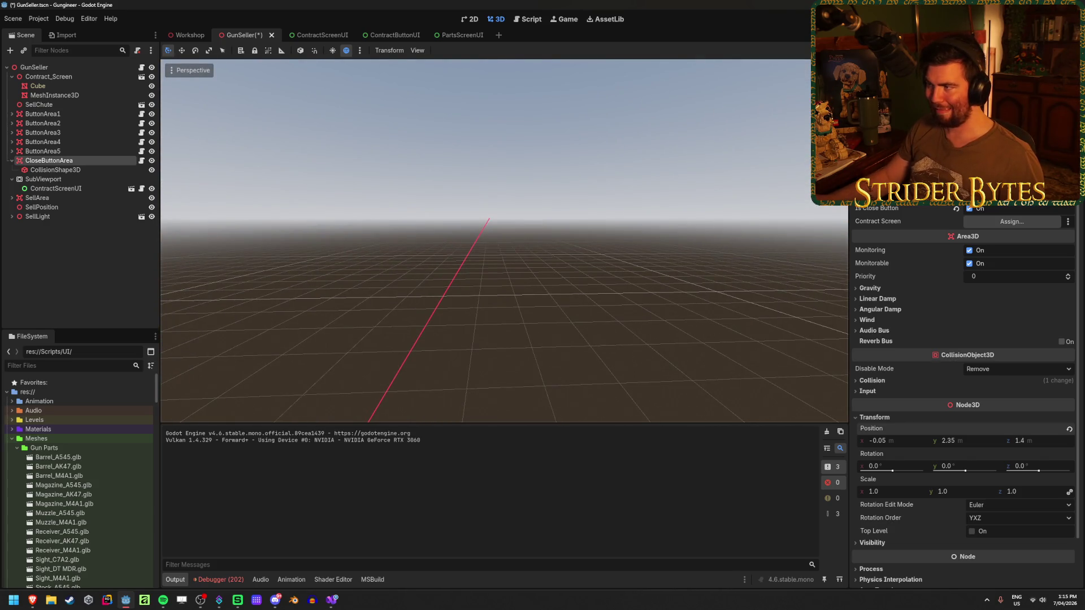
Step: Raise the close-button area slightly in side view and save GunSeller
key("alt+KP_3")
left_click_drag(525, 227, 525, 203)
key("ctrl+s")
key("KP_5")
key("f")
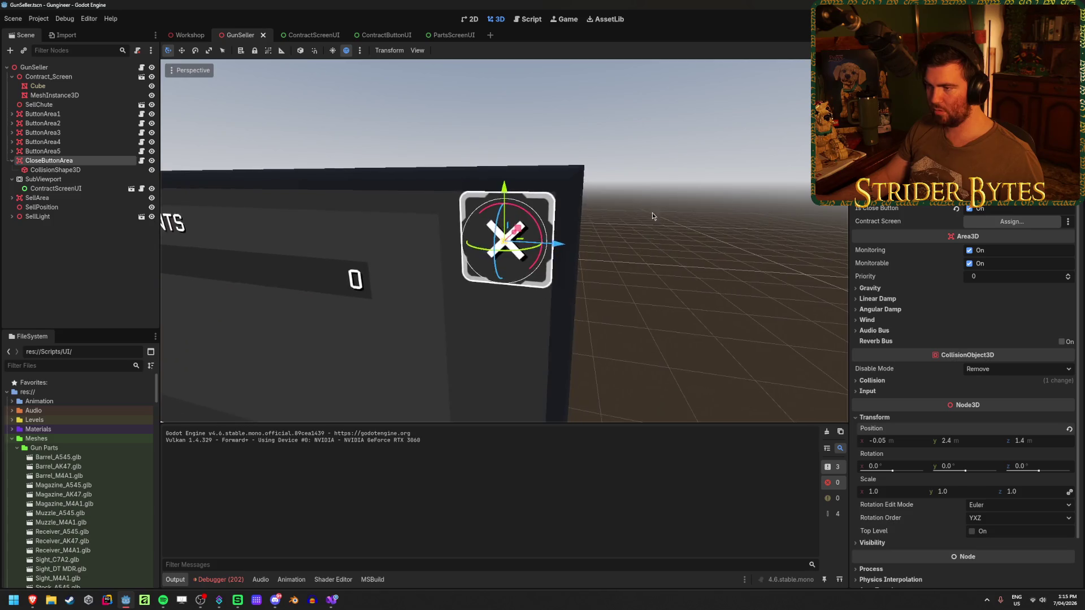
Step: Widen the close button's collision shape to 0.15 m and save GunSeller
left_click(41, 170)
key("f")
mouse_move(497, 111)
left_mouse_down()
mouse_move(378, 99)
mouse_move(420, 263)
left_mouse_up()
scroll(420, 263, "up", 5)
left_click(101, 171)
mouse_move(339, 136)
left_mouse_down()
mouse_move(298, 94)
mouse_move(249, 78)
mouse_move(190, 81)
left_mouse_up()
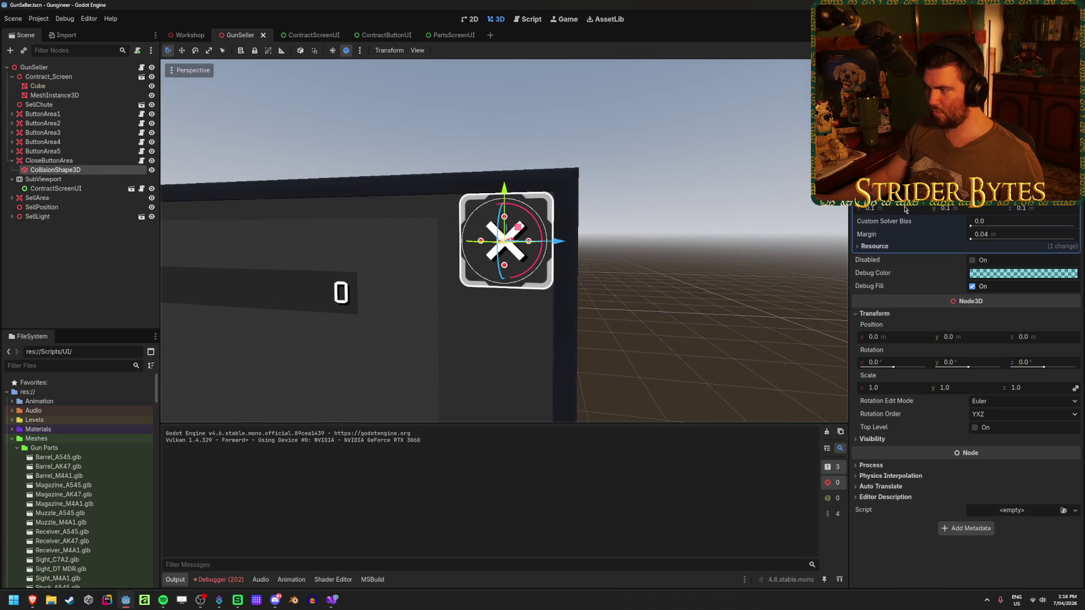
key("Tab")
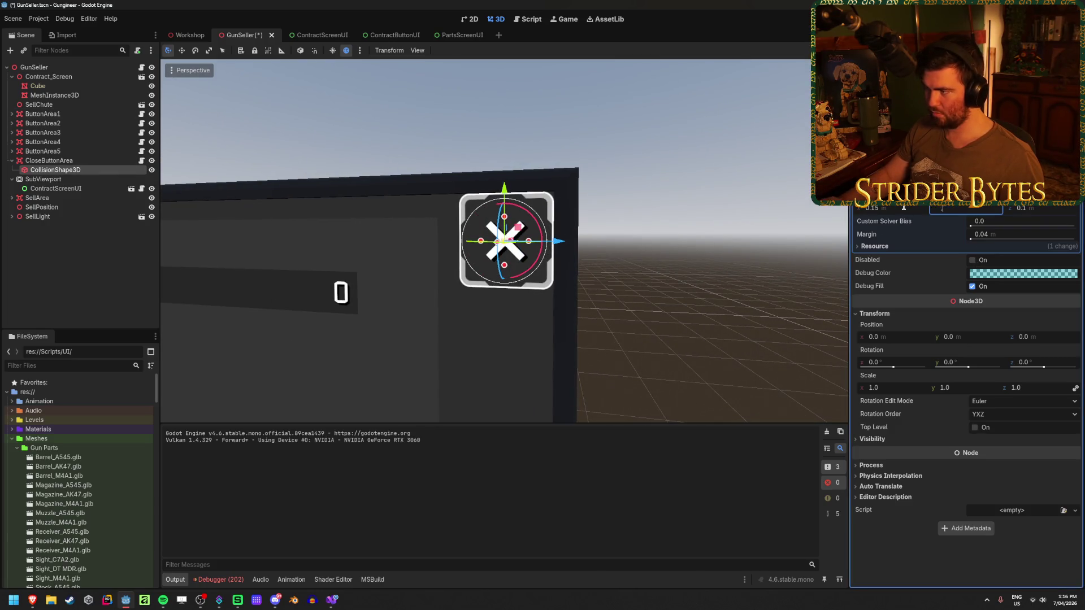
mouse_move(565, 243)
left_mouse_down()
mouse_move(360, 242)
mouse_move(367, 267)
mouse_move(331, 269)
mouse_move(195, 210)
mouse_move(534, 140)
mouse_move(500, 137)
mouse_move(623, 91)
left_mouse_up()
left_click(368, 222)
key("ctrl+s")
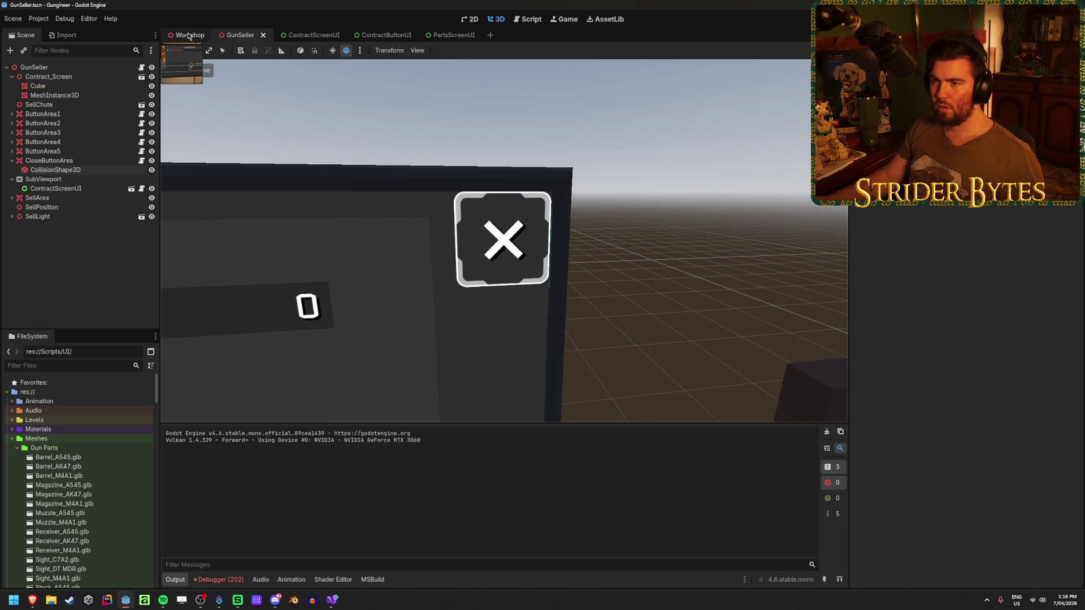
Step: Save ContractScreenUI, run it with F6, open a contract's requirements panel, and stop
left_click(12, 76)
left_click(311, 35)
key("ctrl+s")
key("F6")
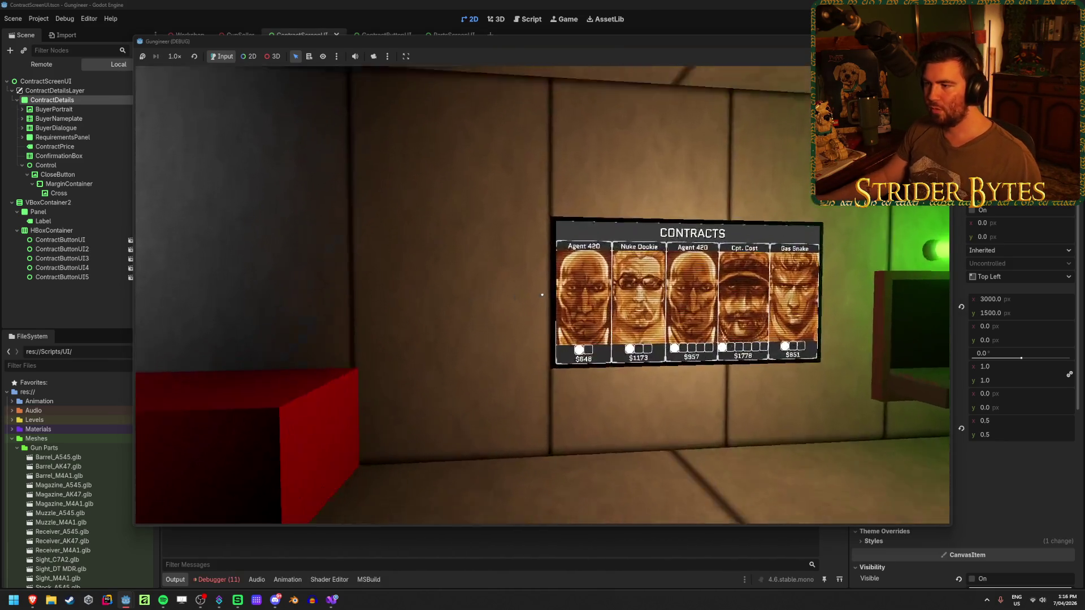
left_click(542, 295)
left_click(542, 294)
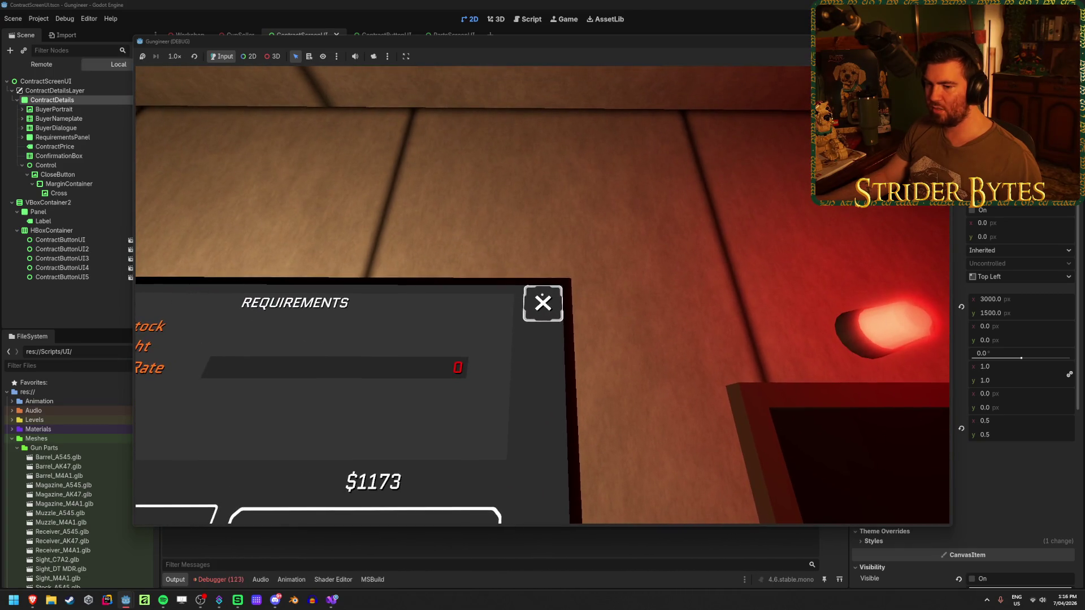
key("F8")
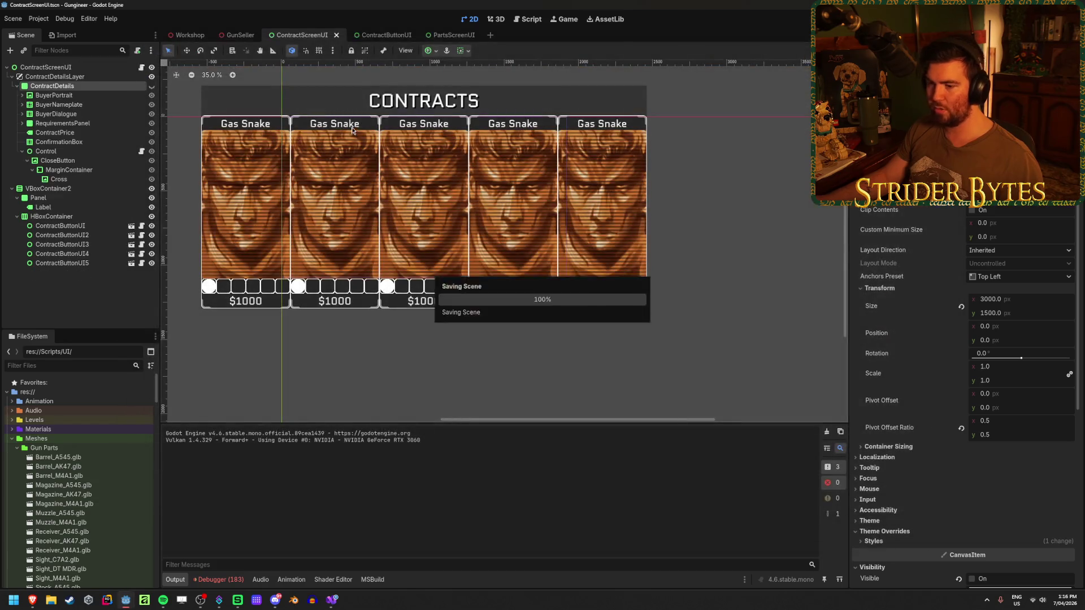
Step: Expand the SetGlow null-reference error's stack trace in the Debugger errors list
left_click(219, 580)
double_click(320, 480)
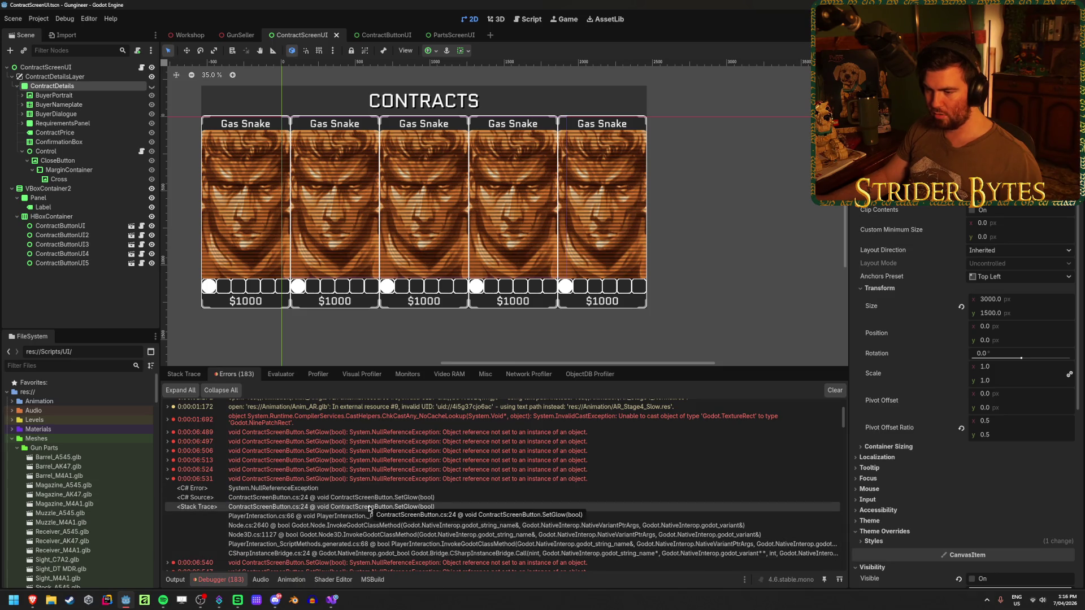
left_click(371, 32)
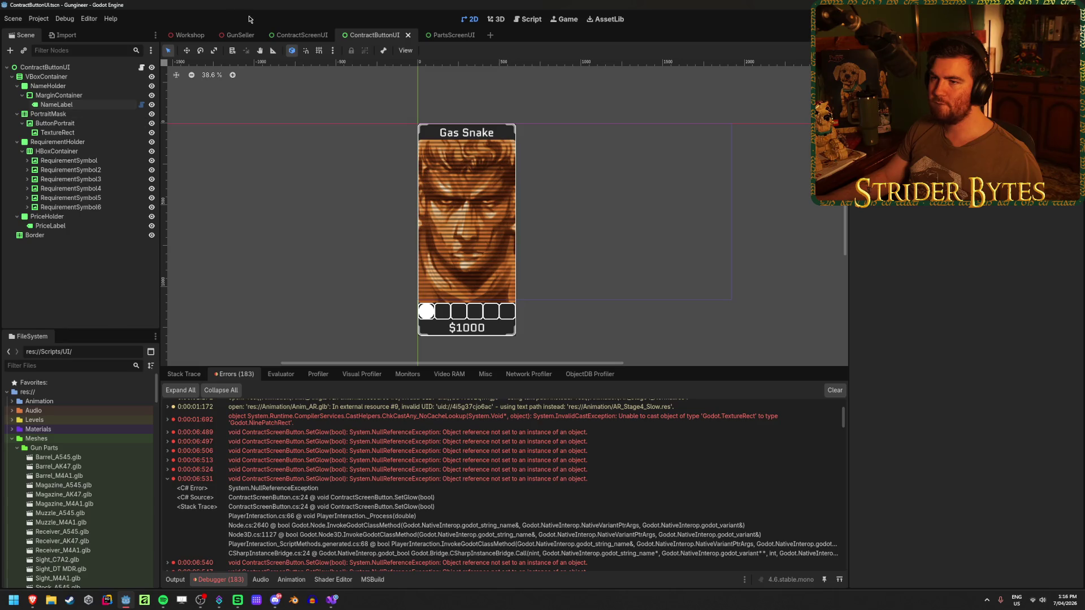
left_click(298, 35)
Step: Make the ContractDetails panel visible and select its 200 × 200 CloseButton node
left_click(152, 86)
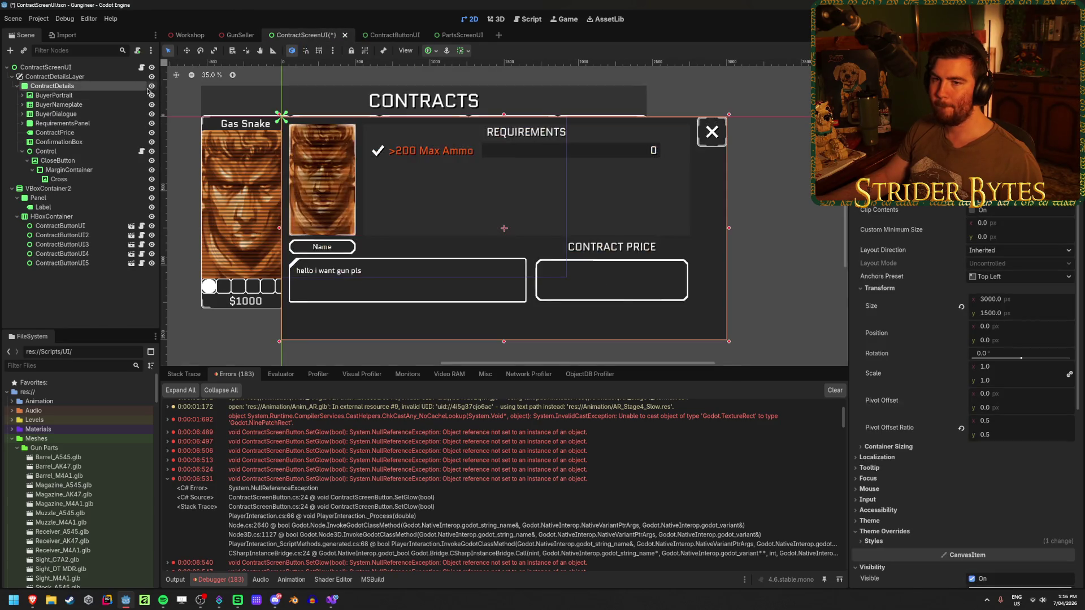
left_click(58, 161)
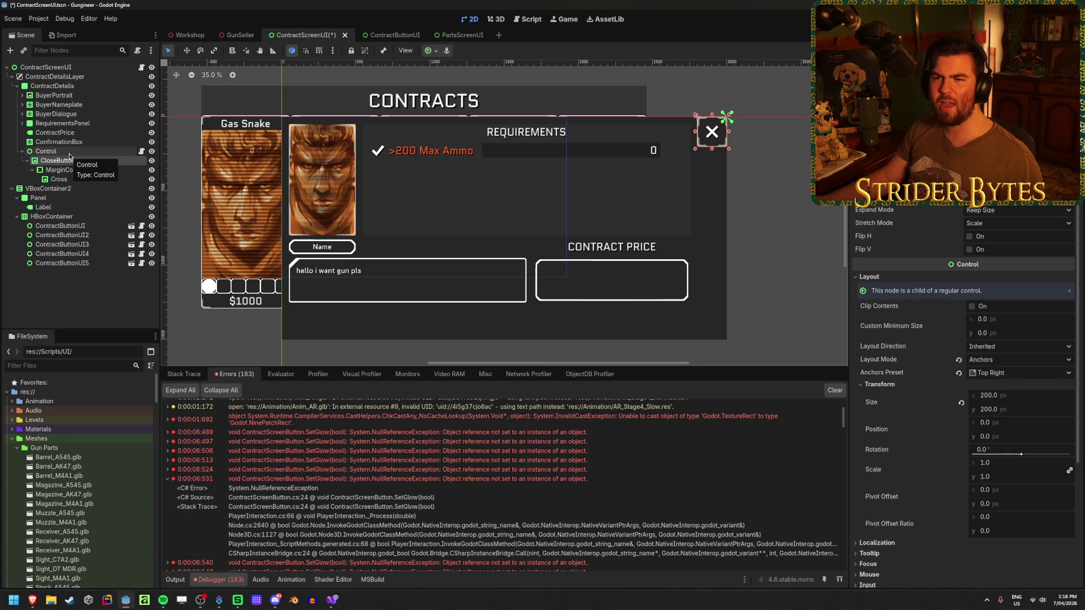
left_click(103, 310)
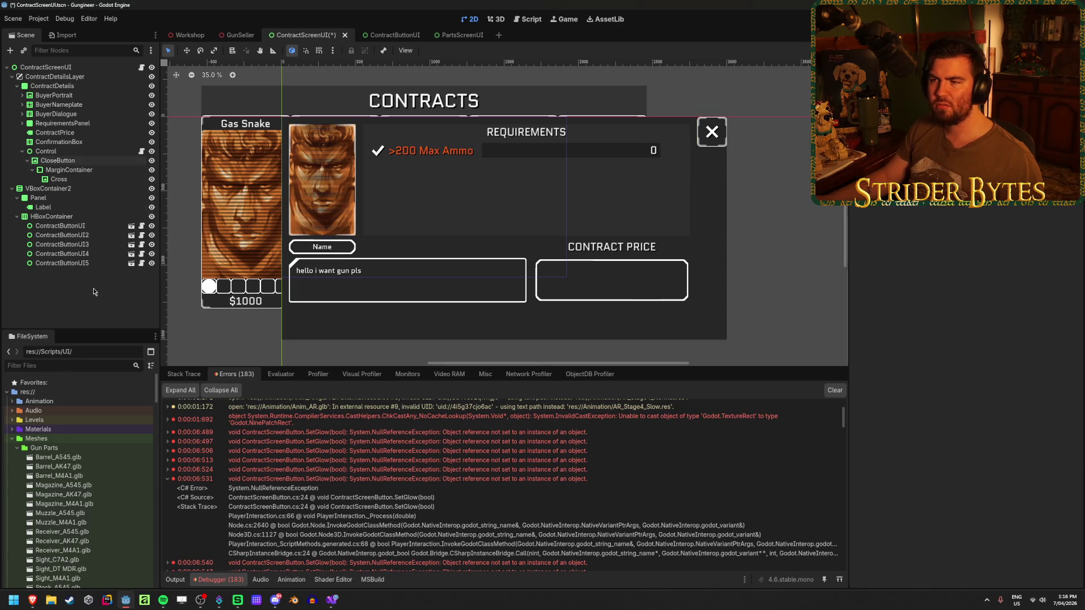
left_click(82, 160)
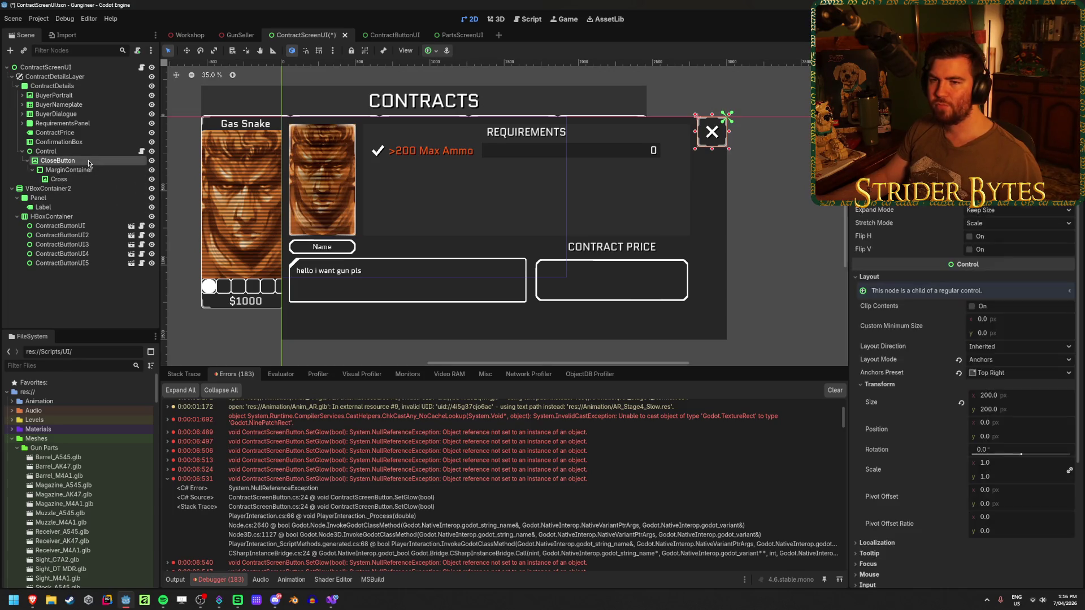
left_click(330, 603)
Step: Back in Godot, clear the Debugger error list
scroll(532, 474, "up", 1)
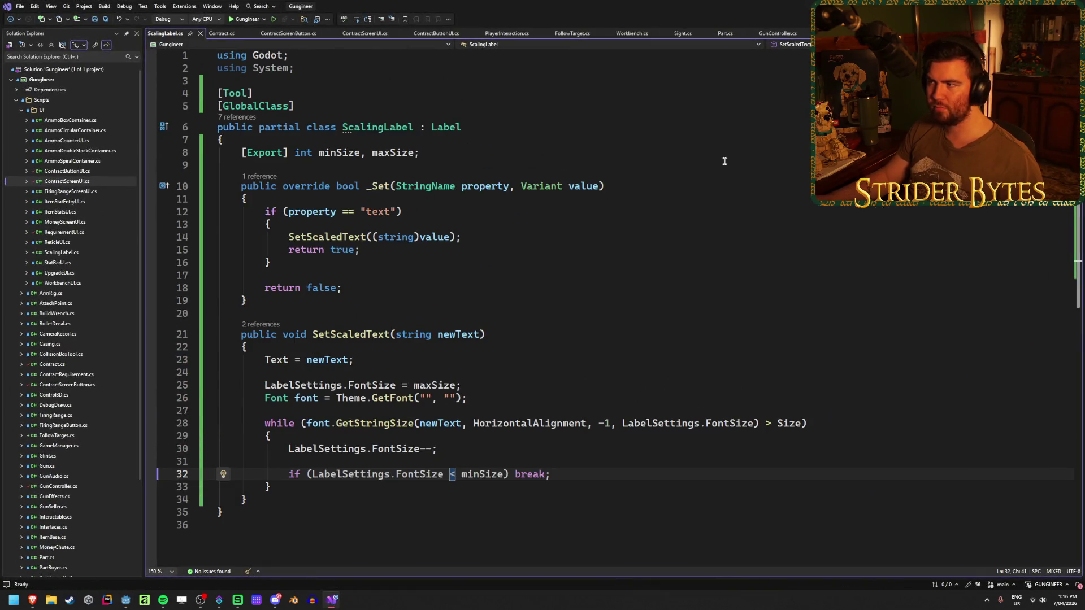
key("alt+Tab")
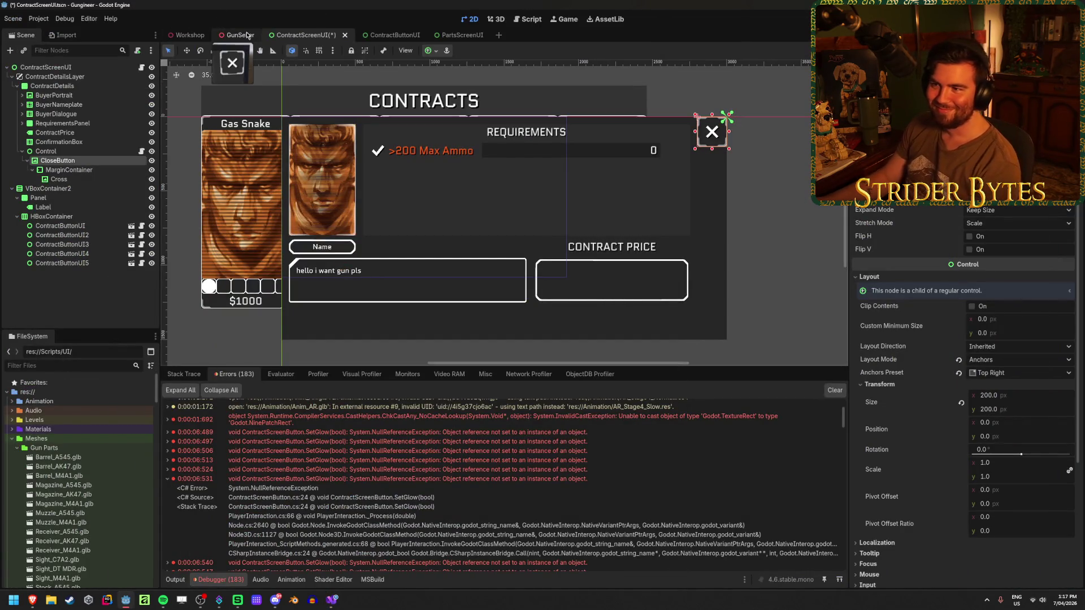
left_click(830, 389)
Step: In Visual Studio, read ContractScreenButton.cs SetGlow forwarding to contractButtons[index].SetGlow(value)
key("alt+Tab")
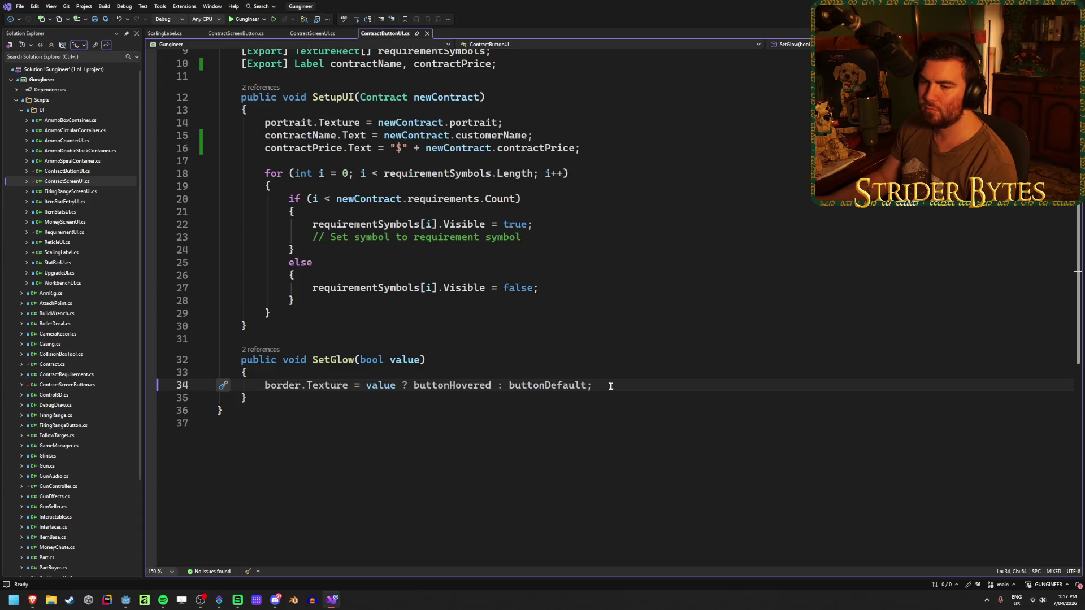
scroll(279, 387, "up", 2)
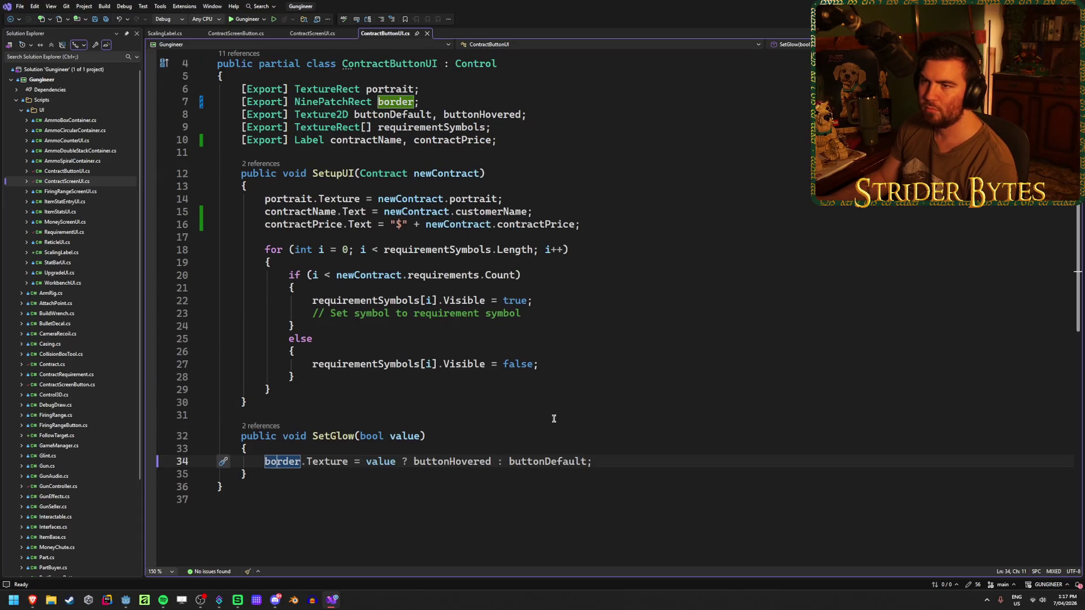
left_click(240, 36)
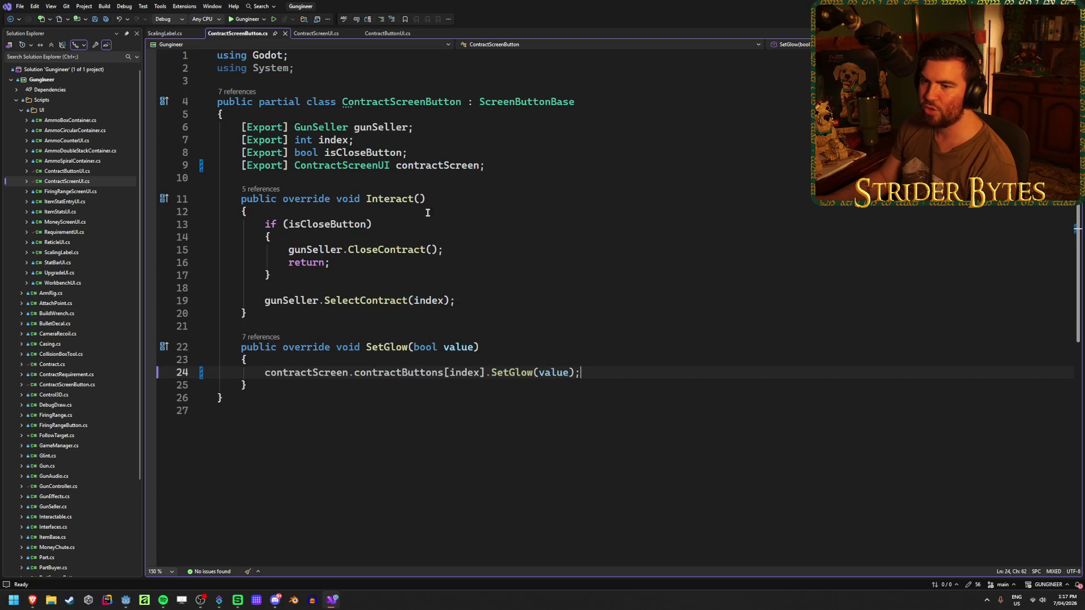
left_click(589, 364)
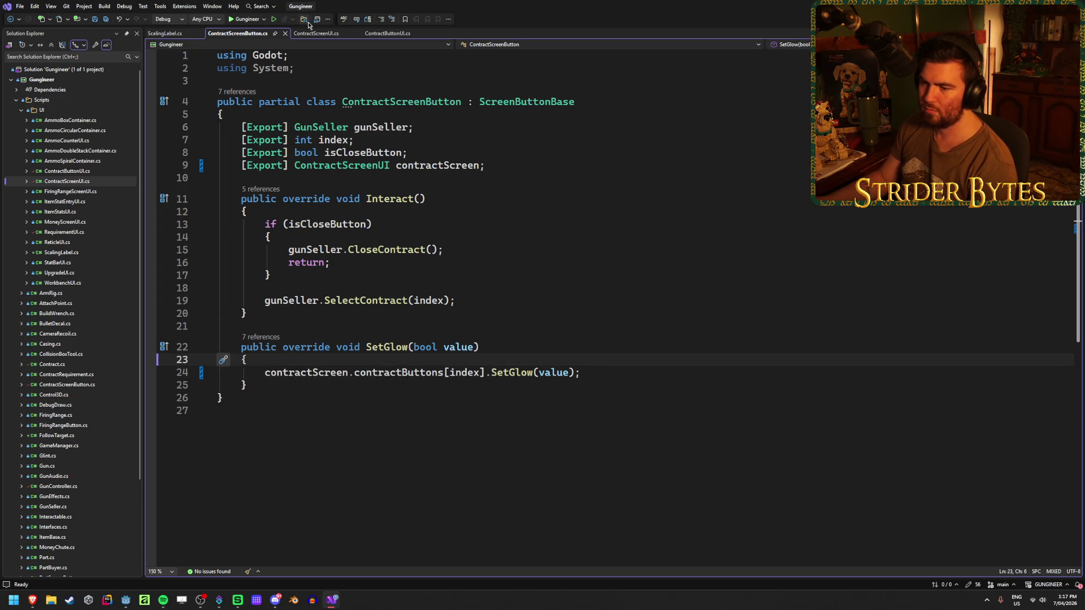
key("alt+Tab")
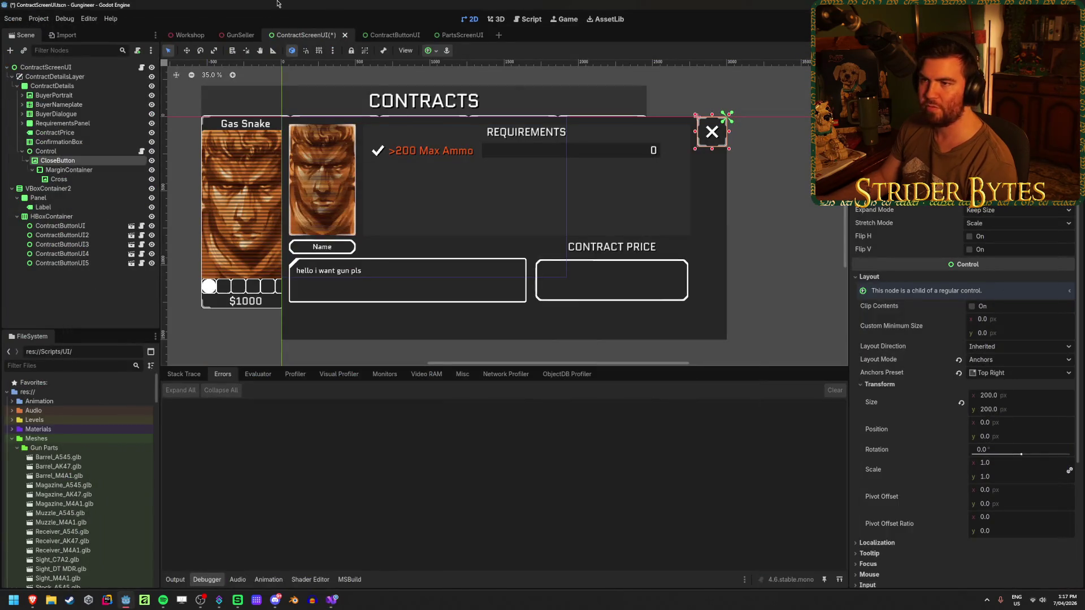
Step: Select the ContractScreenUI root node and save the scene in Godot
left_click(73, 68)
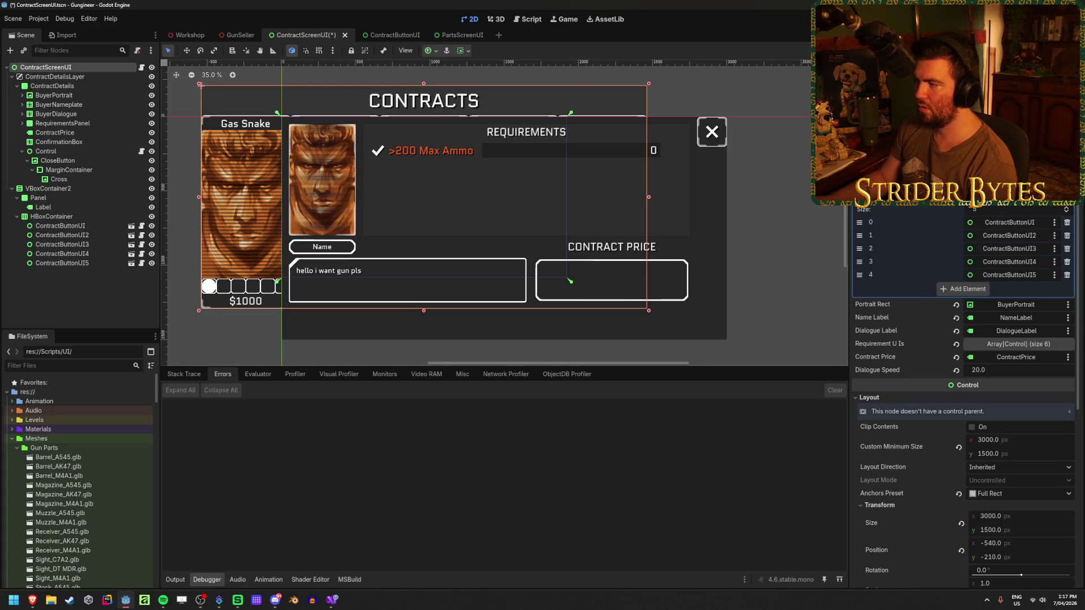
scroll(964, 396, "down", 3)
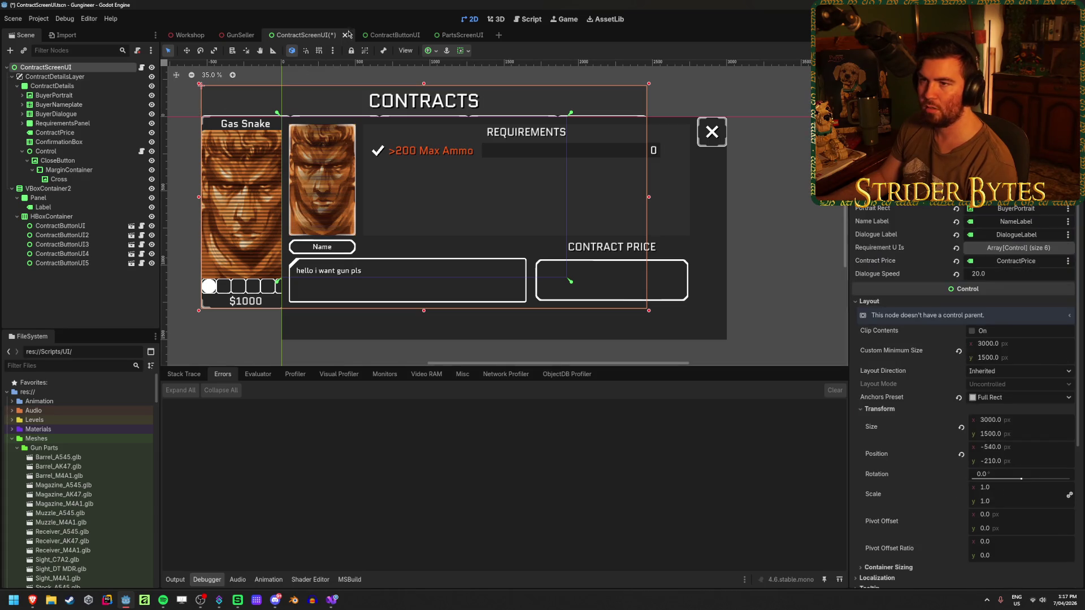
key("ctrl+s")
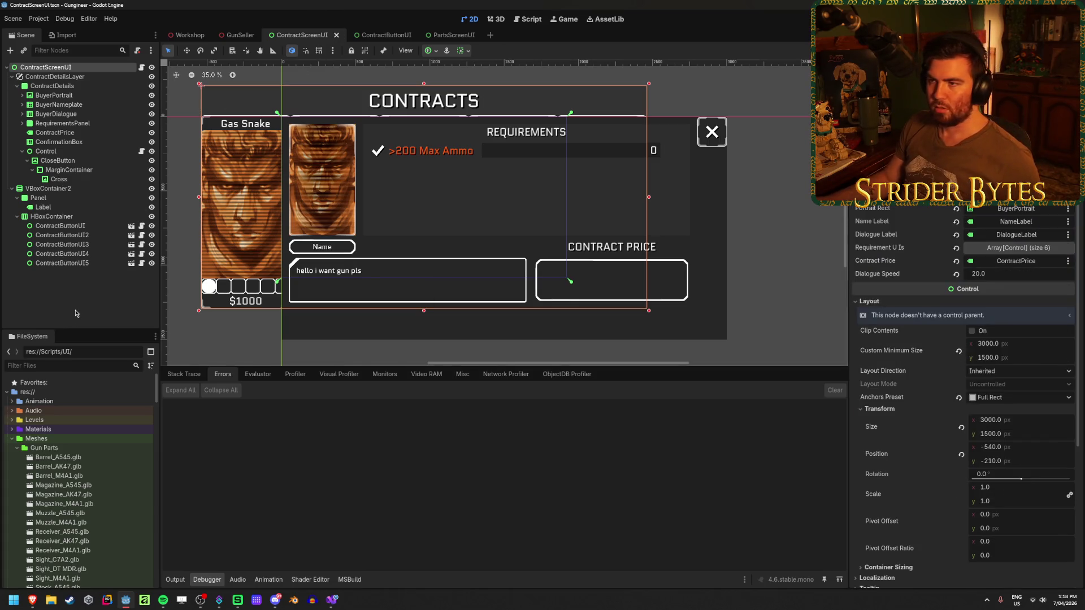
Step: Add '[Export] public ContractButtonUI closeButton;' to ContractScreenUI.cs in Visual Studio and save
left_click(329, 604)
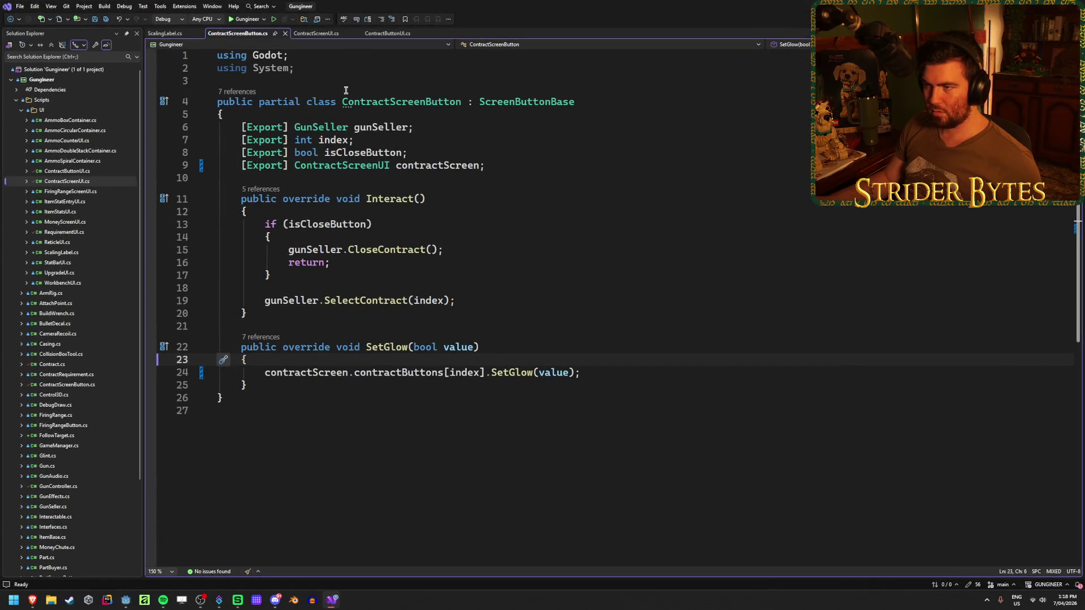
left_click(323, 35)
left_click(242, 34)
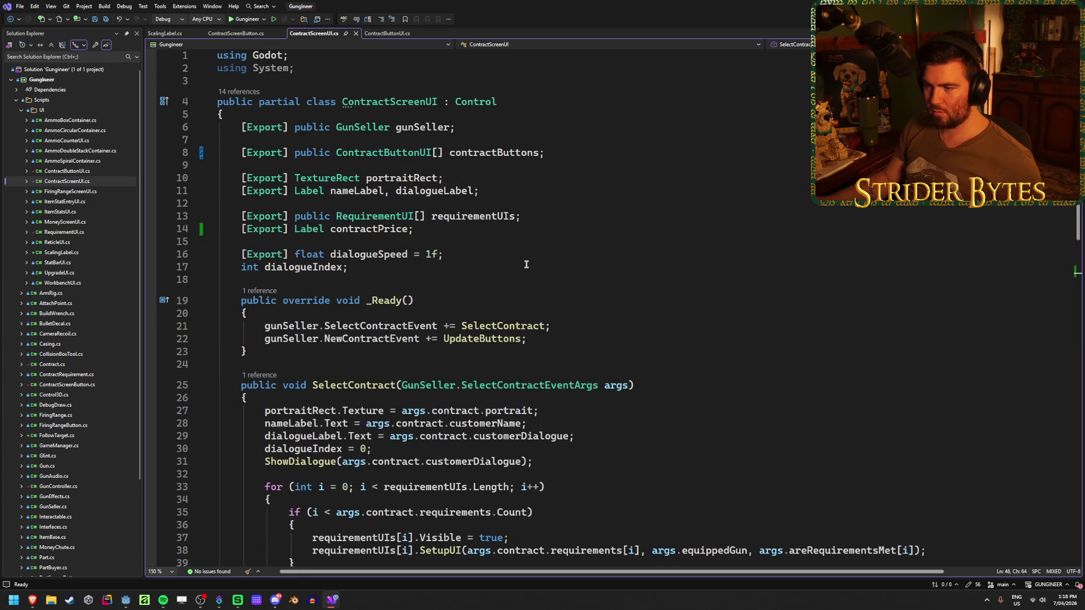
left_click(571, 153)
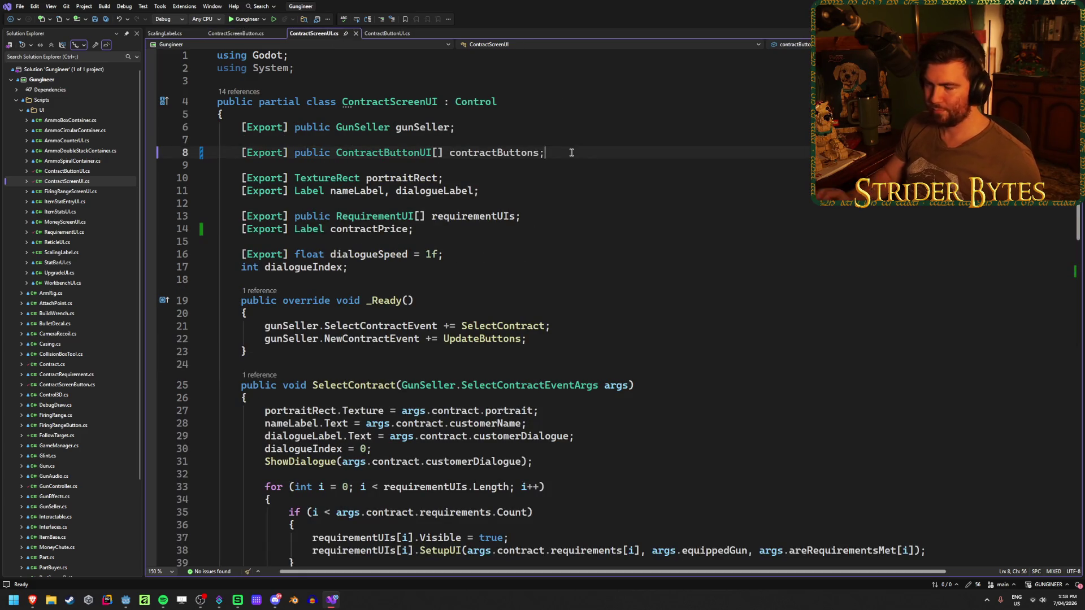
key("Return")
type("[Export] publi")
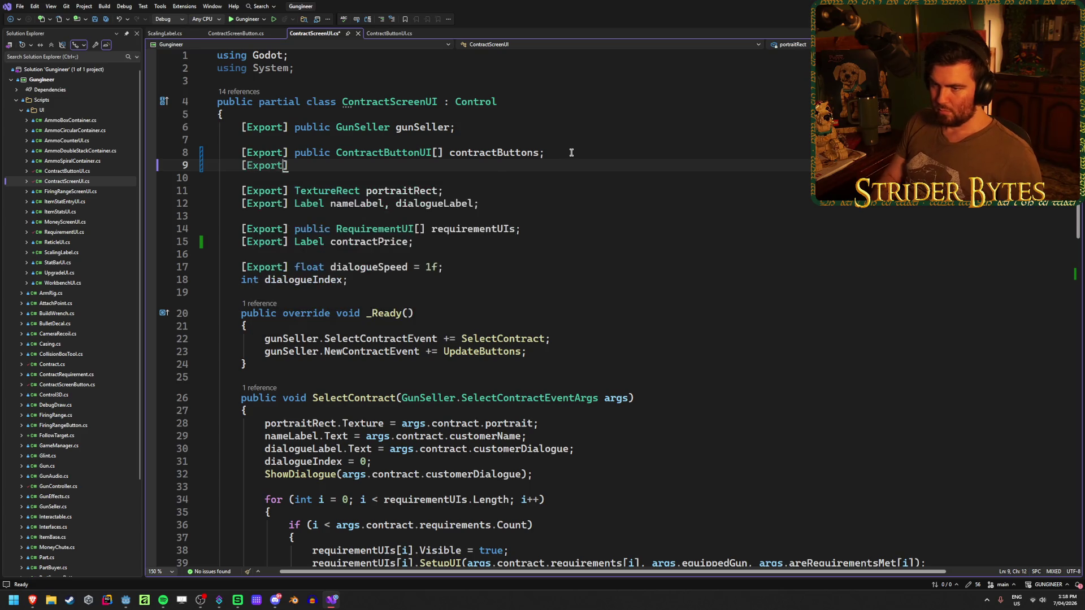
type("c ")
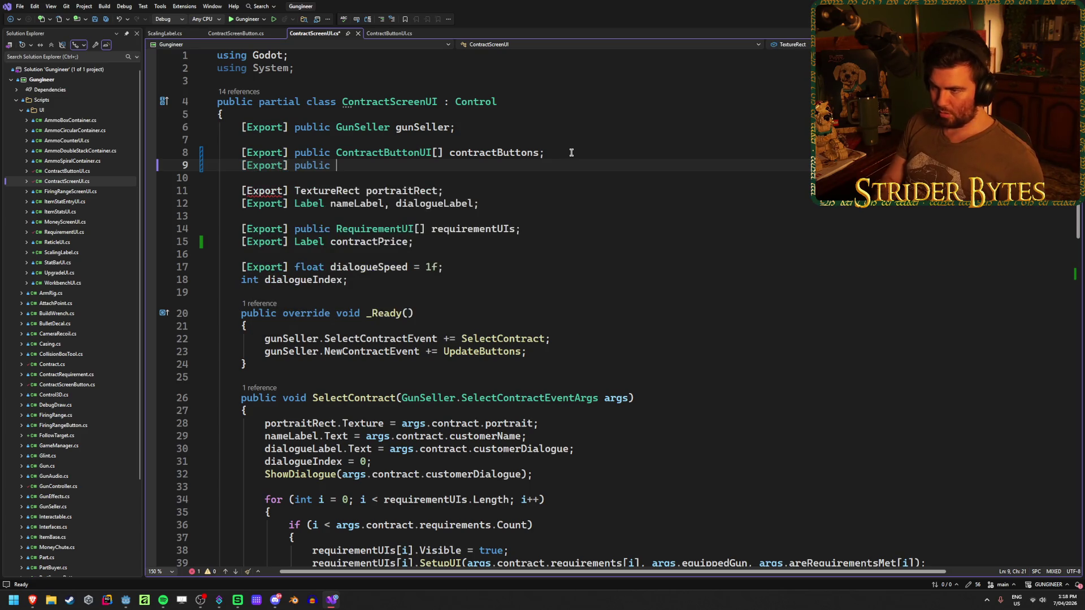
type("Co")
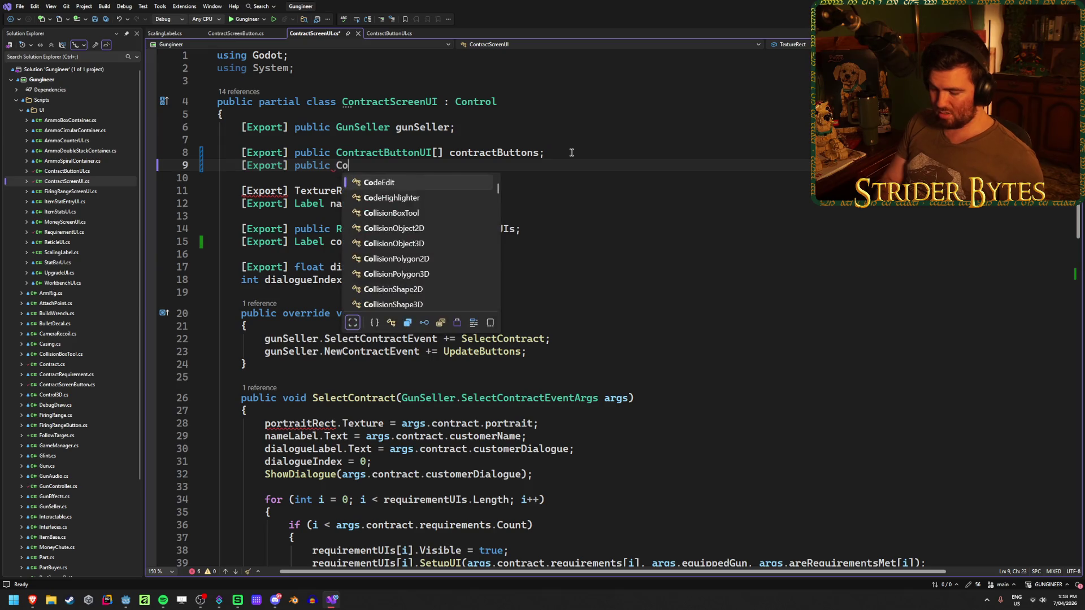
type("nTract")
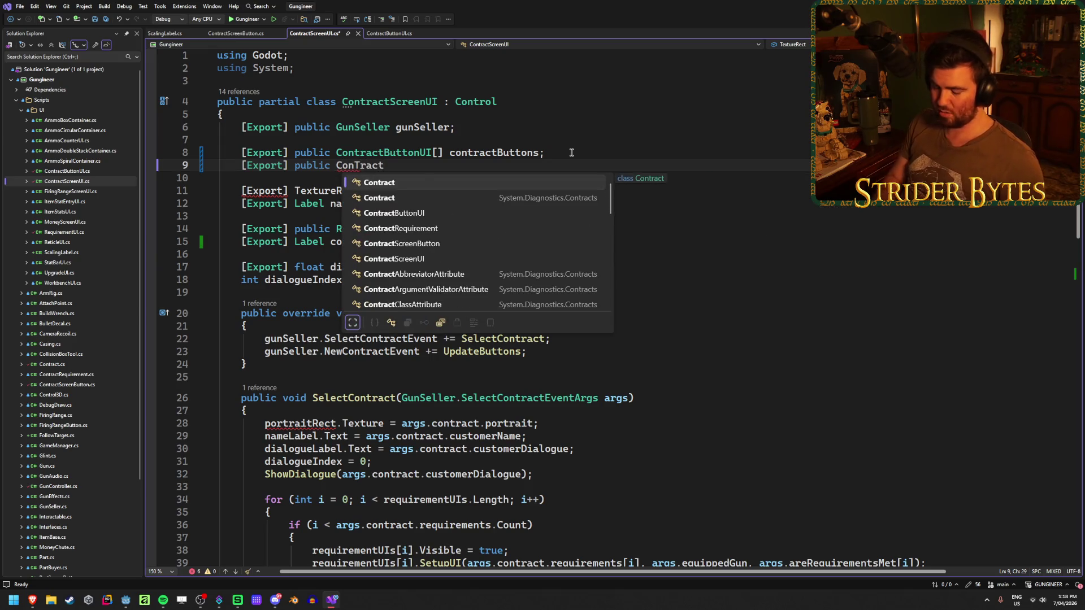
type("B")
key("Tab")
type("cl")
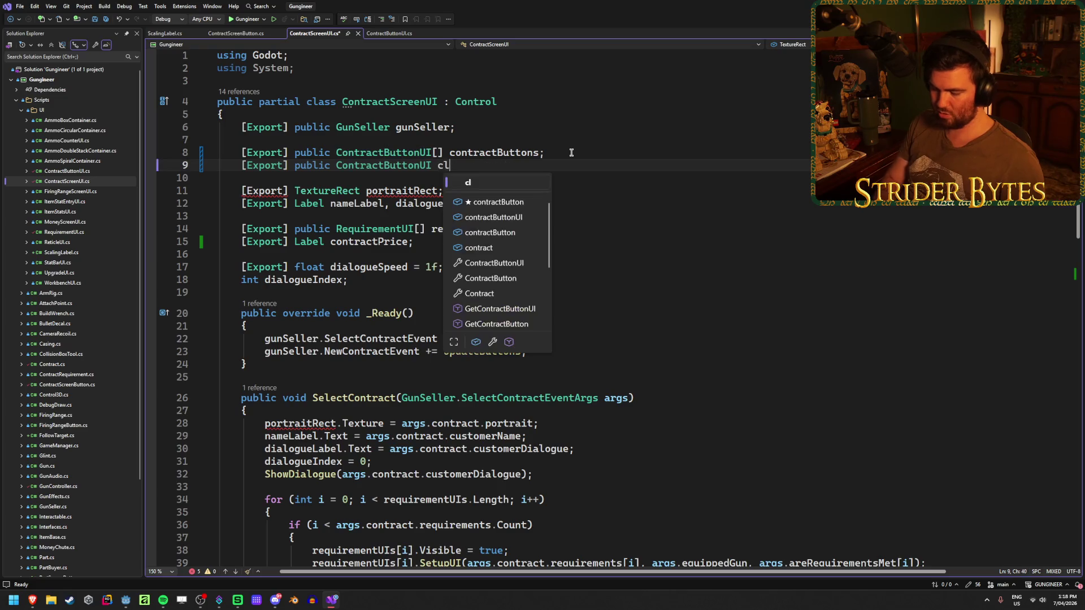
type("oseButton;")
key("ctrl+s")
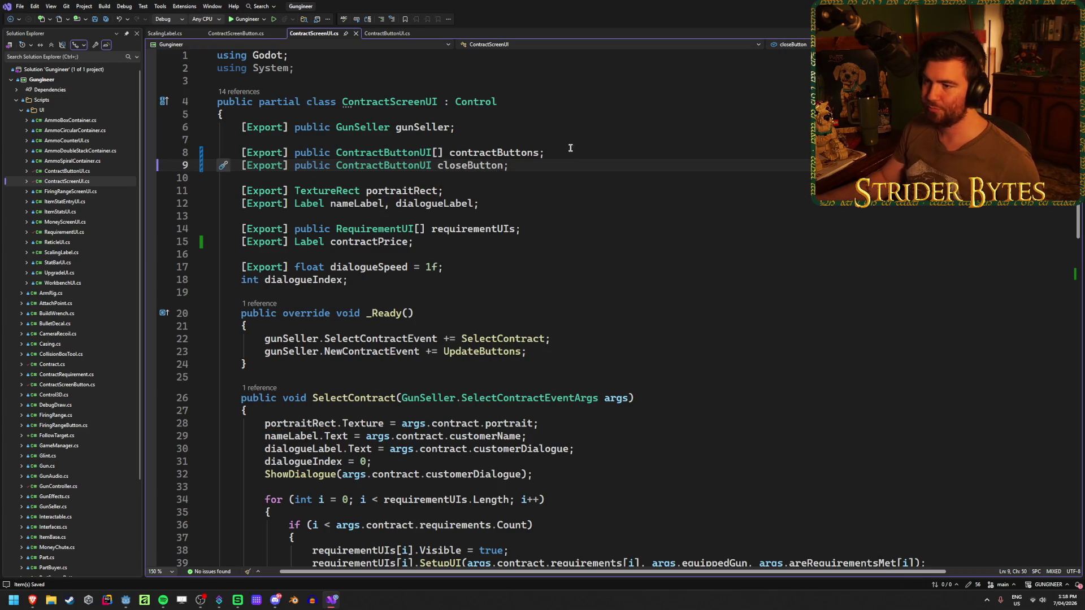
left_click(229, 33)
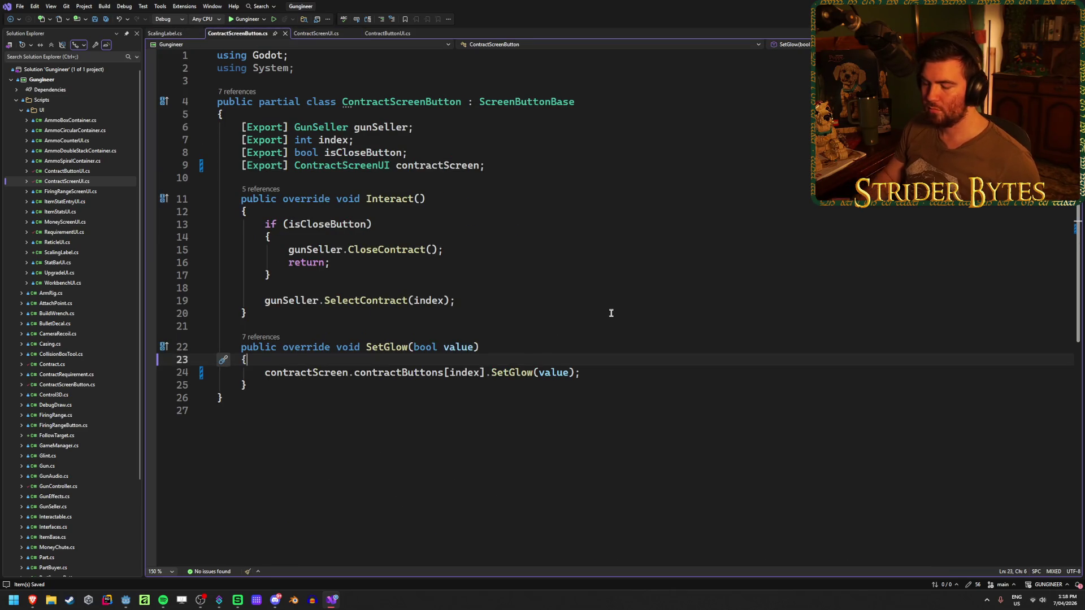
Step: Add an 'if (isCloseButton)' line in SetGlow calling contractScreen.closeButton.SetGlow(value)
key("Return")
type("if (")
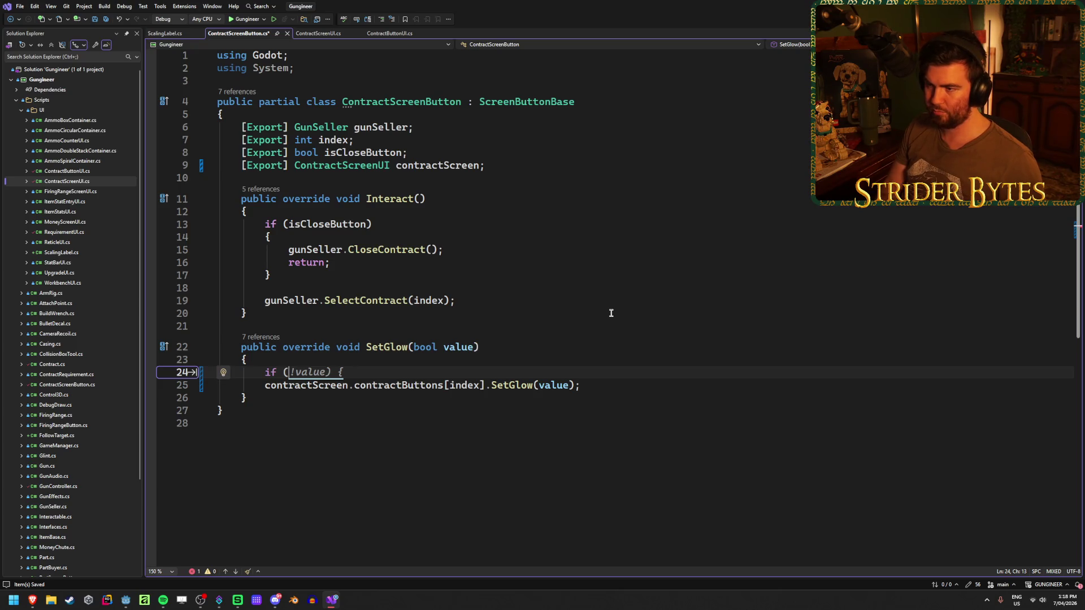
key("ctrl+space")
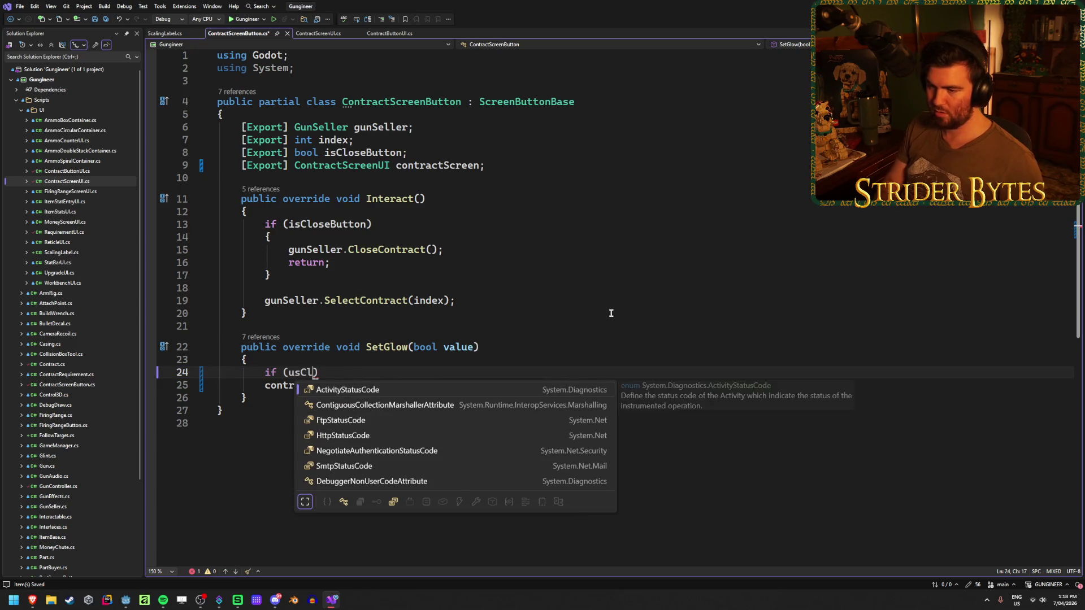
key("Up")
type("is")
key("Tab")
type(")")
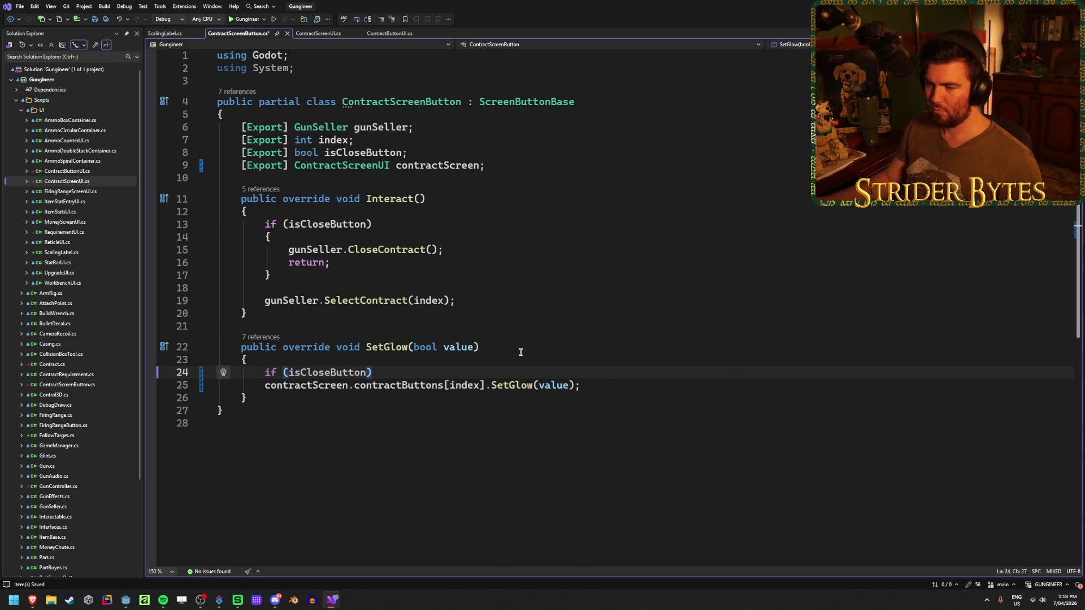
mouse_move(581, 385)
left_mouse_down()
mouse_move(237, 387)
mouse_move(263, 386)
left_mouse_up()
key("ctrl+c")
left_click(499, 372)
key("ctrl+v")
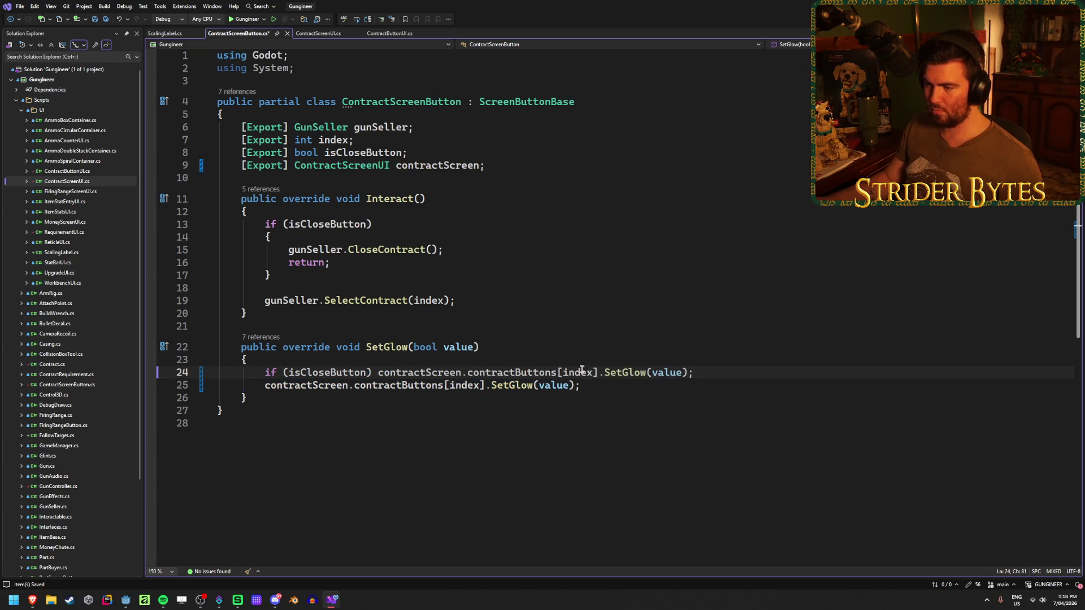
left_click_drag(598, 372, 467, 373)
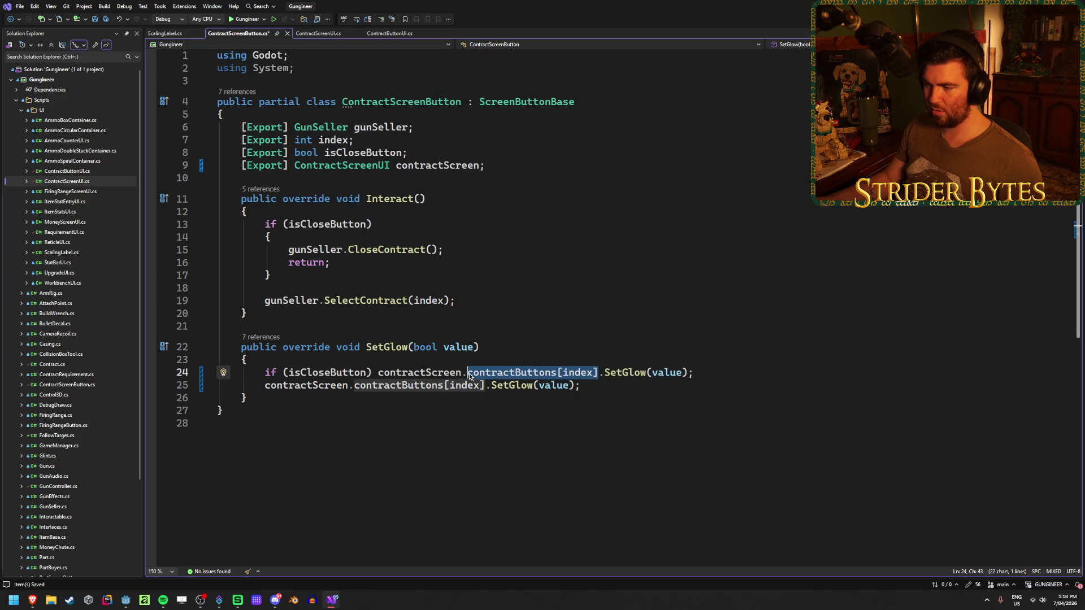
type("clo")
key("Tab")
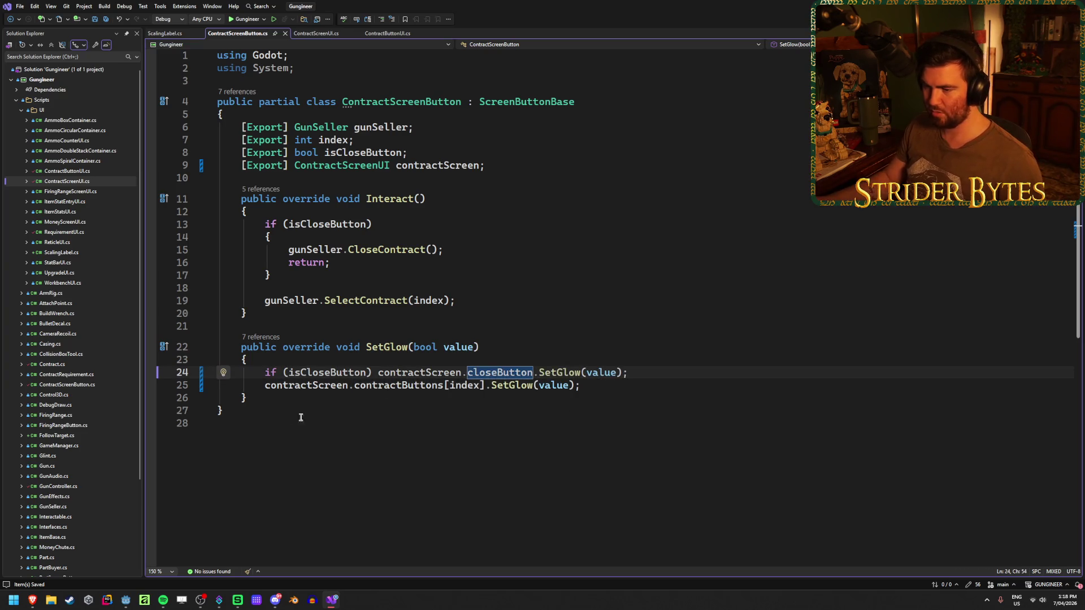
Step: Make the existing contractButtons[index] glow call the else branch
left_click(266, 386)
type("else")
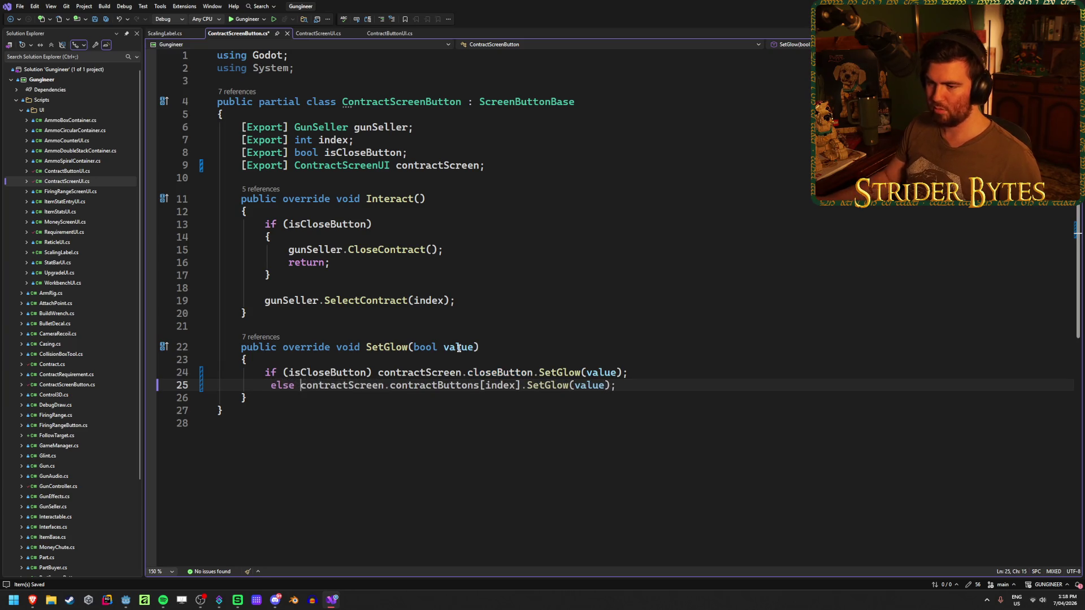
left_click(270, 386)
key("BackSpace")
left_click(649, 385)
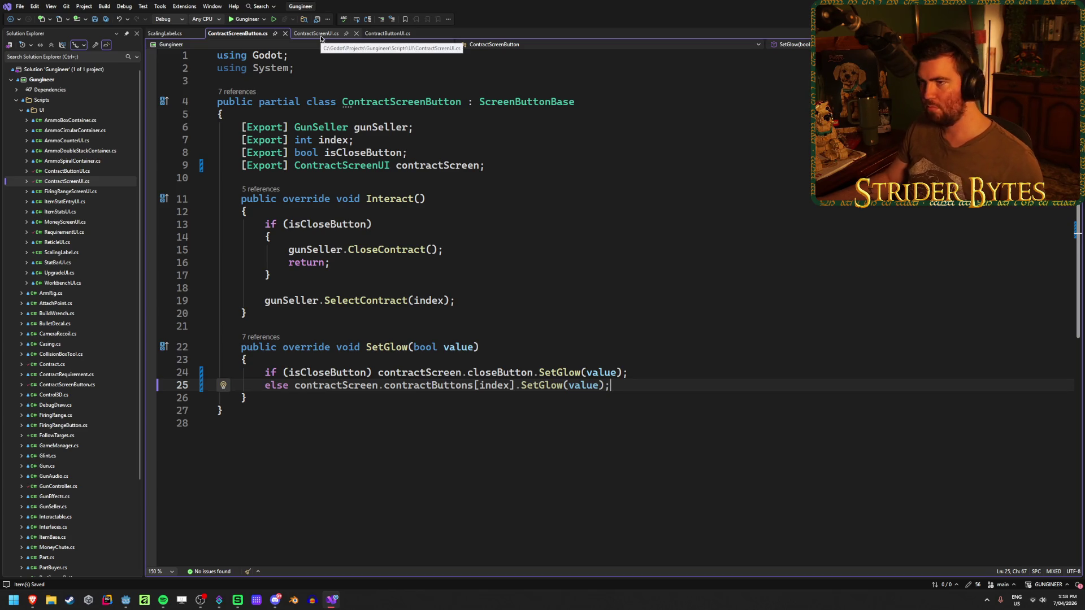
Step: Rebuild the .NET project in Godot to pick up the script changes
left_click(321, 35)
key("ctrl+alt+Page_Down")
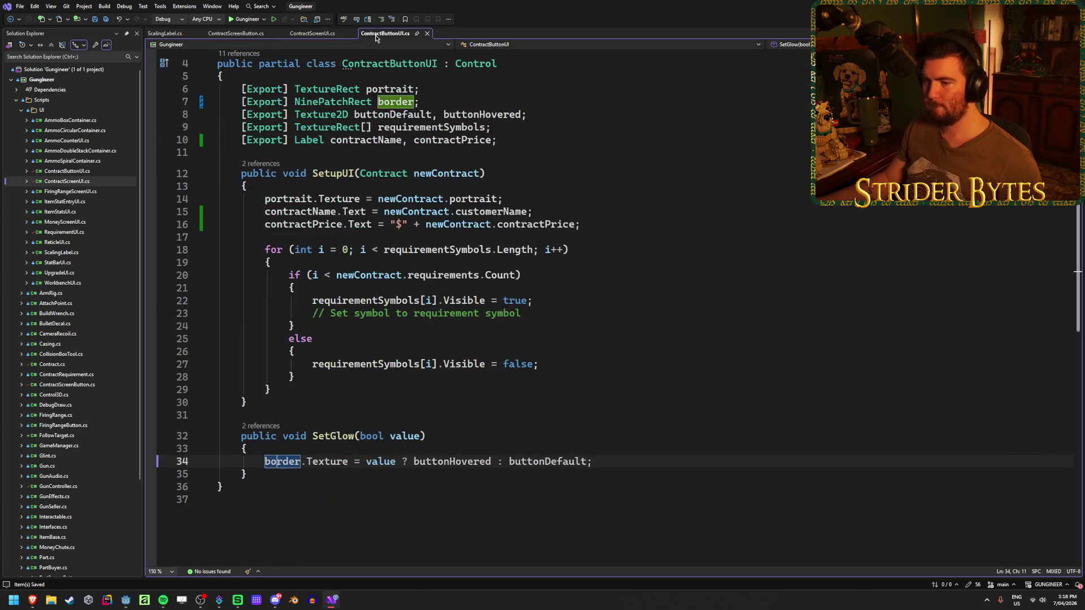
left_click(318, 37)
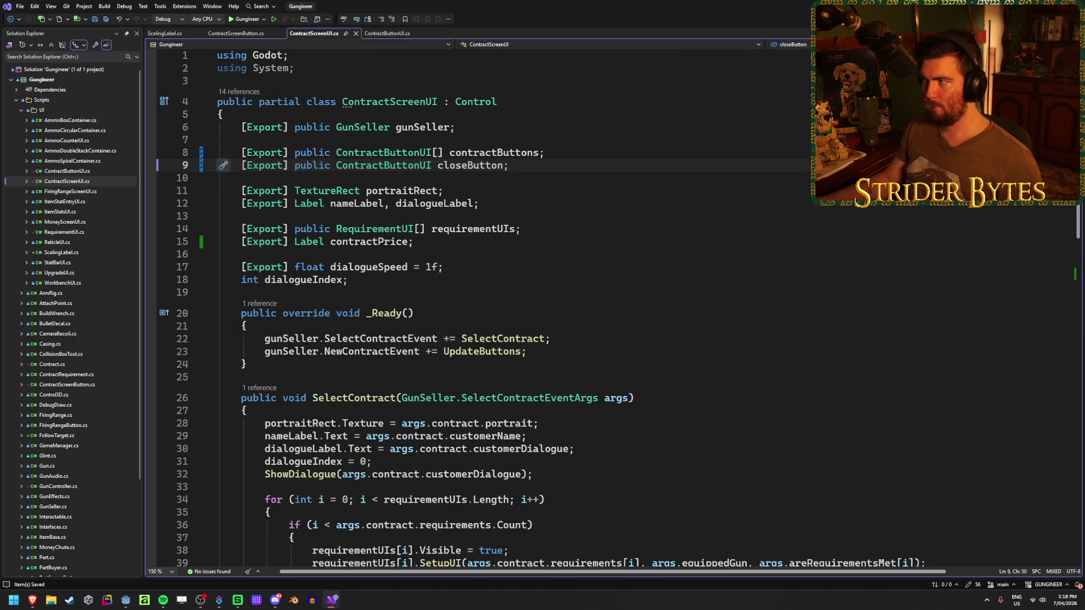
key("alt+Tab")
key("F5")
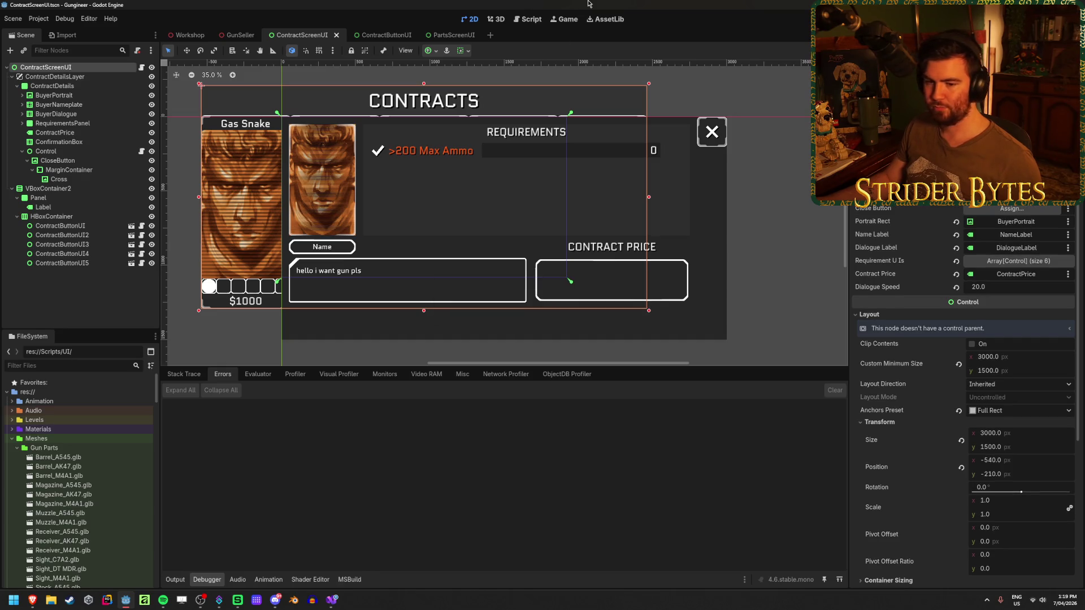
Step: Assign the CloseButton node to the Close Button property and run the game
left_click(998, 211)
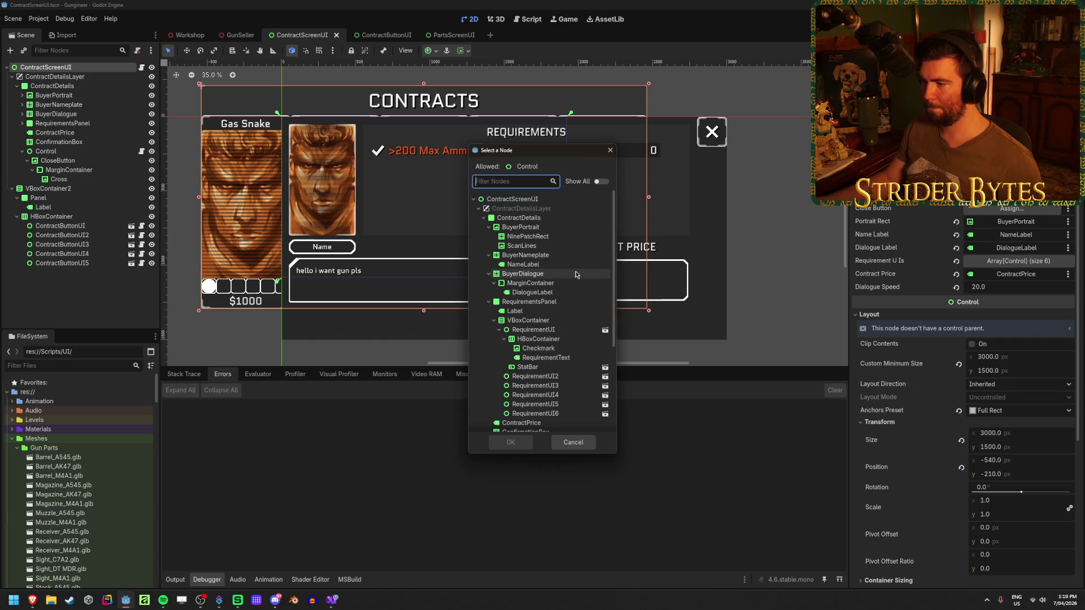
scroll(572, 269, "down", 5)
left_click(524, 320)
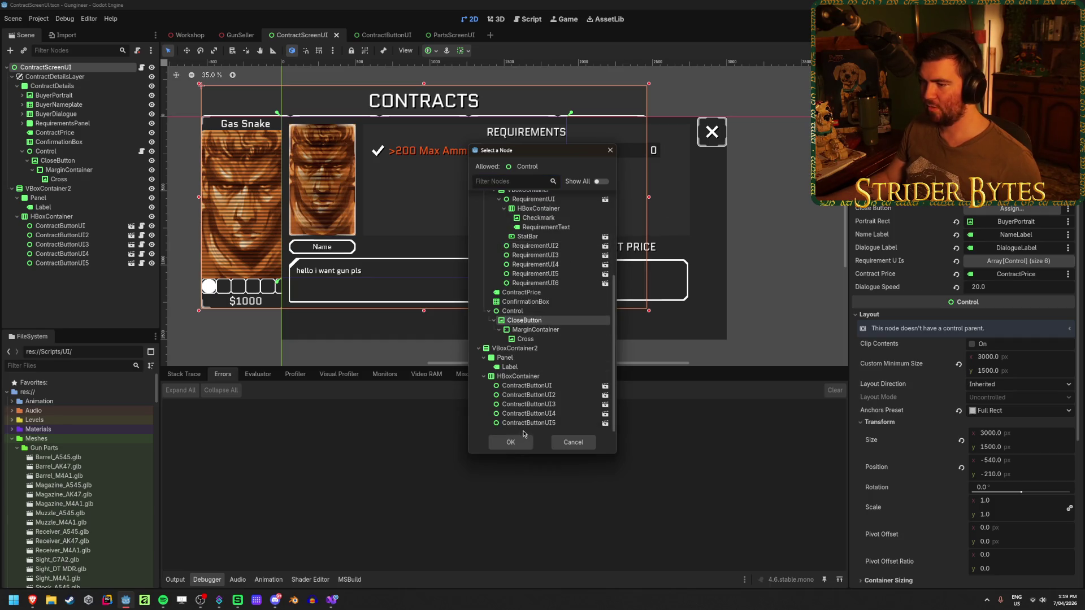
left_click(511, 442)
key("F6")
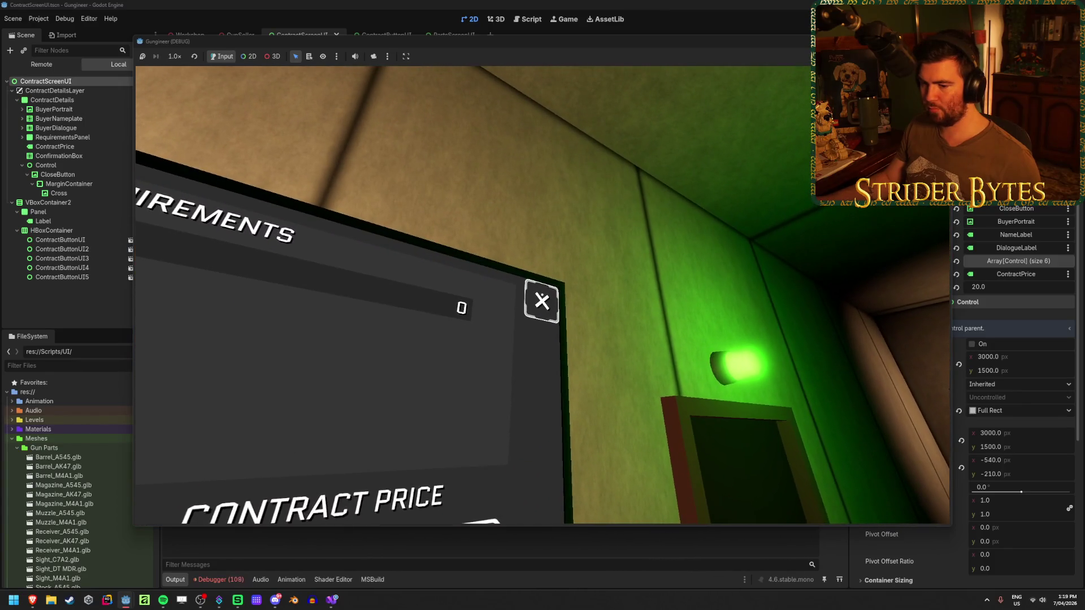
Step: Hide the ContractDetails panel, rerun the game and open a contract to test it
key("F8")
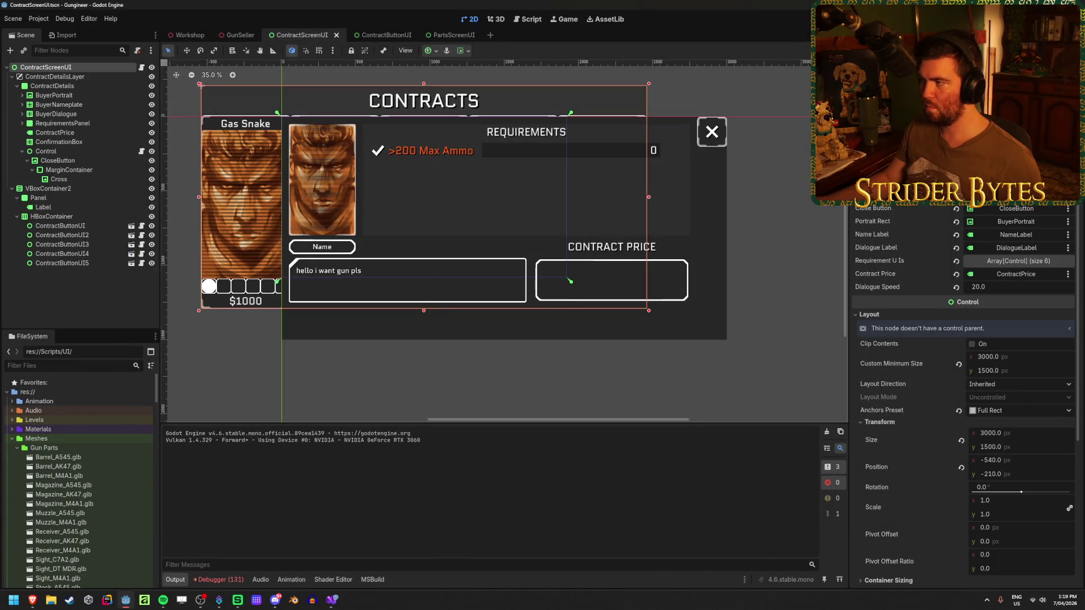
left_click(151, 86)
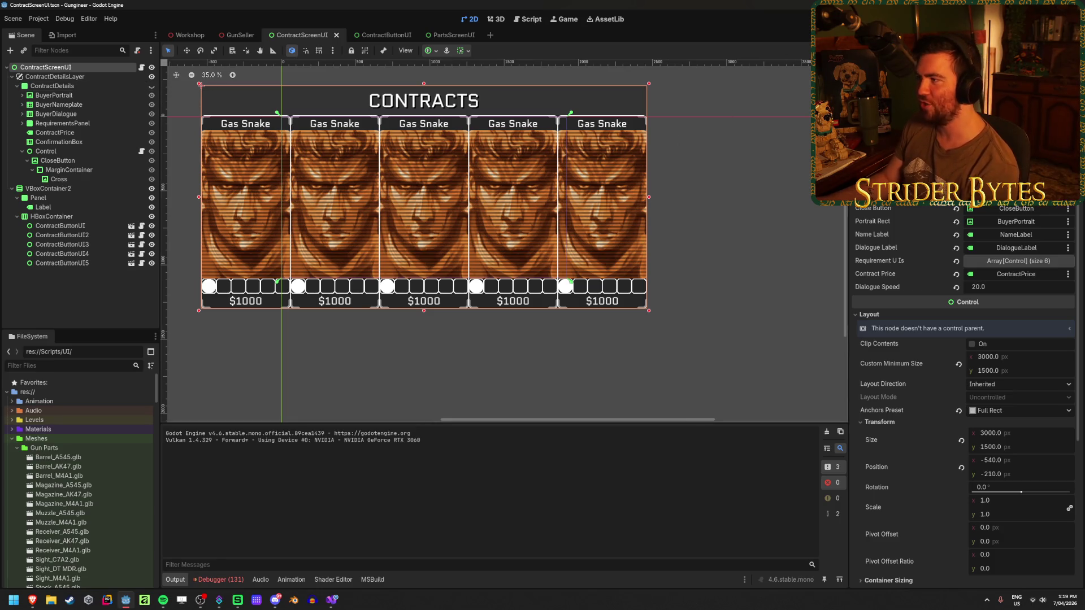
key("F5")
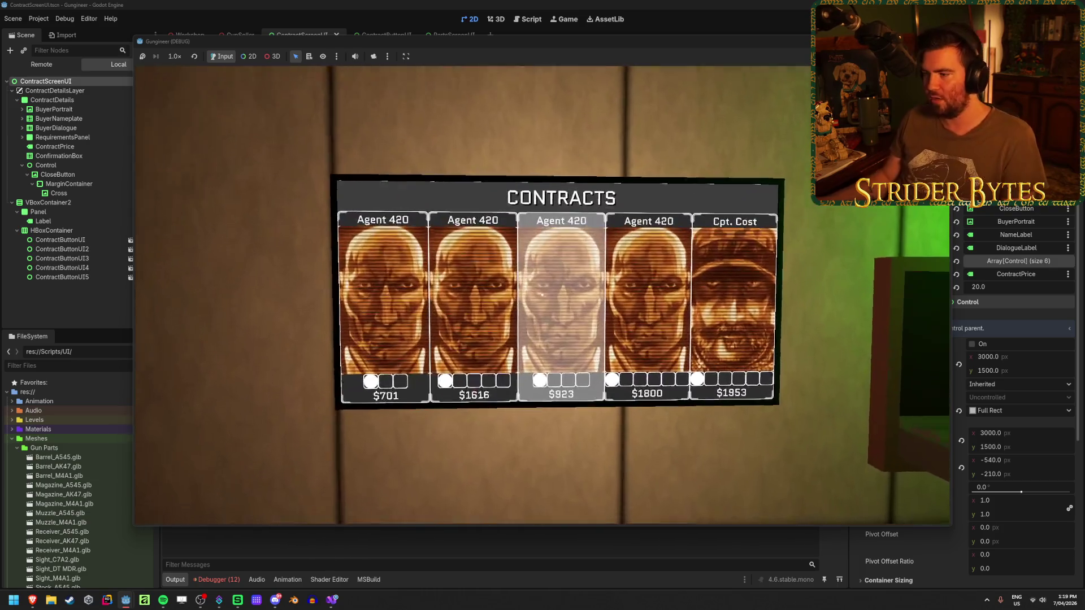
left_click(542, 295)
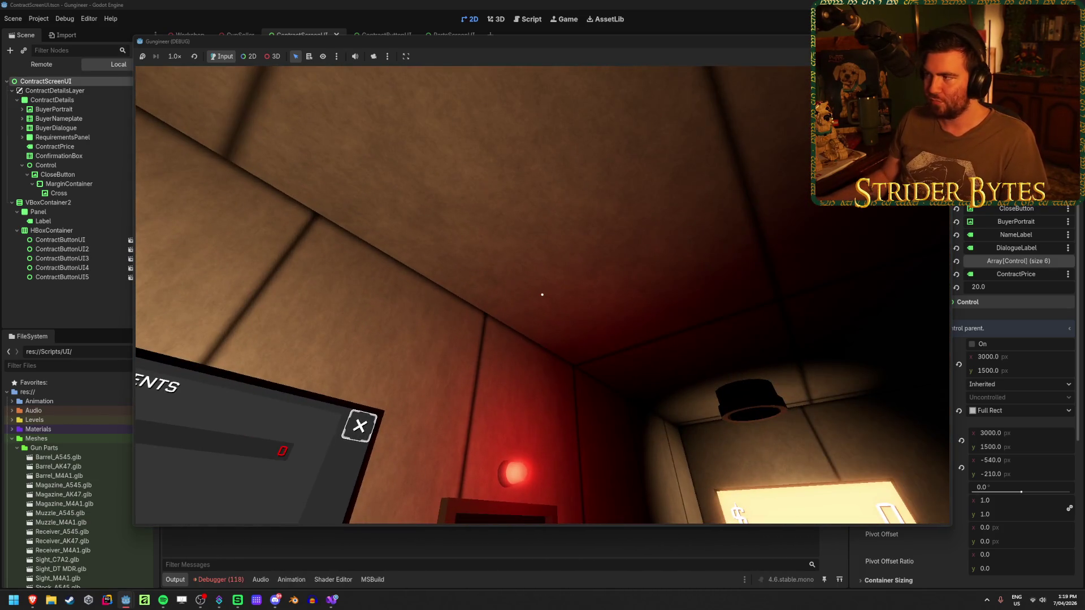
key("F8")
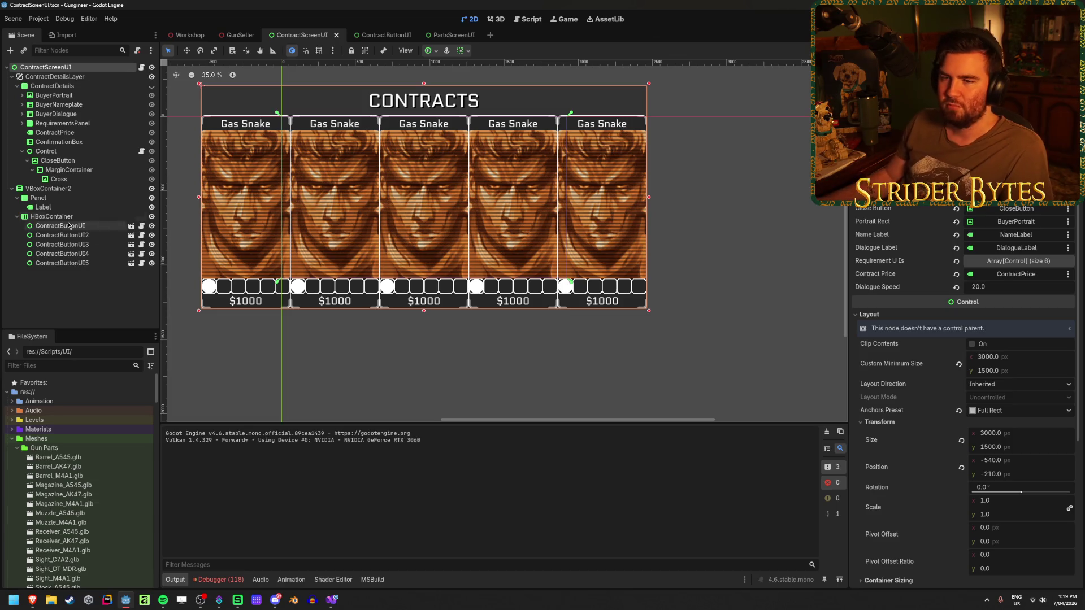
left_click(82, 161)
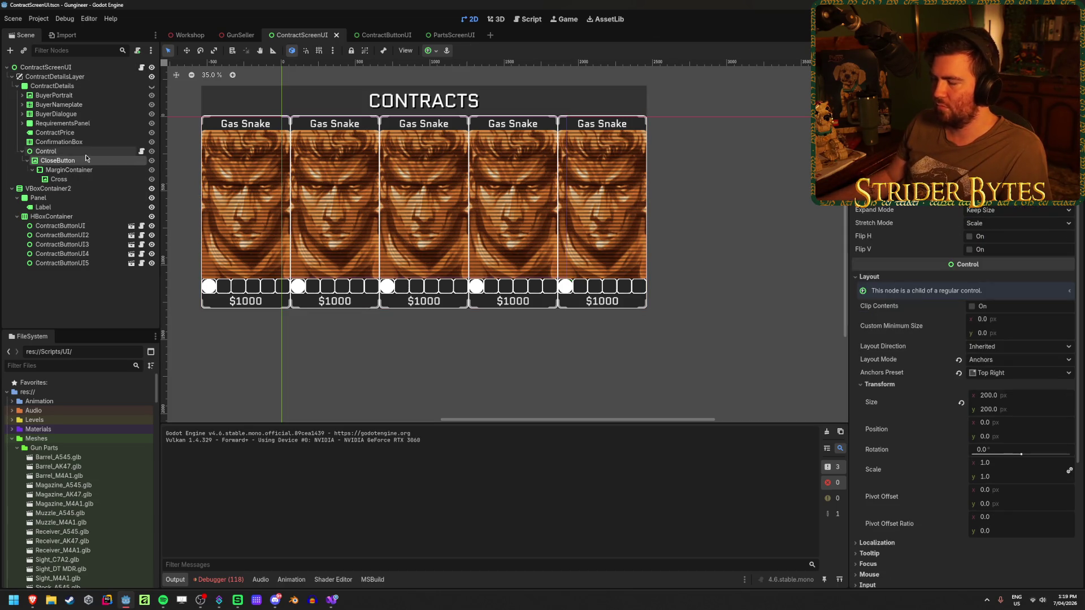
left_click(86, 155)
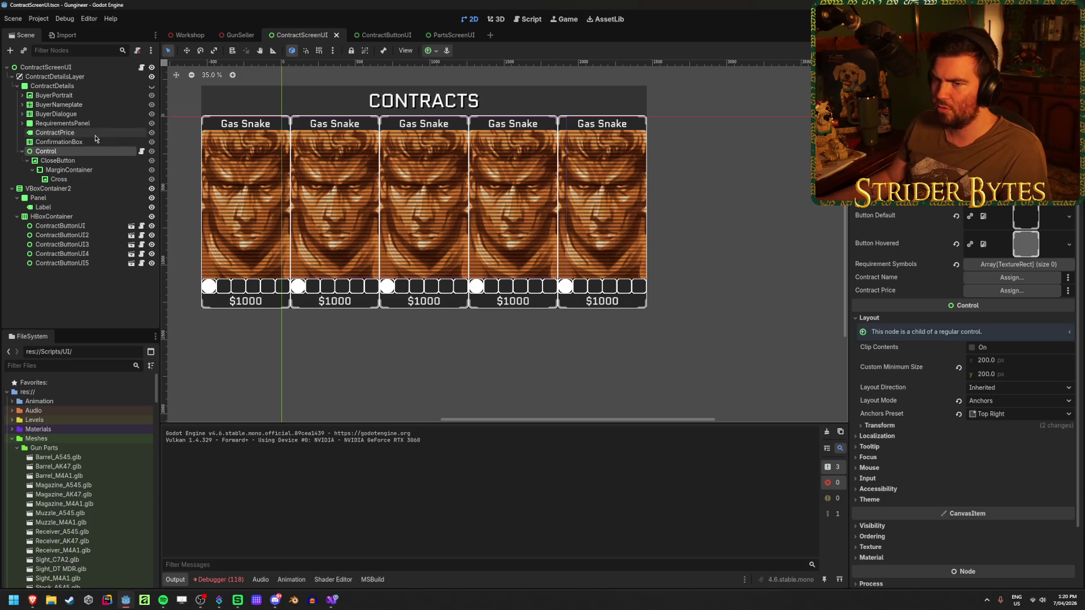
left_click(332, 600)
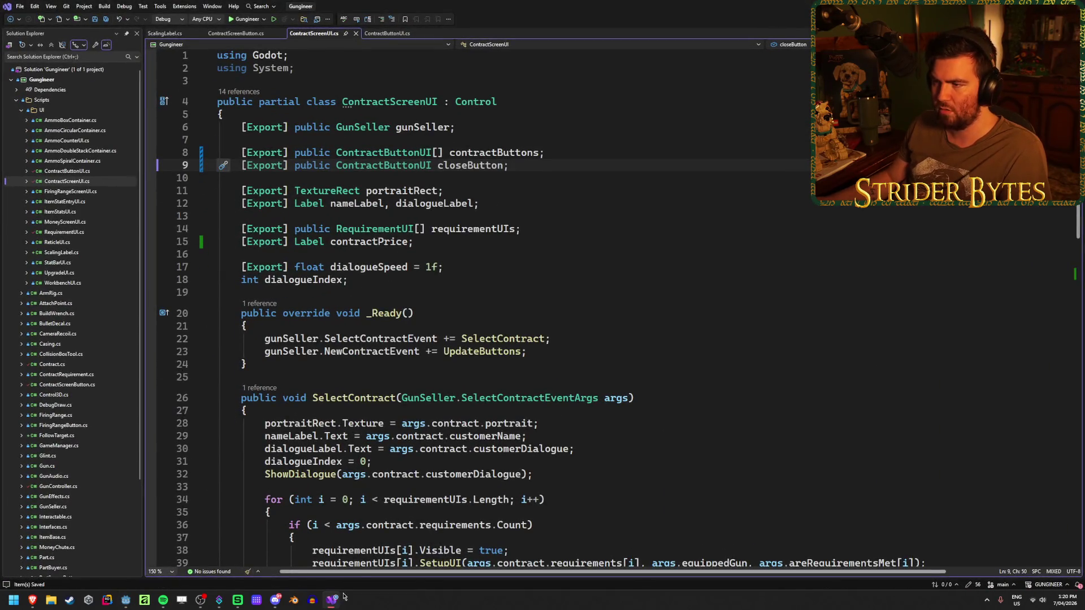
key("alt+Tab")
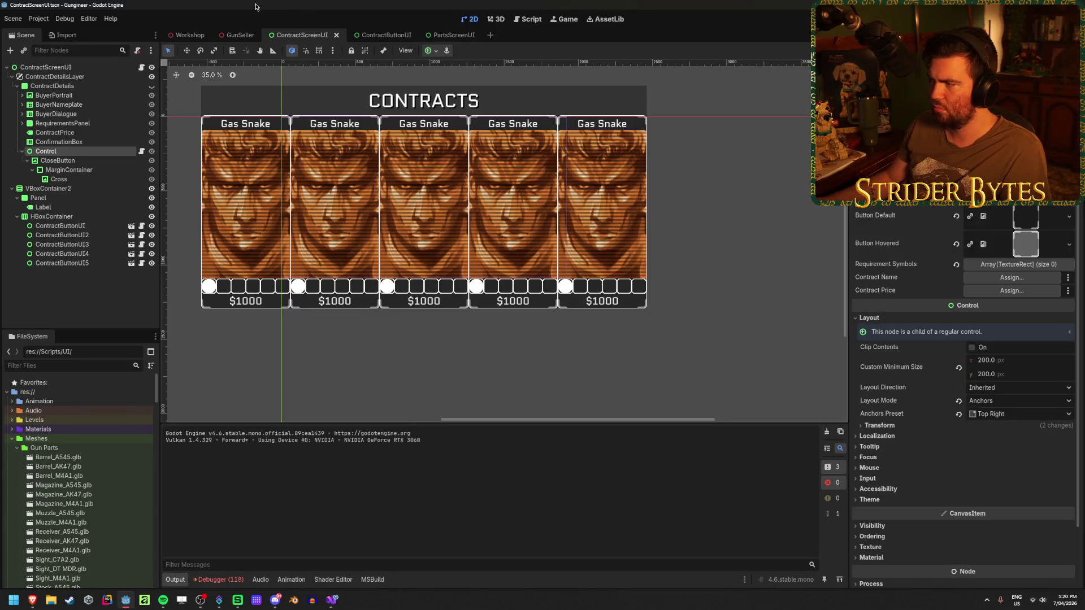
left_click(61, 163)
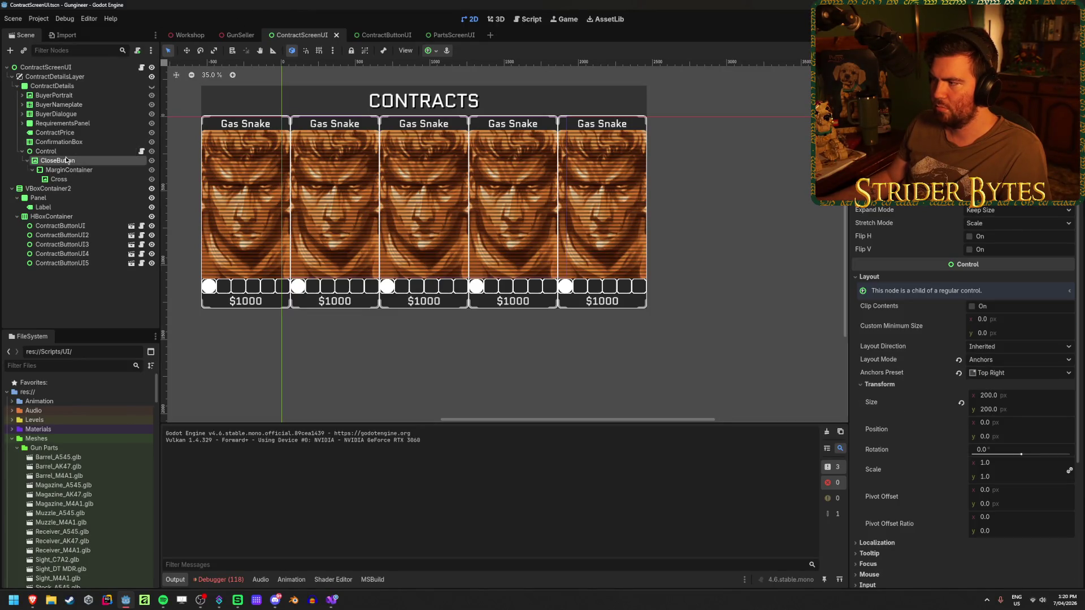
left_click(45, 67)
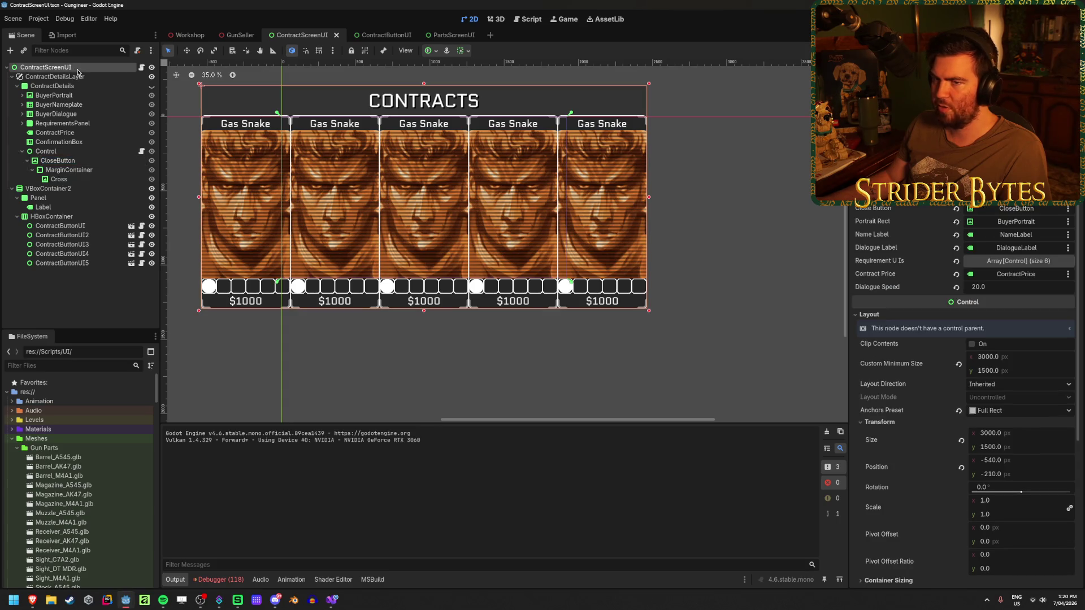
left_click(1025, 210)
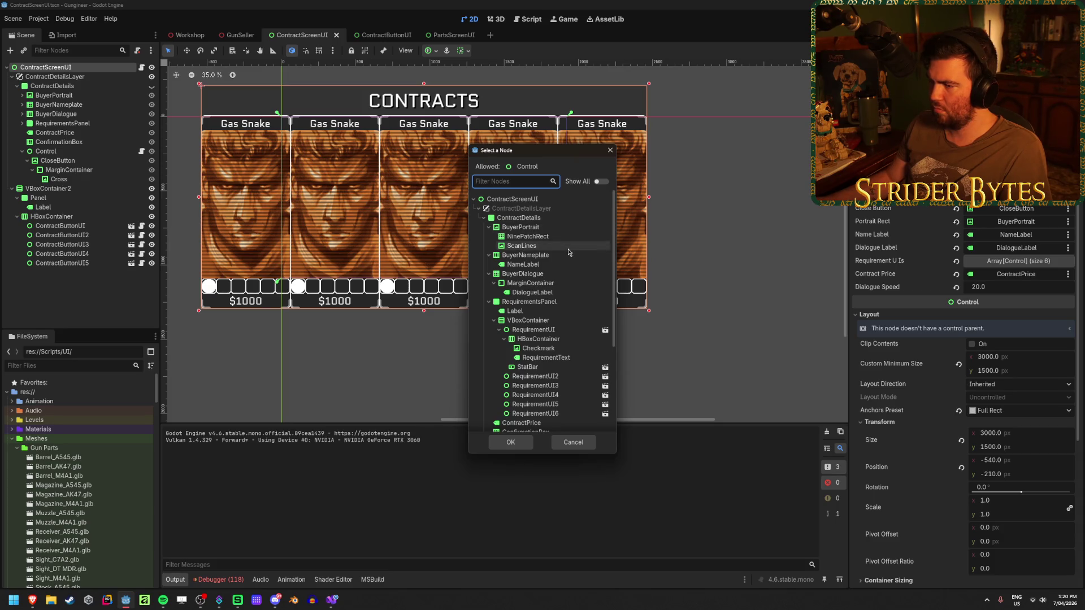
Step: Reassign the Close Button property to the Control node and save the scene
scroll(568, 251, "down", 3)
left_click(512, 354)
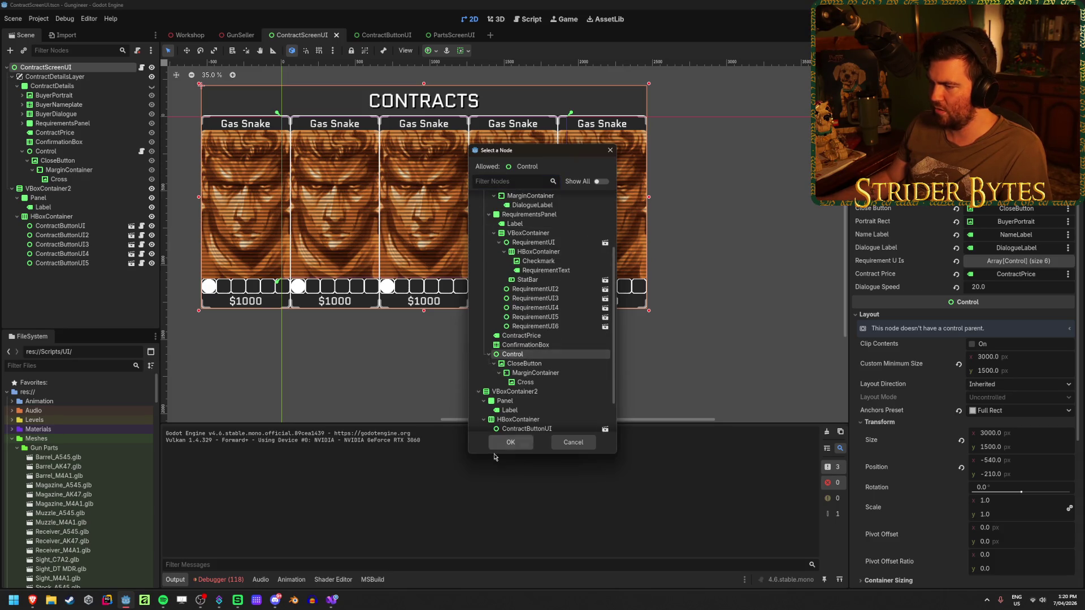
left_click(511, 442)
key("ctrl+s")
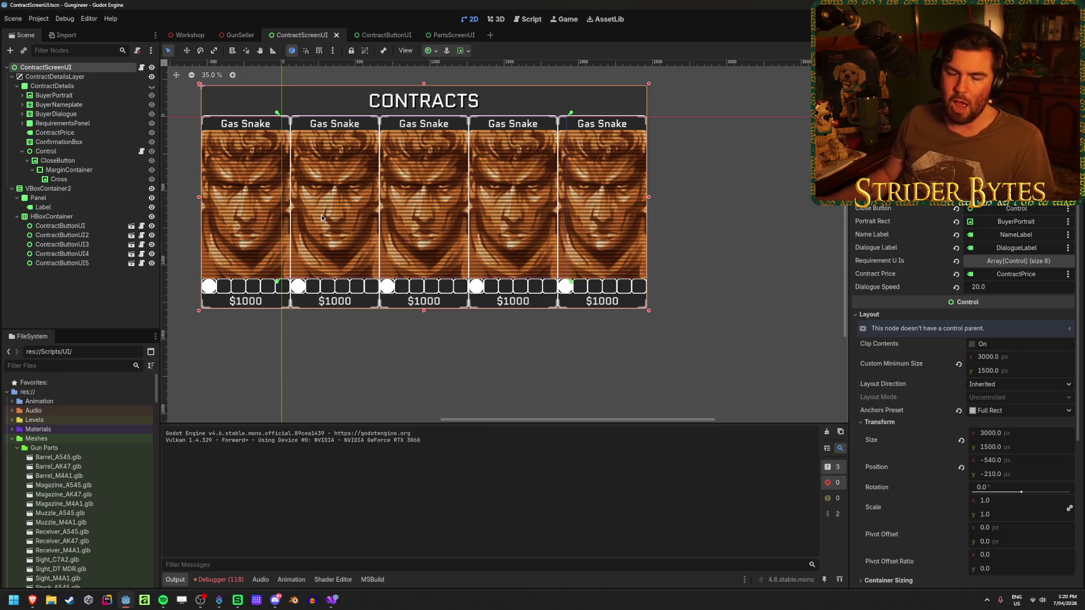
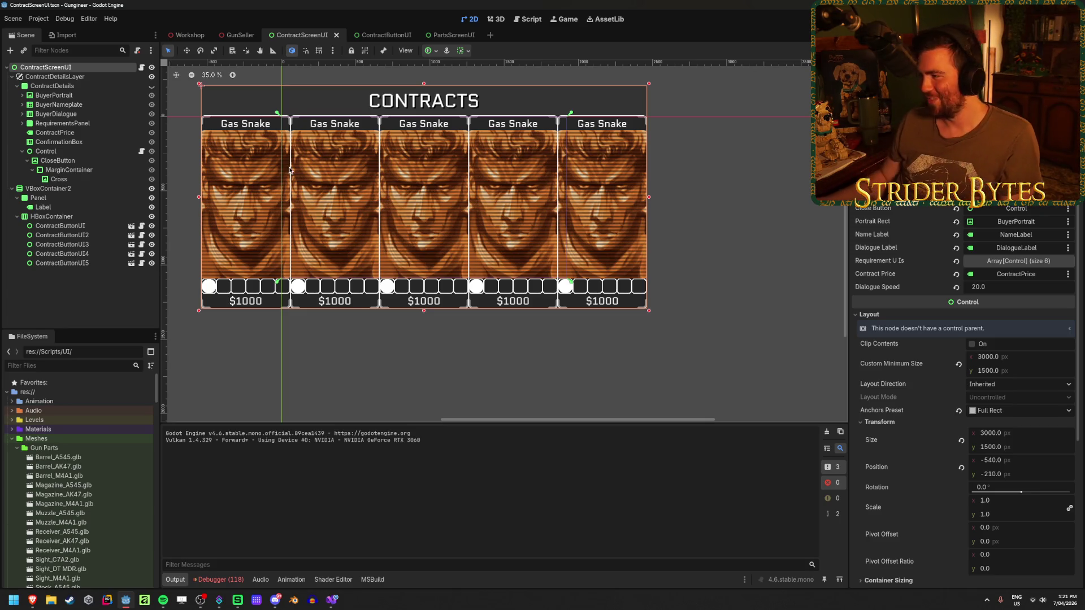
Step: Rename the texture node to CloseButtonTexture and its parent Control to CloseButton
left_click(76, 161)
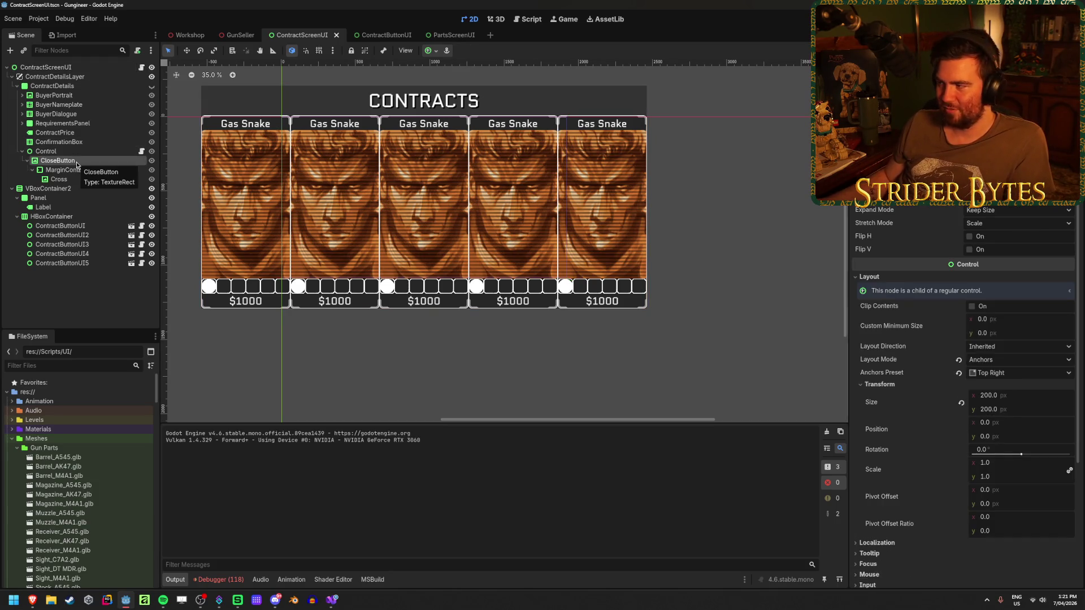
double_click(76, 161)
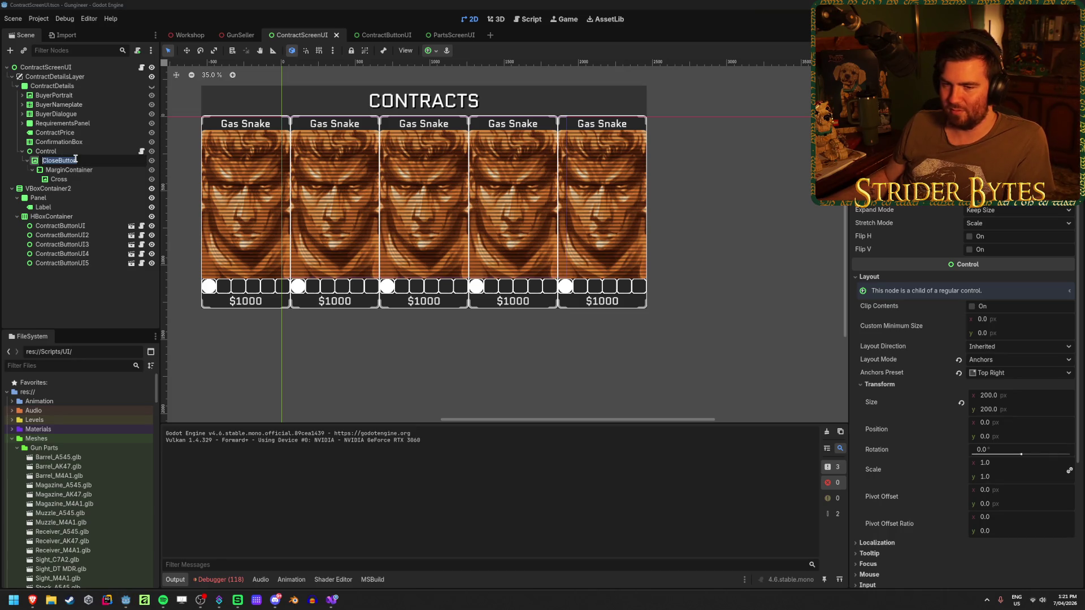
key("Escape")
double_click(79, 151)
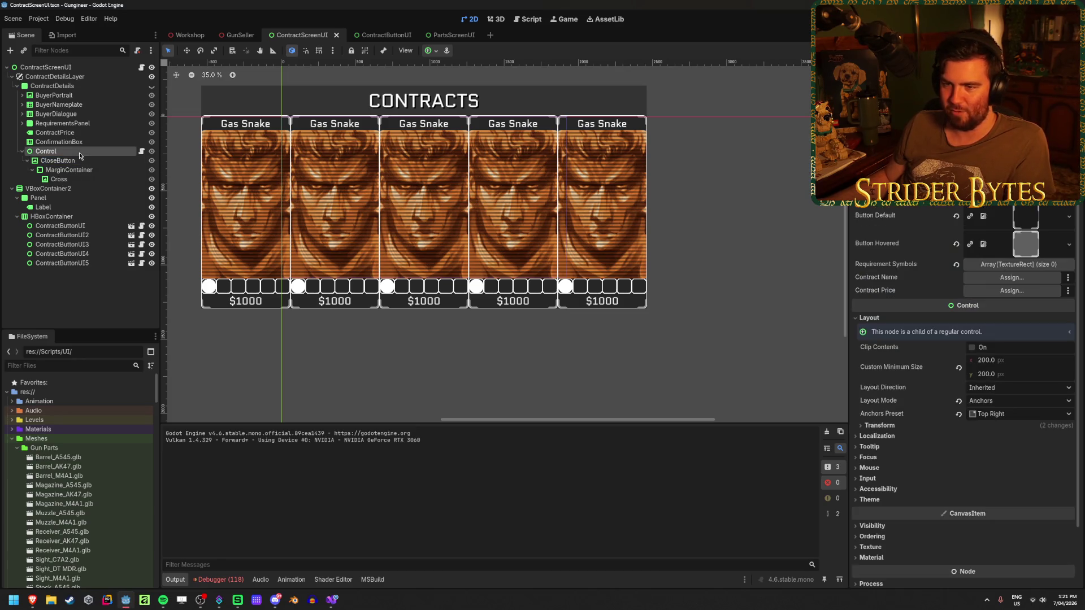
double_click(87, 161)
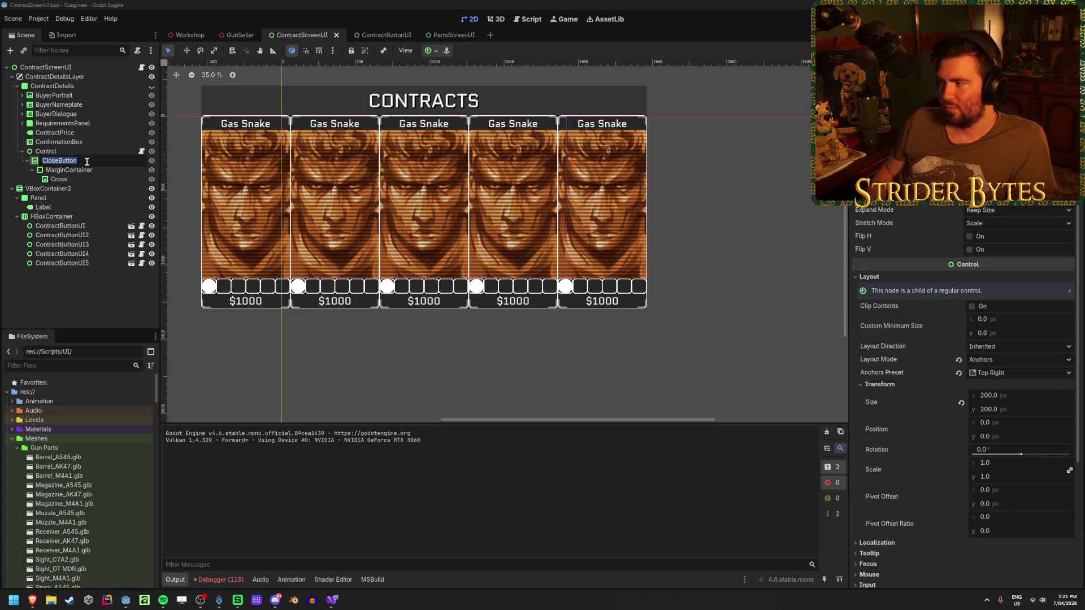
key("End")
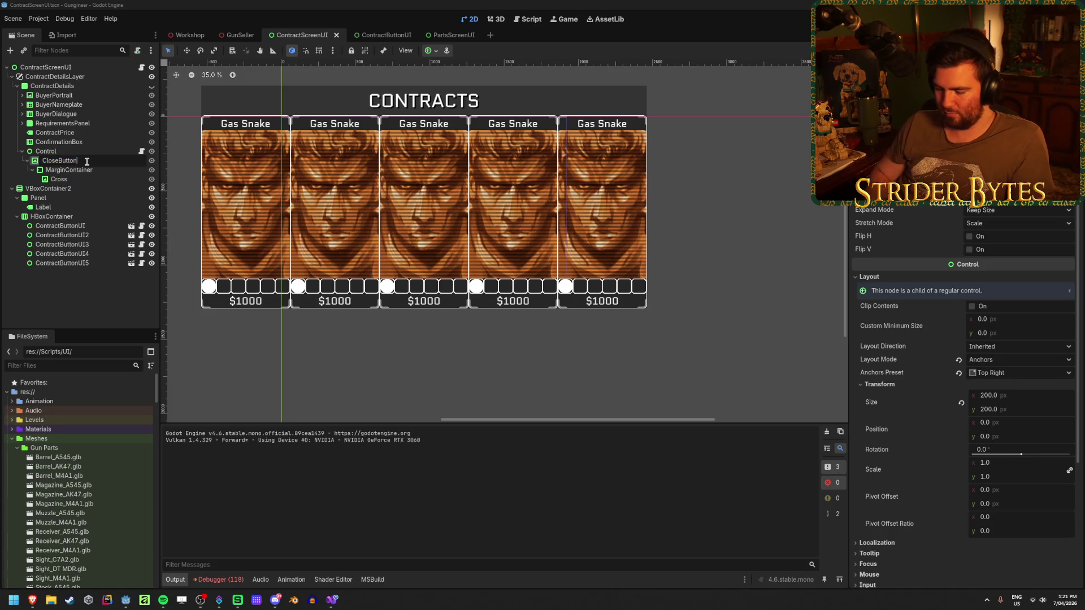
type("Texture")
key("Return")
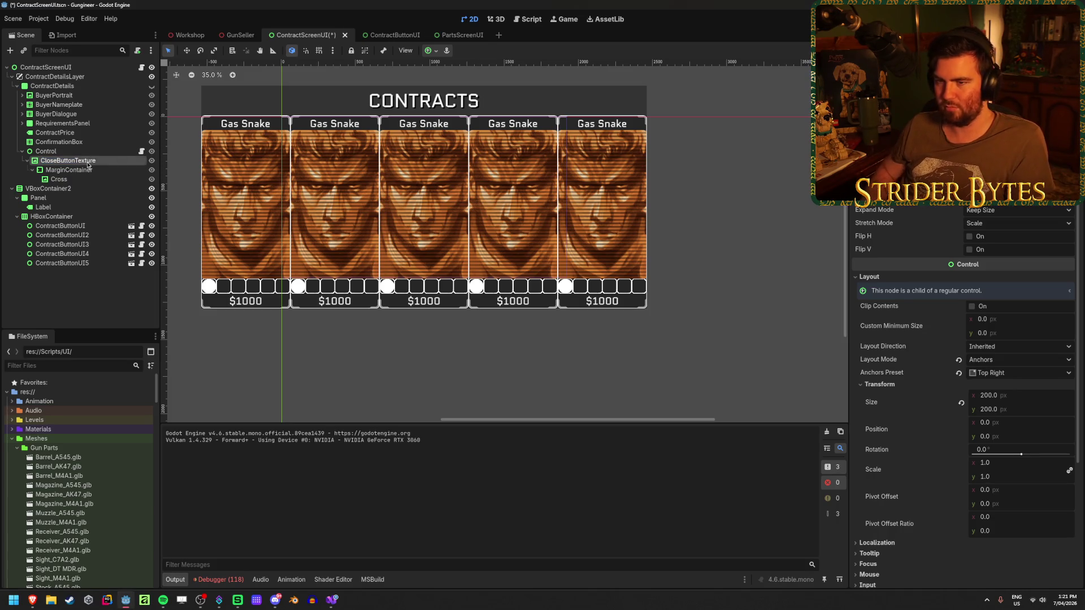
key("Up")
key("F2")
type("CloseButton")
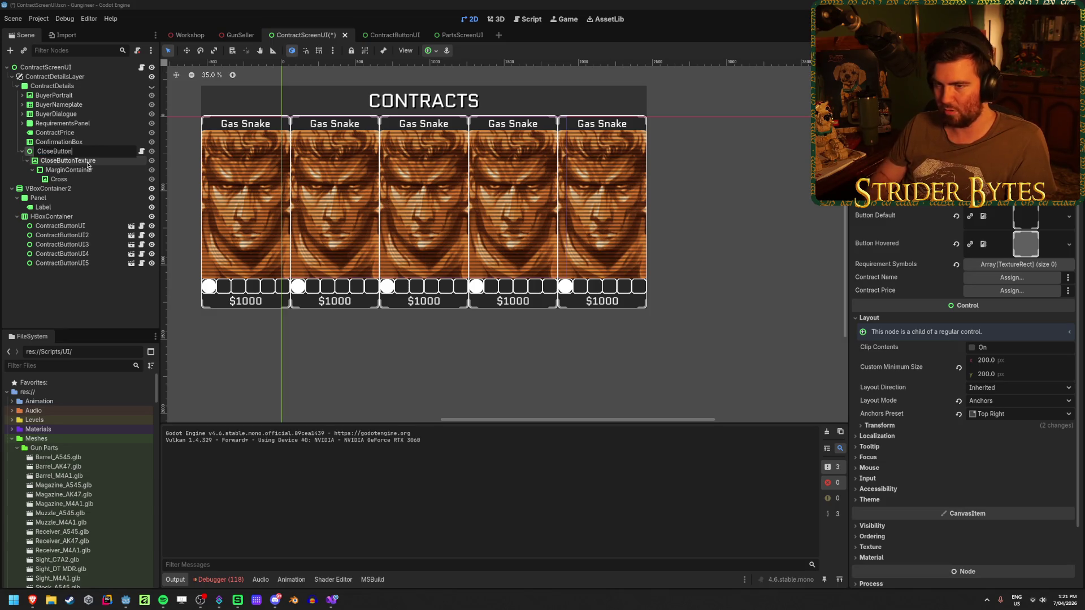
key("Return")
Step: Save the scene and launch the game from the ContractScreenUI root
key("ctrl+s")
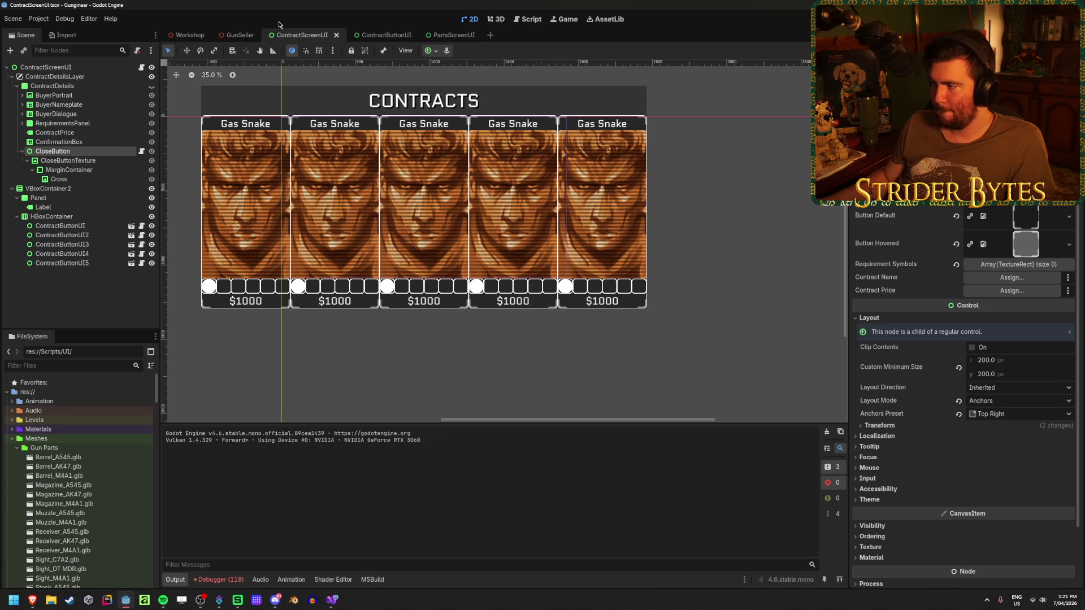
left_click(45, 68)
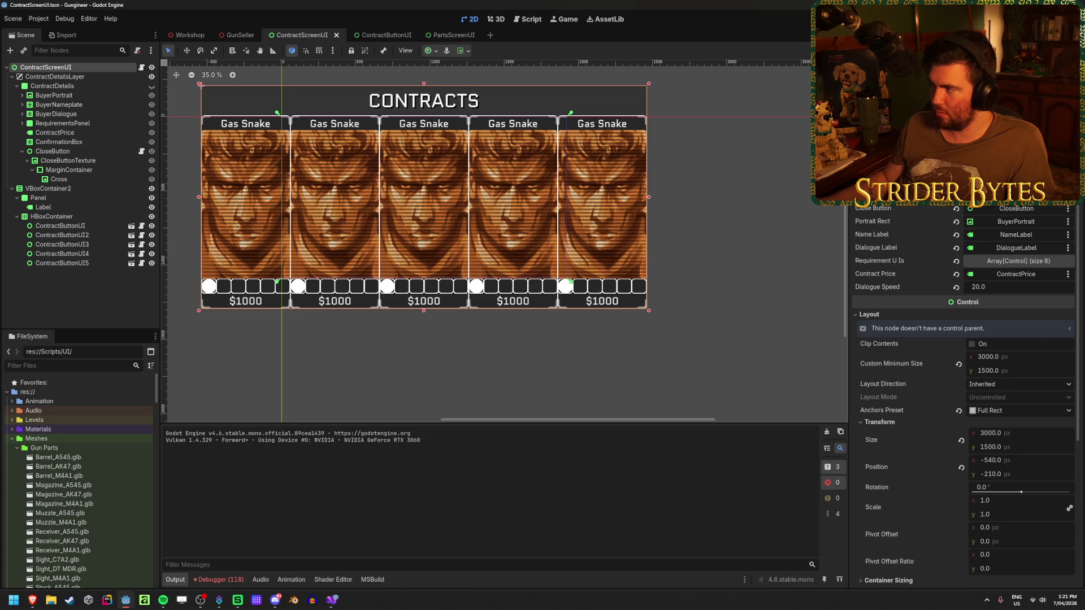
key("F6")
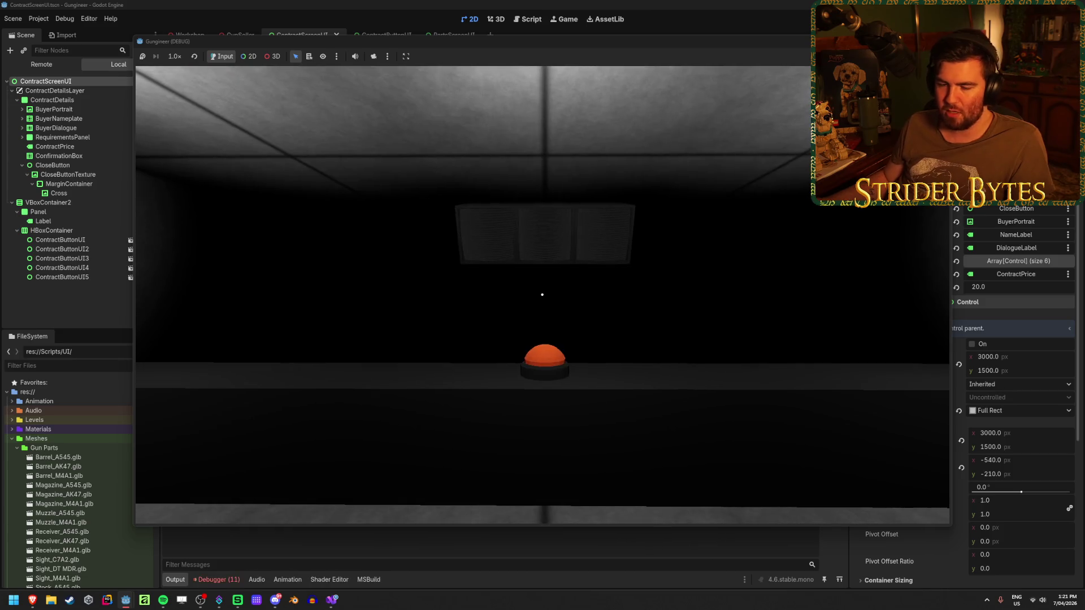
Step: Open a contract in-game, stop the run, and jump to the SetGlow error's code
left_click(542, 294)
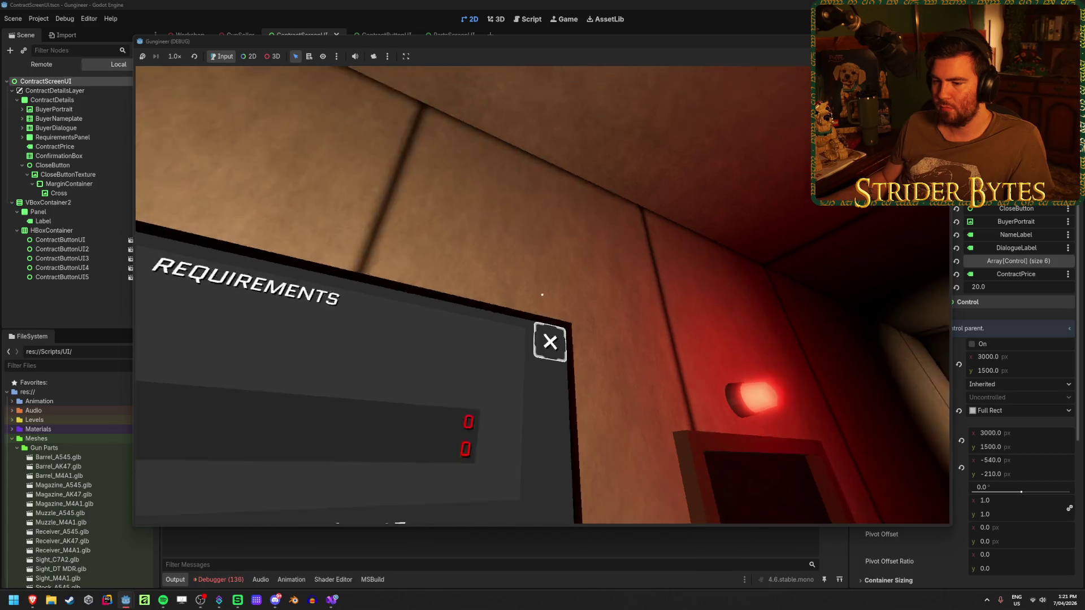
key("F8")
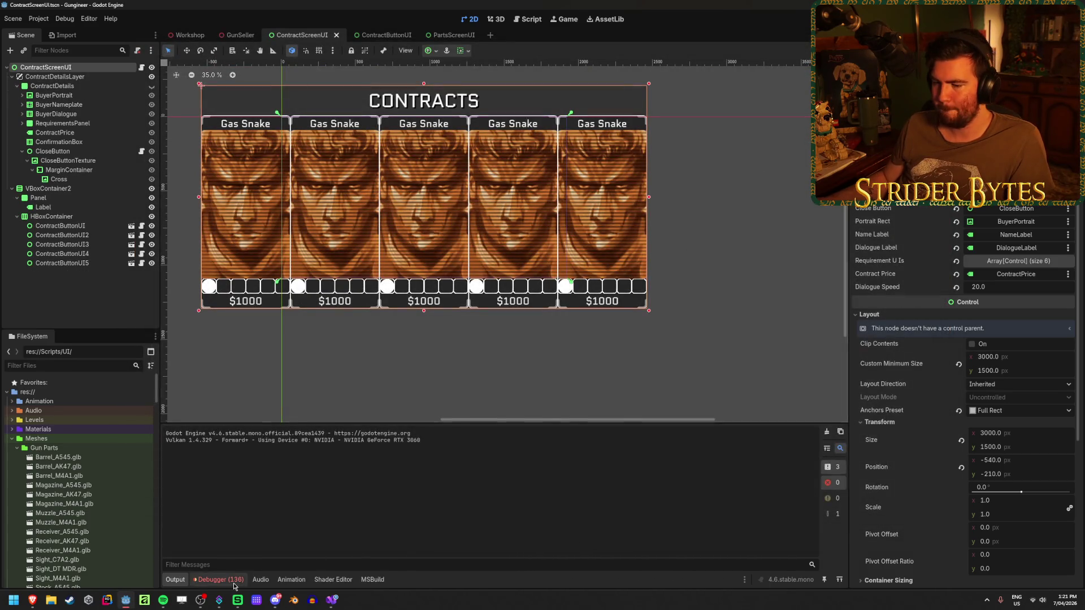
left_click(234, 582)
double_click(367, 525)
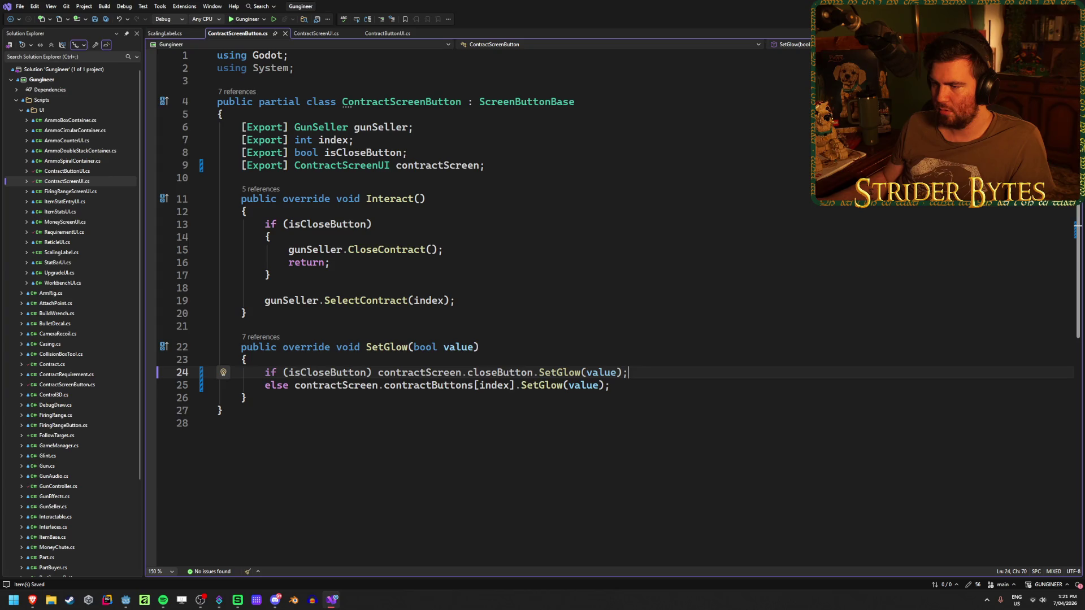
Step: Check which node Godot's Close Button property references, then return to the code editor
key("alt+Tab")
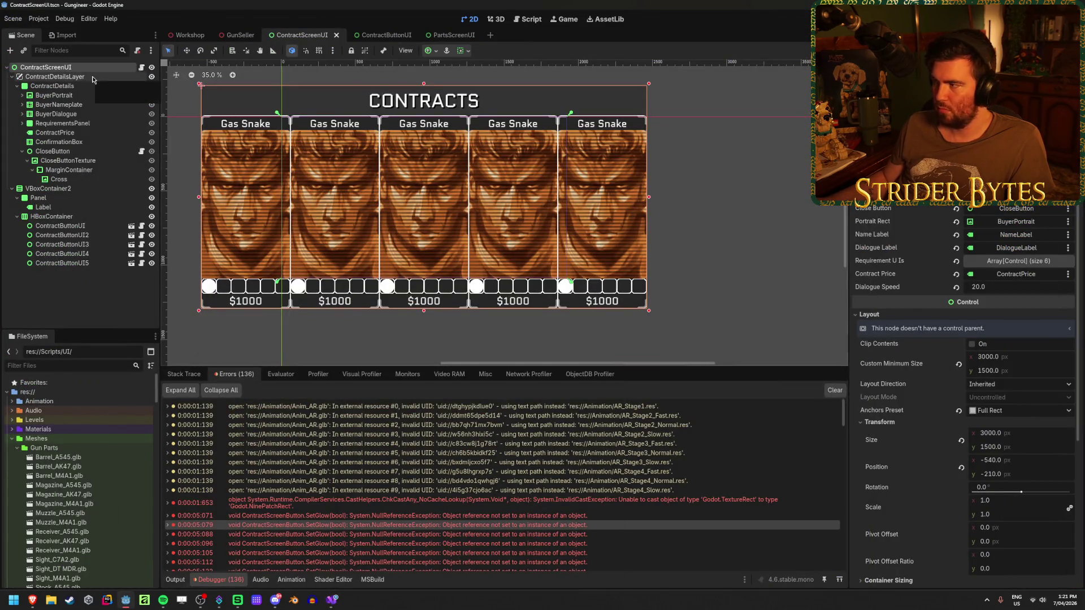
left_click(1012, 211)
left_click(610, 152)
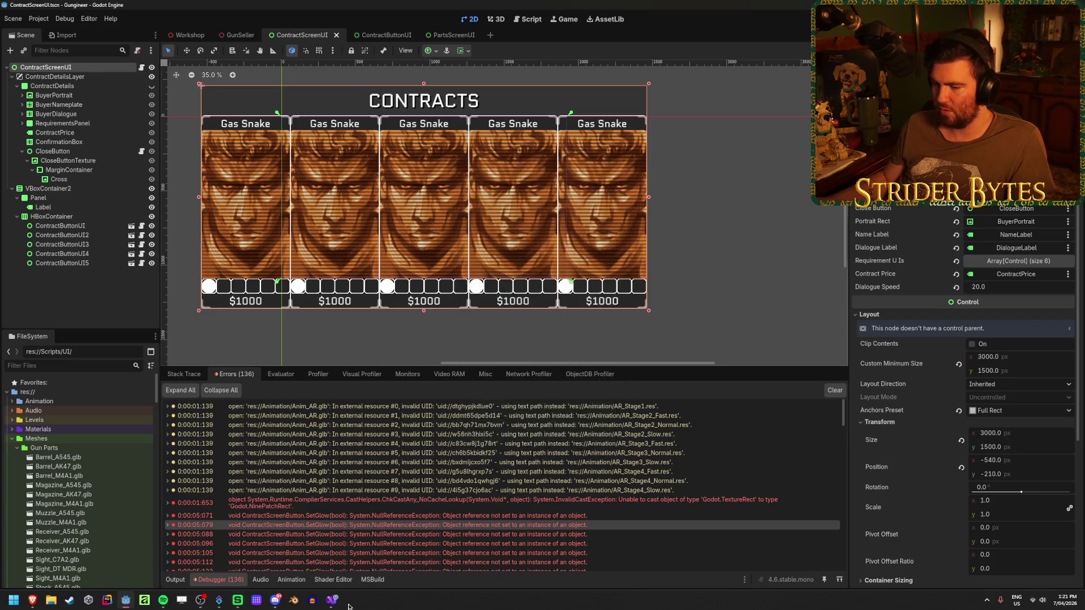
key("alt+Tab")
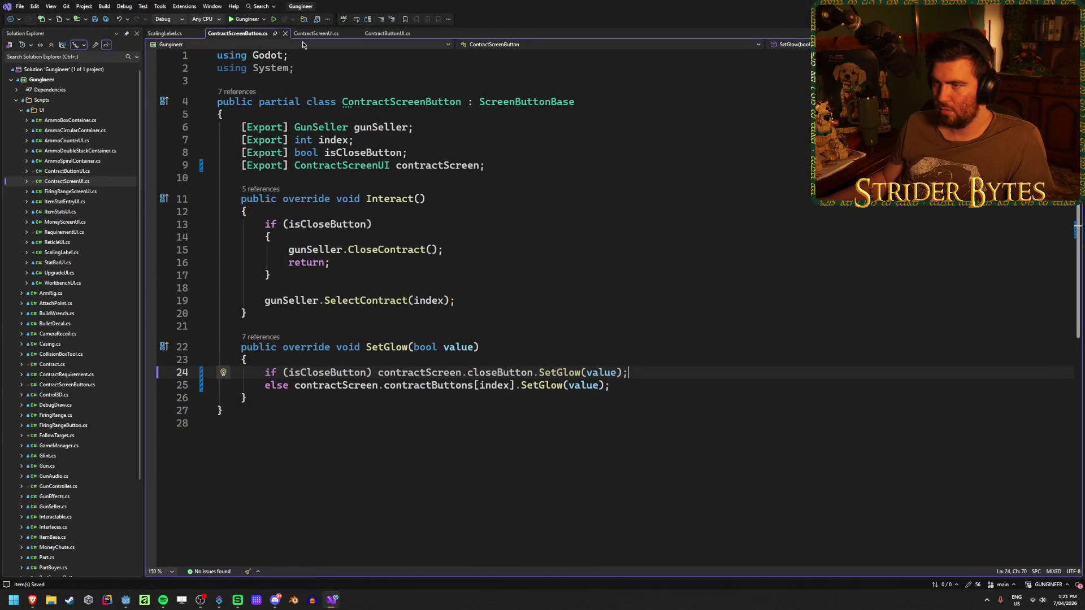
Step: Inspect the closeButton field declaration in ContractScreenUI.cs, then return to Godot
left_click(316, 33)
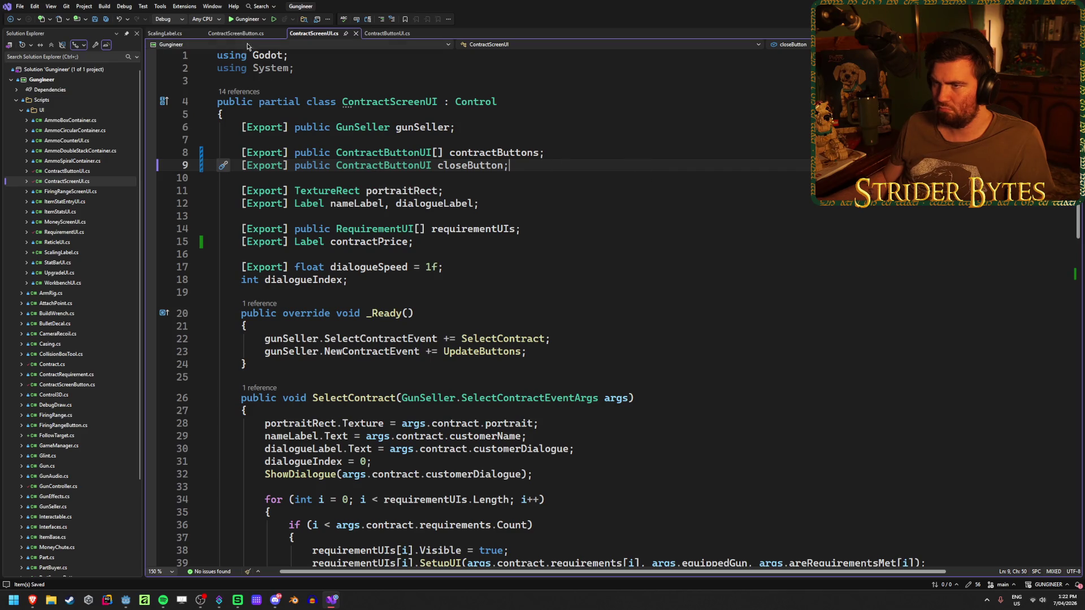
left_click(457, 177)
left_click(595, 164)
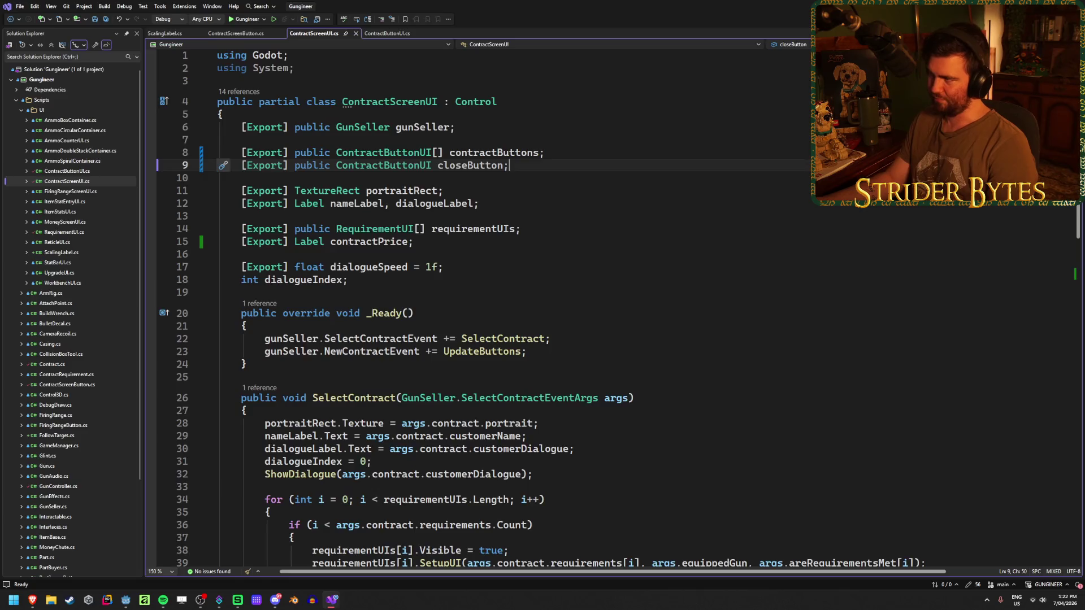
key("alt+Tab")
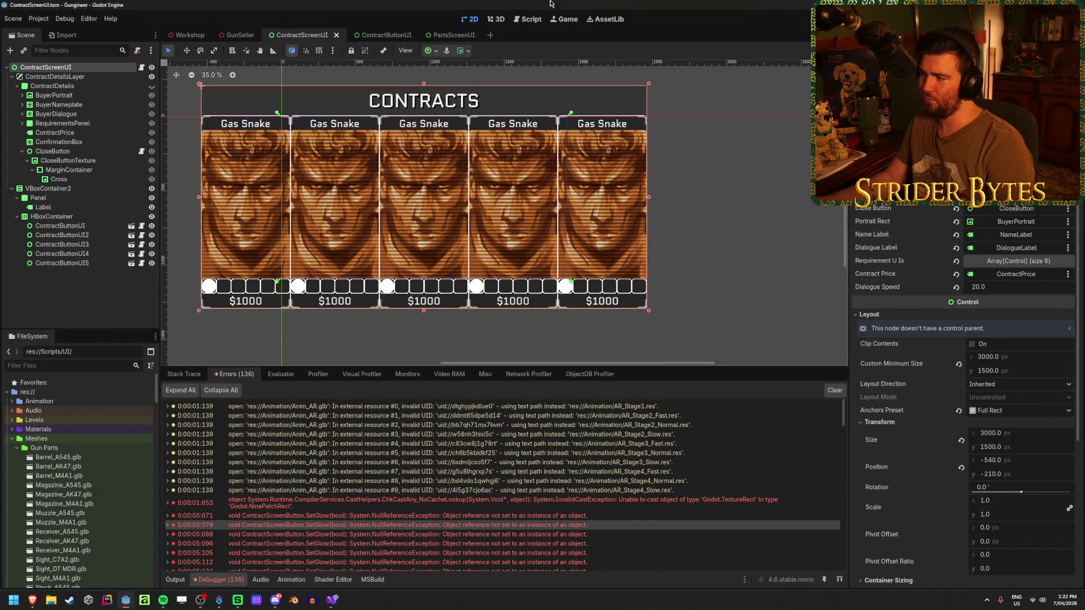
Step: Rebuild the .NET project and check the Close Button node picker without changing it
key("F5")
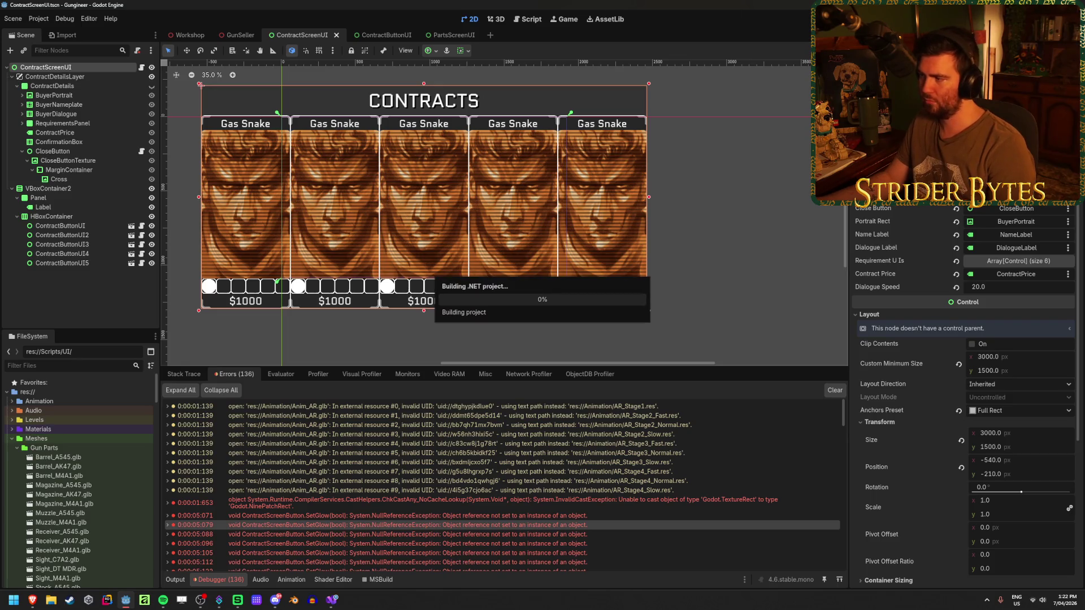
scroll(1018, 211, "up", 4)
scroll(961, 283, "down", 4)
left_click(1011, 195)
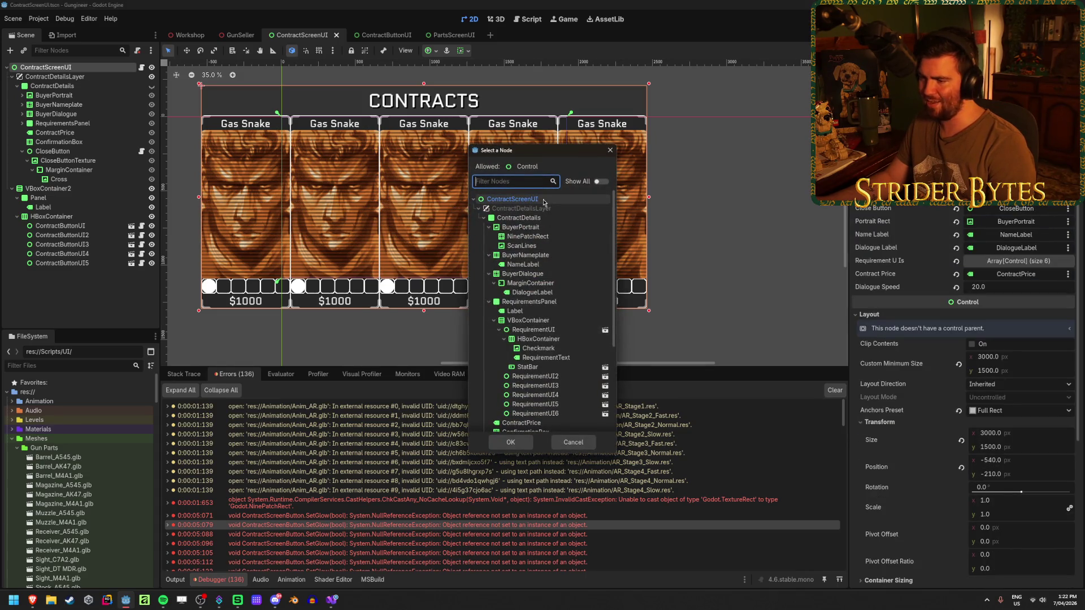
left_click(574, 442)
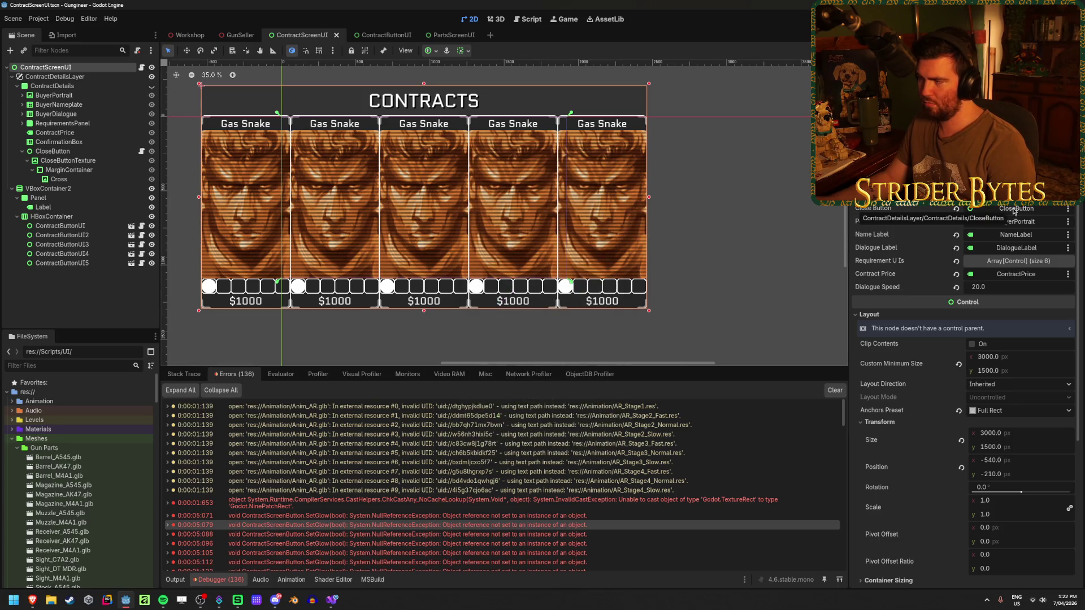
Step: Clear the Close Button reference and assign the renamed CloseButton node to it
left_click(957, 208)
left_click(972, 208)
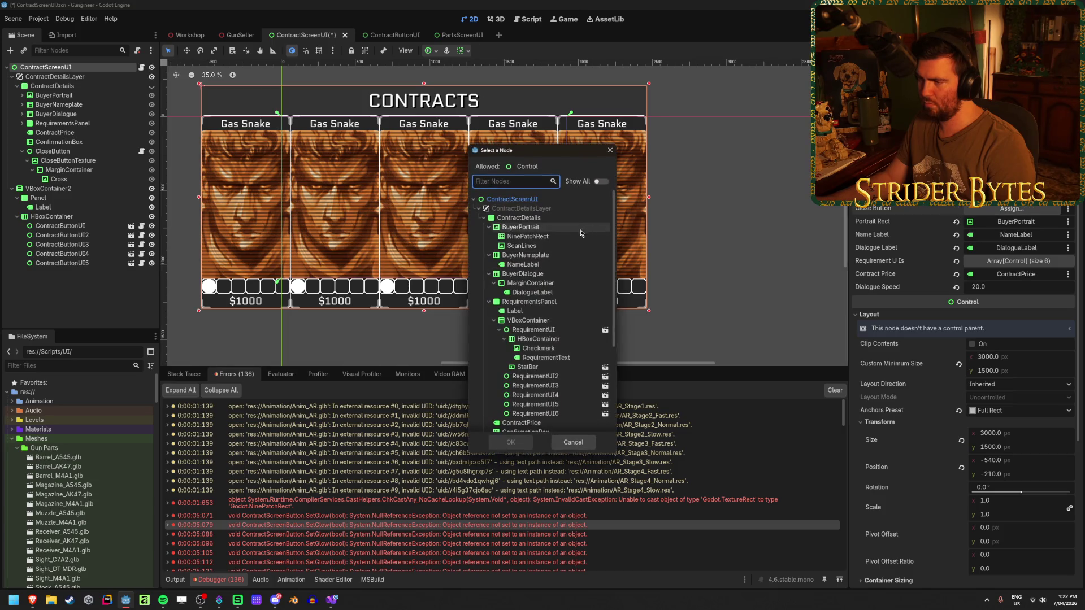
scroll(551, 283, "down", 5)
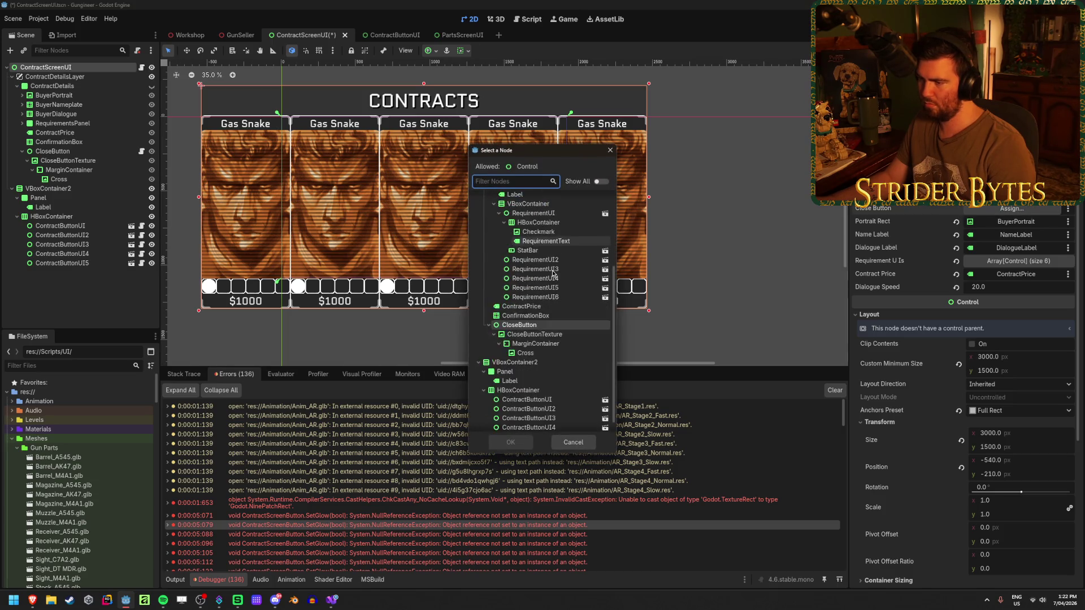
left_click(543, 325)
left_click(511, 443)
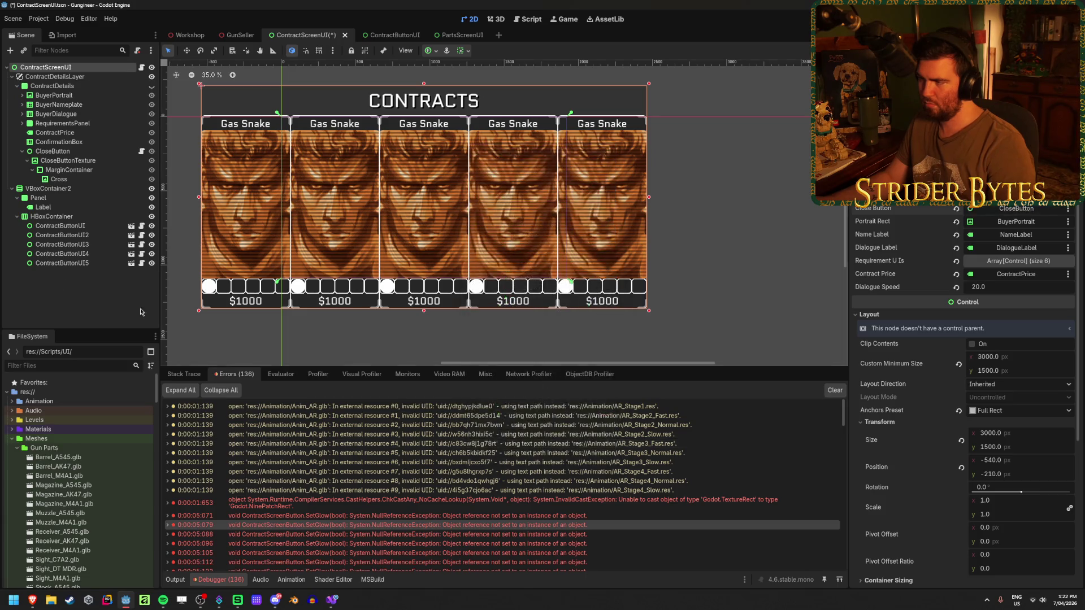
left_click(70, 152)
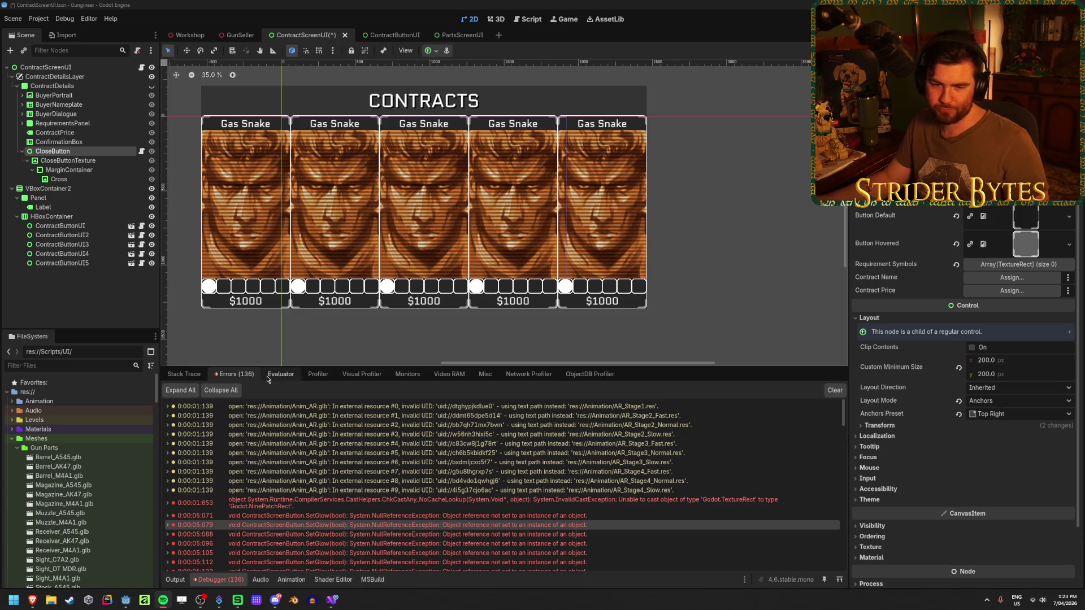
Step: Clear the error list, collapse the debugger, center the CONTRACTS panel, and save the scene
key("ctrl+s")
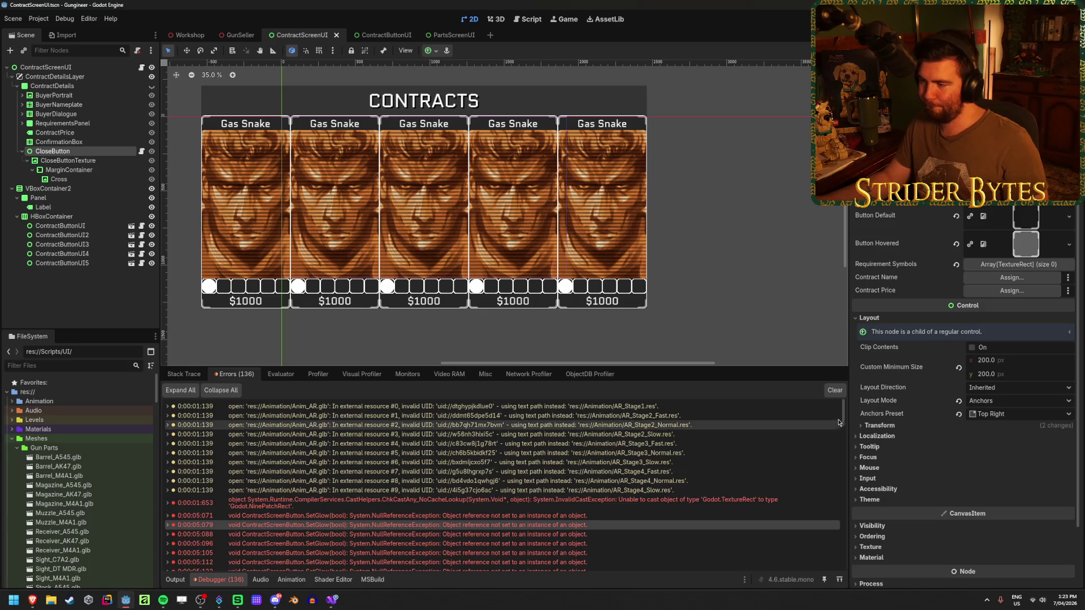
left_click(837, 392)
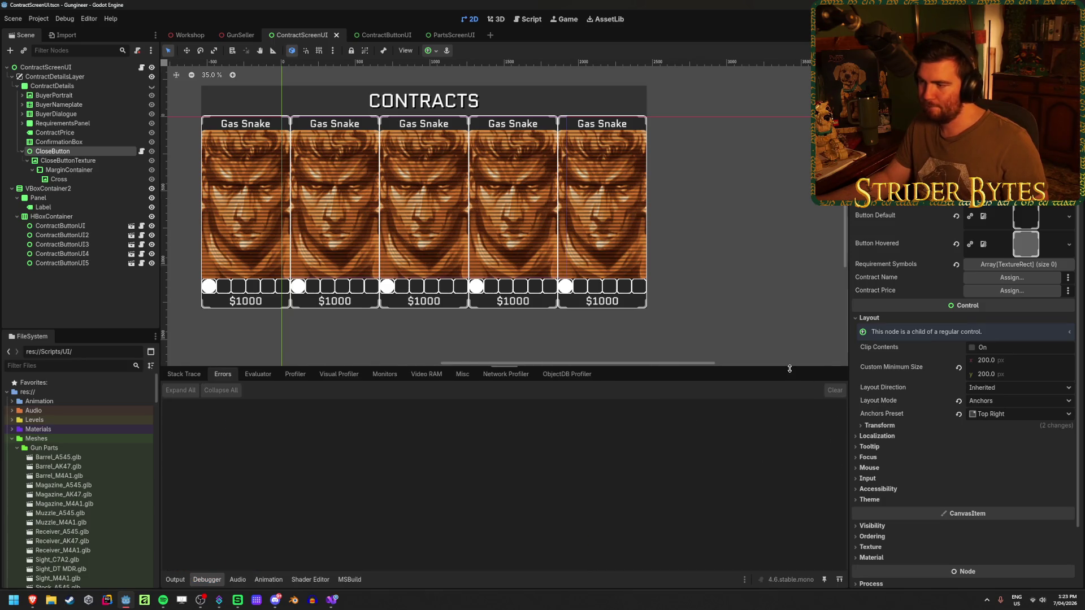
left_click_drag(789, 368, 787, 431)
left_click(206, 579)
mouse_move(368, 478)
left_mouse_down()
mouse_move(478, 346)
mouse_move(524, 429)
left_mouse_up()
scroll(535, 238, "up", 2)
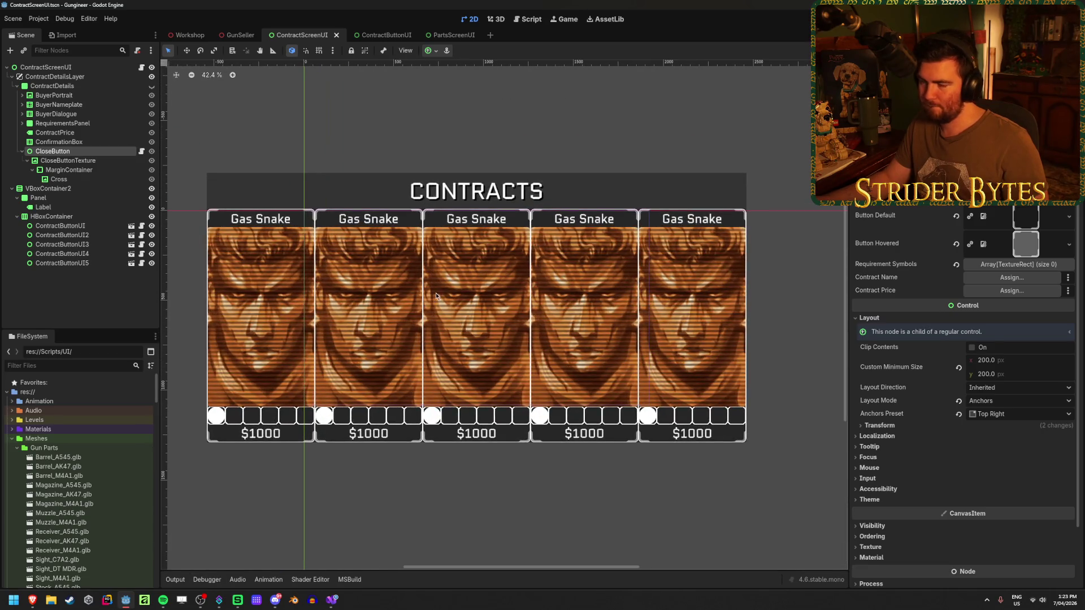
key("ctrl+s")
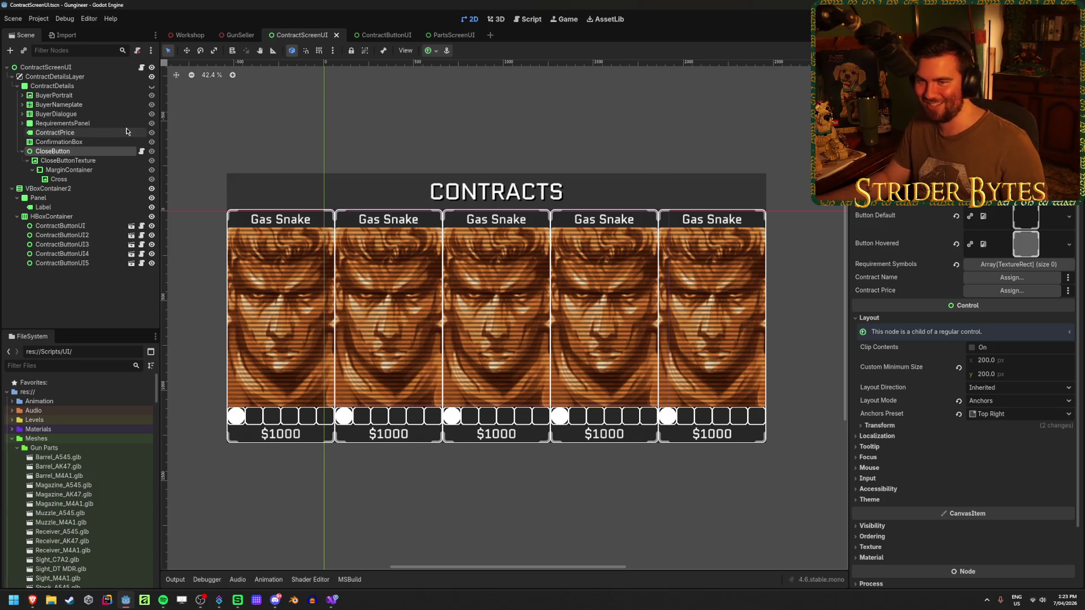
Step: Compare the CloseButtonTexture and CloseButton node properties, then switch to ContractScreenUI.cs in Visual Studio
left_click(105, 162)
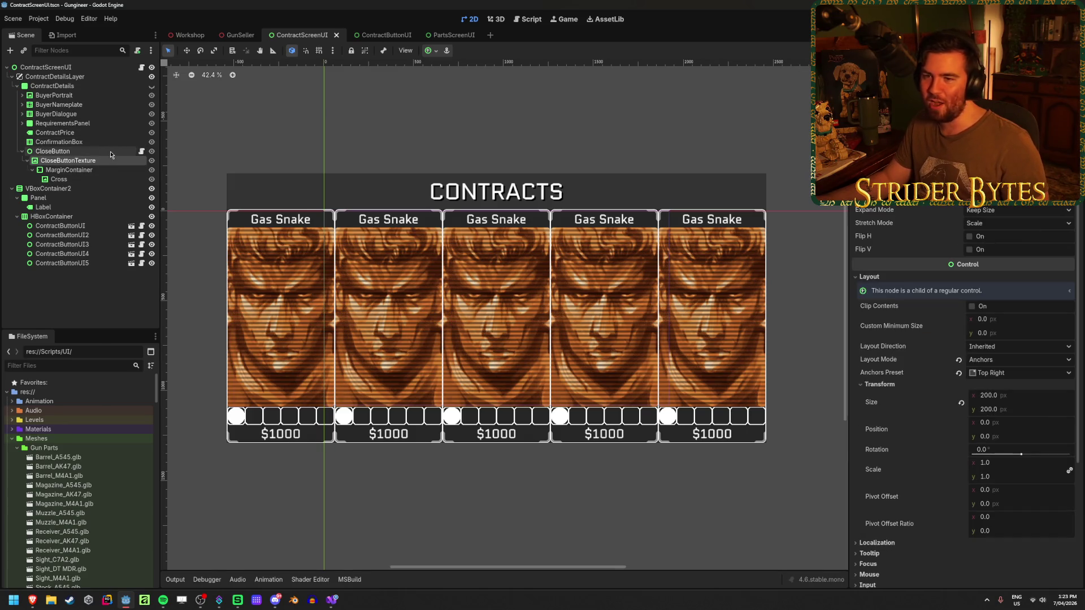
left_click(57, 152)
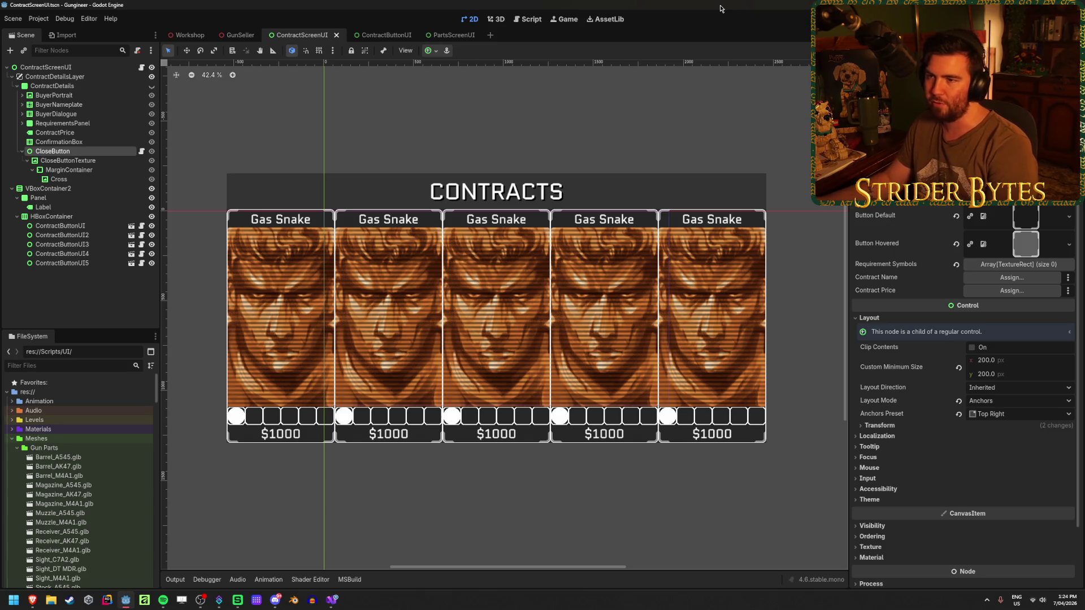
left_click(85, 160)
left_click(103, 152)
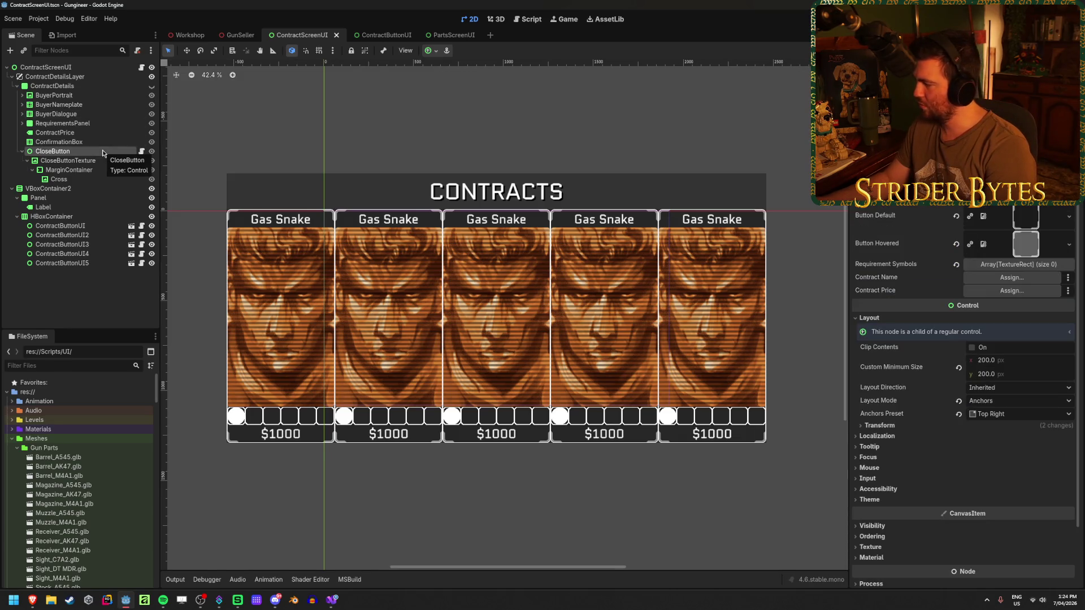
left_click(73, 160)
left_click(72, 152)
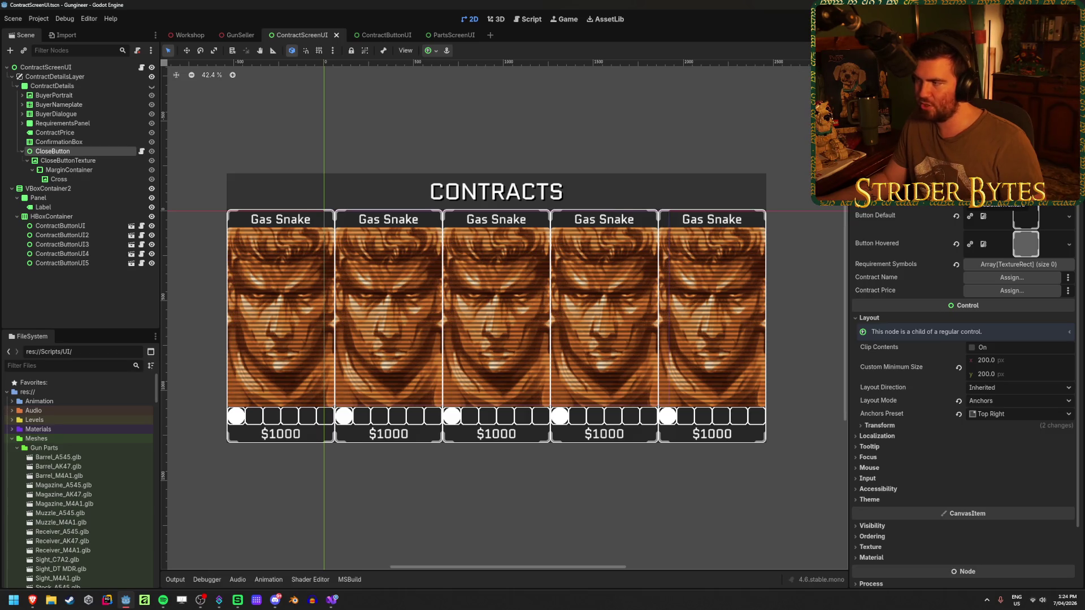
left_click(332, 601)
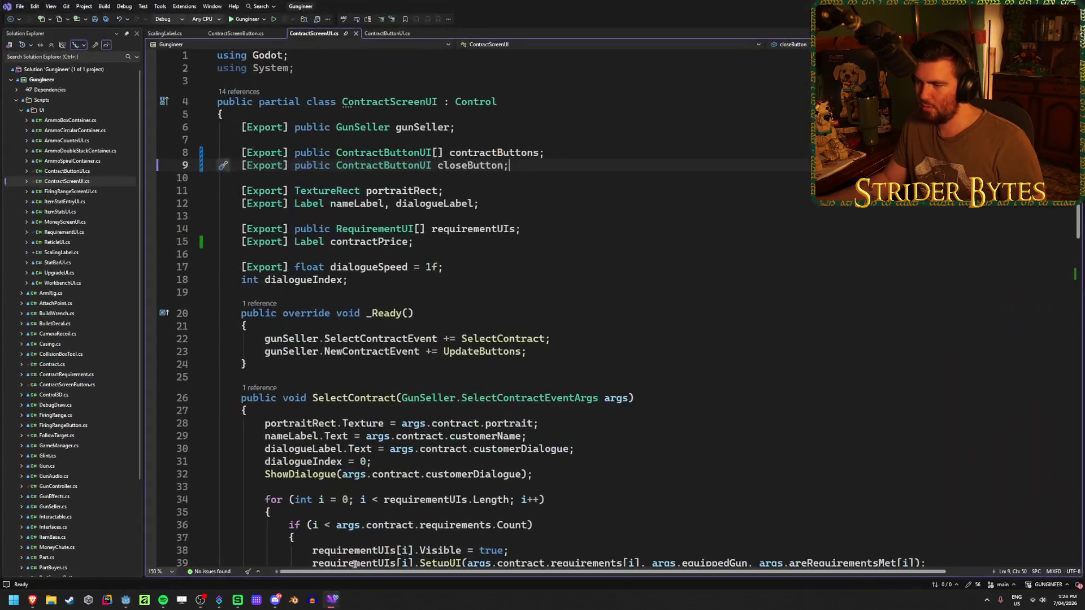
Step: Build and run the game to view a contract's requirements panel, stop it, and open GunSeller
key("alt+Tab")
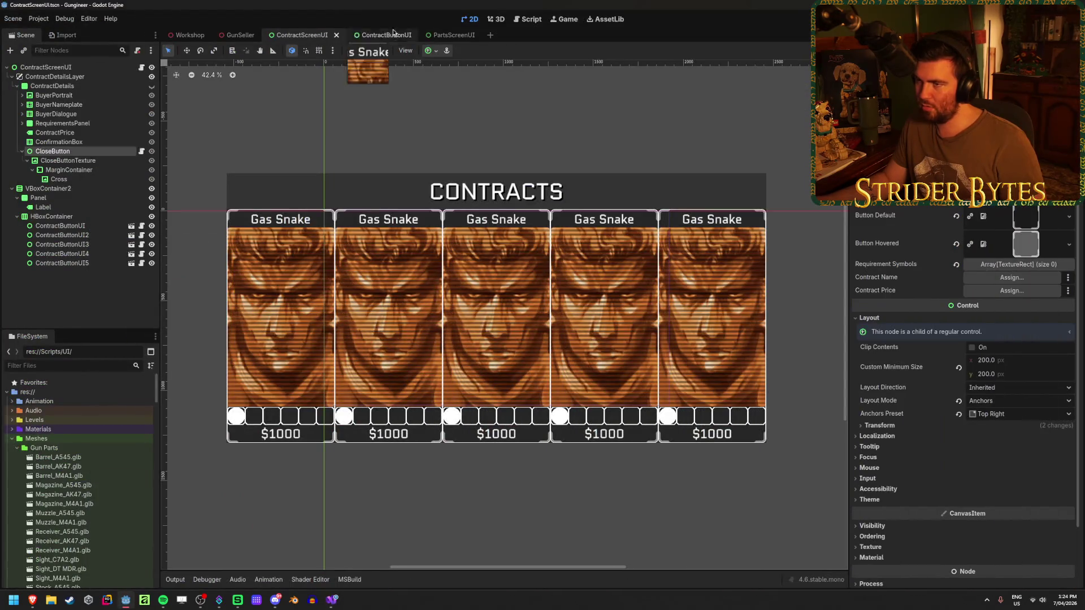
key("F5")
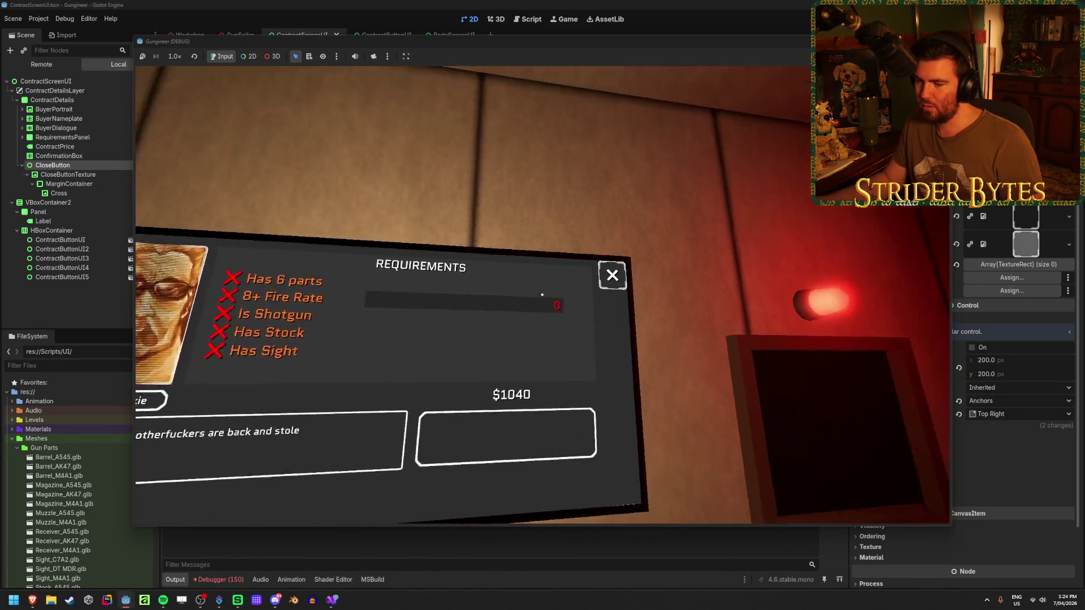
key("F8")
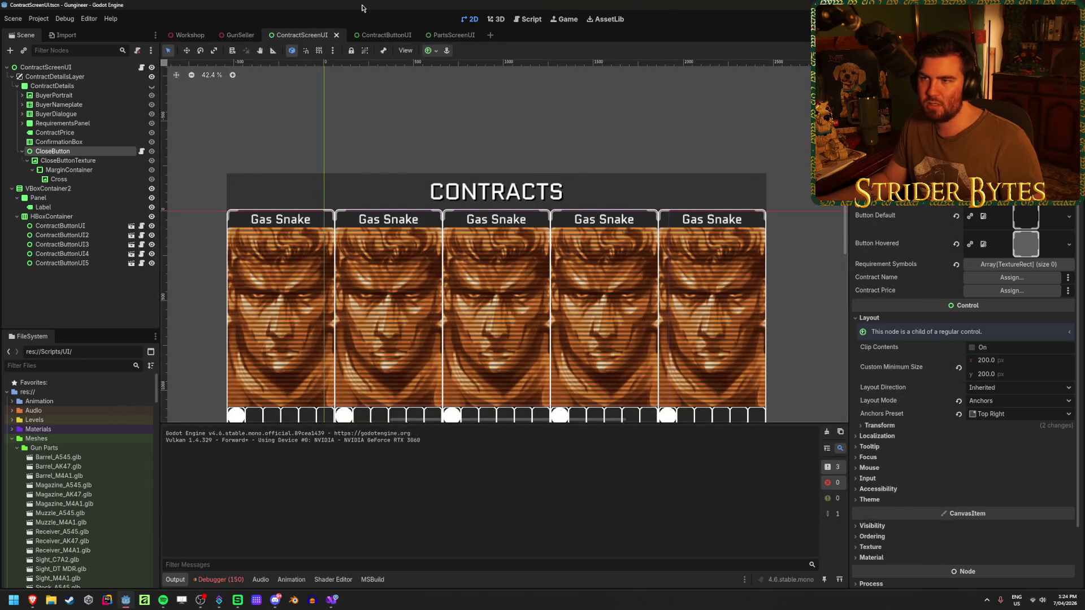
left_click(240, 35)
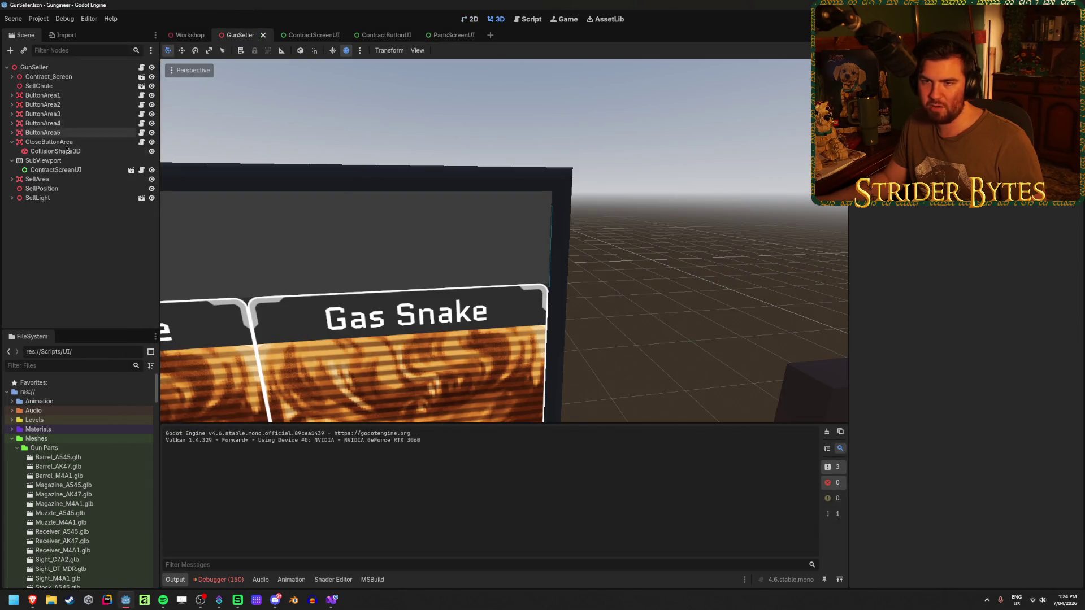
Step: Set CloseButtonArea's Contract Screen to ContractScreenUI and start a new test run
left_click(67, 141)
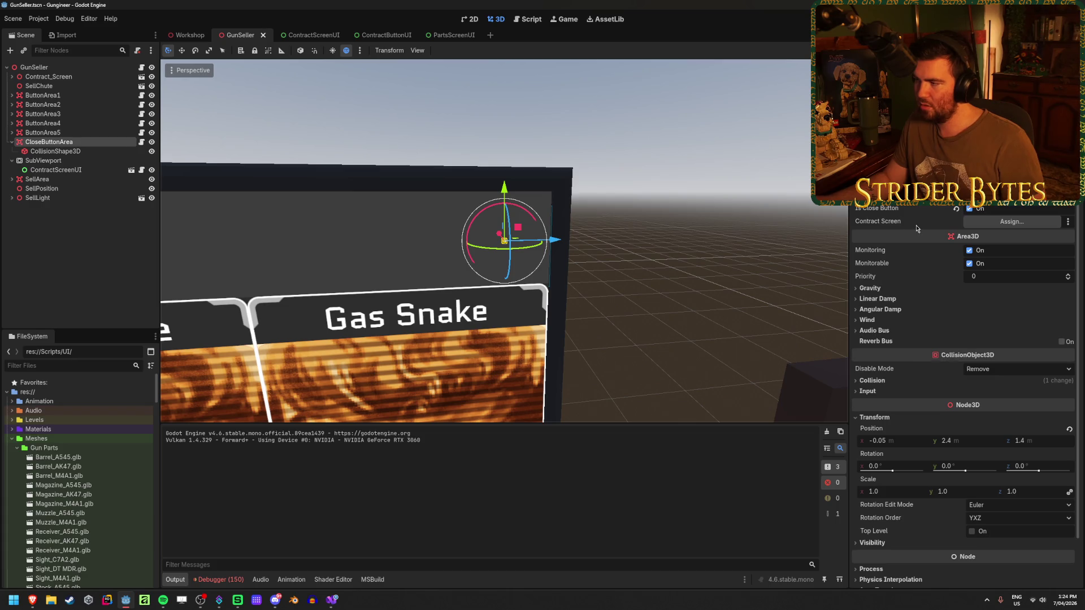
left_click(1012, 221)
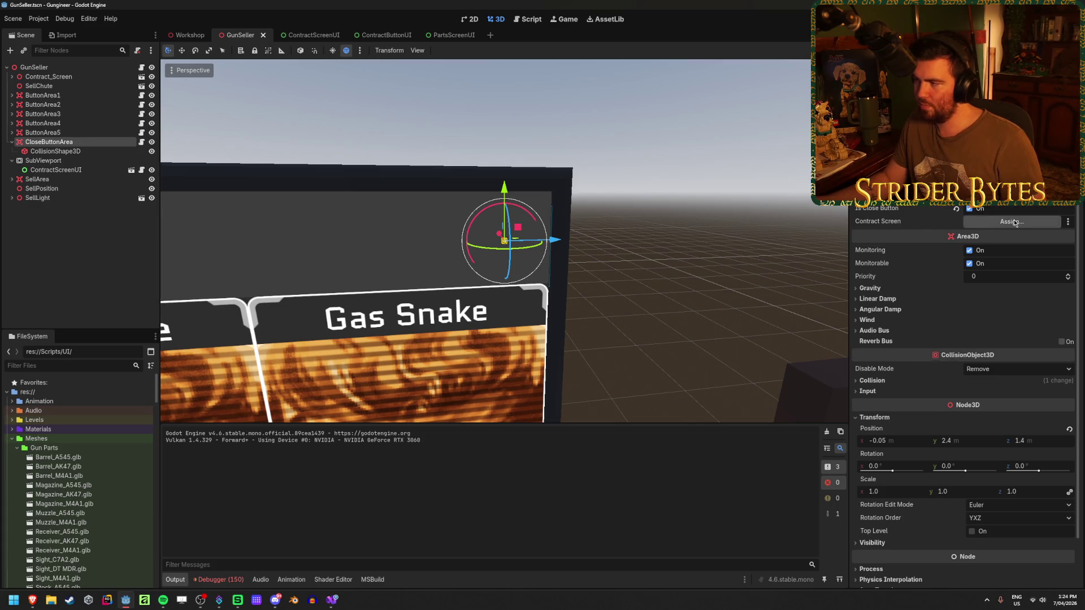
left_click(511, 442)
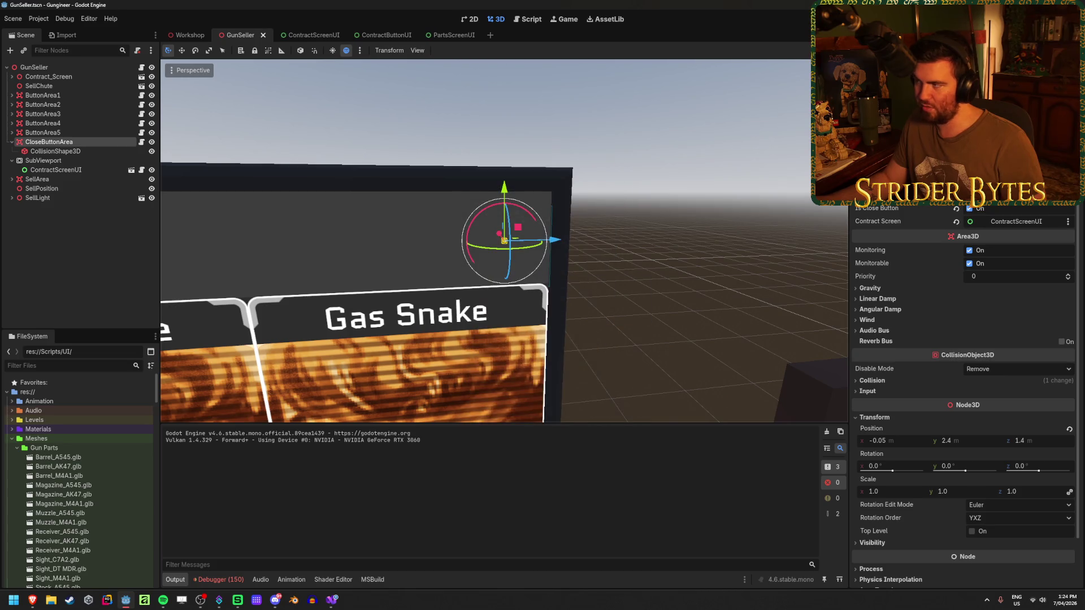
key("F5")
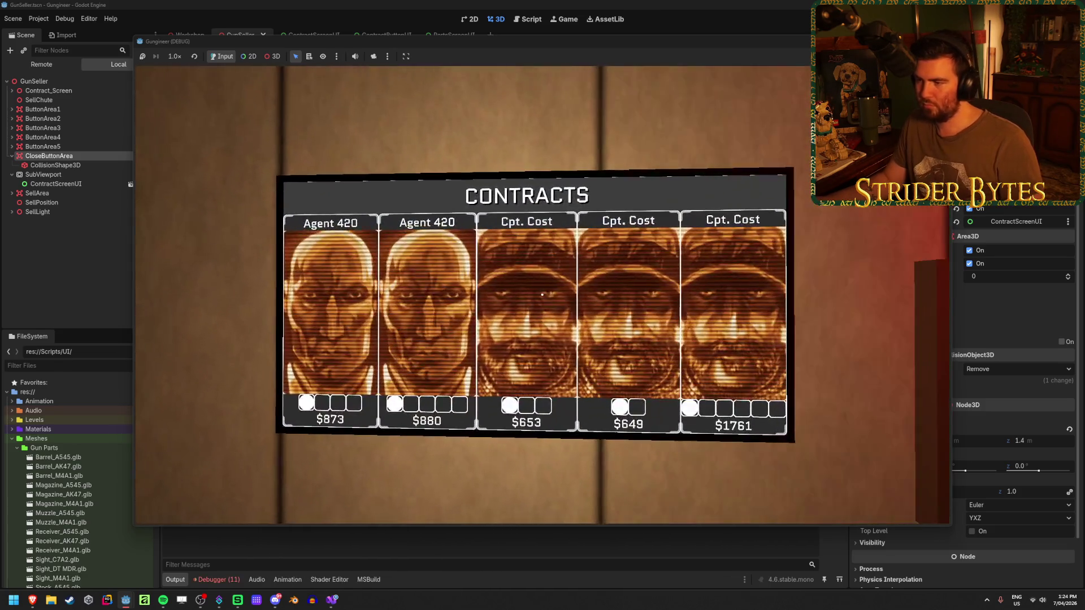
Step: Click a contract in-game, stop the run, and expand the SetGlow NullReferenceException's stack trace
left_click(542, 294)
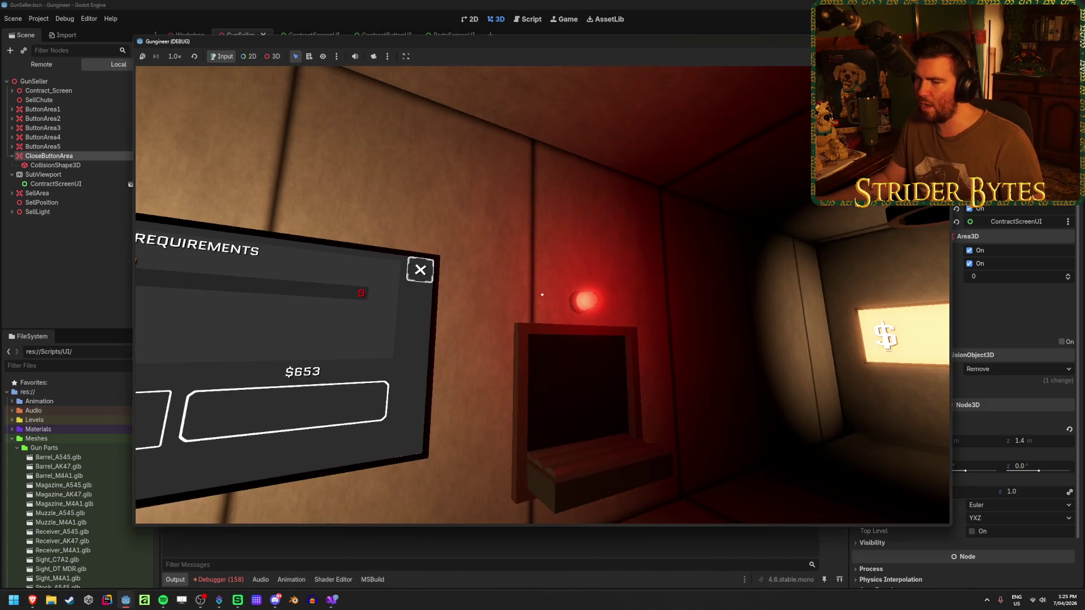
key("F8")
left_click(226, 578)
scroll(169, 535, "down", 3)
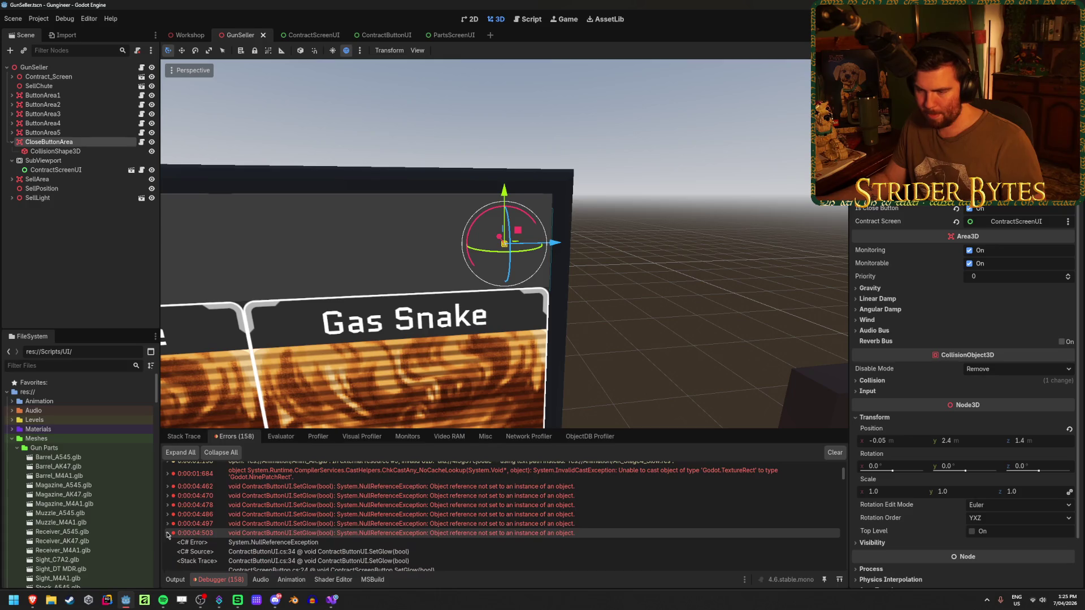
left_click(169, 533)
scroll(169, 520, "down", 1)
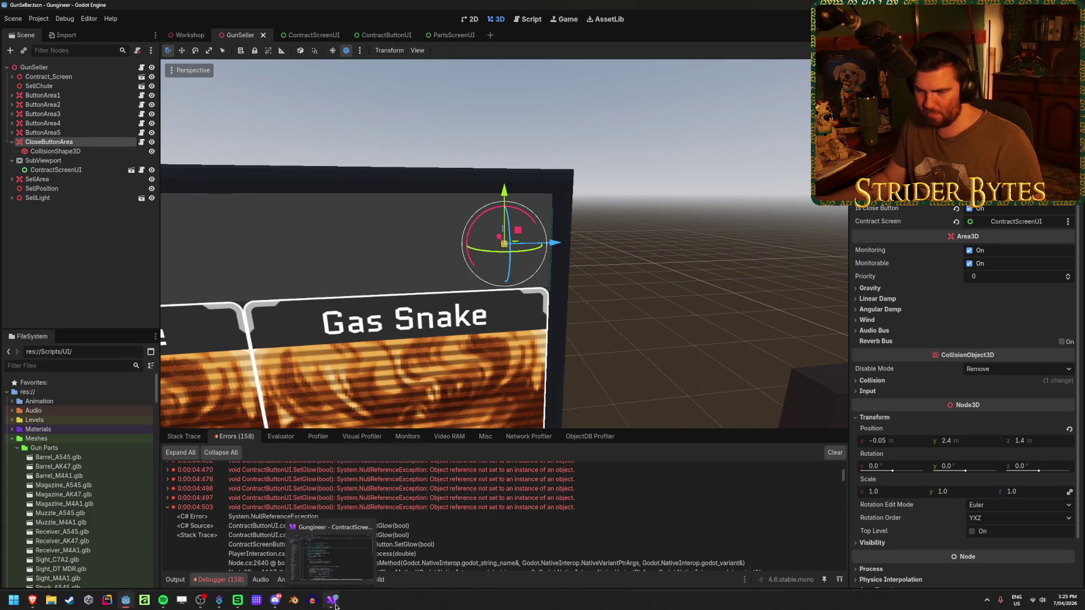
left_click(332, 600)
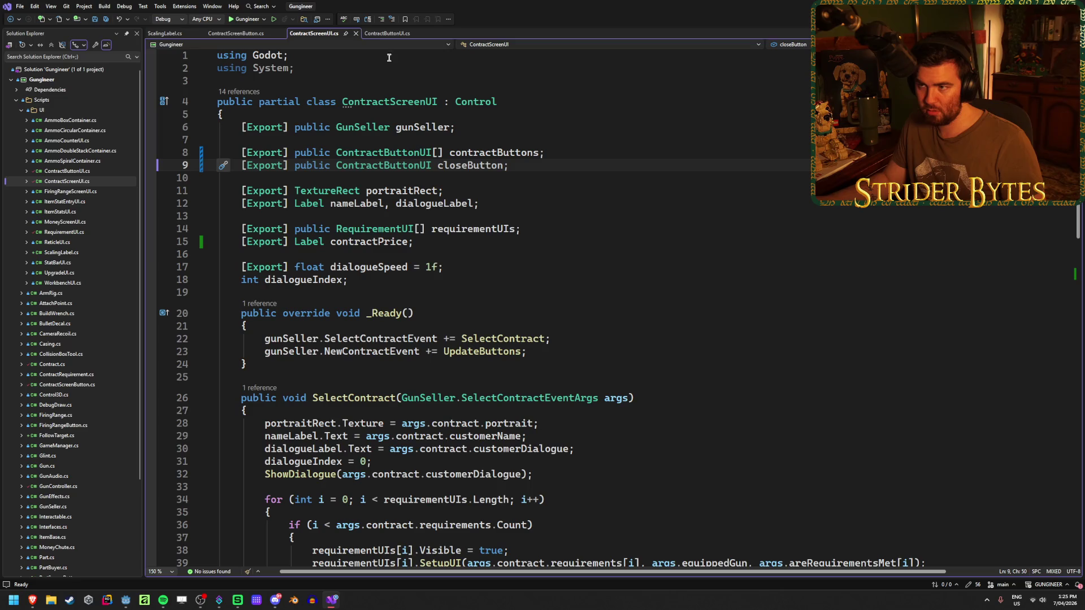
Step: Inspect the border.Texture assignment on line 34 of ContractButtonUI.cs, then return to Godot
left_click(389, 34)
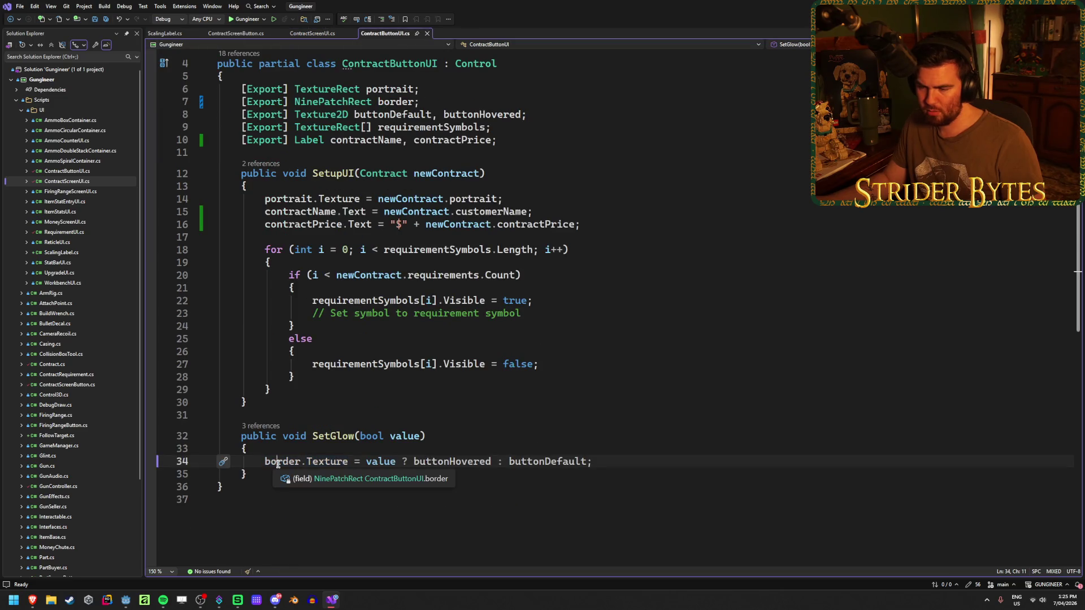
left_click(323, 462)
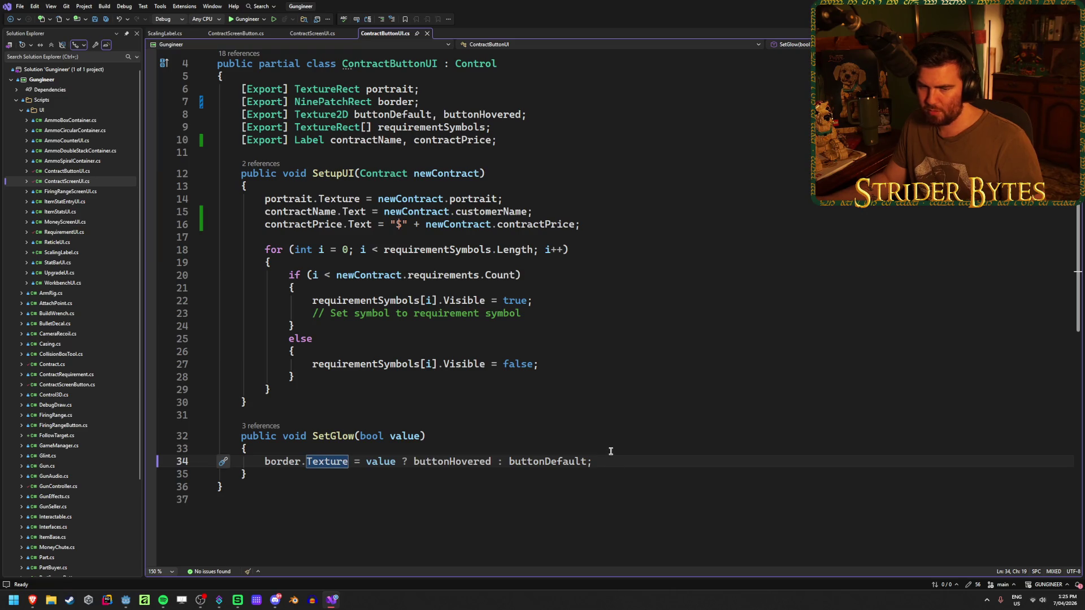
left_click(643, 461)
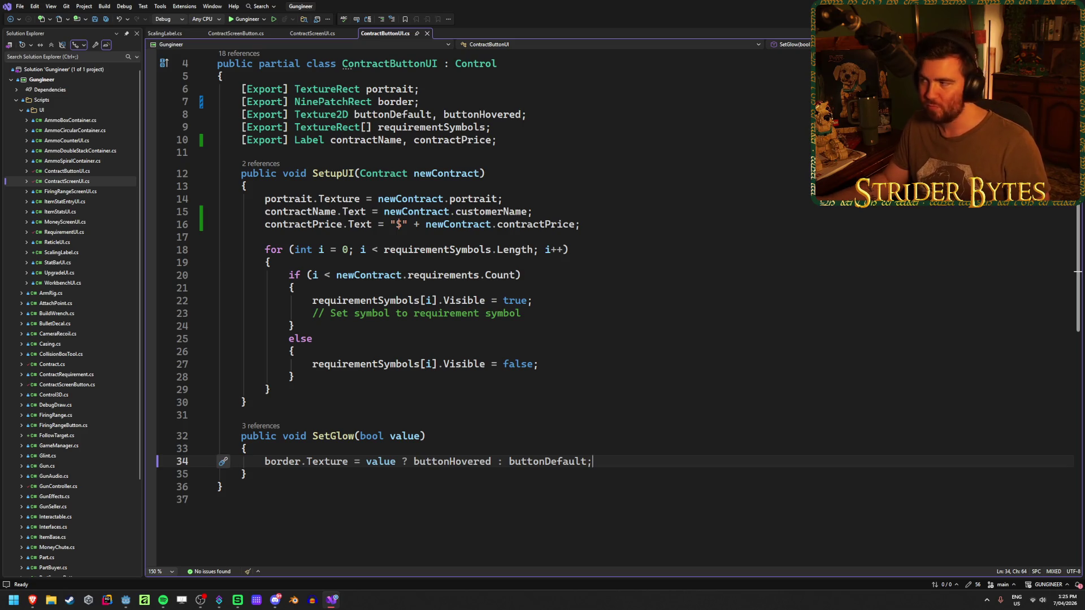
key("alt+Tab")
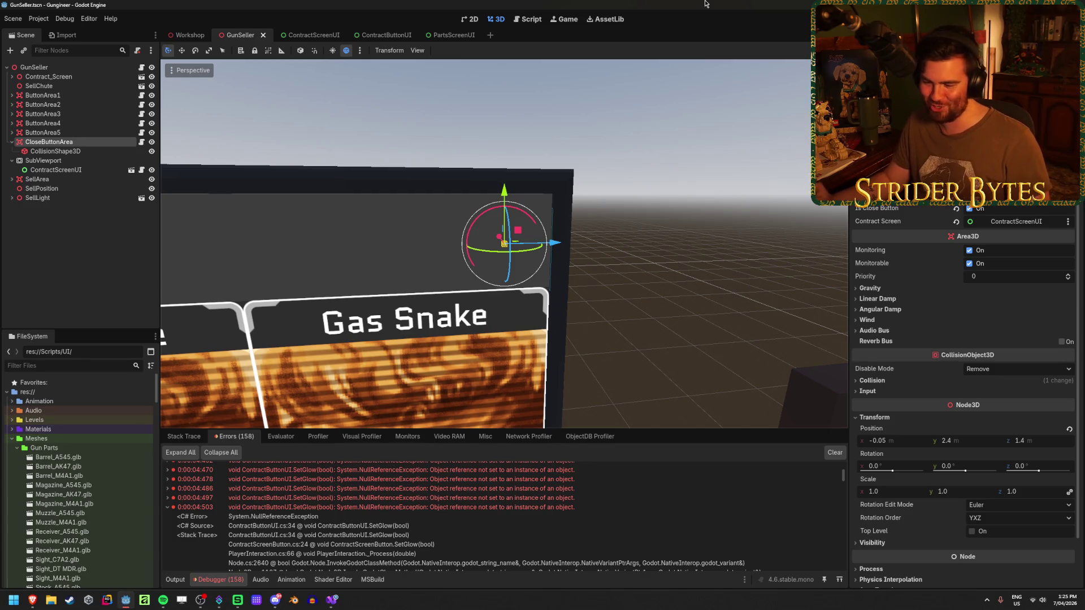
Step: Clear the debugger errors, hide the debugger, and select the ContractButtonUI scene's root node
left_click(842, 453)
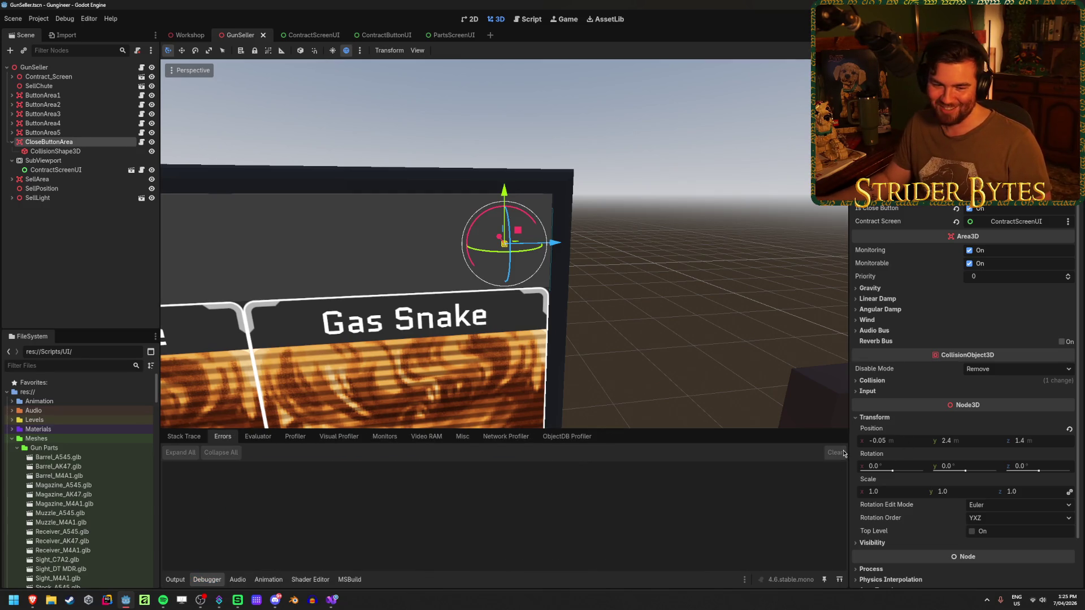
left_click(215, 574)
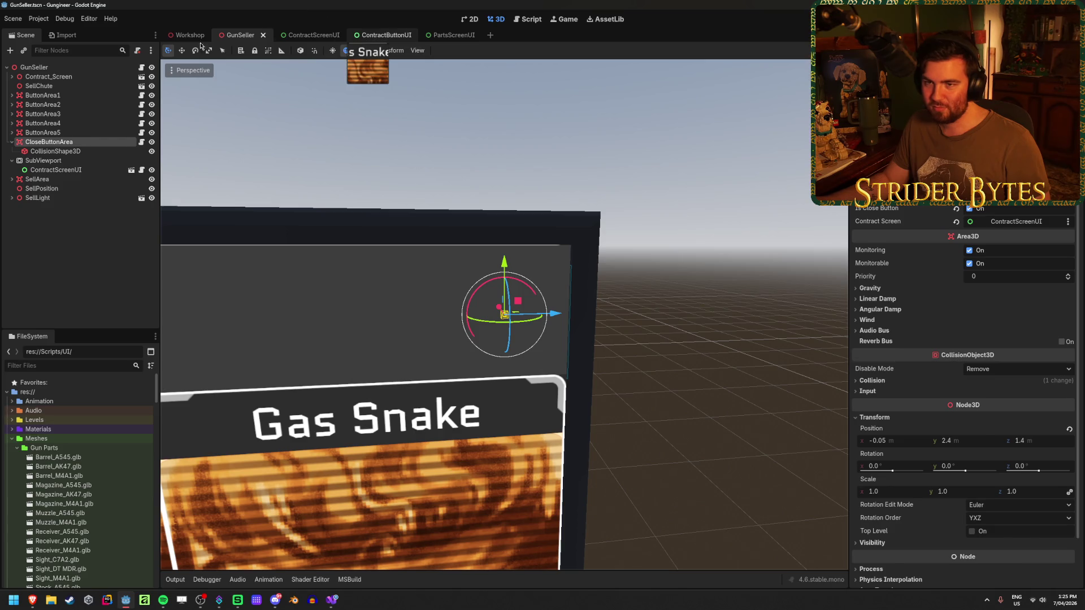
left_click(373, 35)
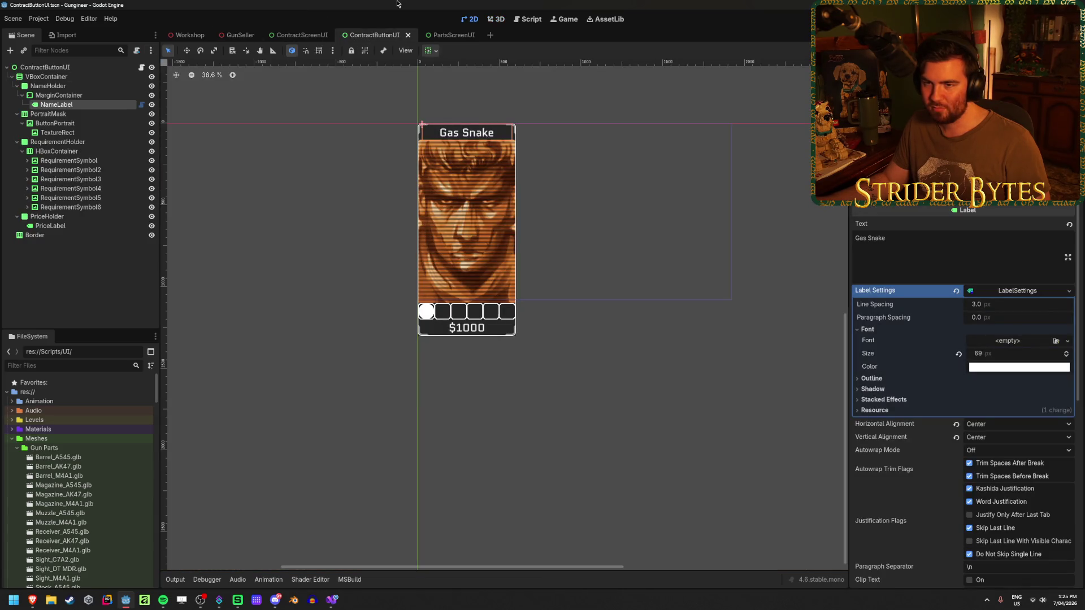
left_click(62, 67)
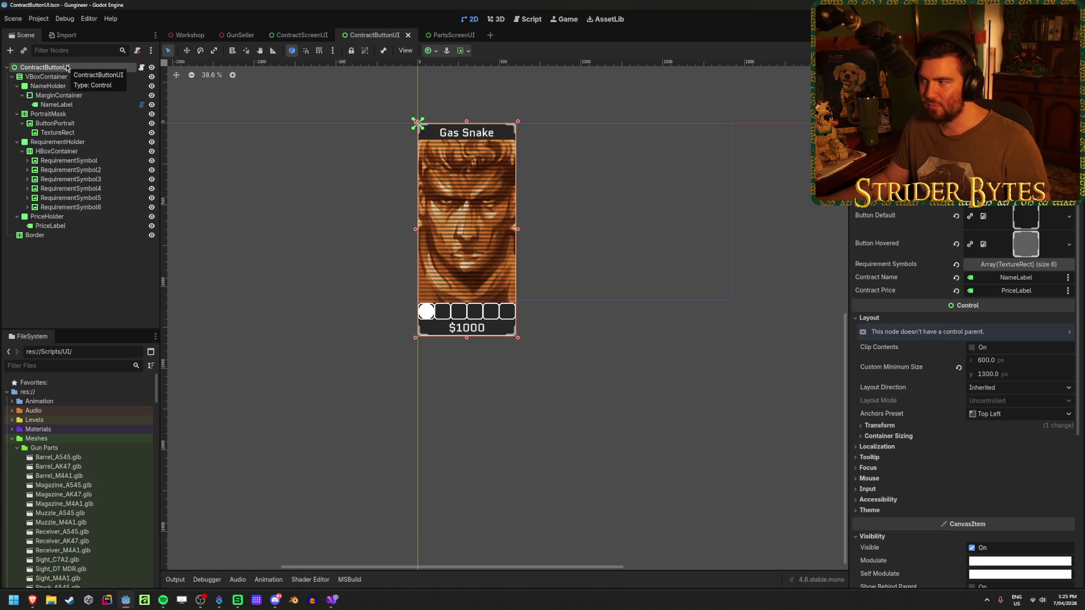
Step: Glance at the code in Visual Studio, then reopen the ContractScreenUI scene
left_click(332, 600)
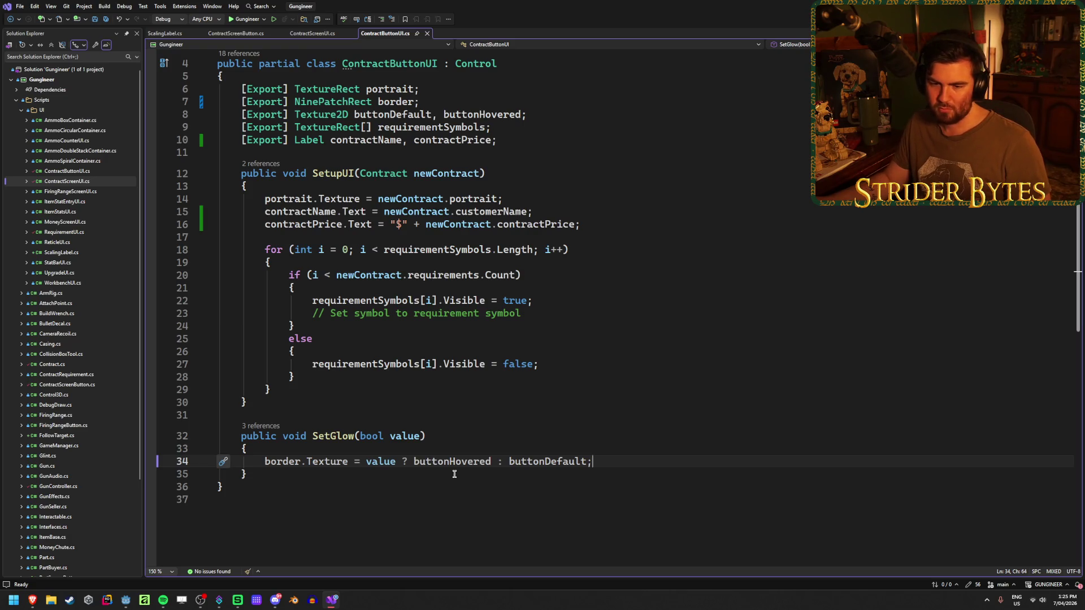
key("alt+Tab")
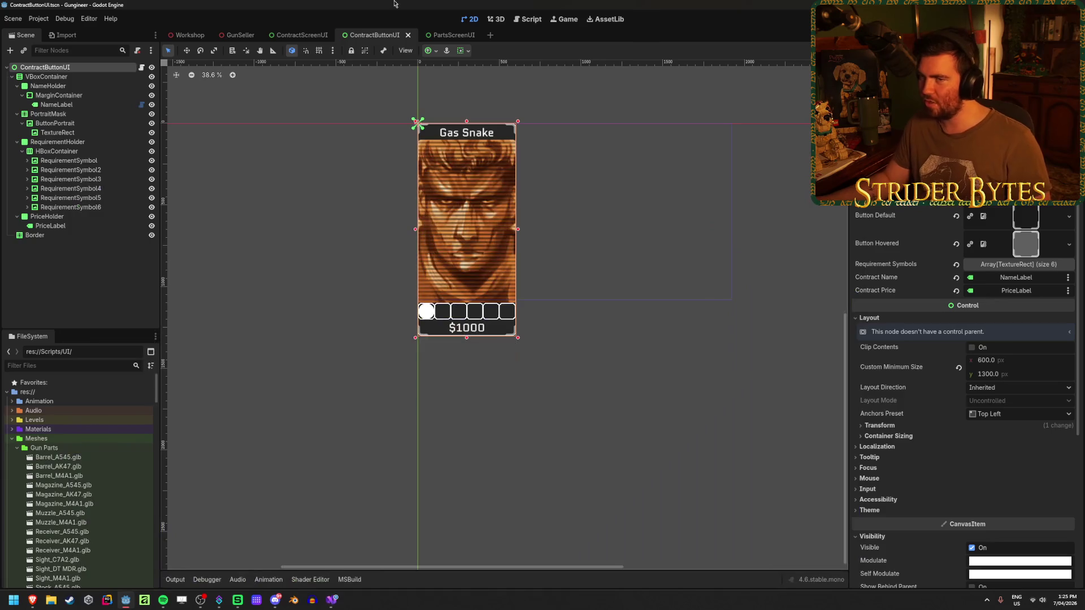
left_click(295, 35)
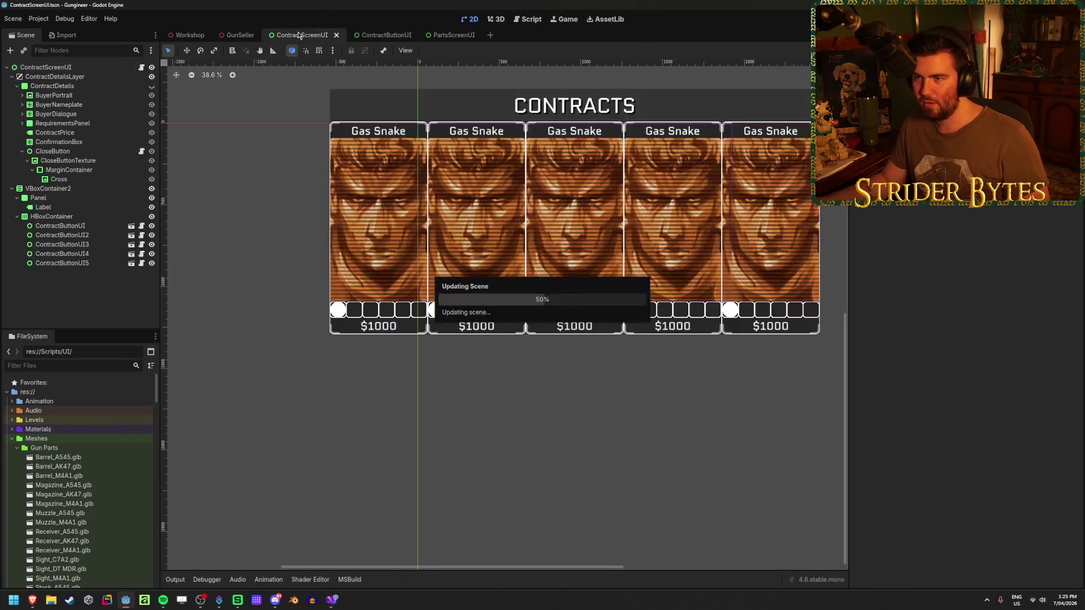
Step: Turn on snapping and add element 0 to Requirement Symbols, dismissing the node picker
left_click(292, 49)
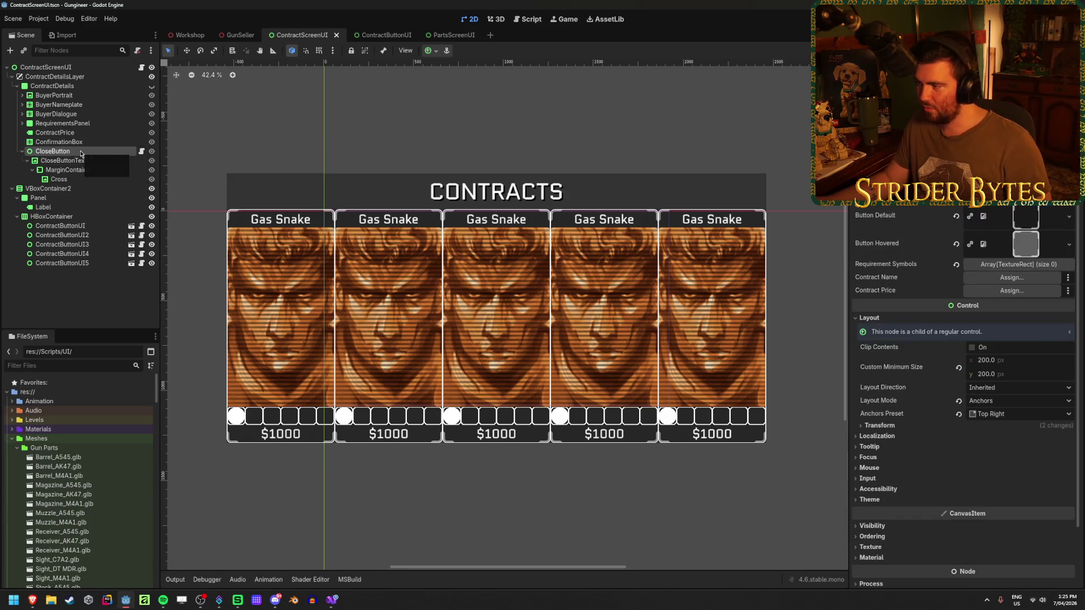
left_click(1014, 266)
left_click(1006, 265)
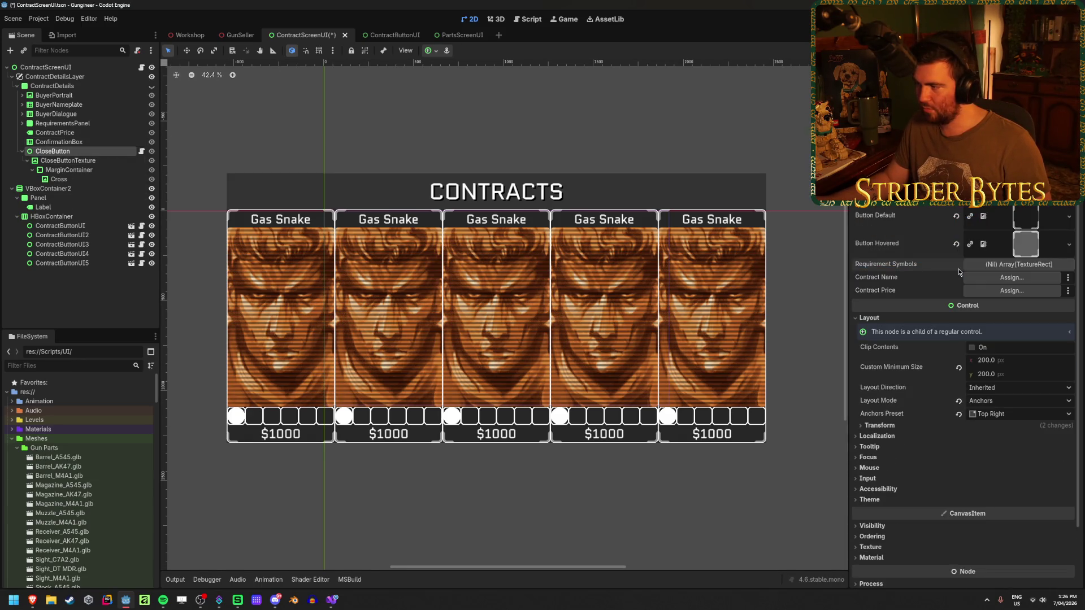
left_click(999, 265)
left_click(964, 292)
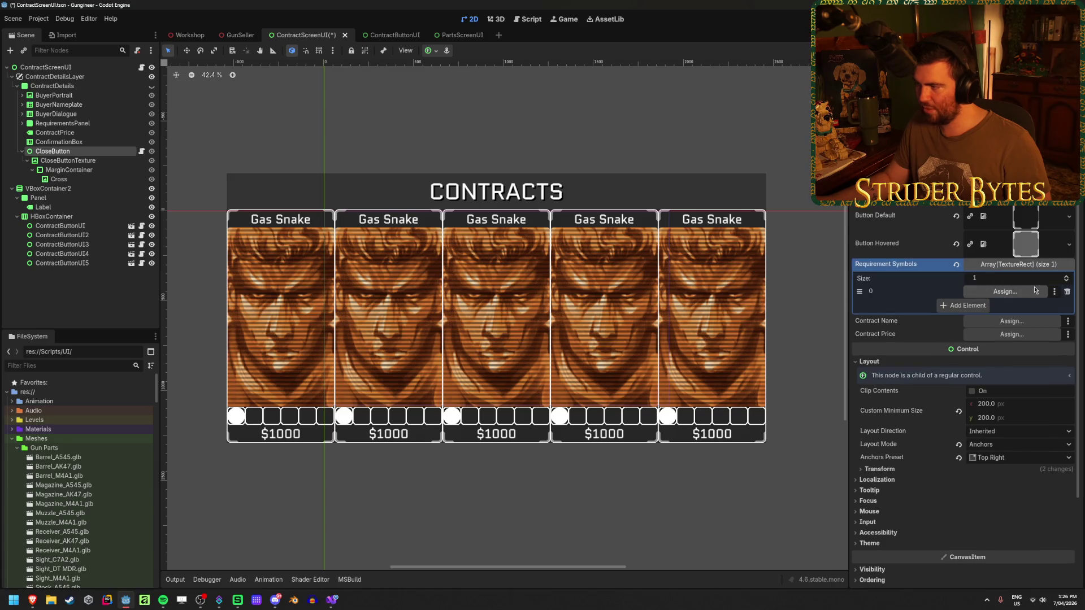
left_click(1006, 291)
key("Escape")
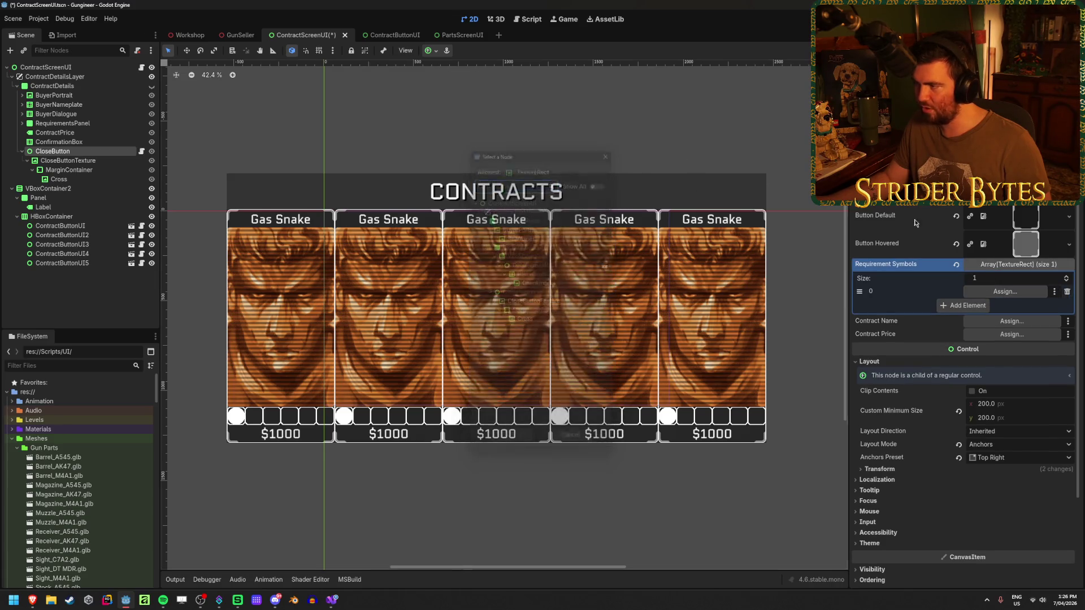
Step: Remove element 0 to leave Requirement Symbols empty, save, and bring up ContractButtonUI.cs
left_click(1067, 293)
key("ctrl+s")
left_click(335, 607)
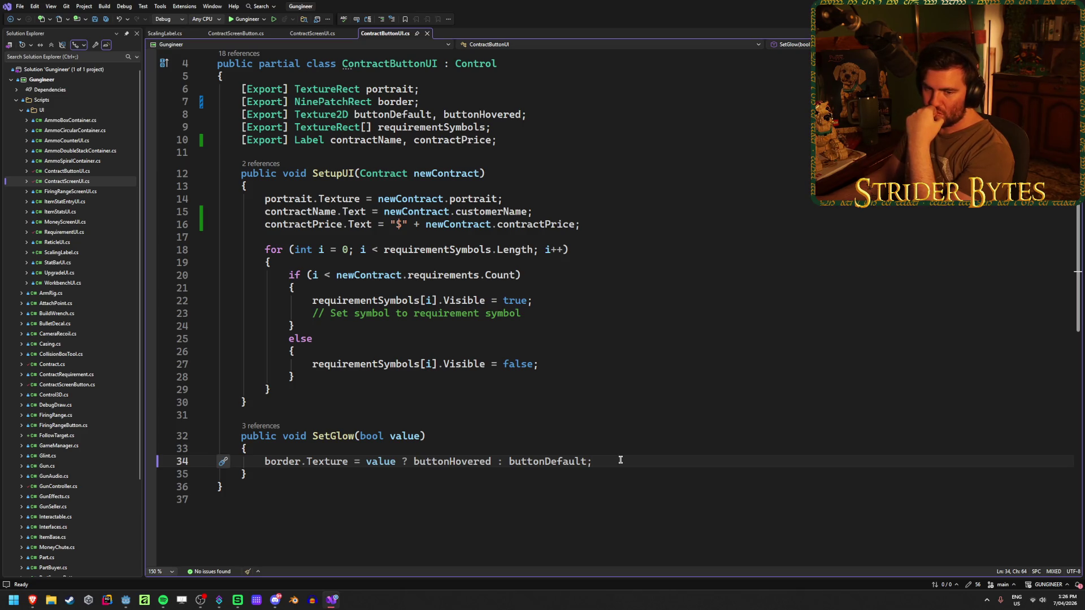
Step: Playtest the contracts screen, close the $743 contract's details with Escape, then stop with F8
left_click(126, 599)
left_click(207, 581)
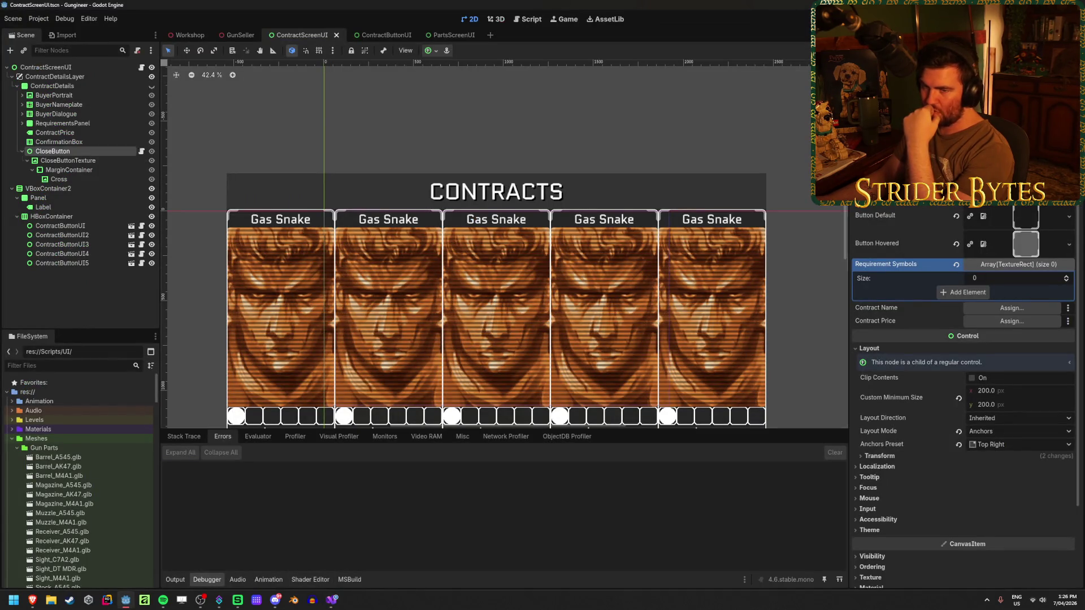
left_click(83, 142)
left_click(87, 151)
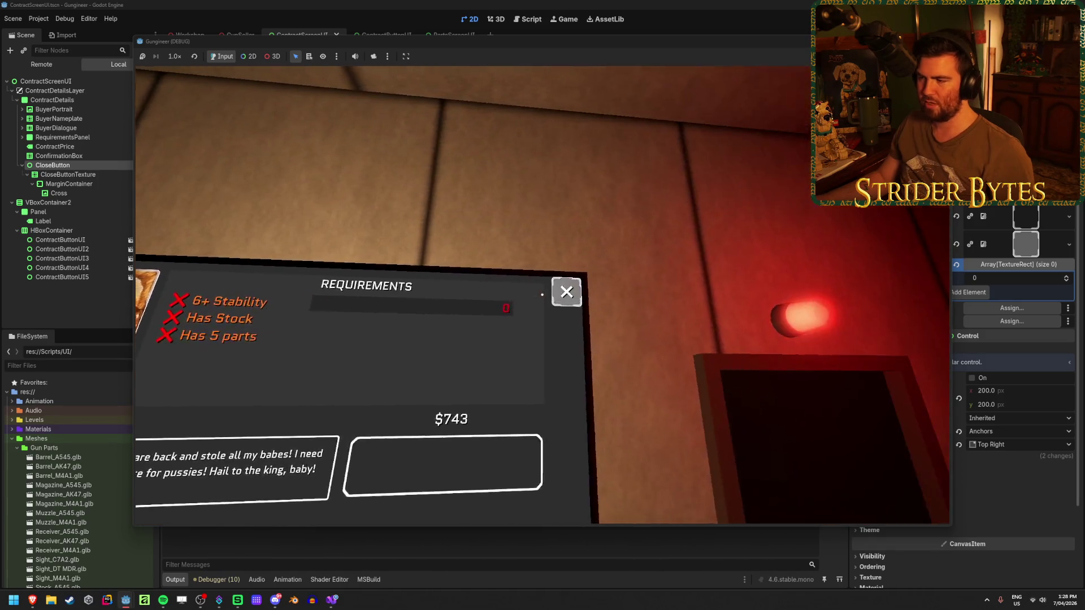
key("Escape")
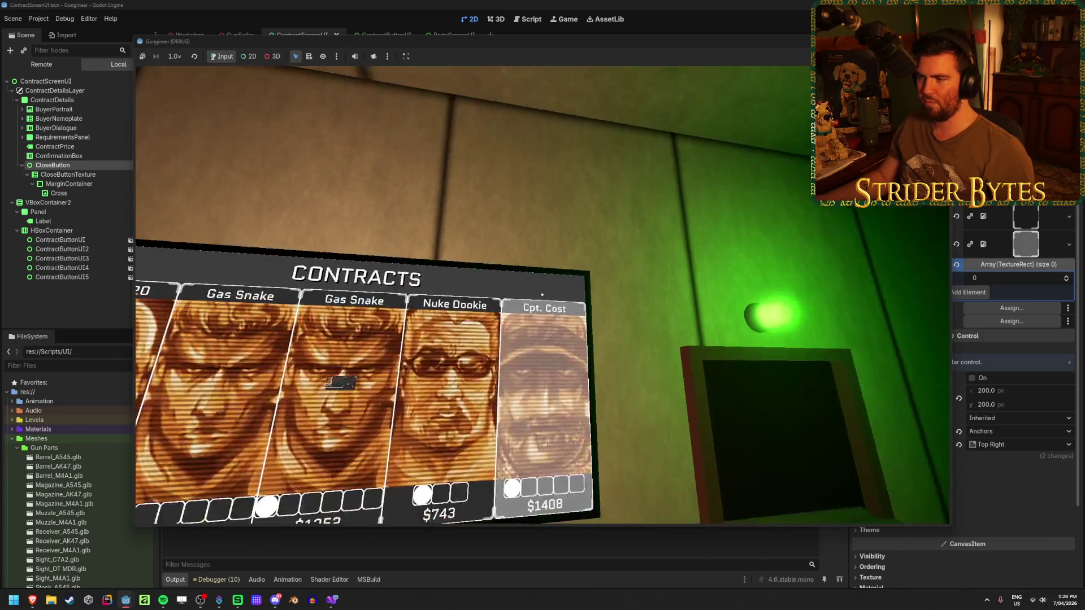
key("F8")
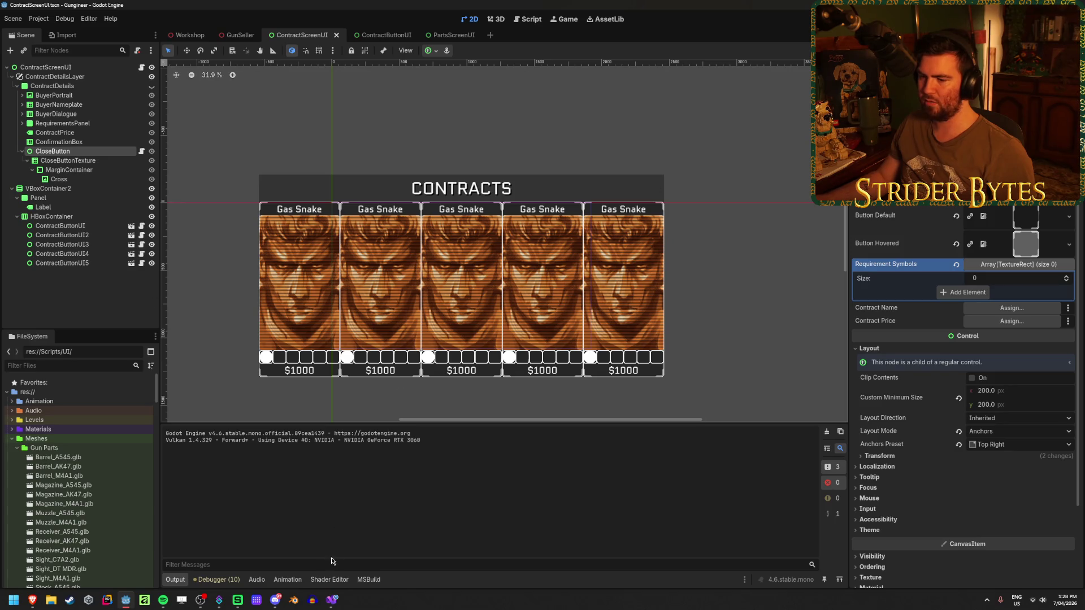
Step: Delete the screen face in Contract_Screen.blend so only the frame remains, and save it
left_click(294, 601)
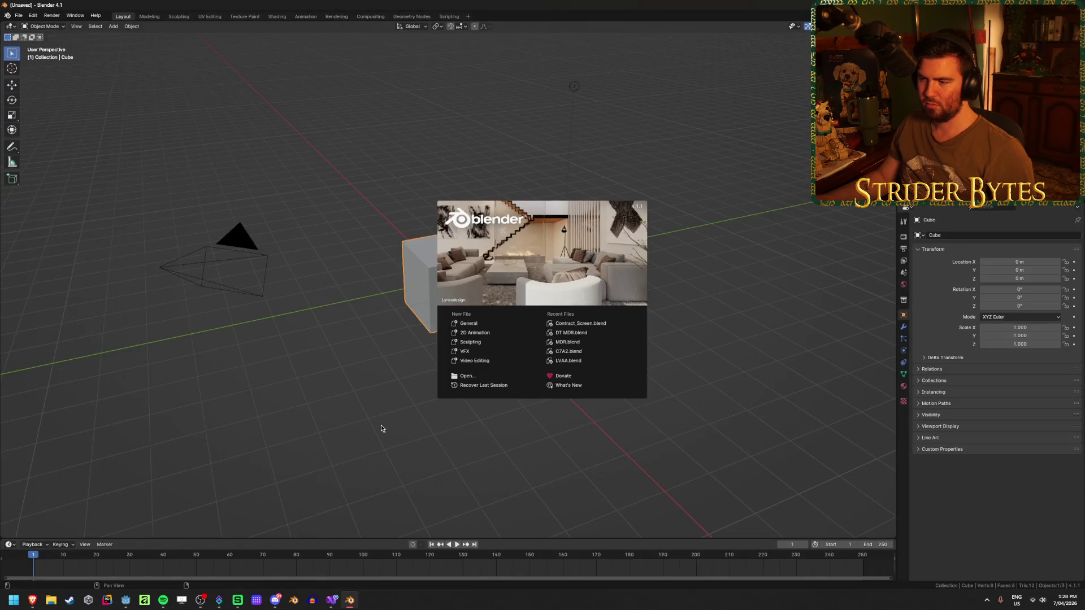
left_click(593, 324)
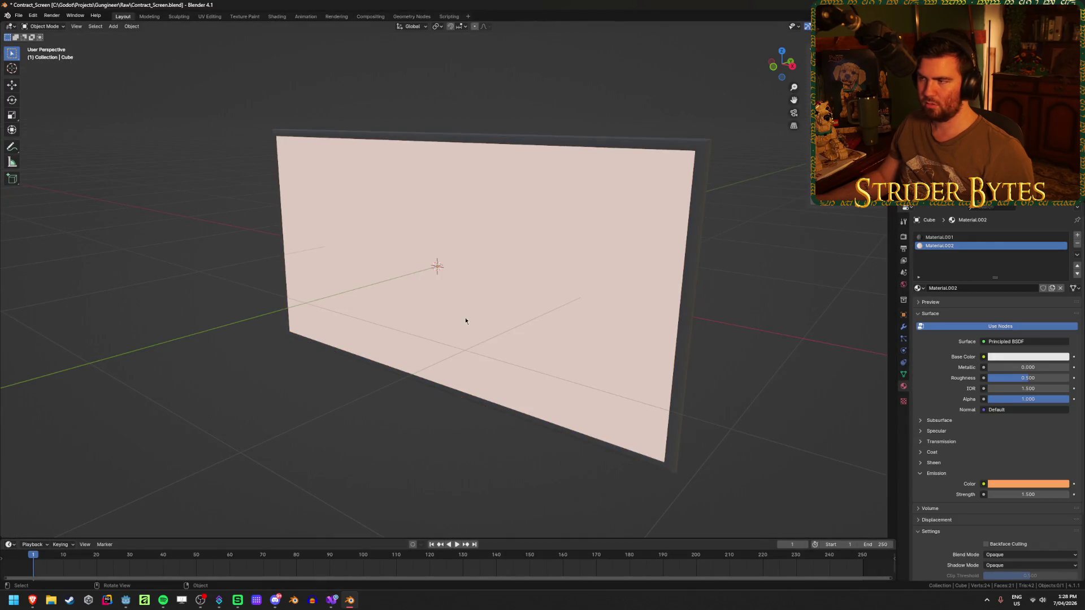
key("Tab")
key("x")
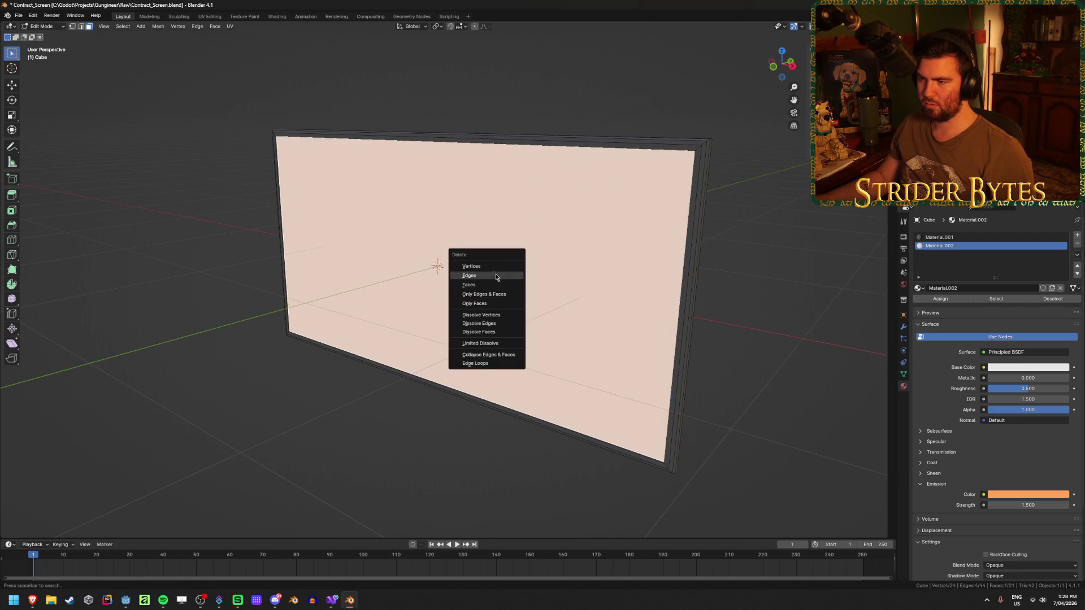
left_click(492, 275)
mouse_move(479, 286)
left_mouse_down()
mouse_move(342, 400)
mouse_move(552, 421)
left_mouse_up()
key("Tab")
key("ctrl+s")
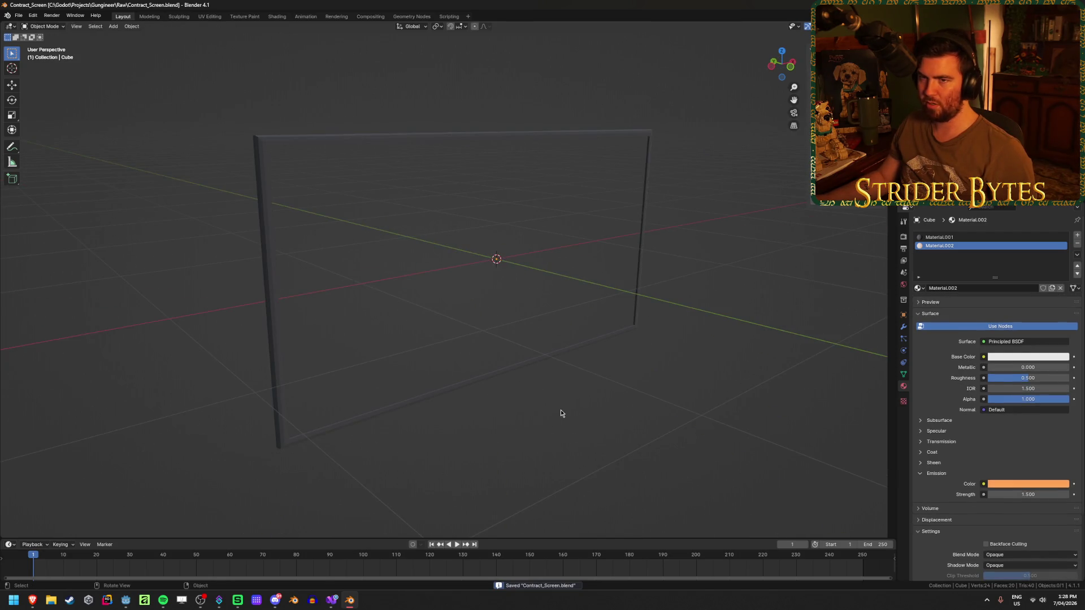
key("alt+Tab")
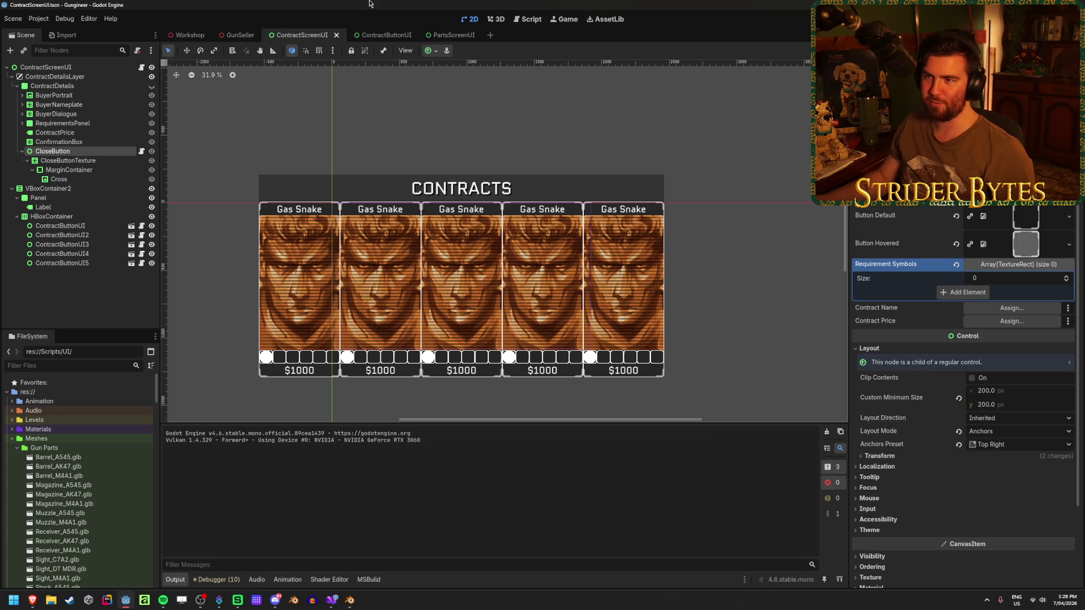
Step: In the GunSeller scene, nudge ButtonArea1's CollisionShape3D slightly along X
mouse_move(188, 38)
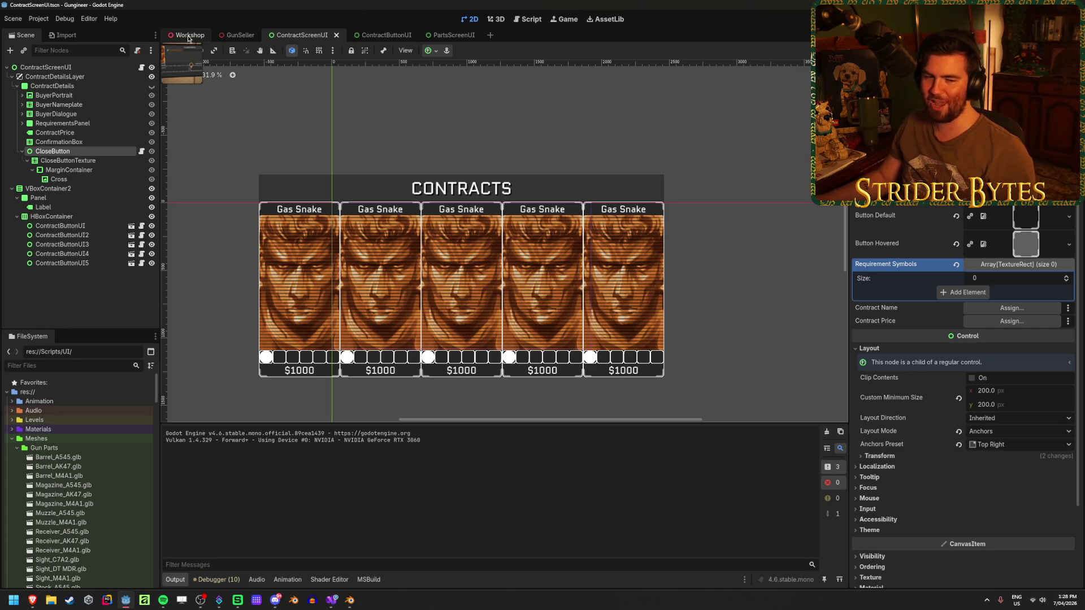
left_click(189, 38)
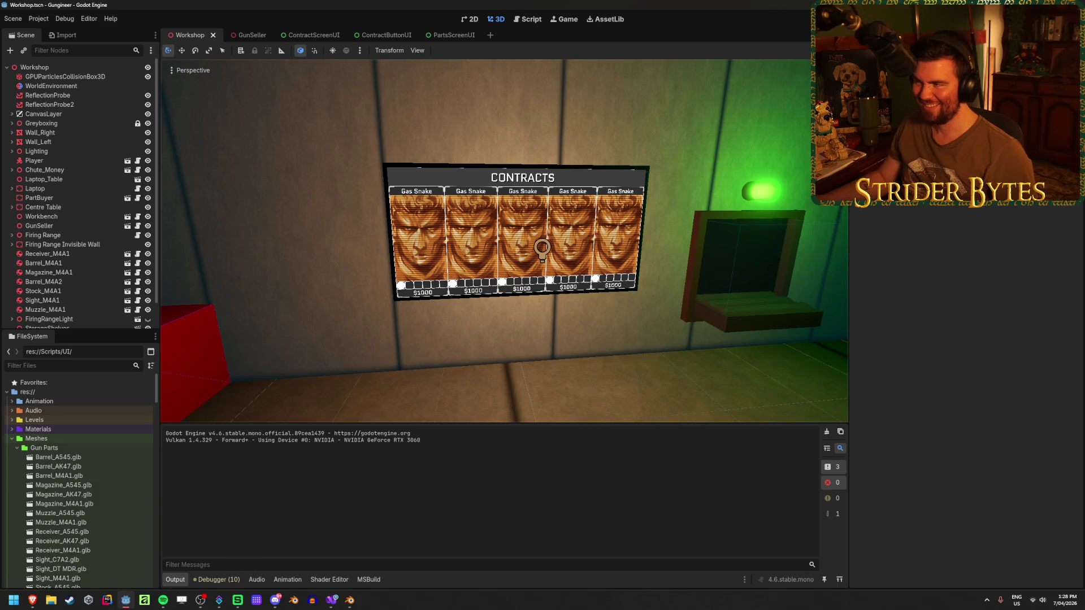
scroll(505, 241, "up", 5)
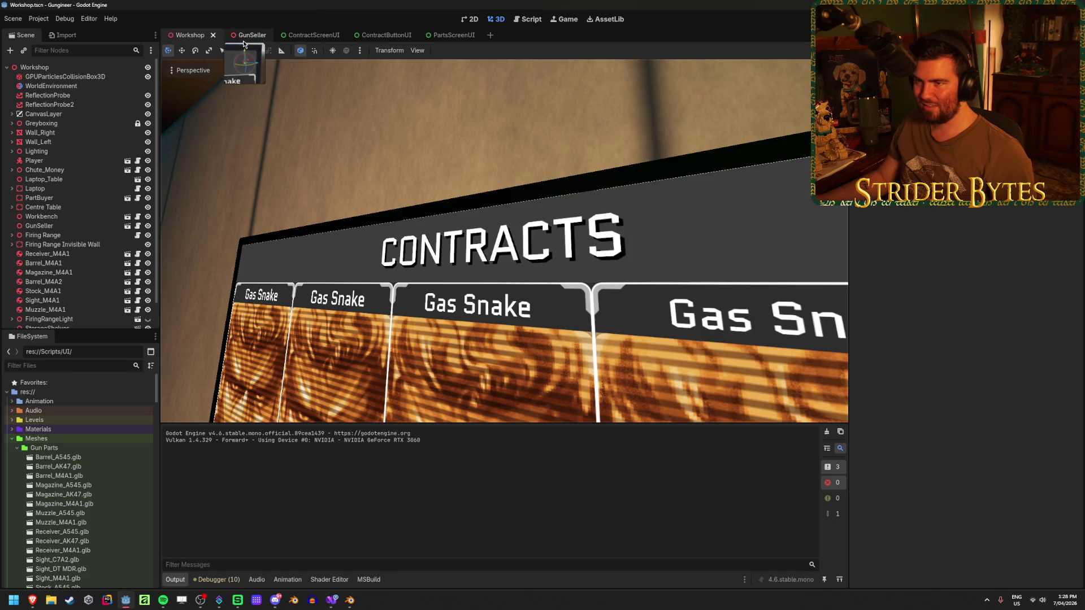
left_click(243, 37)
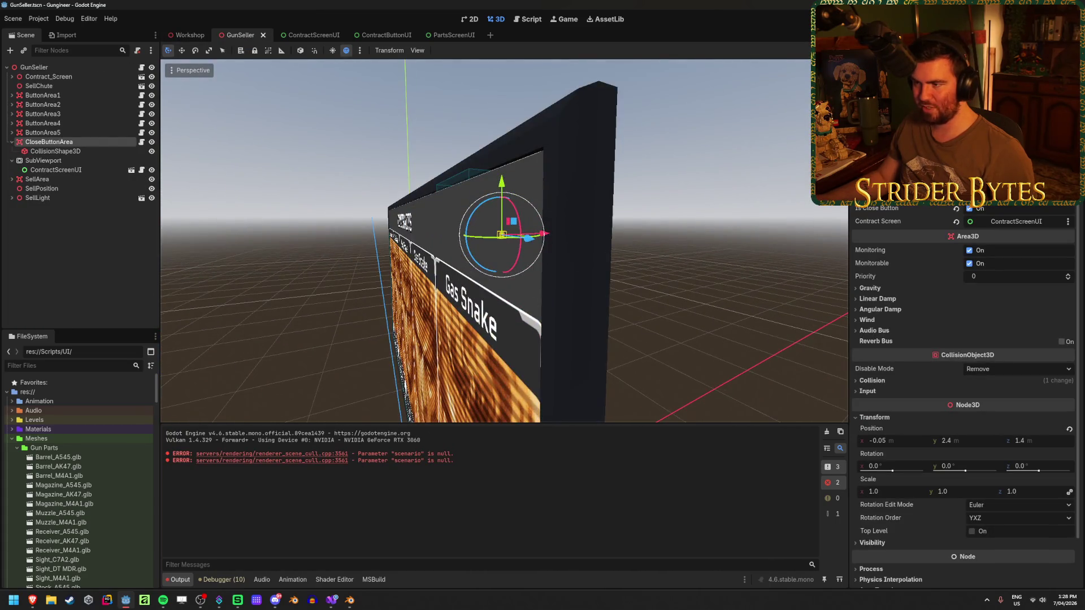
left_click(13, 96)
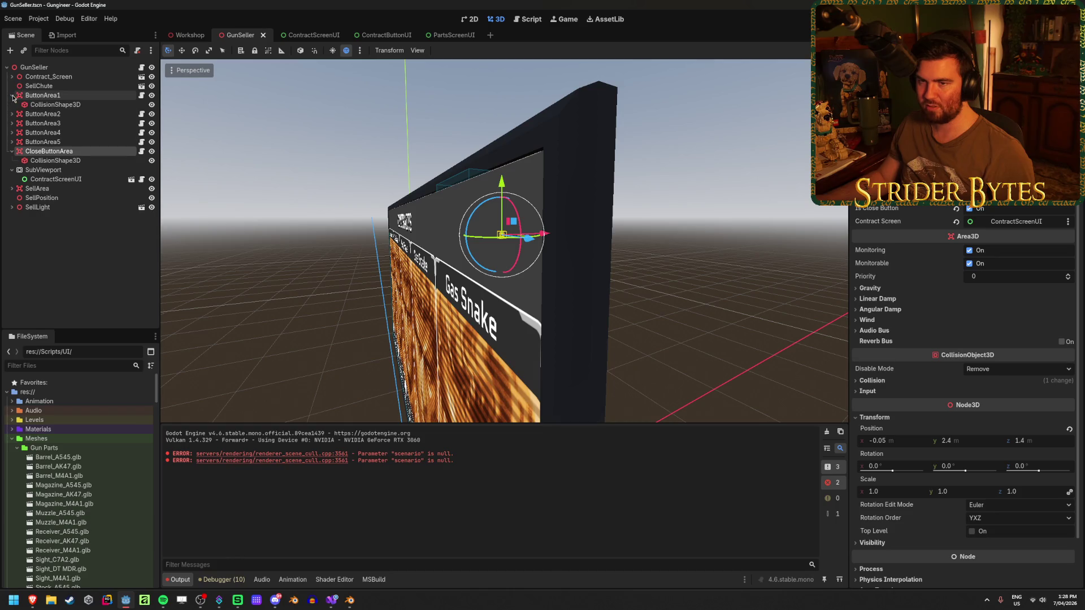
left_click(65, 106)
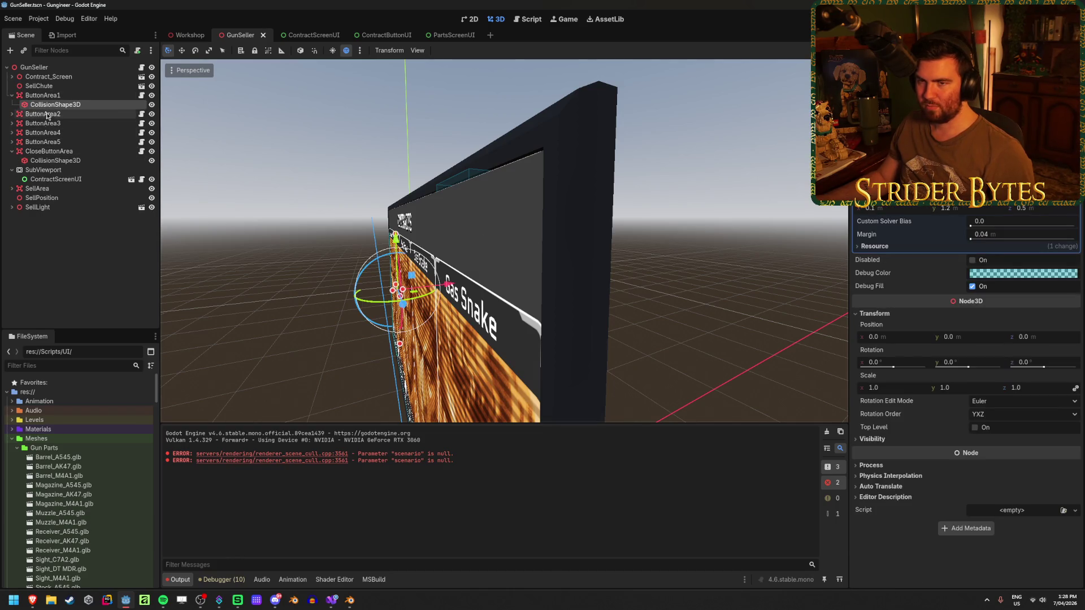
left_click_drag(447, 284, 447, 284)
Step: Nudge Contract_Screen's MeshInstance3D slightly along X
left_click(13, 96)
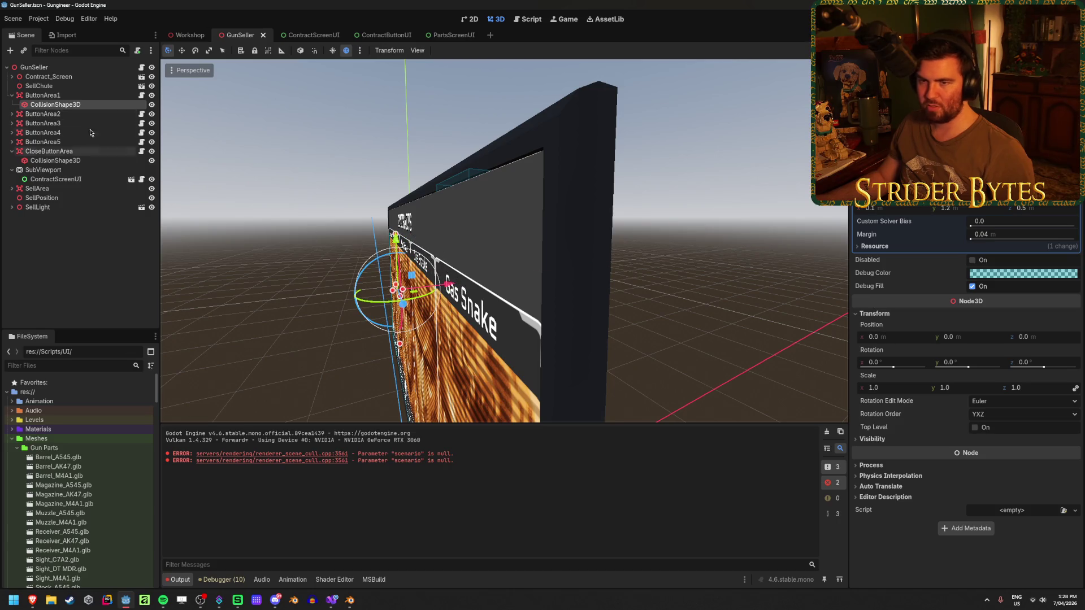
left_click(12, 77)
left_click(55, 95)
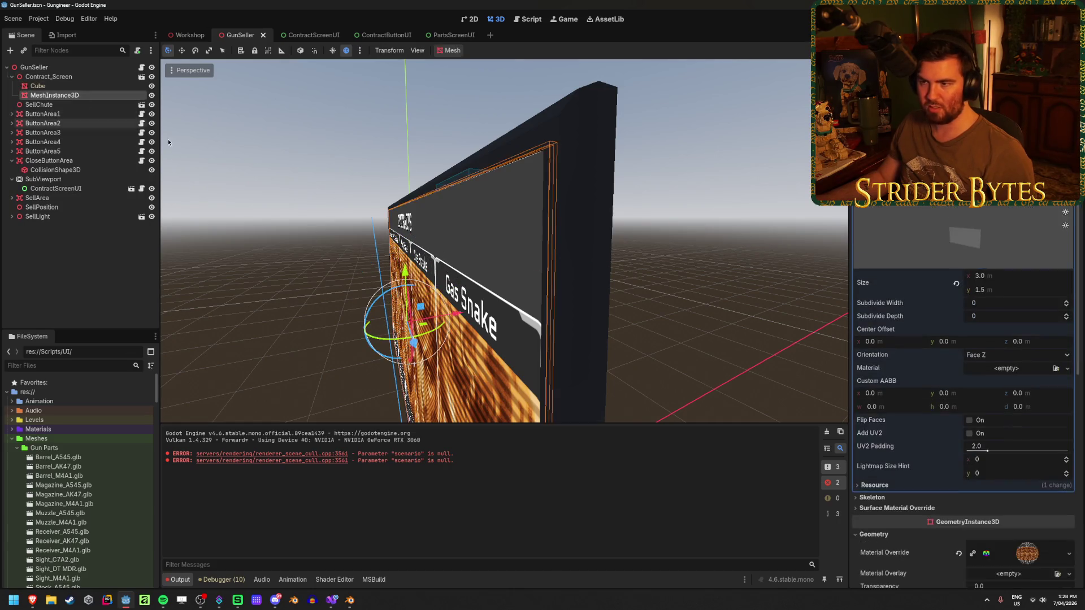
left_click_drag(459, 314, 458, 318)
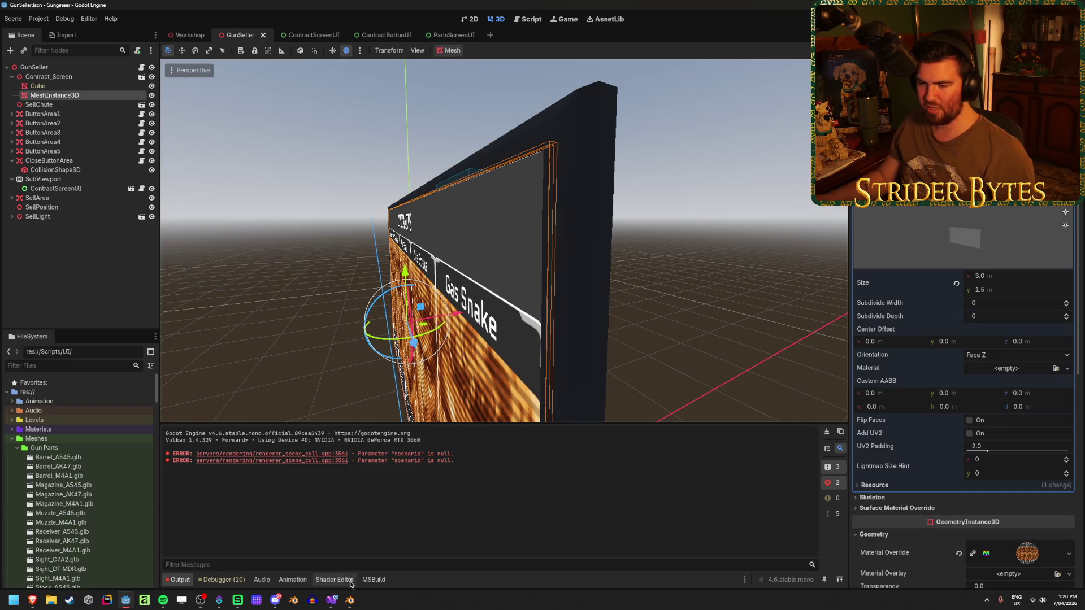
Step: In Blender's edit mode, select and remove the screen panel's front face
left_click(350, 600)
key("Tab")
left_click(464, 304)
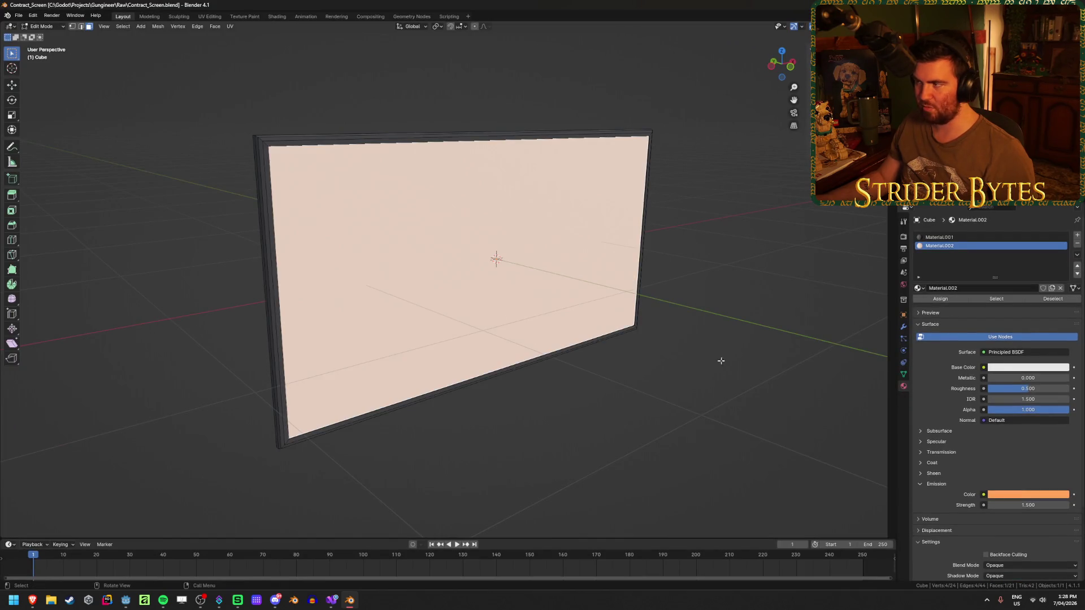
left_click_drag(634, 310, 599, 339)
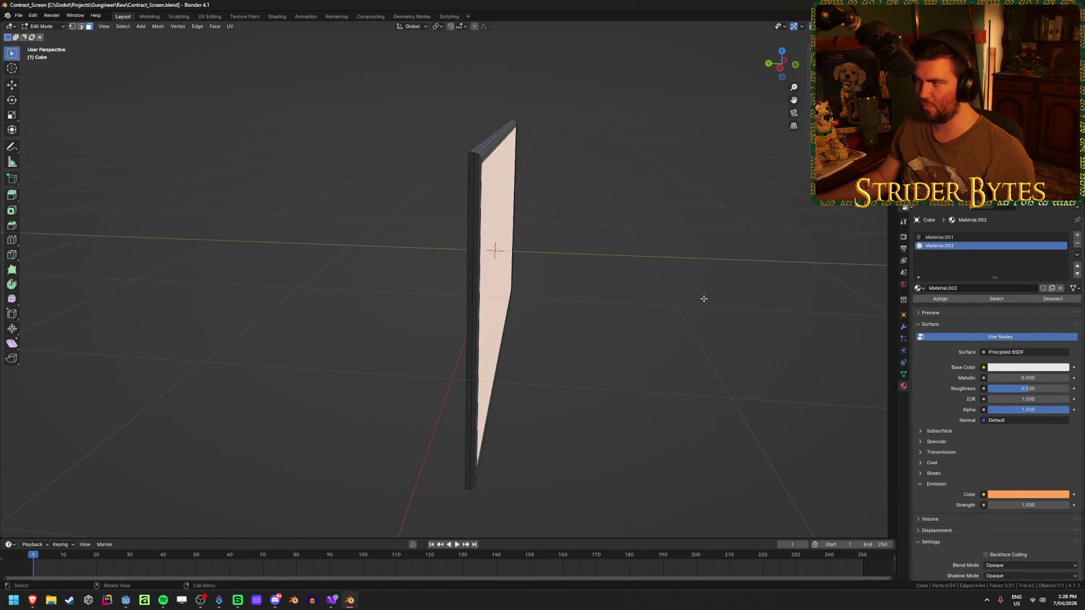
left_click_drag(704, 298, 679, 300)
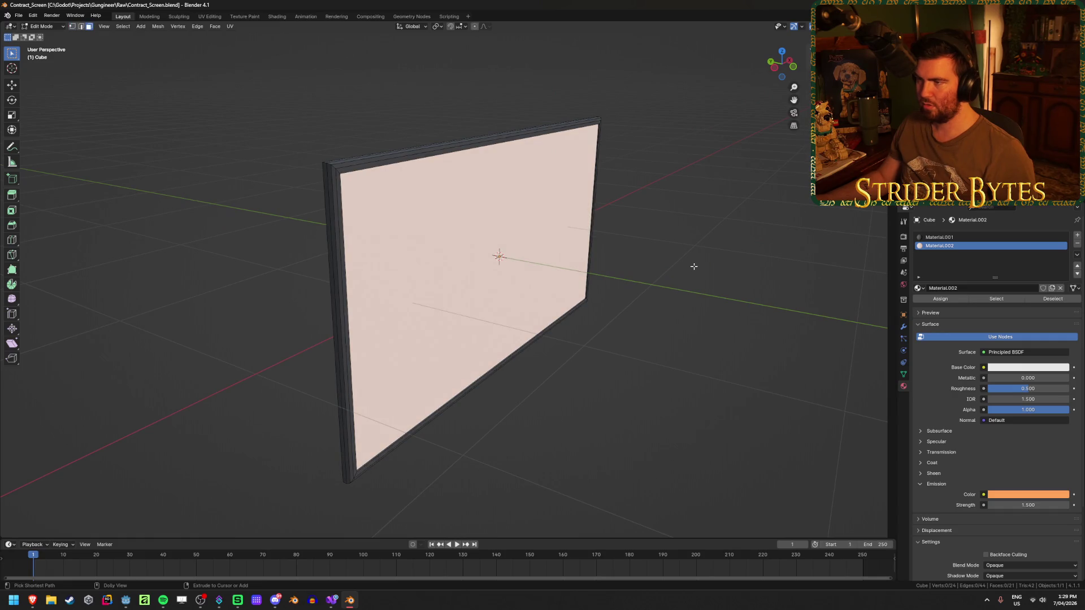
key("h")
key("alt+Tab")
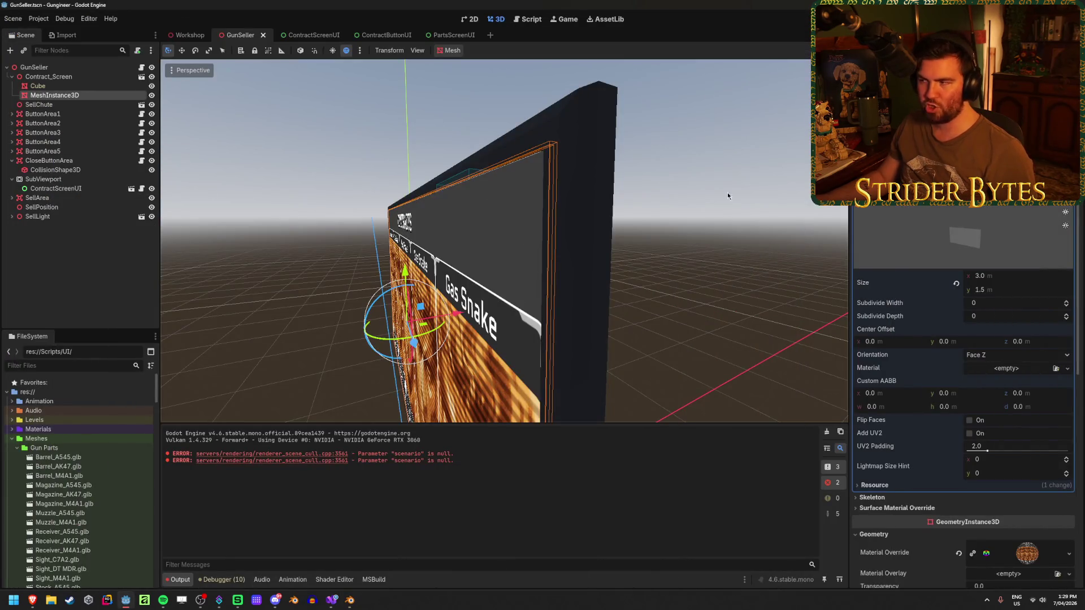
Step: Set the screen mesh's Position z to 0.04 and save the GunSeller scene
scroll(995, 418, "down", 3)
scroll(1027, 410, "down", 3)
left_click(1038, 447)
type("4")
key("Return")
left_click(97, 264)
key("ctrl+s")
left_click_drag(448, 157, 513, 94)
Step: Playtest, walking toward and back from the Contracts board to see it whole
key("F5")
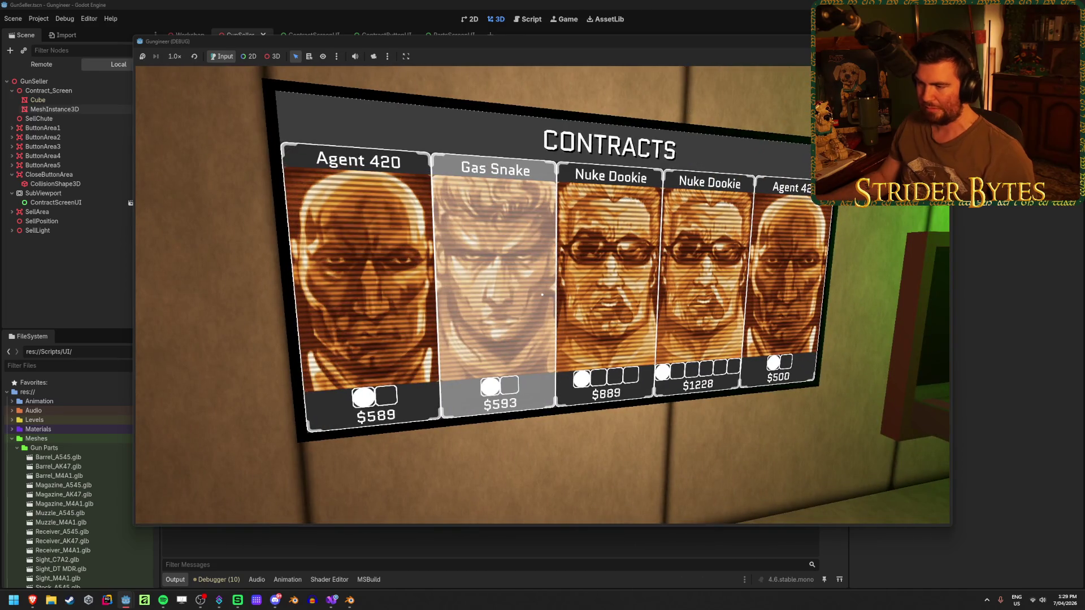
key("w")
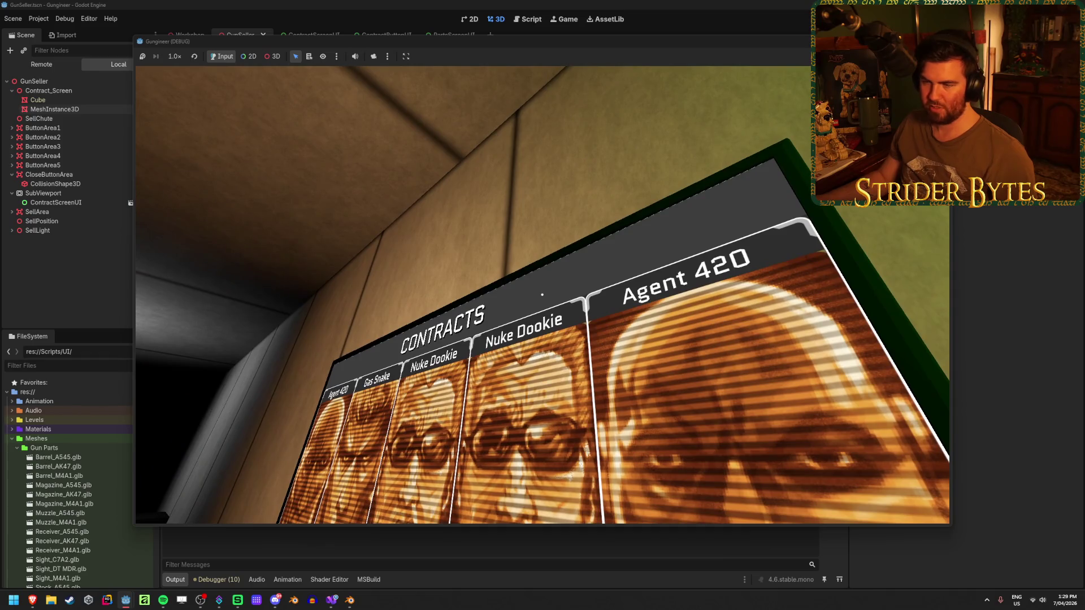
key("w")
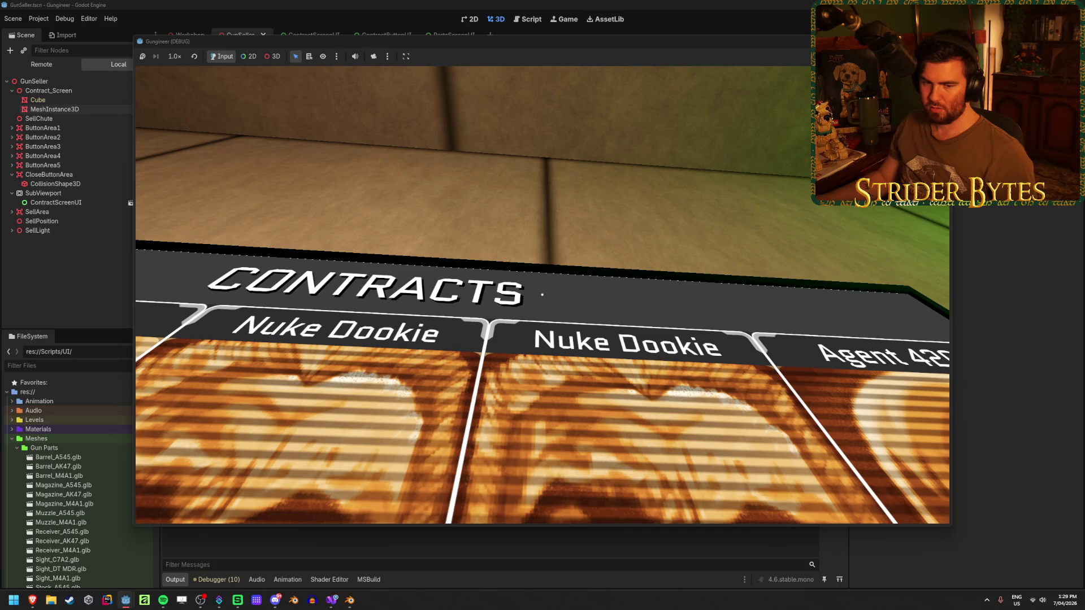
key("s")
key("w")
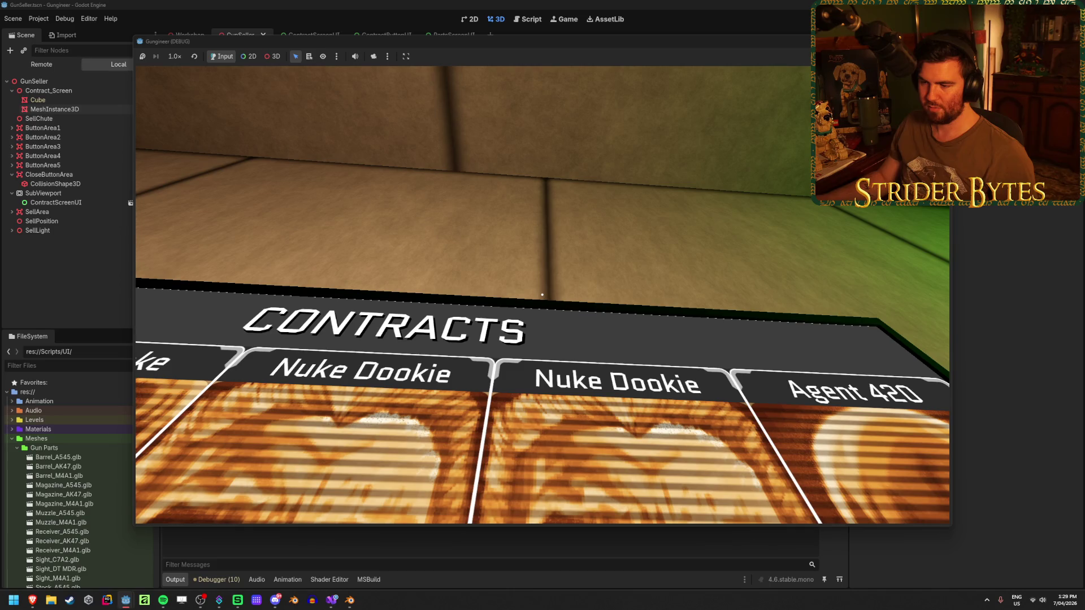
key("s")
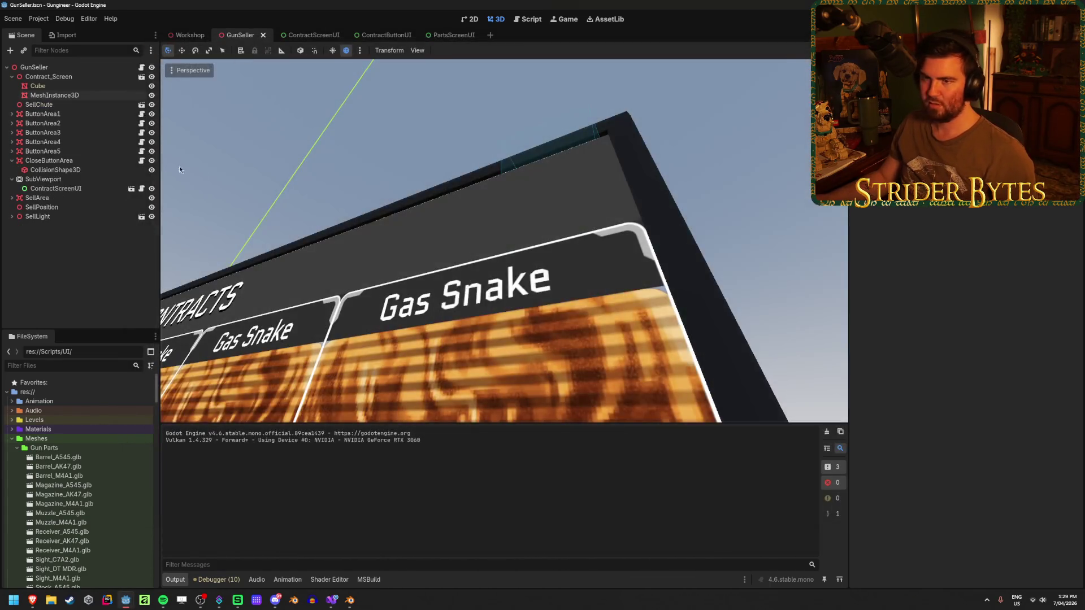
left_click(69, 96)
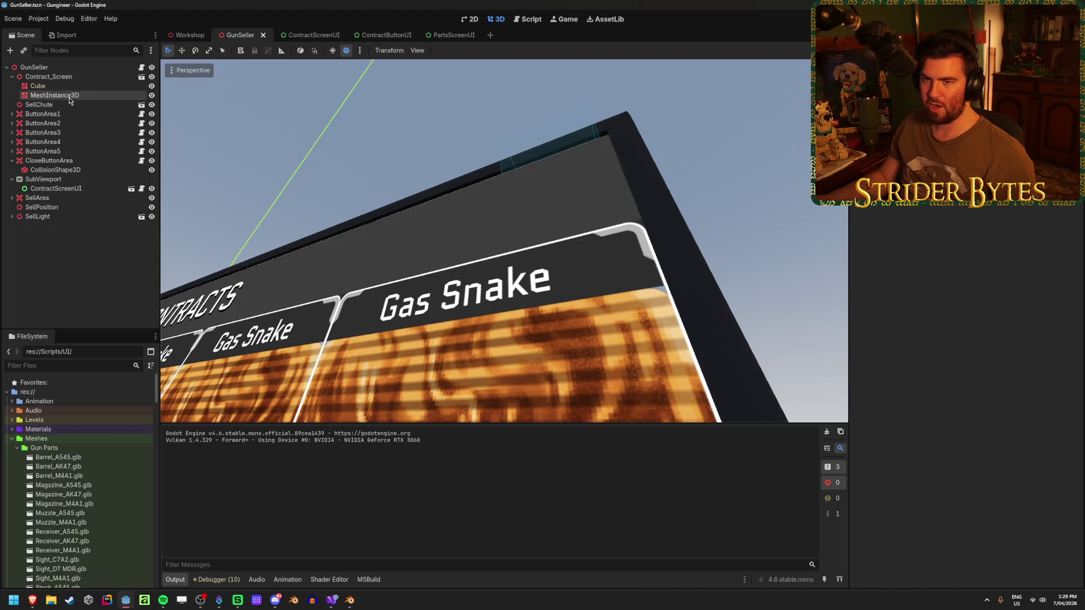
Step: Resize the screen mesh to 3.1 × 1.6 m and save the scene
scroll(937, 260, "down", 5)
left_click(1020, 275)
key("Tab")
type("1")
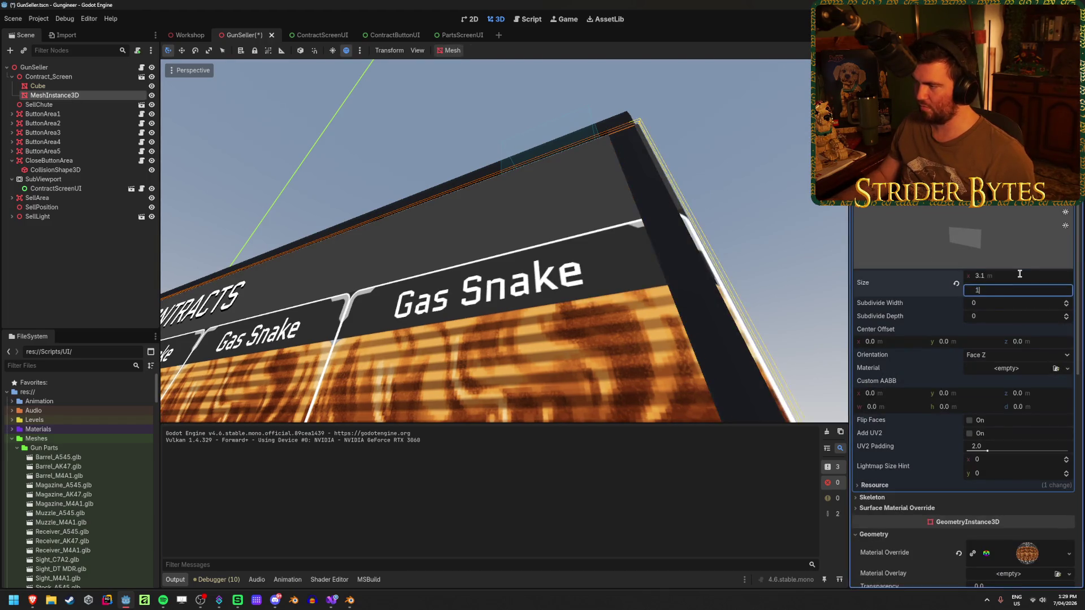
type(".6")
key("Return")
key("ctrl+s")
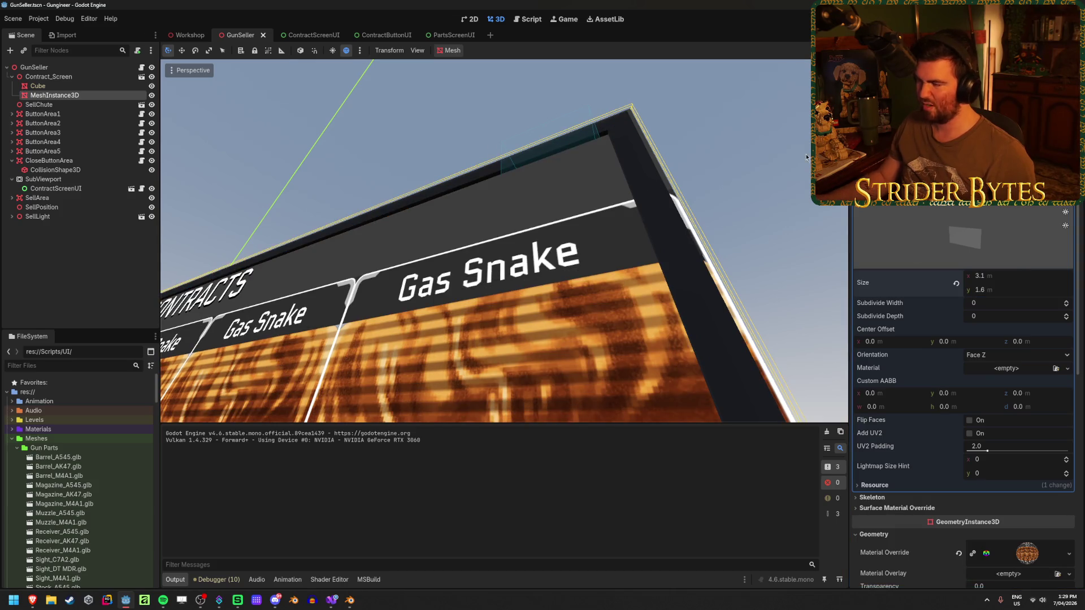
left_click(1004, 276)
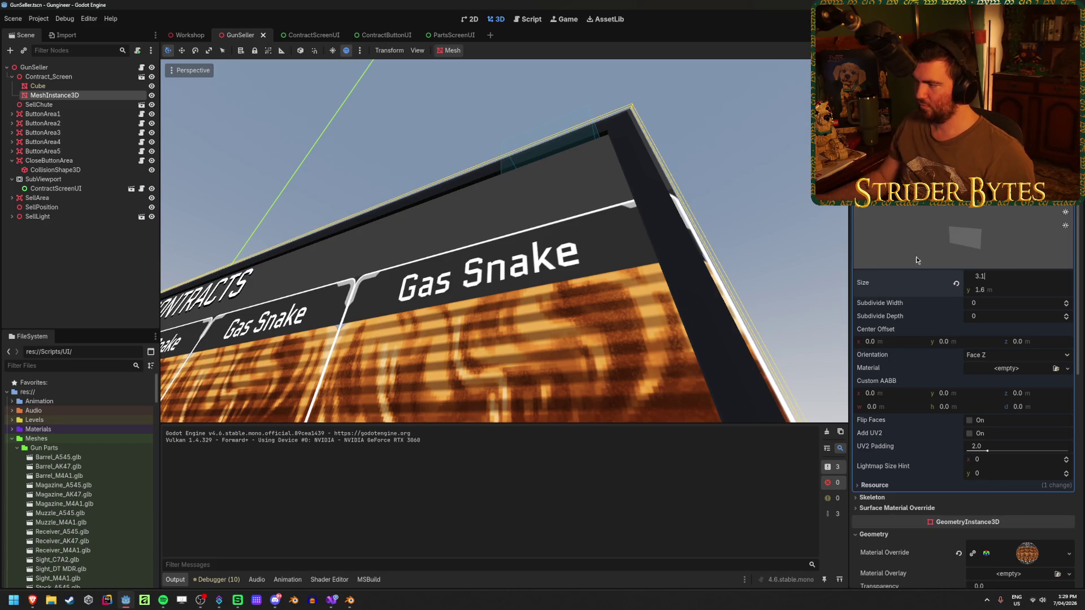
key("Return")
Step: Set the mesh's Position z to 0.05, saving along the way
scroll(932, 283, "down", 5)
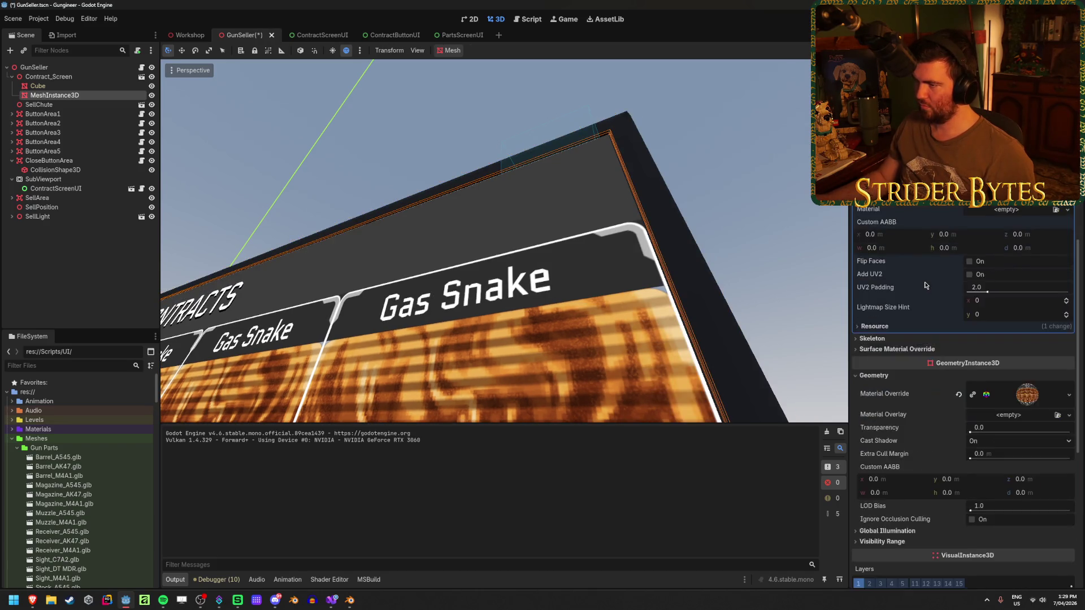
scroll(982, 376, "down", 2)
left_click(1041, 497)
type("0")
key("Return")
key("ctrl+s")
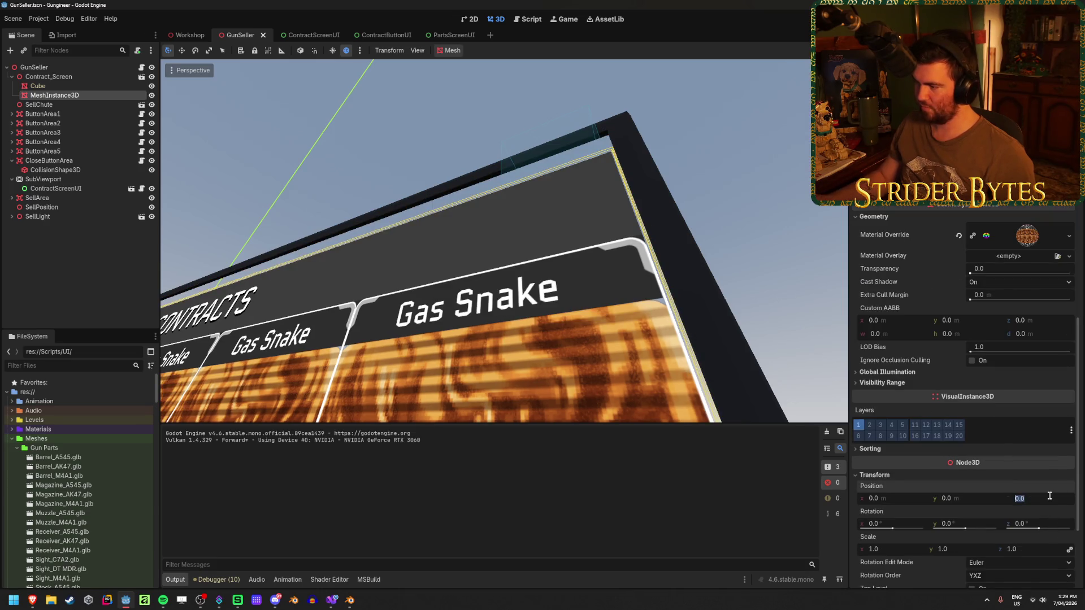
type(".0")
key("Return")
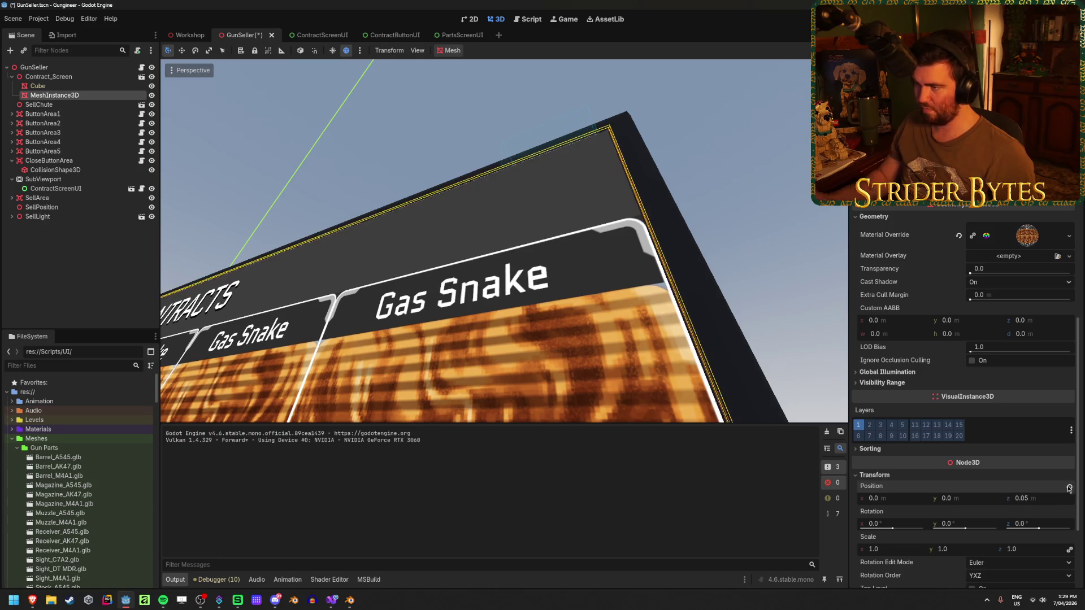
Step: Inspect the screen from the side, then start a playtest with F5
left_click(765, 138)
left_click_drag(732, 186, 802, 188)
key("F5")
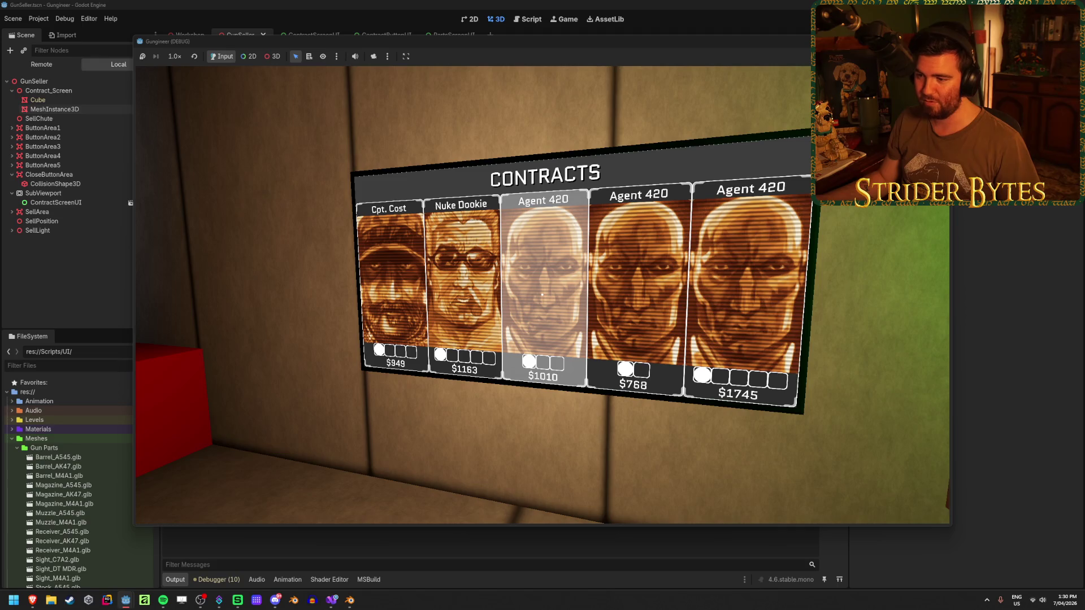
Step: Open the $1010 Agent 420 contract's requirements in the game, then stop the playtest
left_click(542, 295)
key("w")
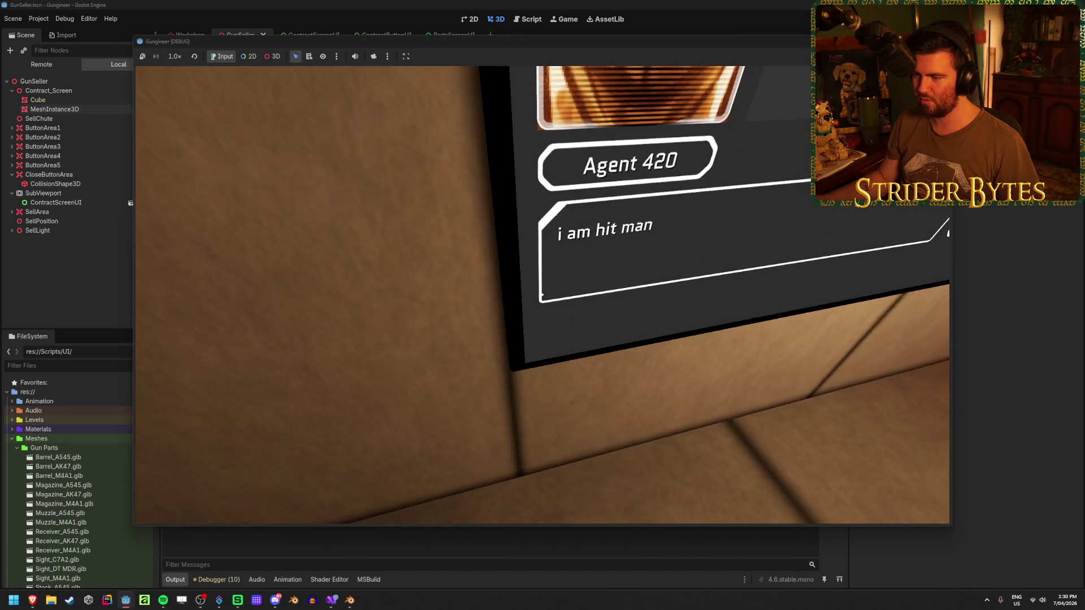
key("F8")
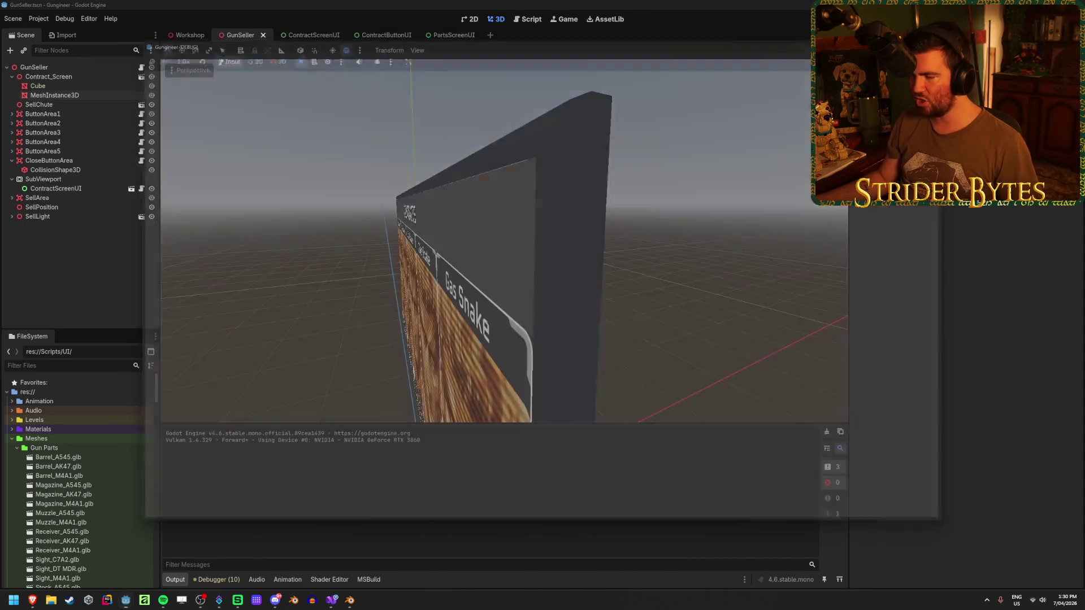
Step: Drop the emissive Material.002 slot from the screen, keeping only Material.001, and save the .blend
left_click(350, 600)
left_click(631, 339)
mouse_move(686, 375)
left_mouse_down()
mouse_move(552, 368)
mouse_move(632, 353)
left_mouse_up()
left_click(416, 309)
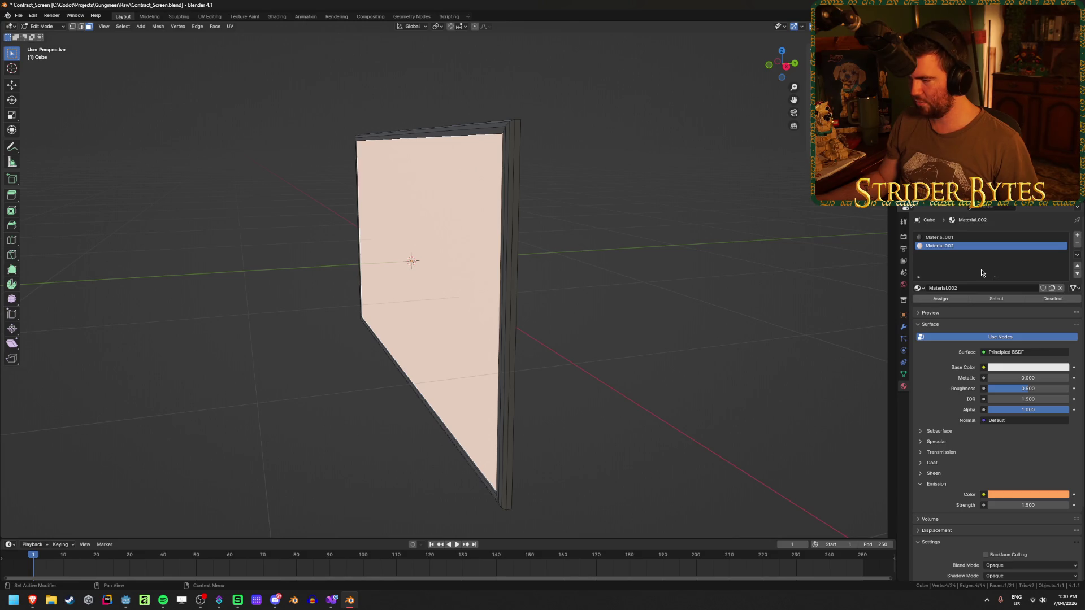
left_click(1077, 243)
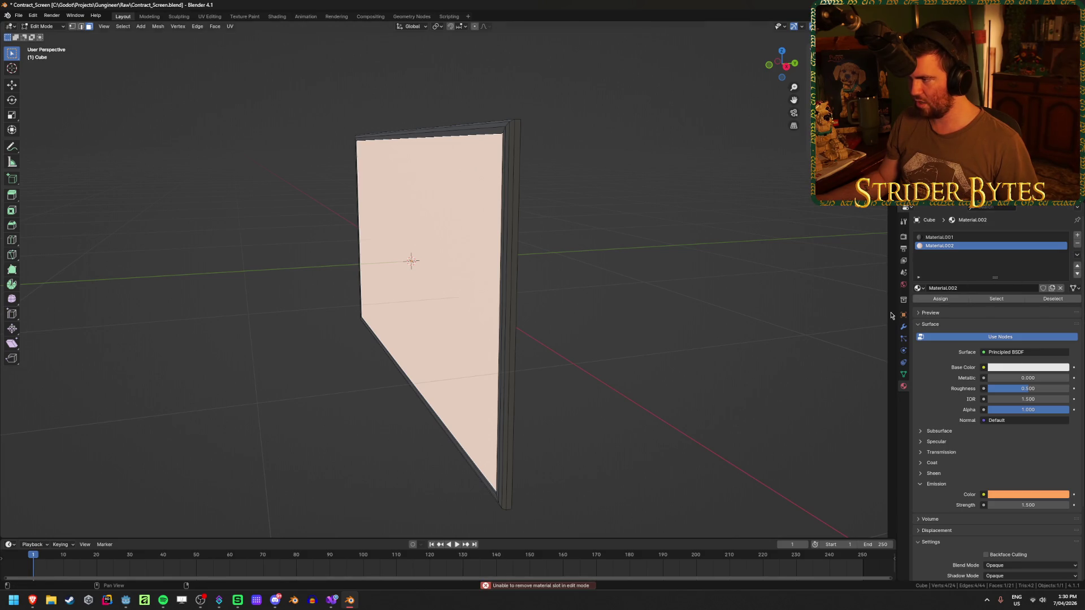
key("ctrl+z")
key("ctrl+z")
key("ctrl+z")
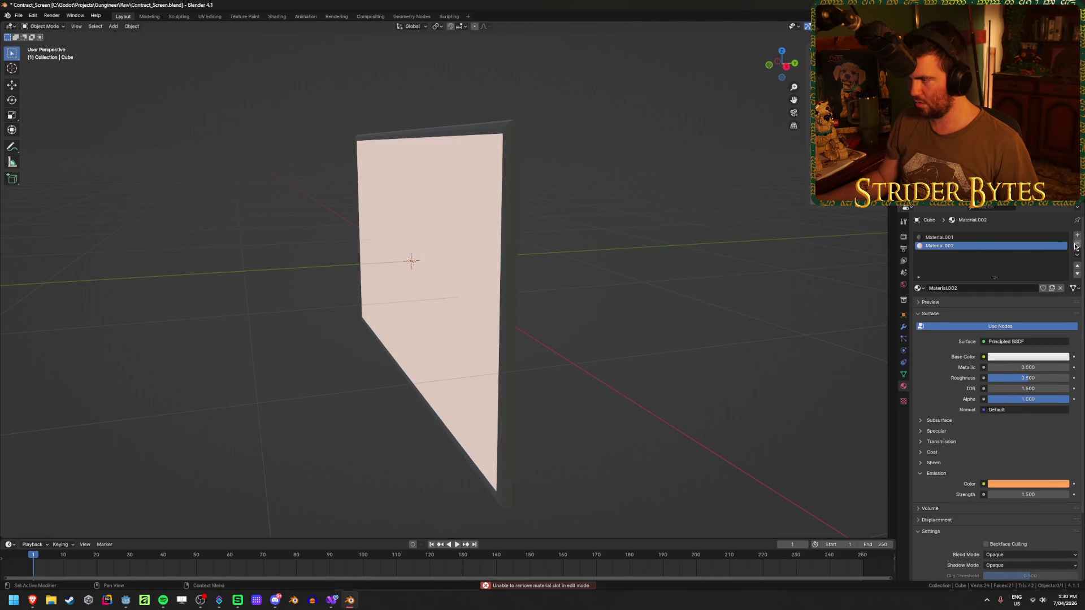
mouse_move(763, 310)
left_mouse_down()
mouse_move(554, 347)
mouse_move(581, 354)
left_mouse_up()
key("ctrl+s")
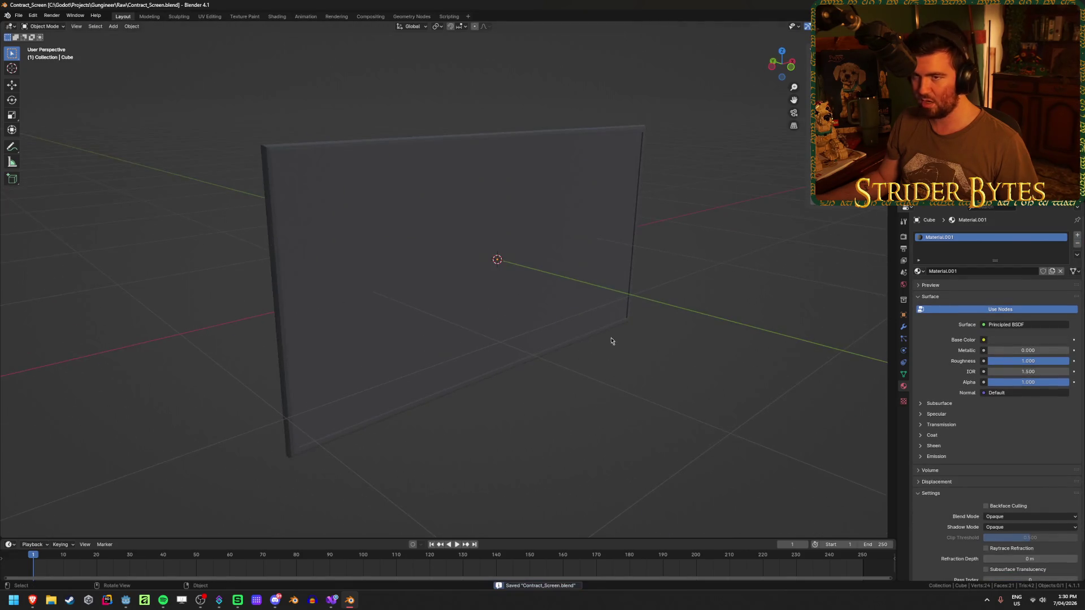
key("alt+Tab")
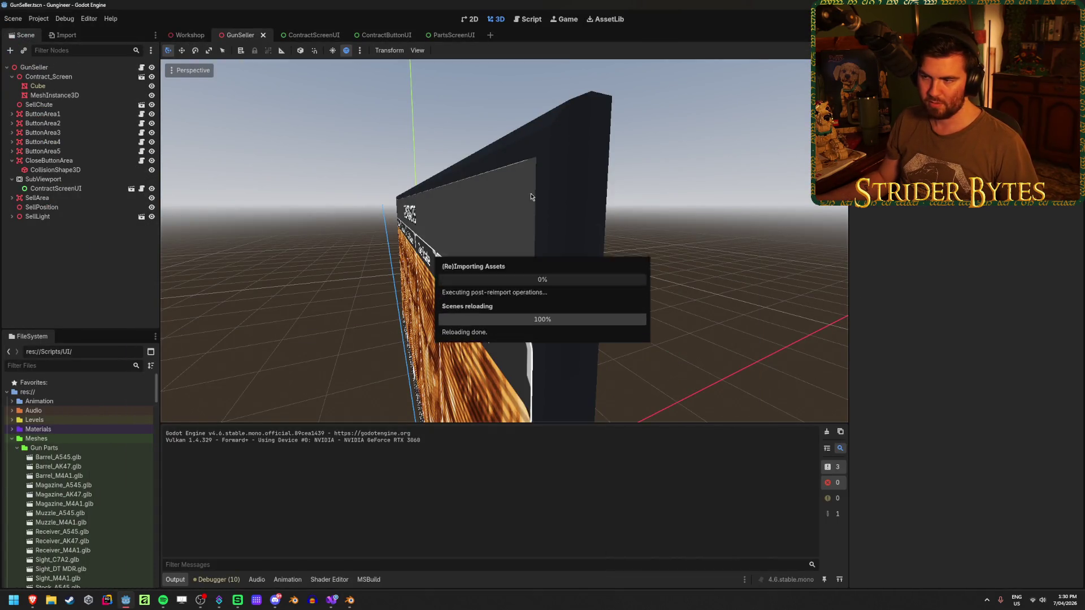
Step: Inspect the reimported screen, confirm the SubViewport is 3000 × 1500, then open the Workshop scene
mouse_move(533, 283)
left_mouse_down()
mouse_move(498, 332)
mouse_move(477, 273)
mouse_move(498, 274)
mouse_move(533, 324)
left_mouse_up()
scroll(534, 324, "down", 2)
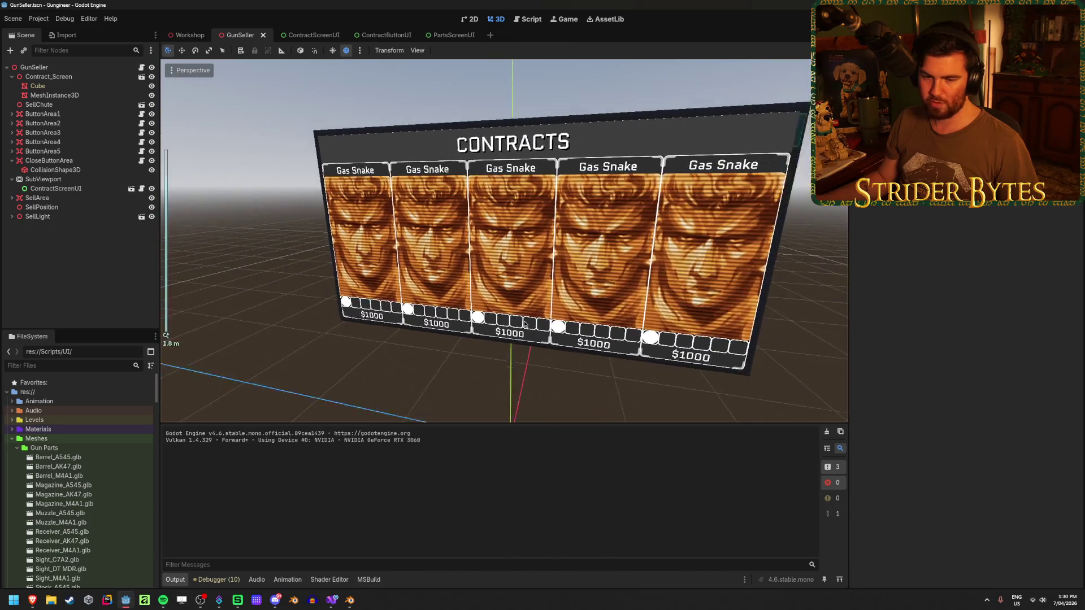
scroll(537, 325, "up", 2)
scroll(543, 326, "down", 2)
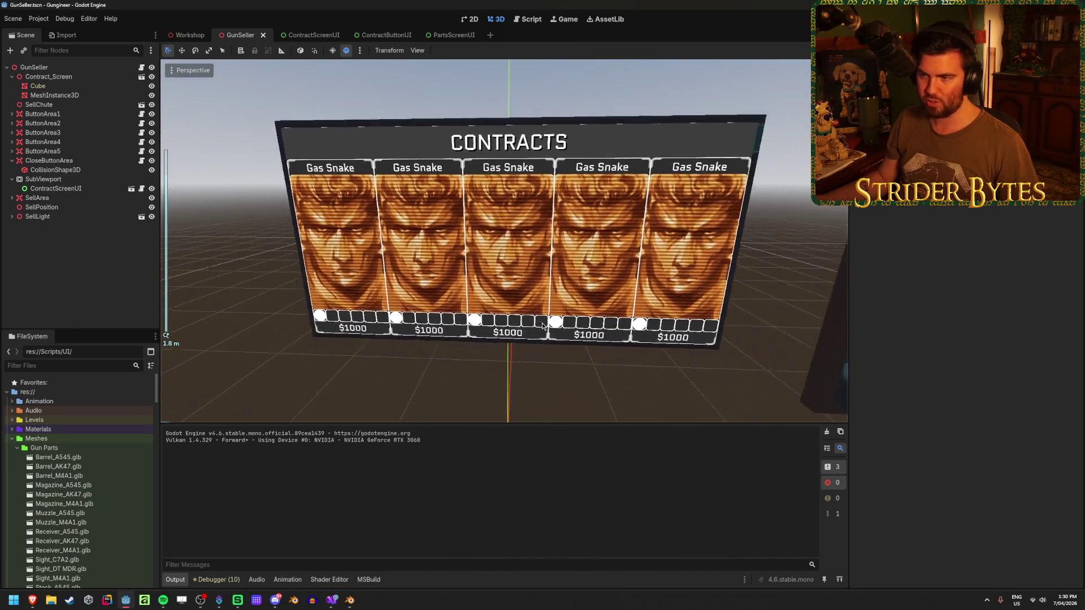
scroll(543, 326, "up", 2)
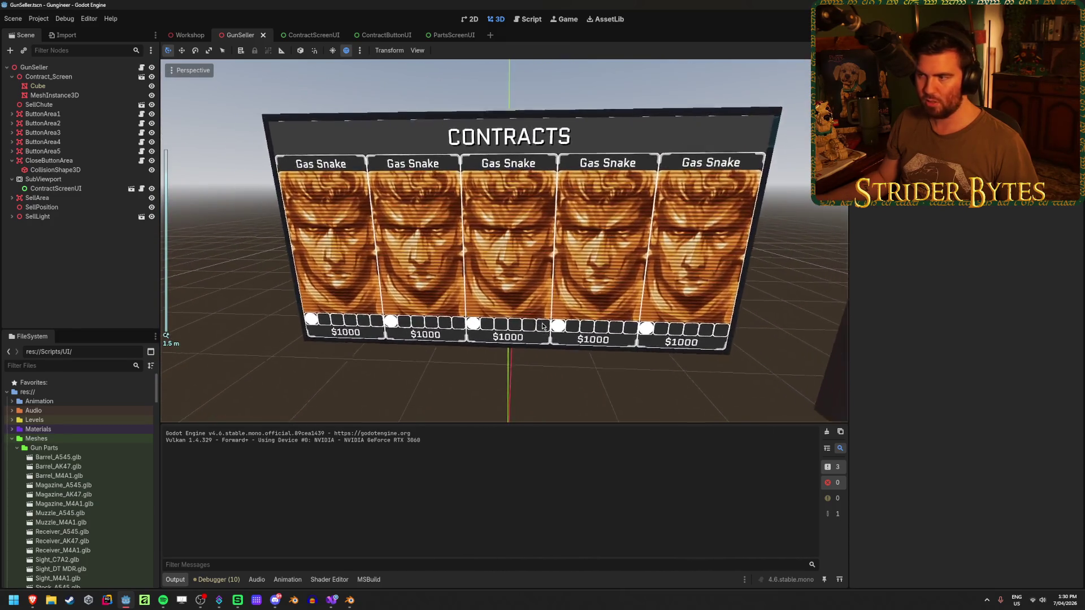
scroll(539, 181, "down", 1)
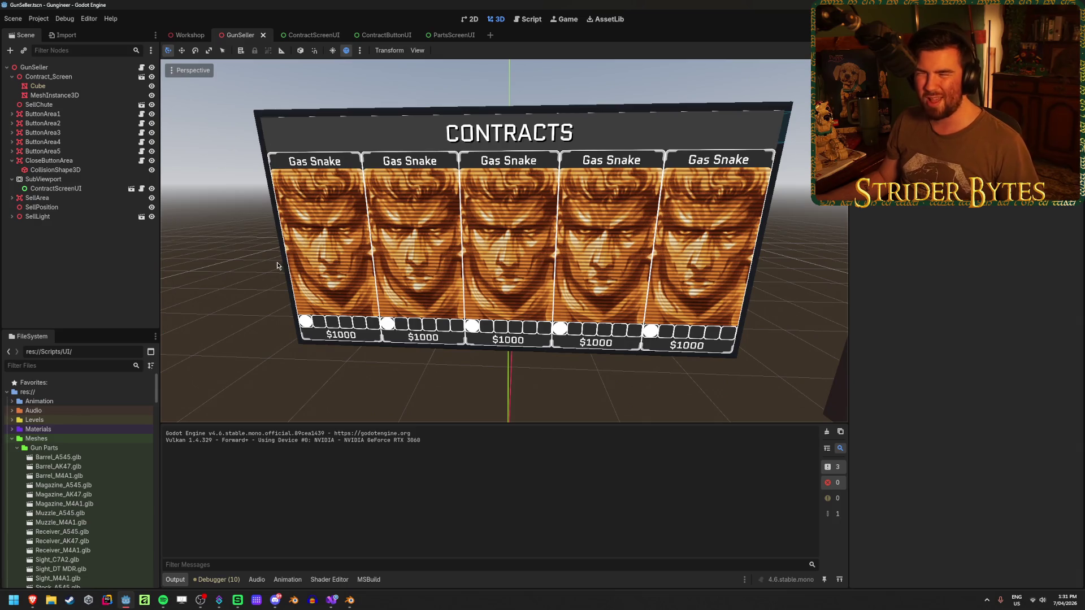
left_click(93, 178)
left_click(85, 179)
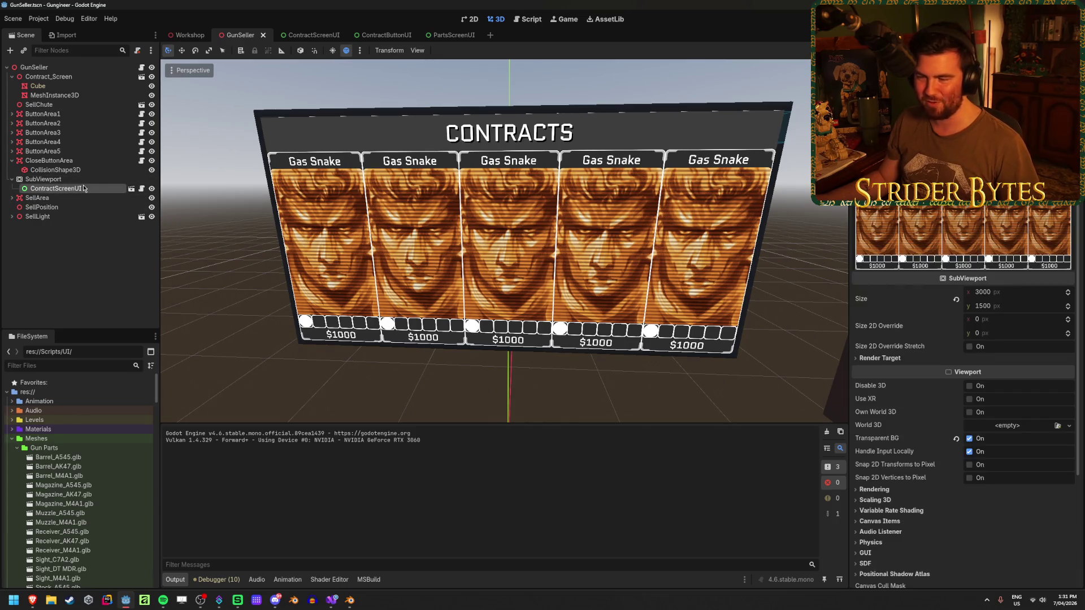
key("ctrl+shift+Tab")
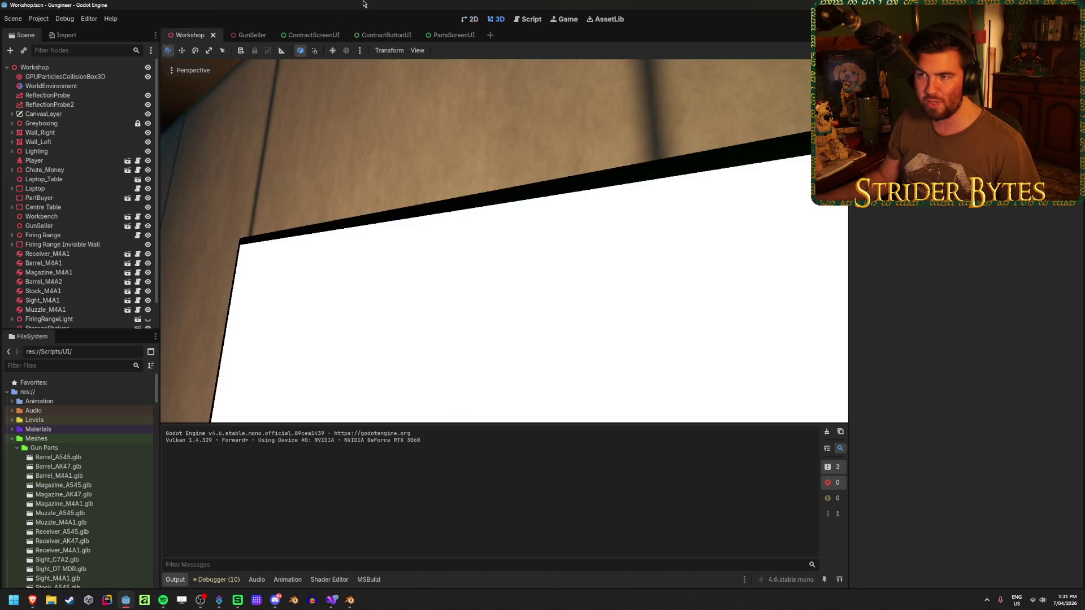
Step: Reload the current project from the Project menu to refresh the Workshop's blank screen
scroll(370, 298, "down", 5)
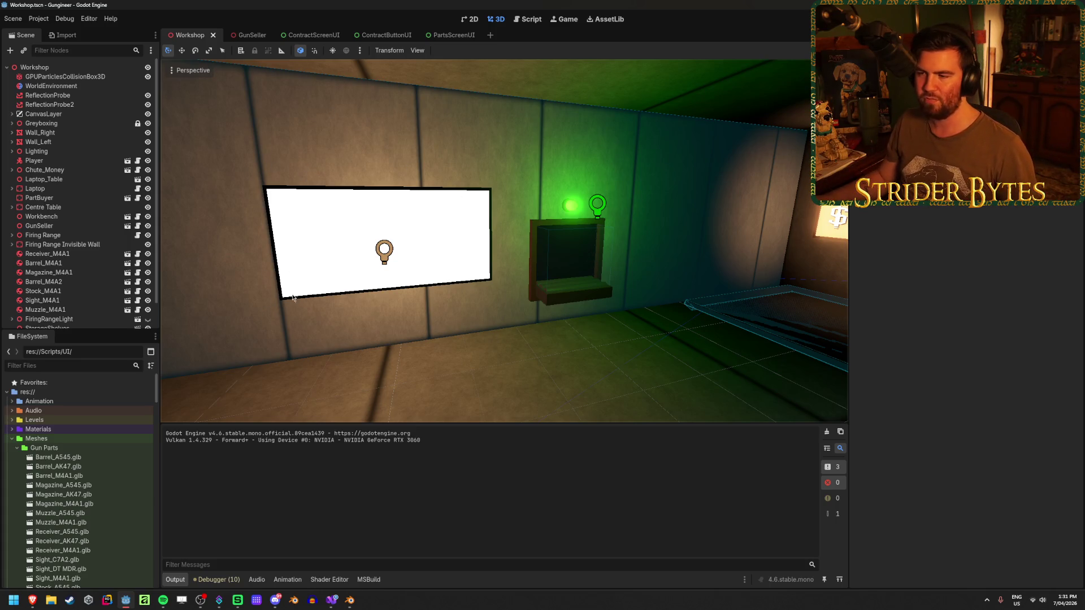
scroll(507, 136, "up", 5)
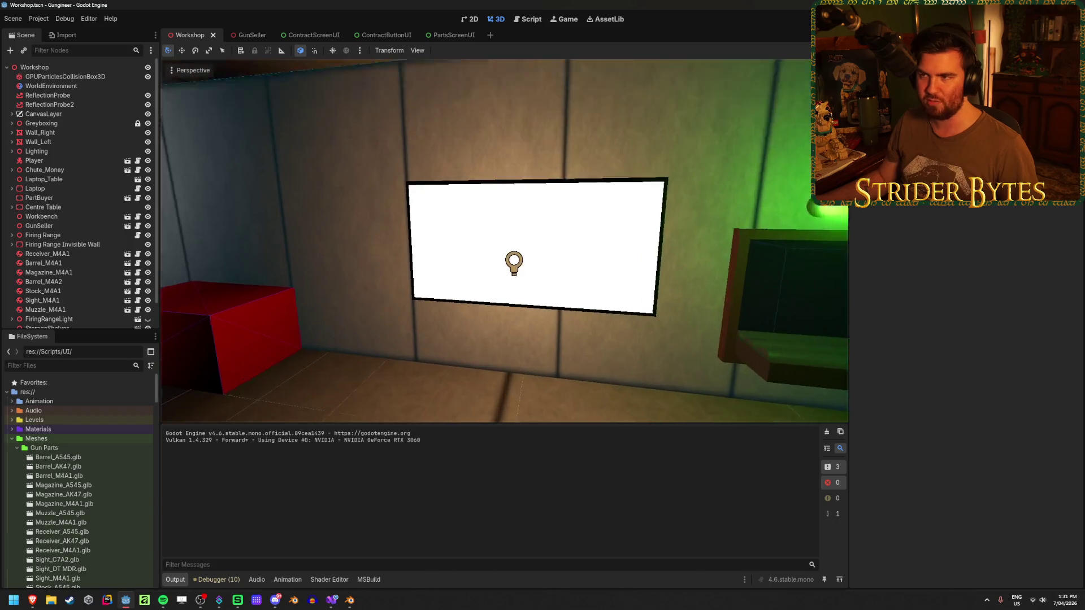
left_click(39, 18)
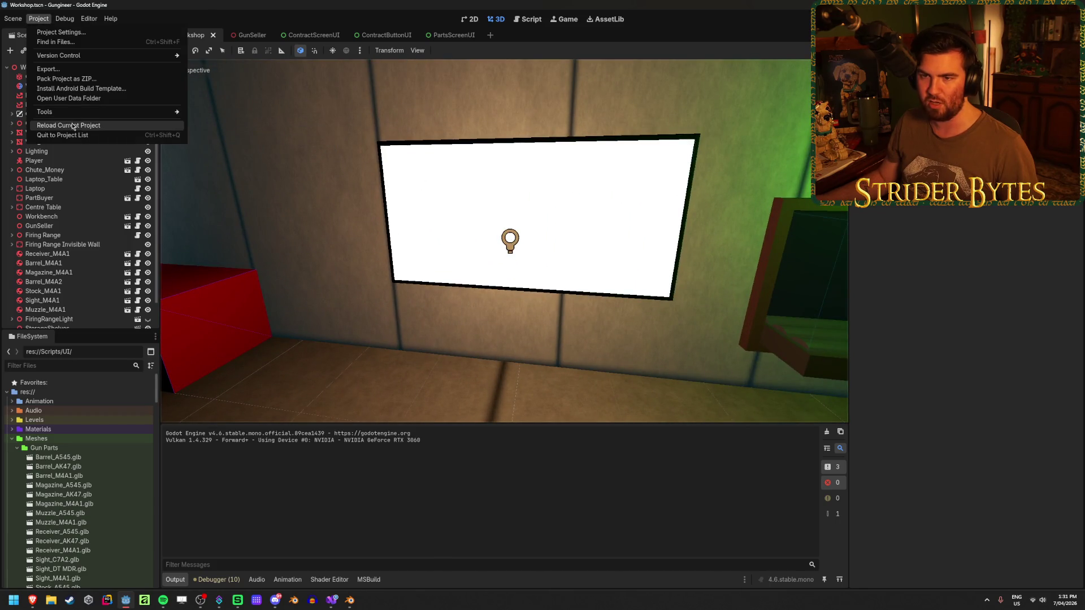
left_click(62, 123)
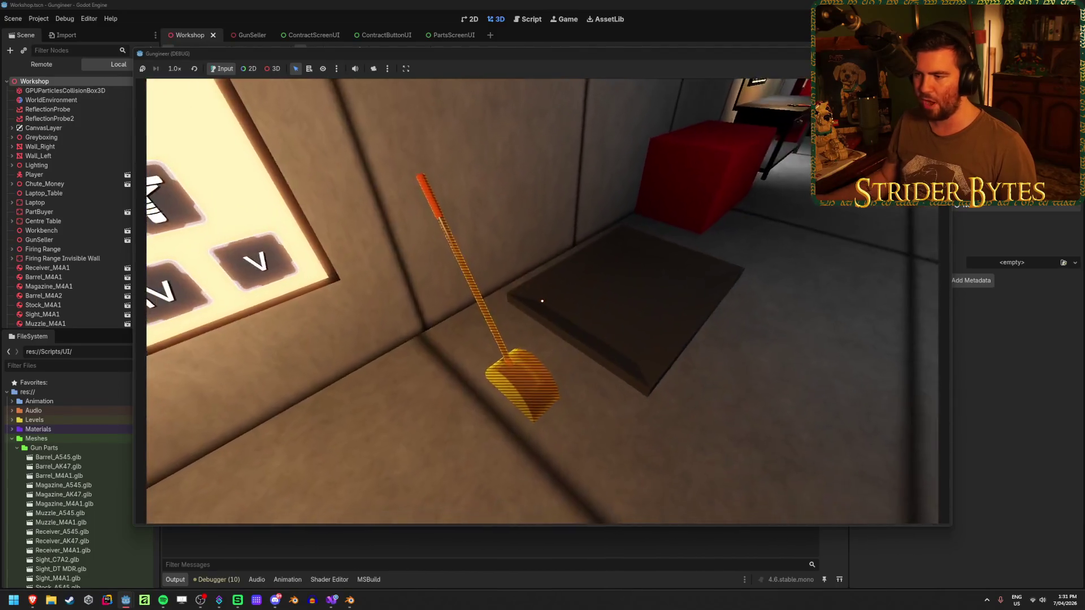
Step: In the running game, walk up to the Contracts board, then open and close the laptop's UPGRADES screen
key("w")
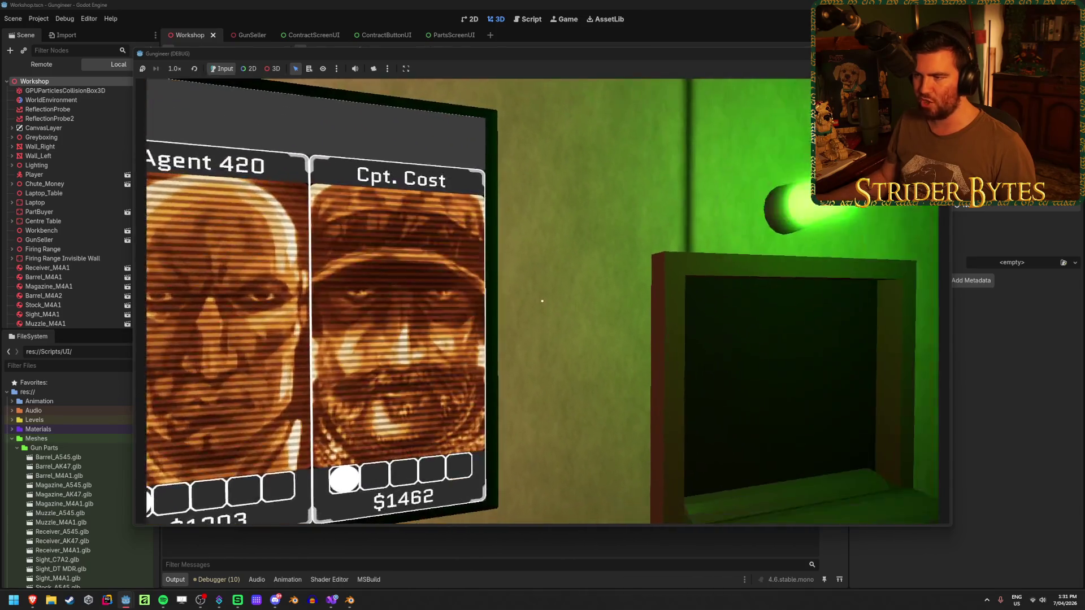
key("s")
key("w")
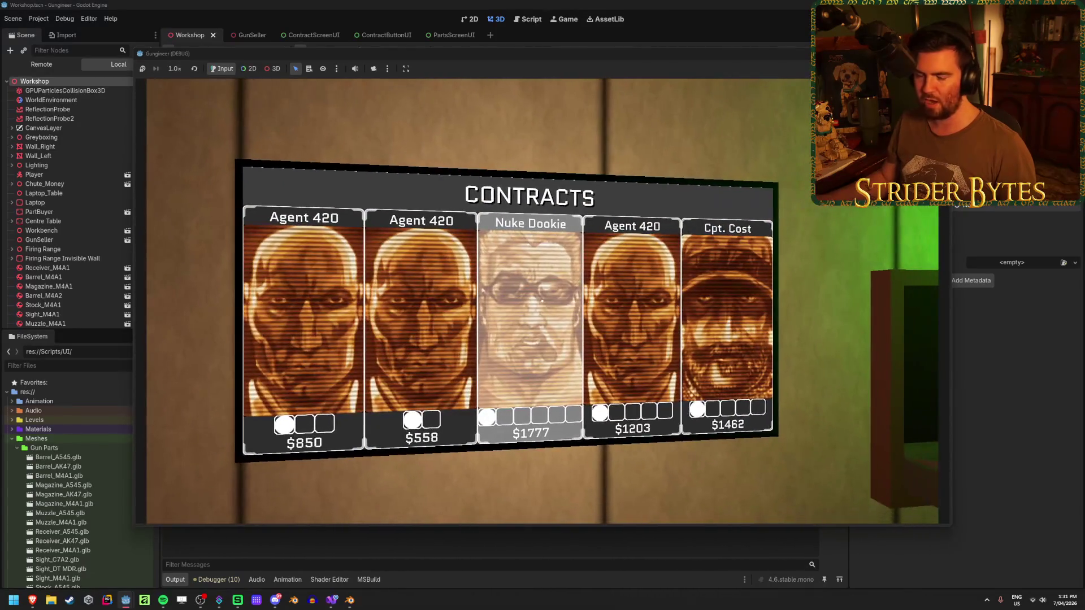
mouse_move(542, 301)
key("w")
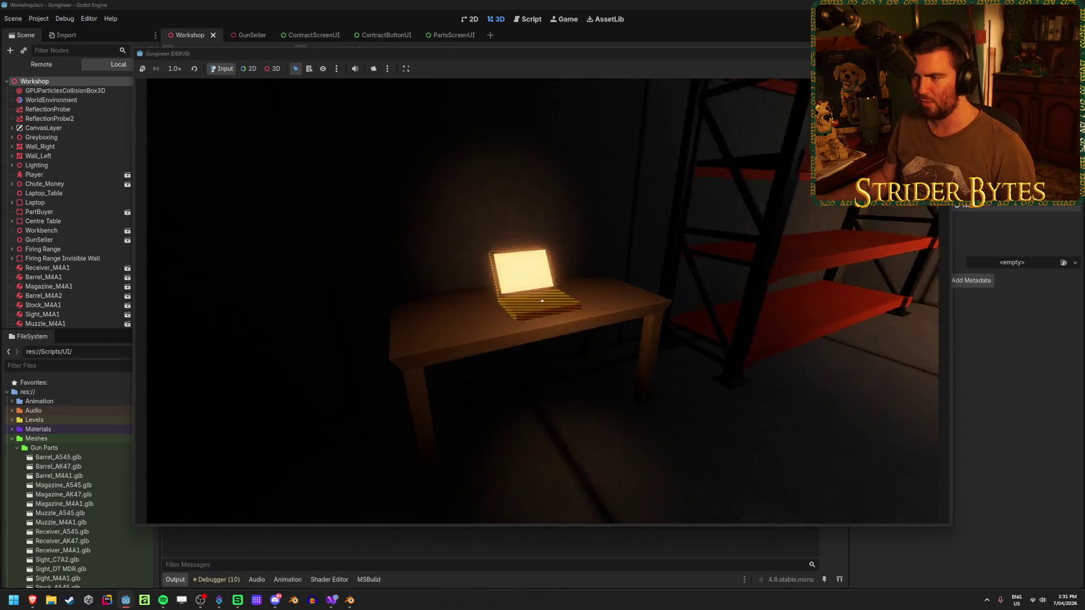
key("e")
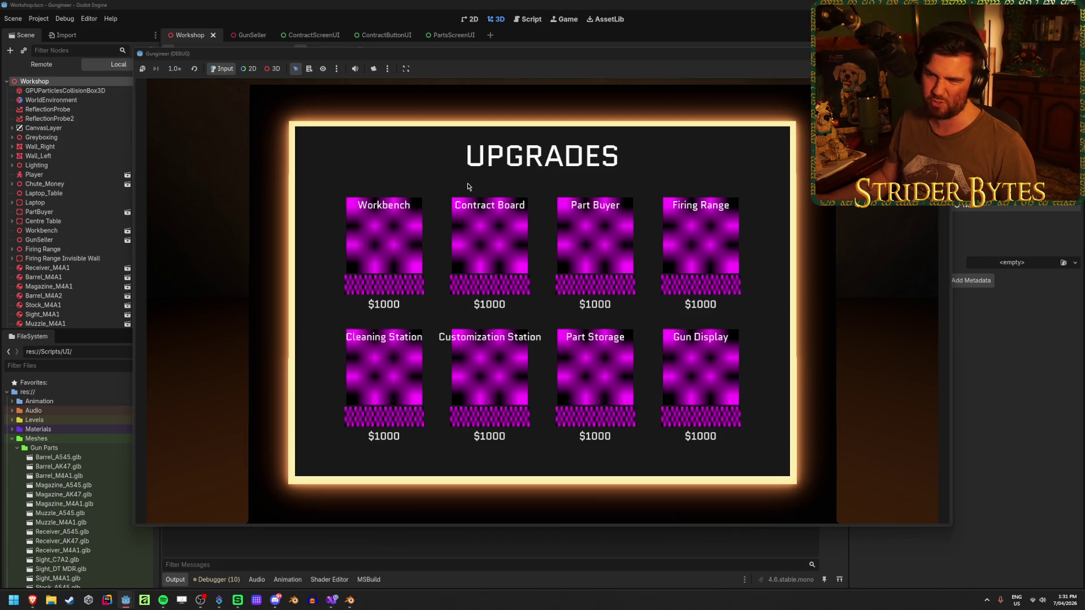
key("e")
key("e")
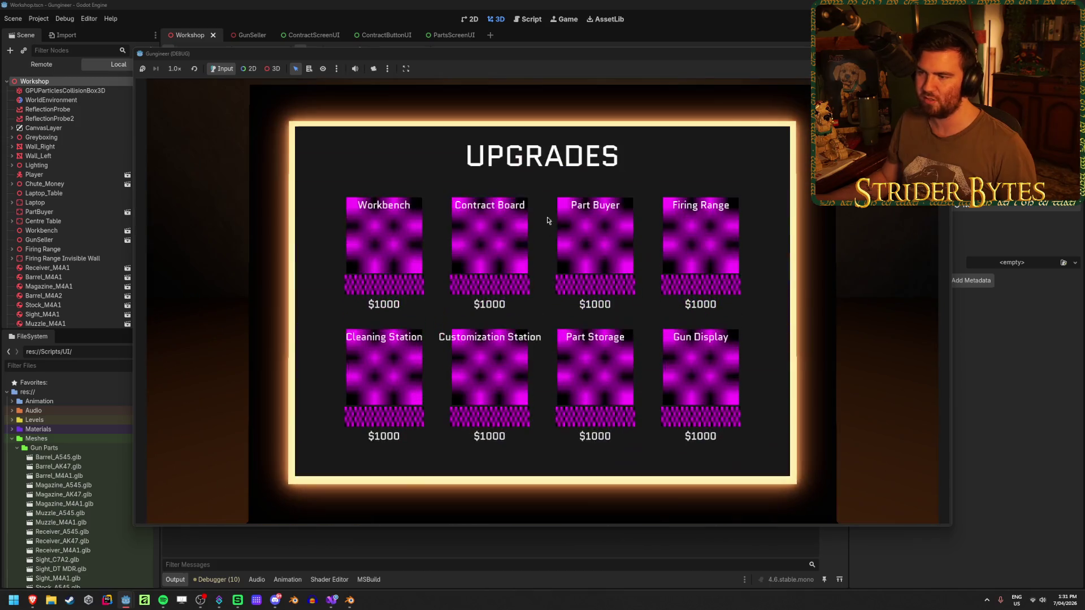
key("e")
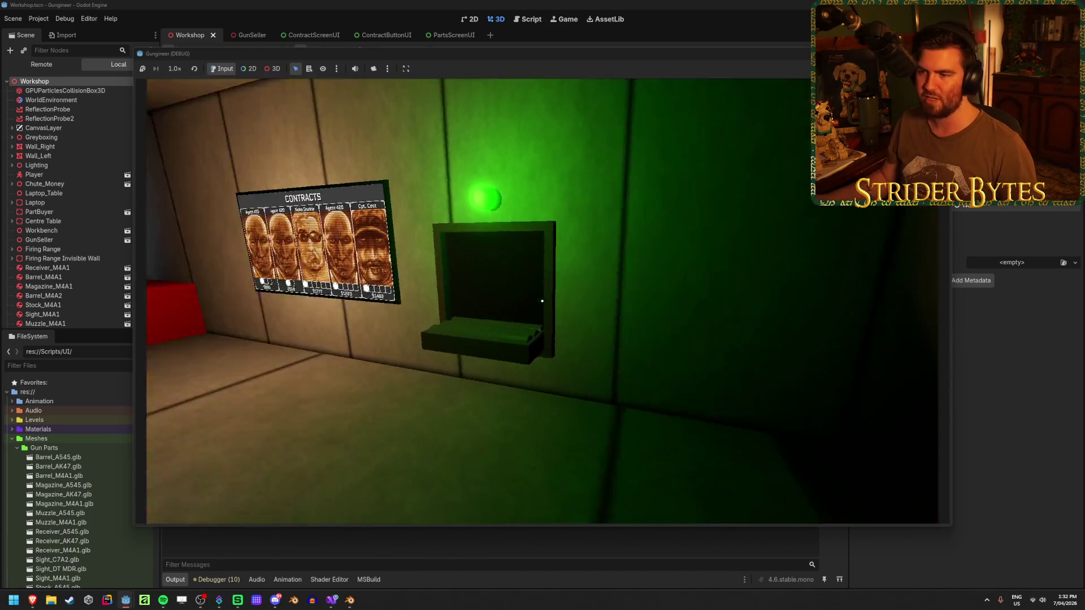
Step: View the Nuke Dookie requirements popup, stop the game, and return to the GunSeller scene
key("e")
left_click(542, 300)
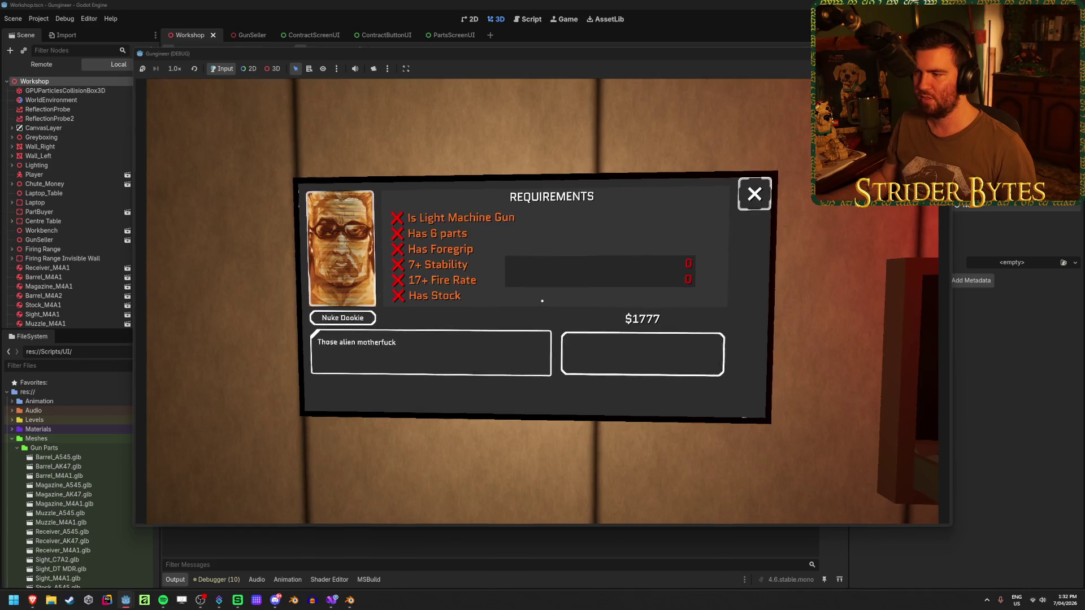
key("e")
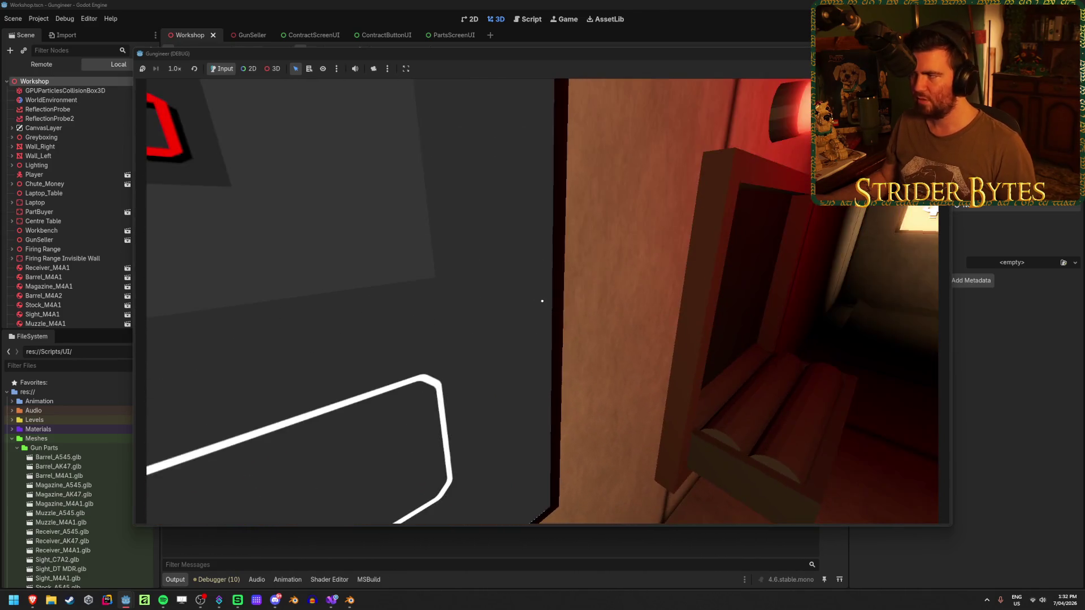
key("F8")
left_click(248, 36)
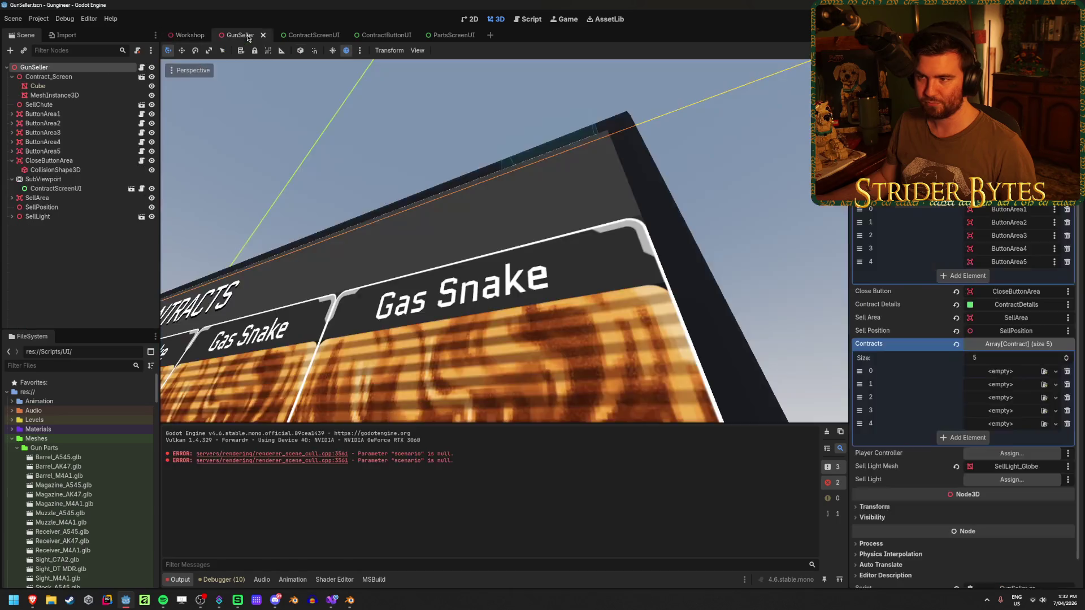
Step: Set the contract screen mesh's Z position to 0.041 and reselect the mesh
scroll(982, 431, "down", 10)
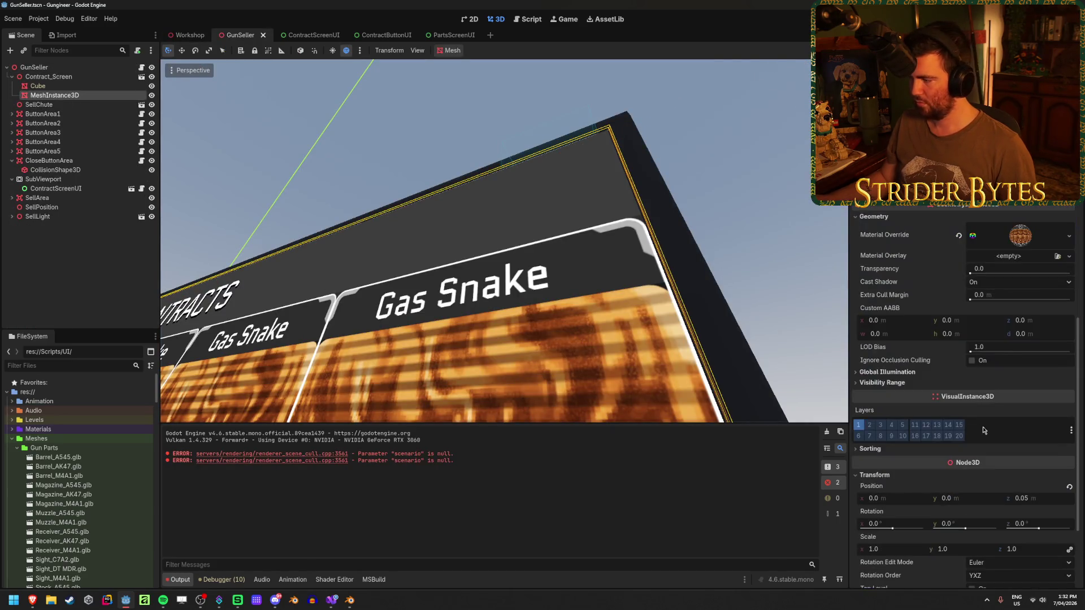
left_click(1035, 500)
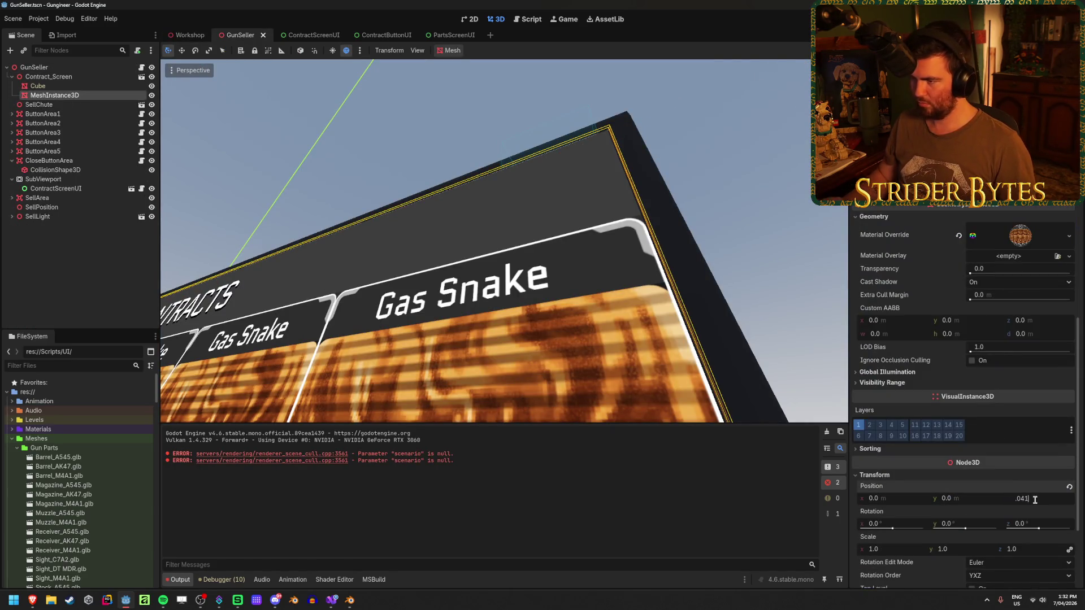
key("Return")
left_click(535, 168)
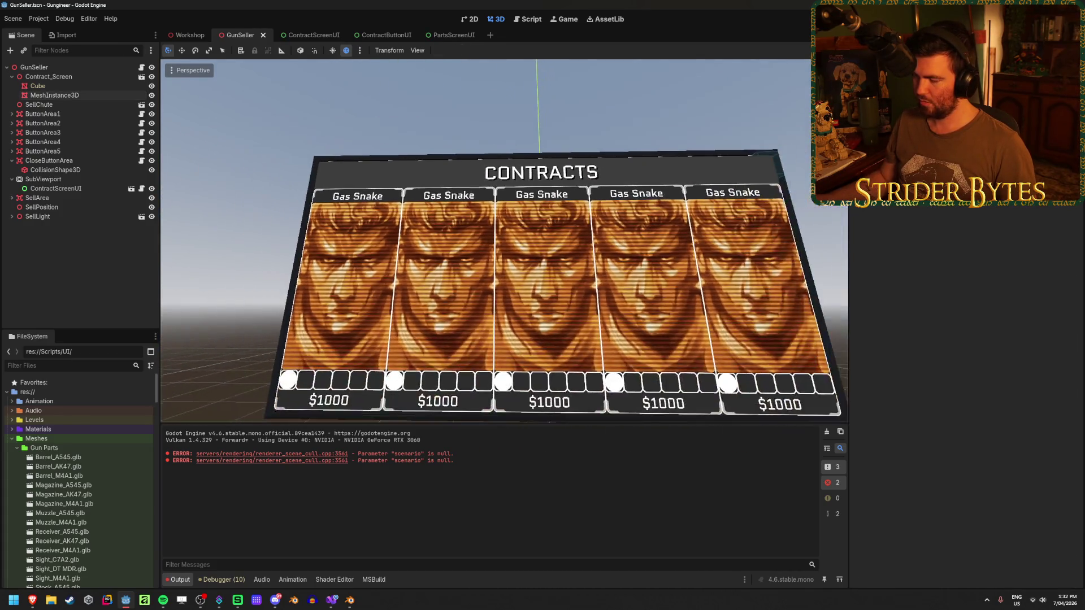
left_click(80, 96)
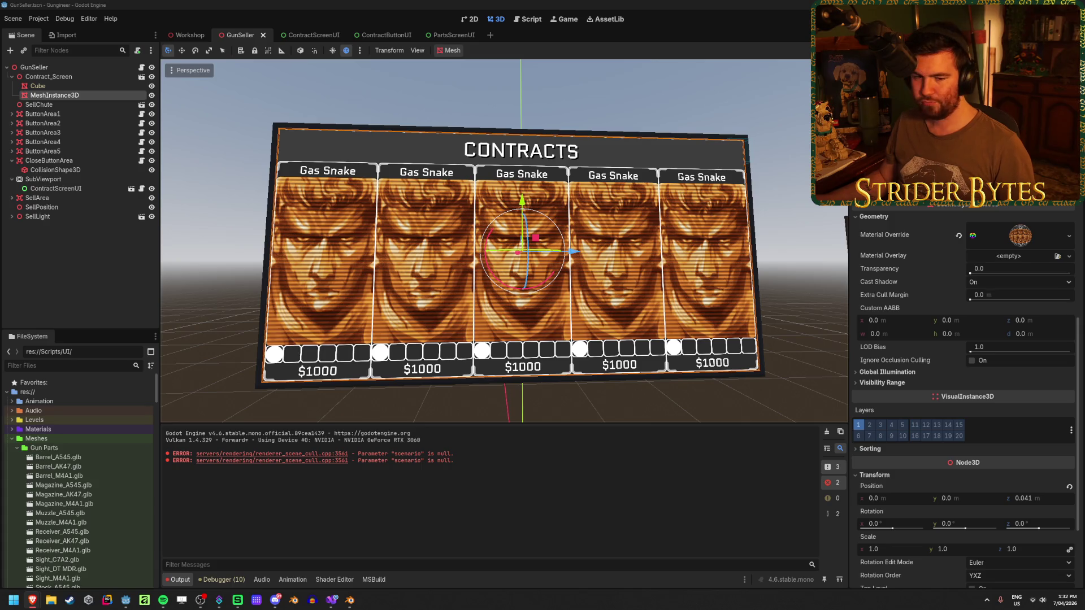
Step: Resize the screen mesh to 2.9 × 1.4 m in the Inspector
scroll(937, 309, "up", 4)
scroll(937, 309, "up", 2)
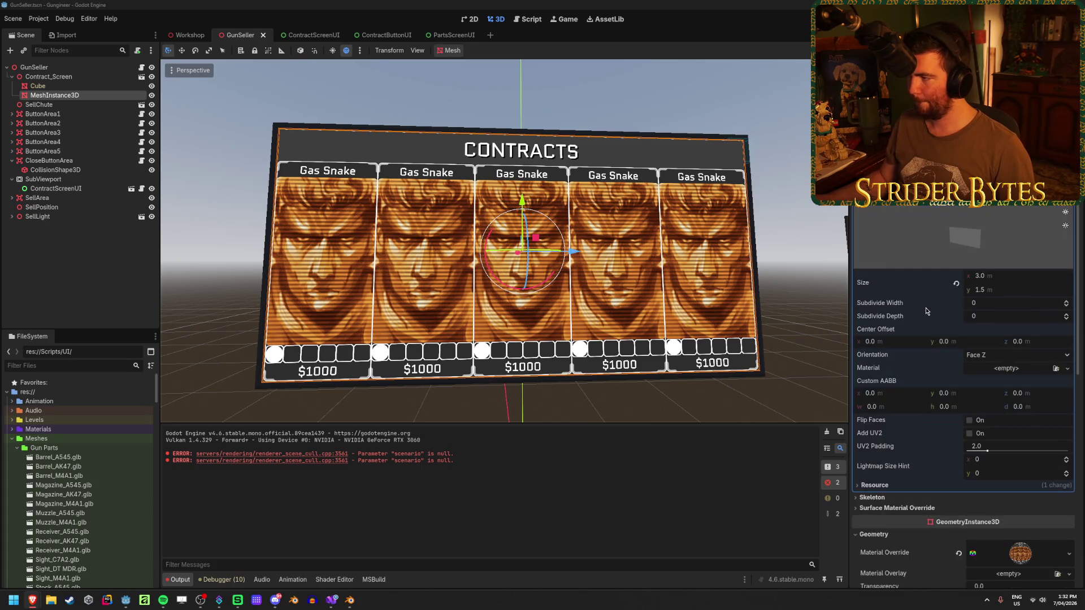
left_click(1000, 276)
type("2.9")
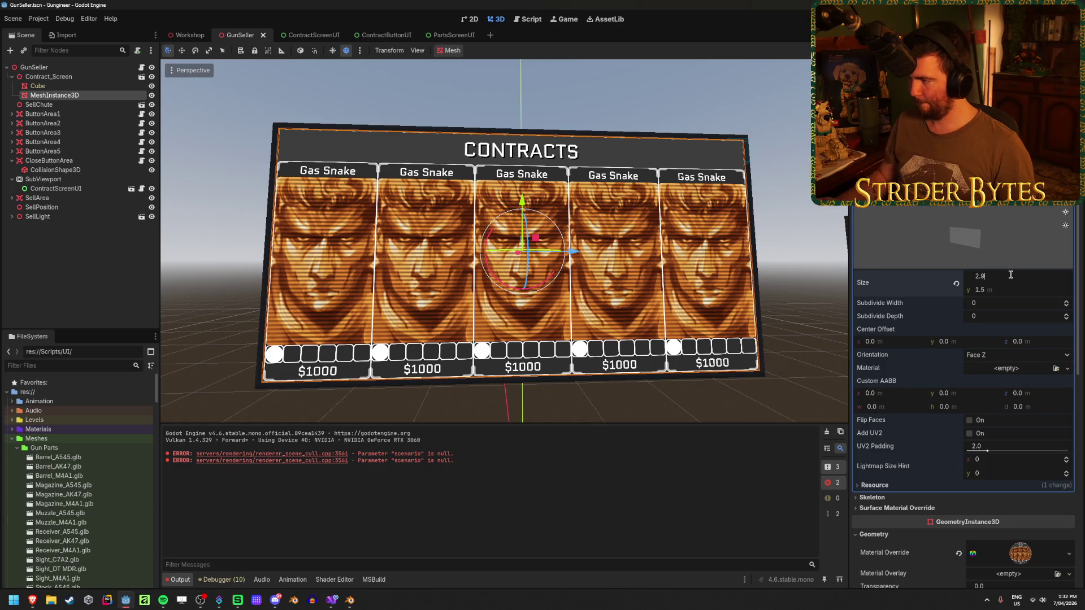
key("Tab")
type("1")
key("Return")
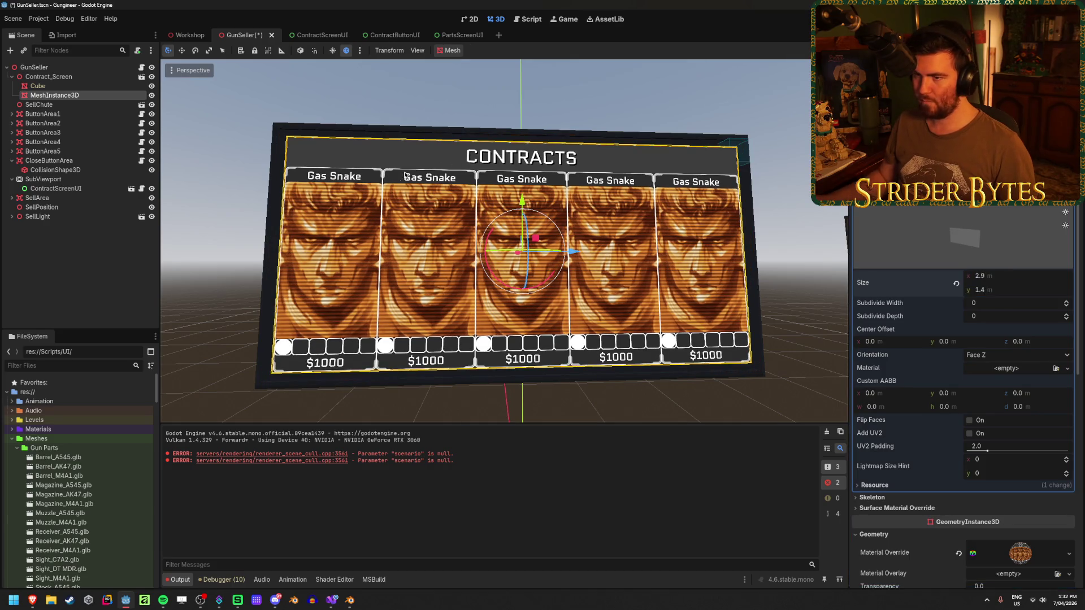
left_click(219, 165)
Step: Save the GunSeller scene and run the game with F5
left_click_drag(218, 164, 245, 208)
key("ctrl+s")
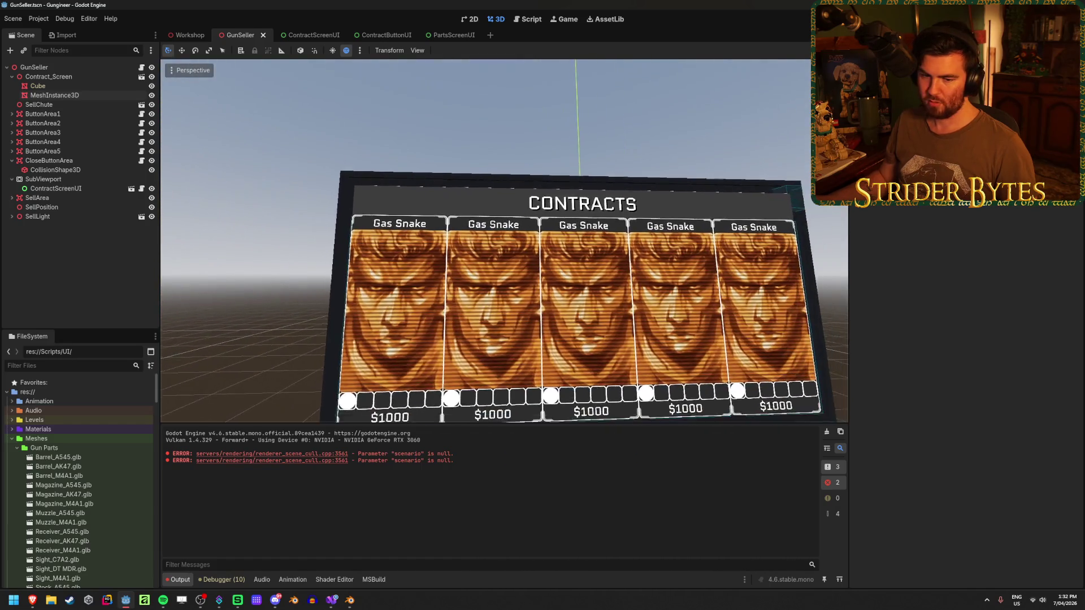
left_click_drag(543, 282, 605, 296)
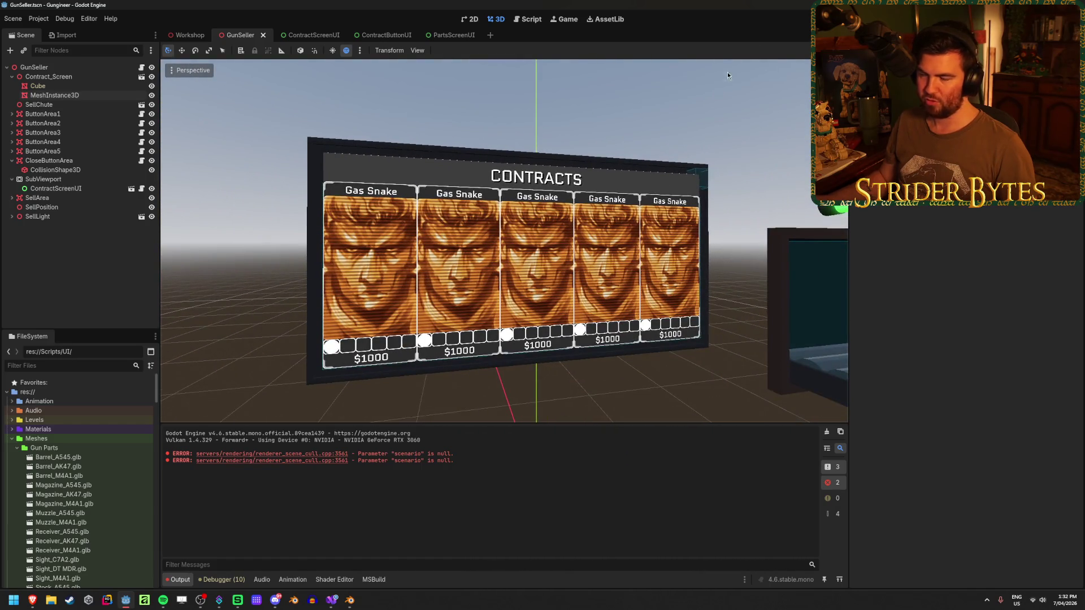
key("F5")
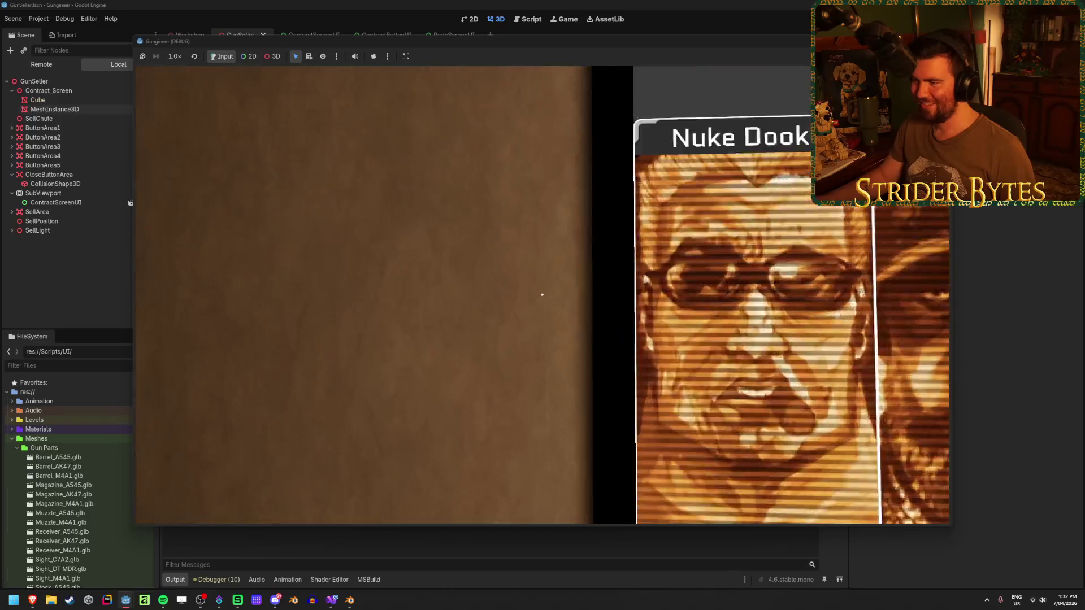
Step: Inspect the resized contract cards in-game, zooming in on Agent 420, then stop the game
key("Escape")
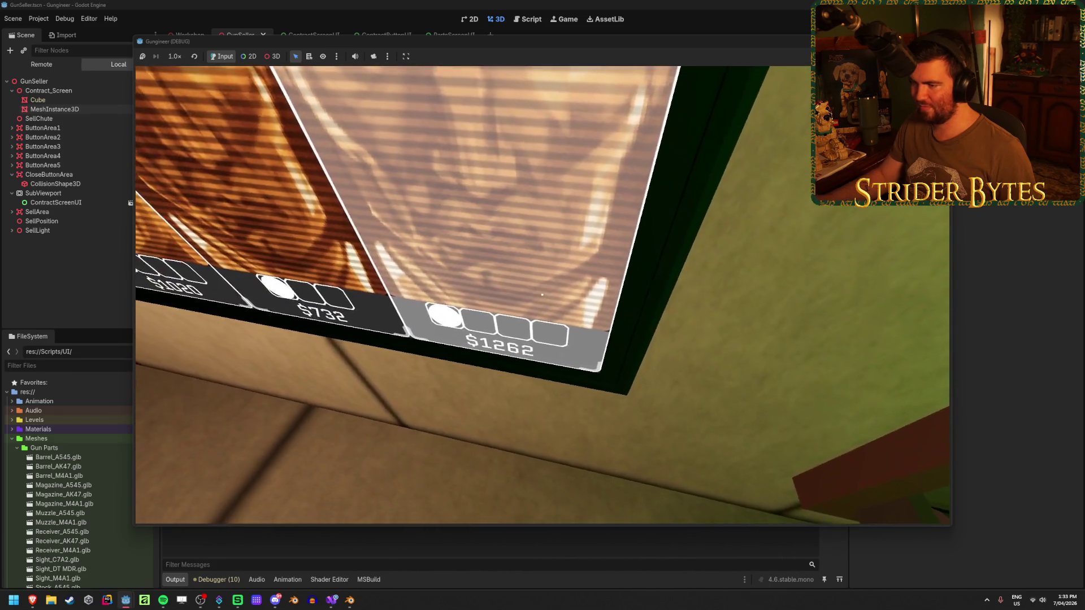
left_click(542, 294)
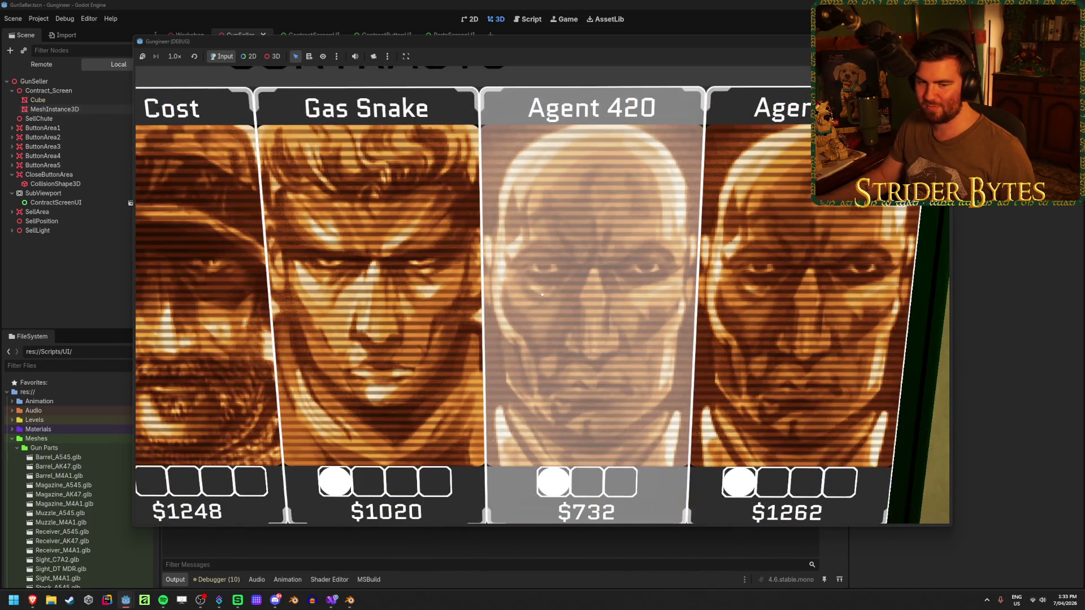
key("Escape")
left_click(542, 294)
key("Escape")
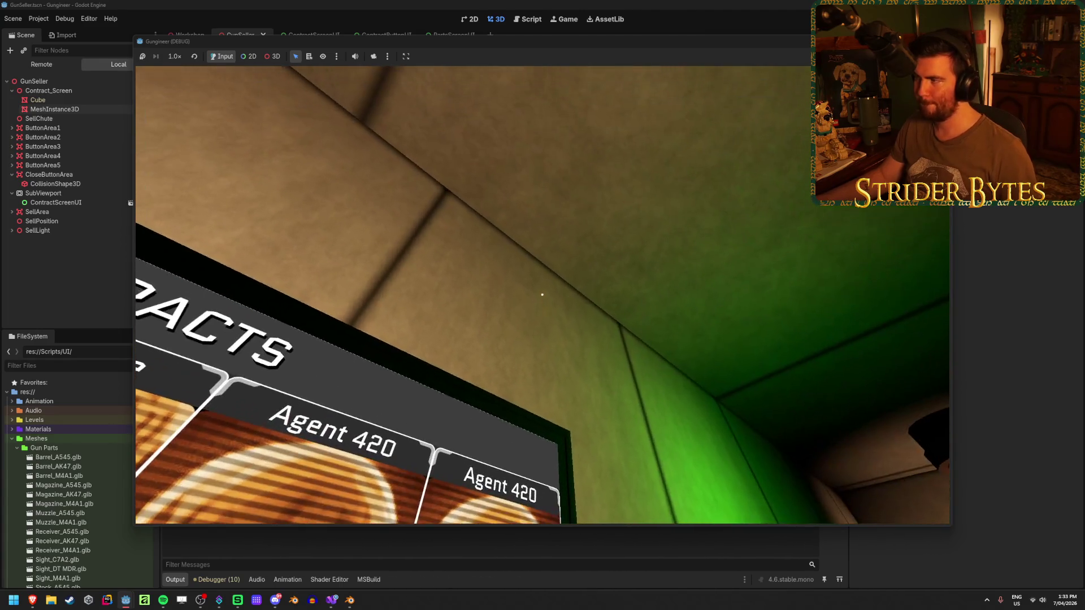
key("F8")
mouse_move(491, 264)
left_mouse_down()
mouse_move(490, 237)
mouse_move(452, 215)
mouse_move(424, 229)
left_mouse_up()
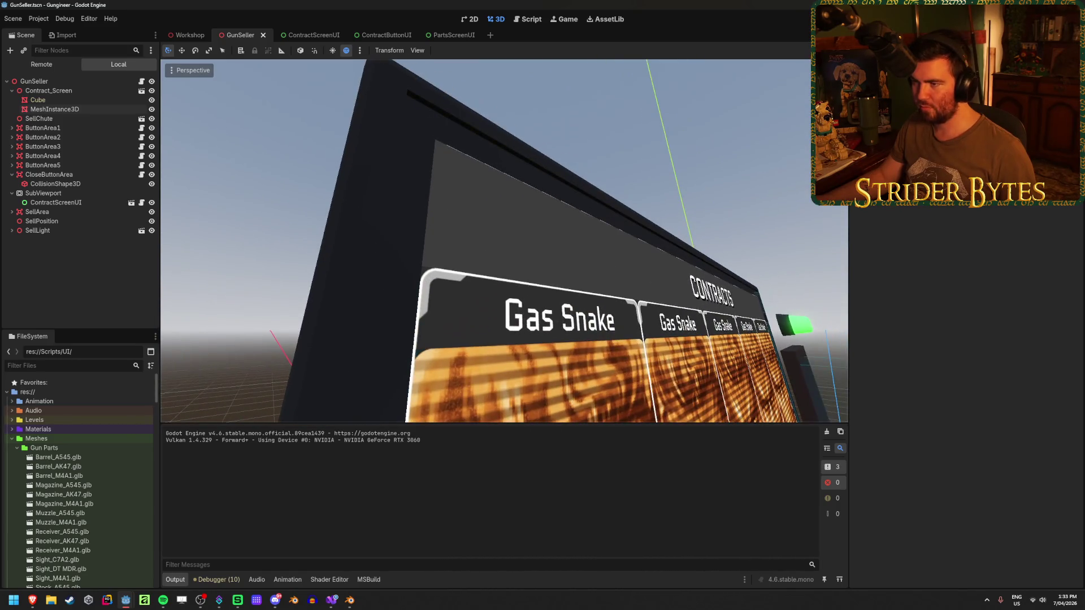
Step: Select the contract screen mesh, undo an accidental change, and view the screen from above
left_click(103, 109)
mouse_move(543, 243)
left_mouse_down()
mouse_move(549, 253)
mouse_move(531, 229)
mouse_move(549, 252)
left_mouse_up()
key("ctrl+z")
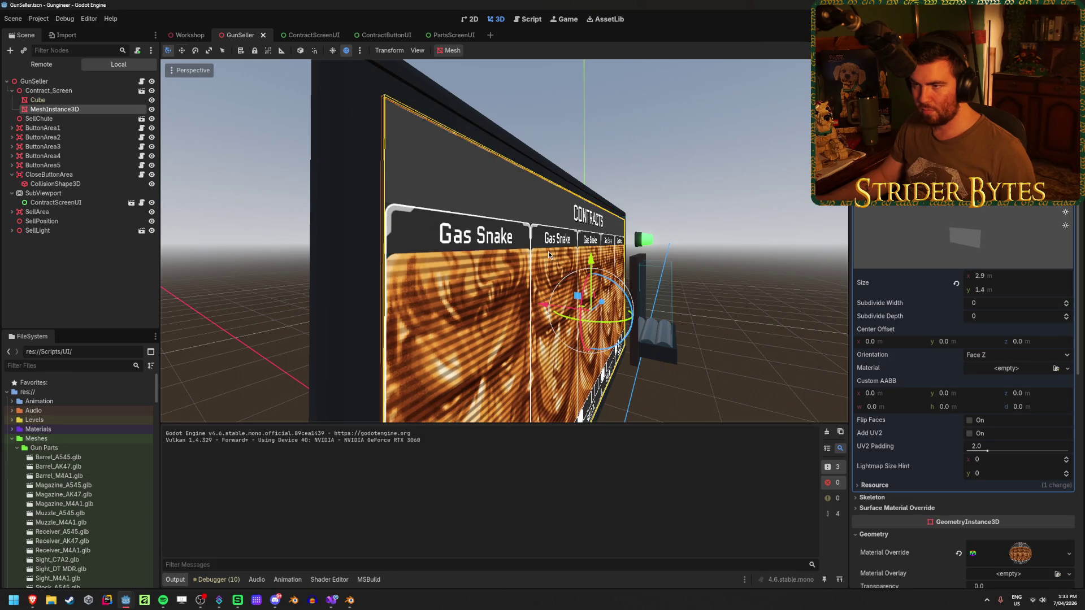
left_click(795, 253)
mouse_move(795, 254)
left_mouse_down()
mouse_move(789, 294)
mouse_move(461, 111)
left_mouse_up()
Step: Hide the Cube backing mesh, save GunSeller, and open the ContractScreenUI scene
left_click(428, 145)
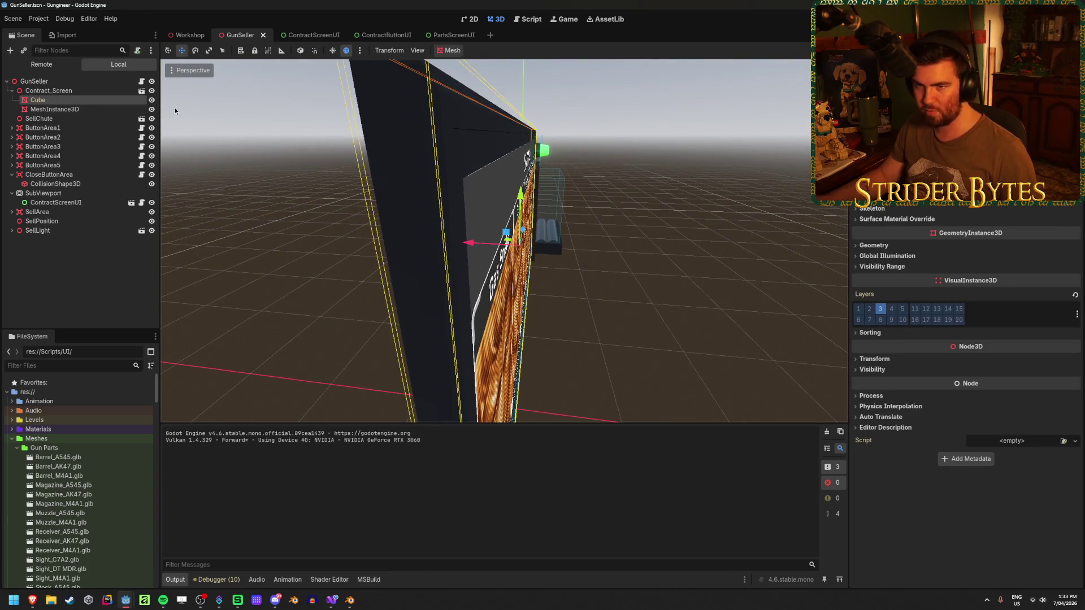
left_click(152, 100)
mouse_move(509, 243)
left_mouse_down()
mouse_move(424, 237)
mouse_move(418, 186)
left_mouse_up()
left_click_drag(565, 249, 611, 244)
key("ctrl+s")
mouse_move(497, 255)
left_mouse_down()
mouse_move(475, 254)
mouse_move(486, 238)
mouse_move(517, 244)
mouse_move(320, 324)
left_mouse_up()
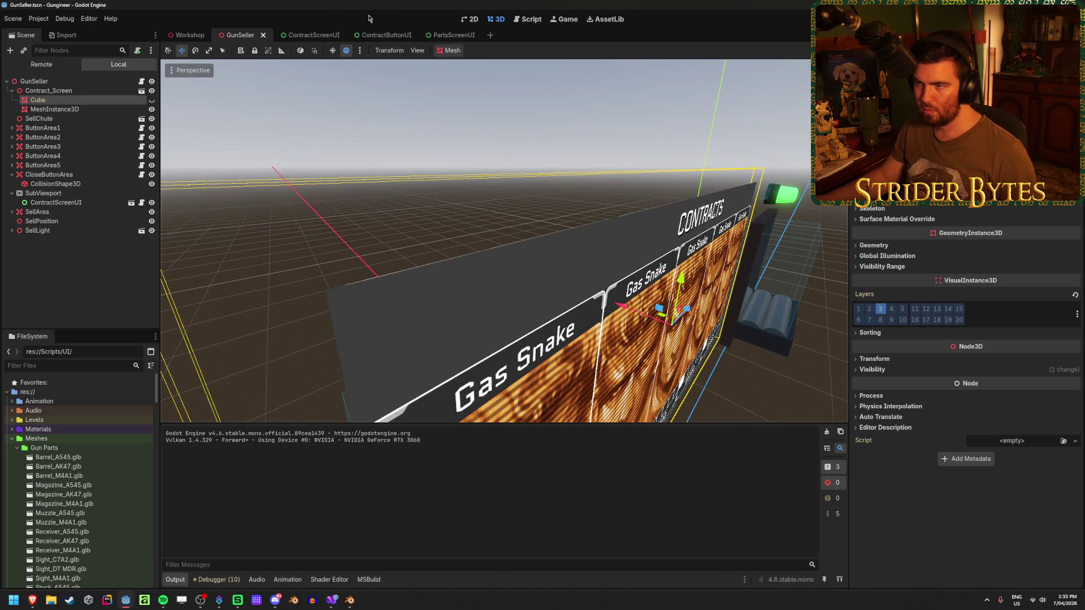
left_click(300, 35)
scroll(305, 181, "up", 5)
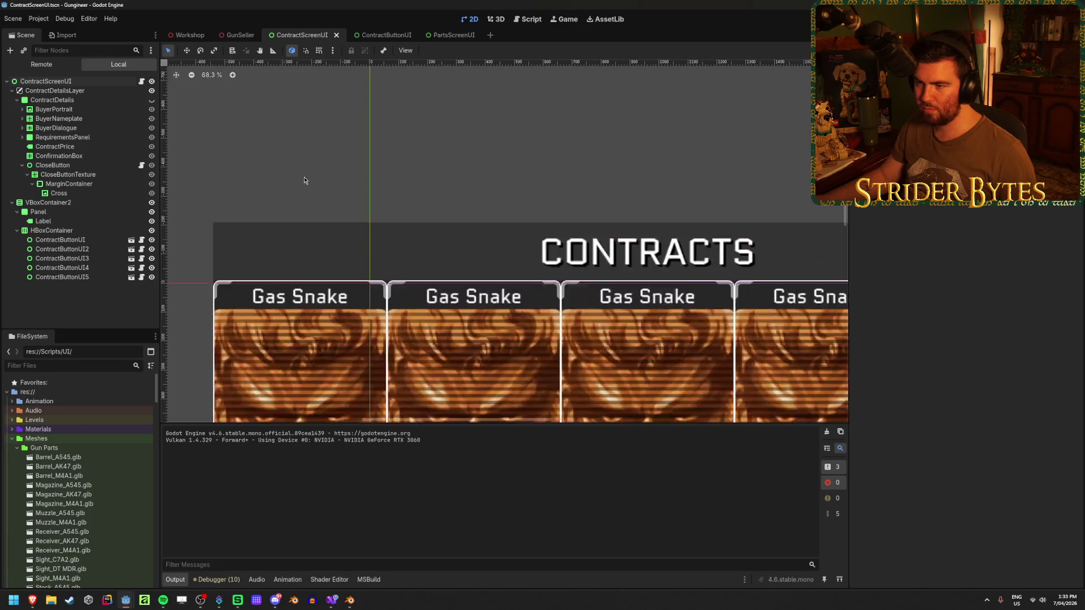
Step: Return to GunSeller, end the previous debug session, and relaunch the game with F5
scroll(411, 260, "down", 5)
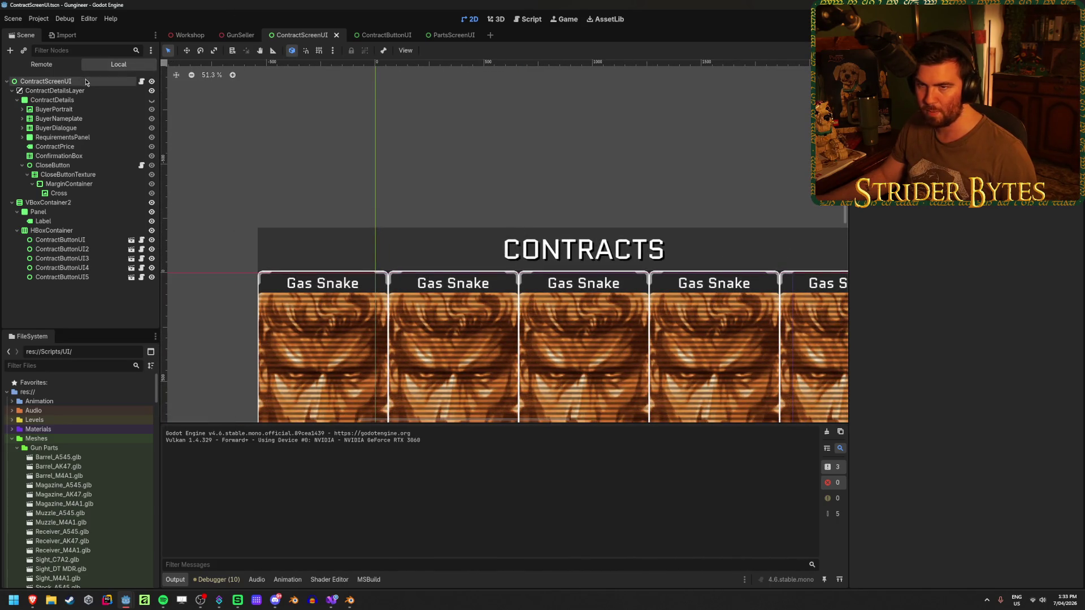
left_click(240, 35)
mouse_move(560, 226)
left_mouse_down()
mouse_move(585, 194)
mouse_move(554, 233)
mouse_move(380, 204)
left_mouse_up()
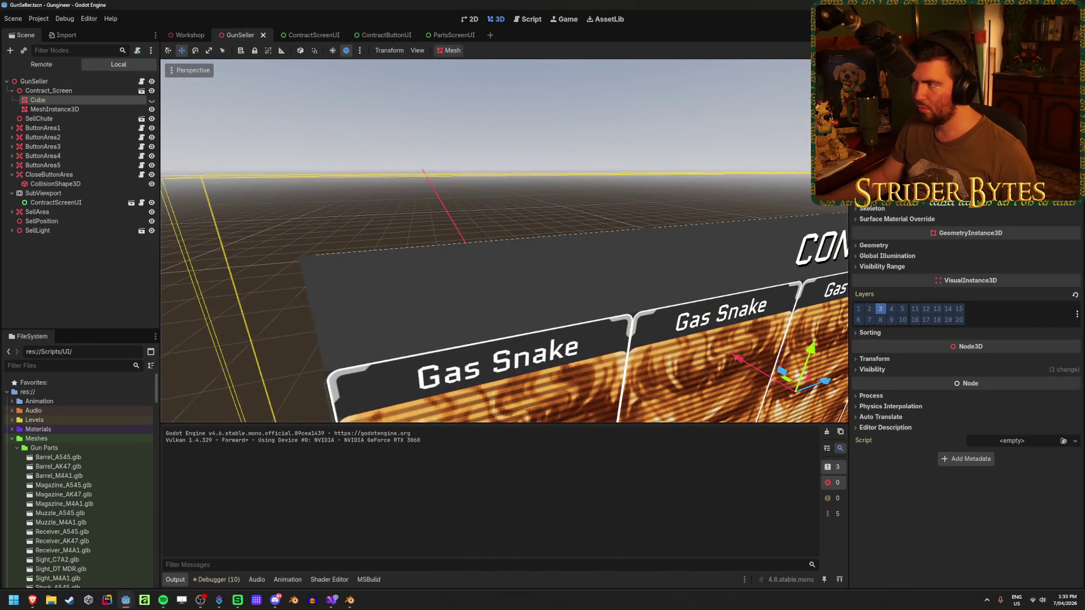
key("F8")
key("F5")
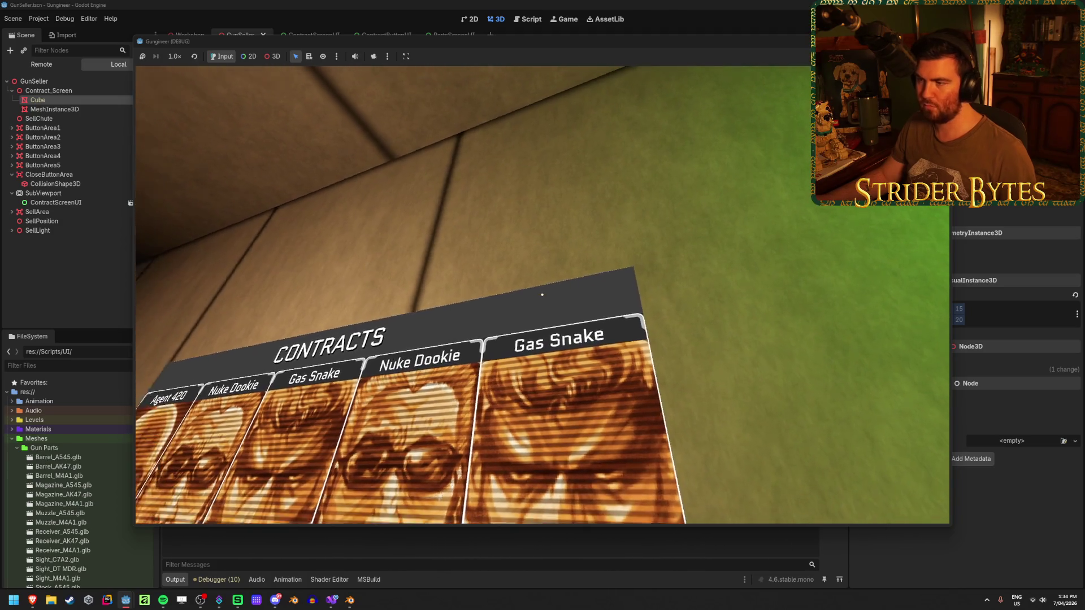
Step: Stop the game and review the ContractScreenUI and SubViewport properties in the Inspector
key("F8")
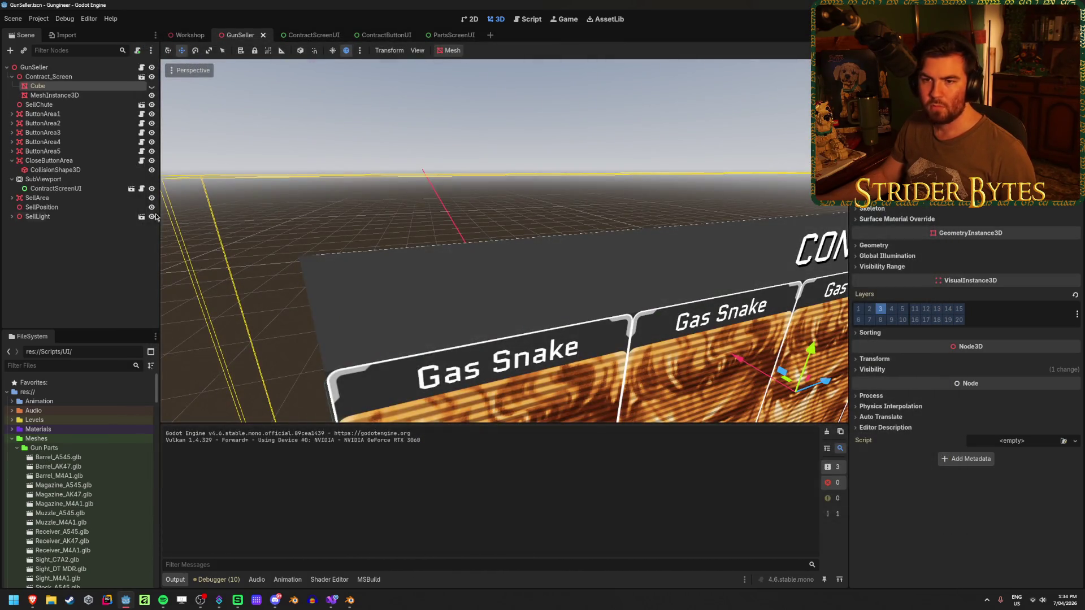
left_click(85, 191)
left_click(45, 180)
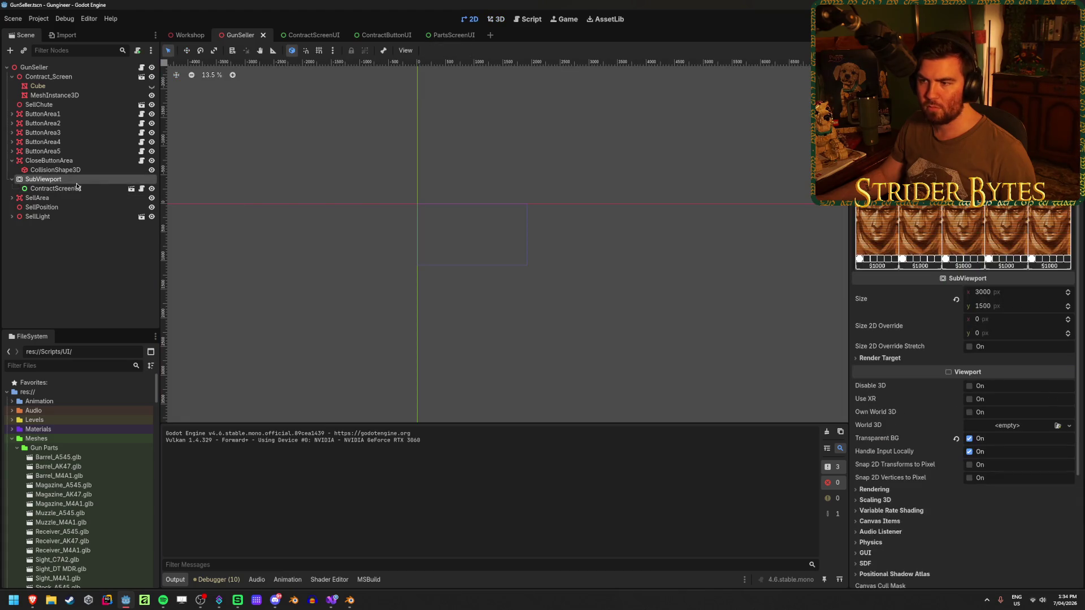
left_click(72, 191)
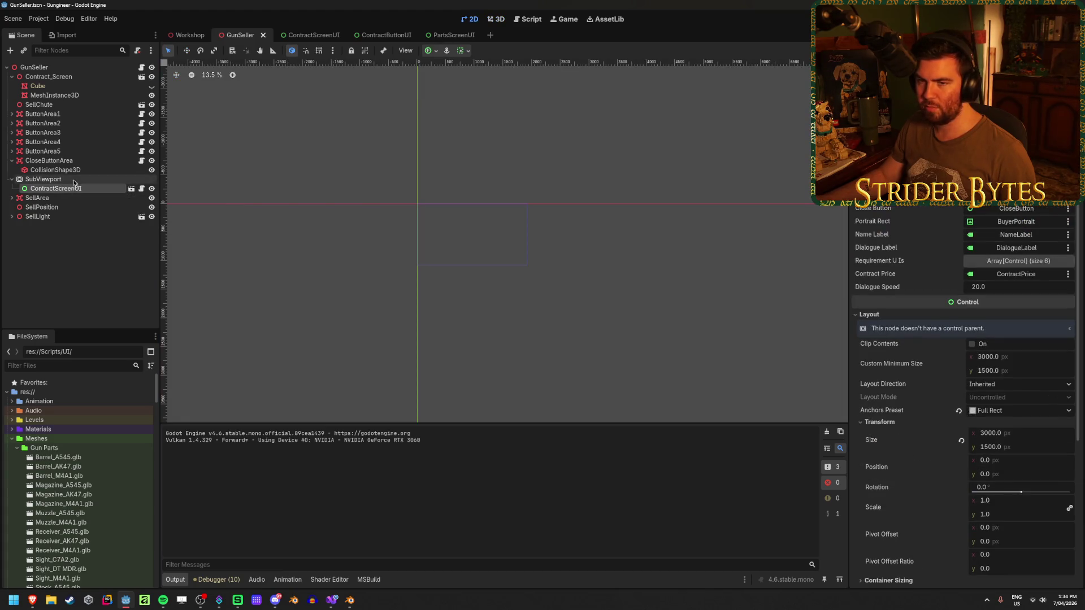
left_click(73, 178)
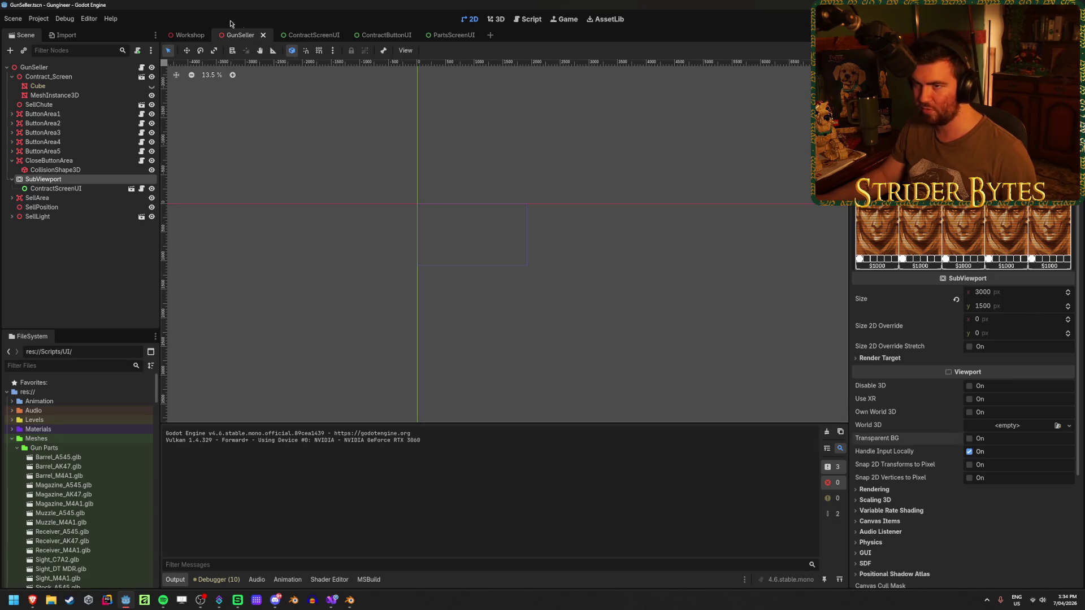
left_click(60, 69)
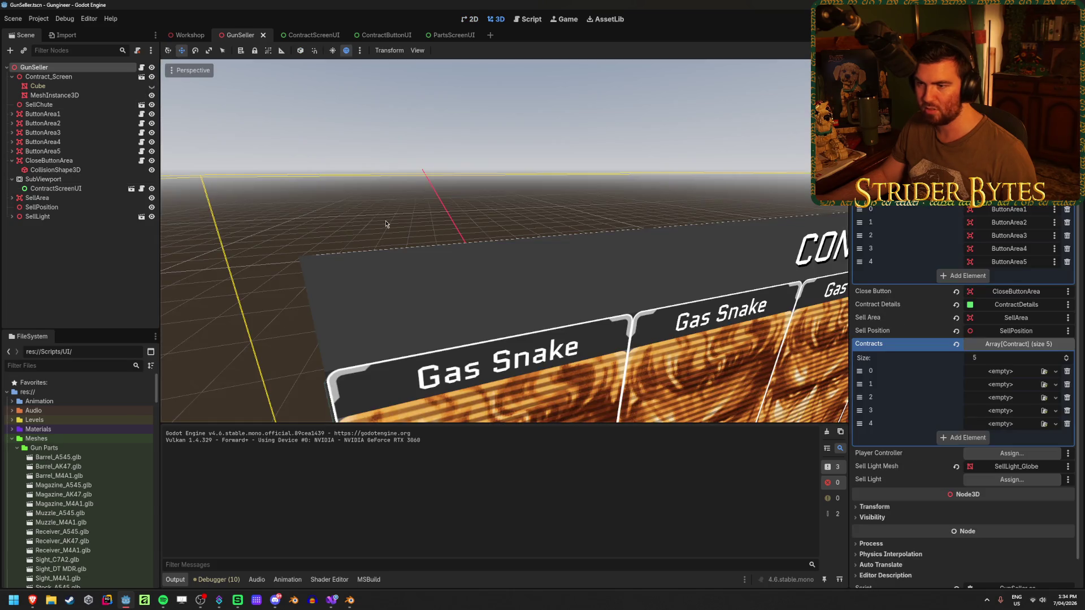
Step: Fly around the Contracts panel to check the $1000 cards' sharpness up close
mouse_move(547, 252)
left_mouse_down()
mouse_move(310, 238)
mouse_move(466, 272)
mouse_move(388, 286)
mouse_move(686, 295)
mouse_move(543, 291)
mouse_move(632, 290)
mouse_move(578, 275)
mouse_move(590, 269)
left_mouse_up()
scroll(685, 296, "up", 3)
scroll(503, 240, "down", 3)
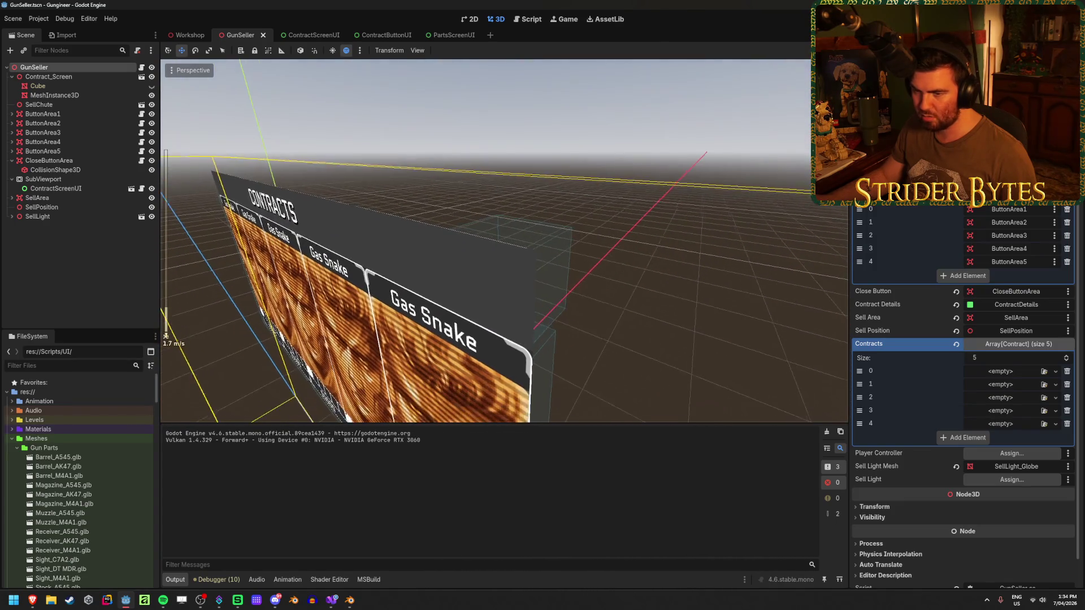
key("w")
scroll(503, 240, "down", 2)
scroll(635, 264, "up", 3)
scroll(635, 264, "down", 5)
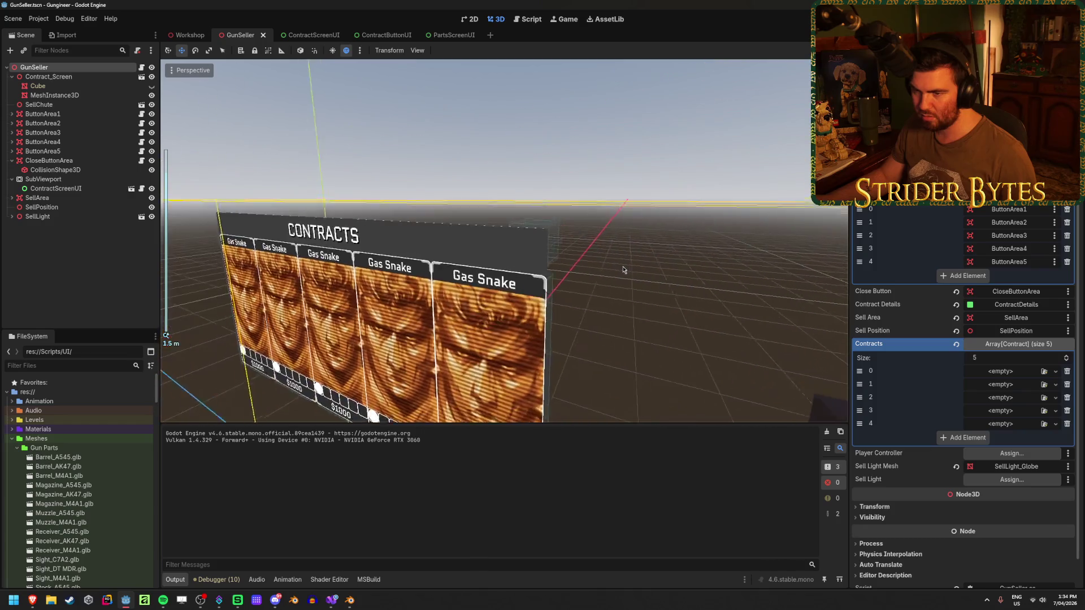
scroll(529, 269, "up", 5)
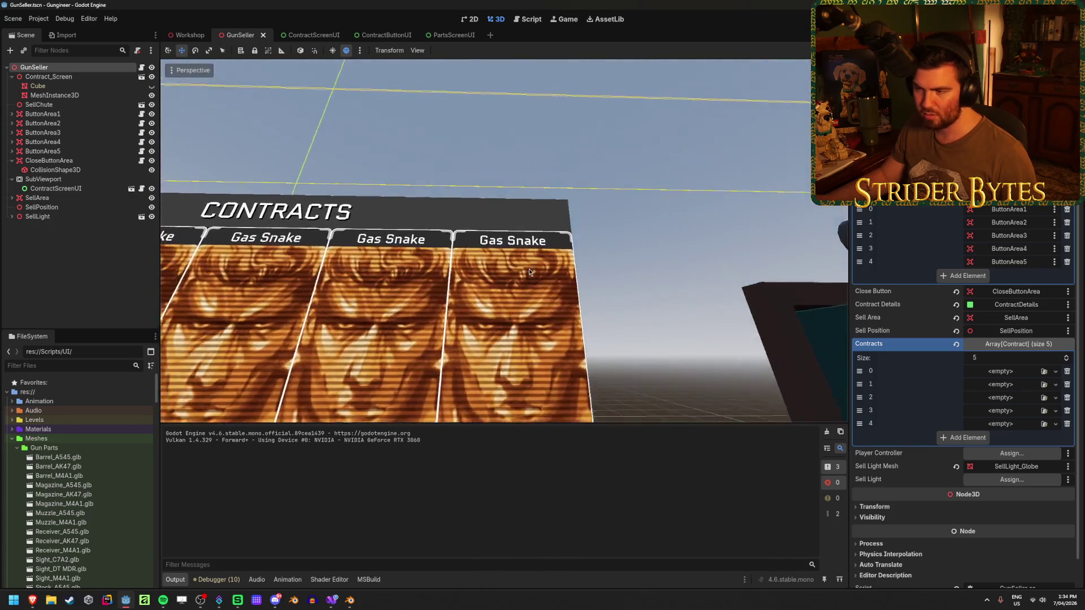
left_click_drag(529, 269, 529, 305)
scroll(503, 240, "up", 5)
key("w")
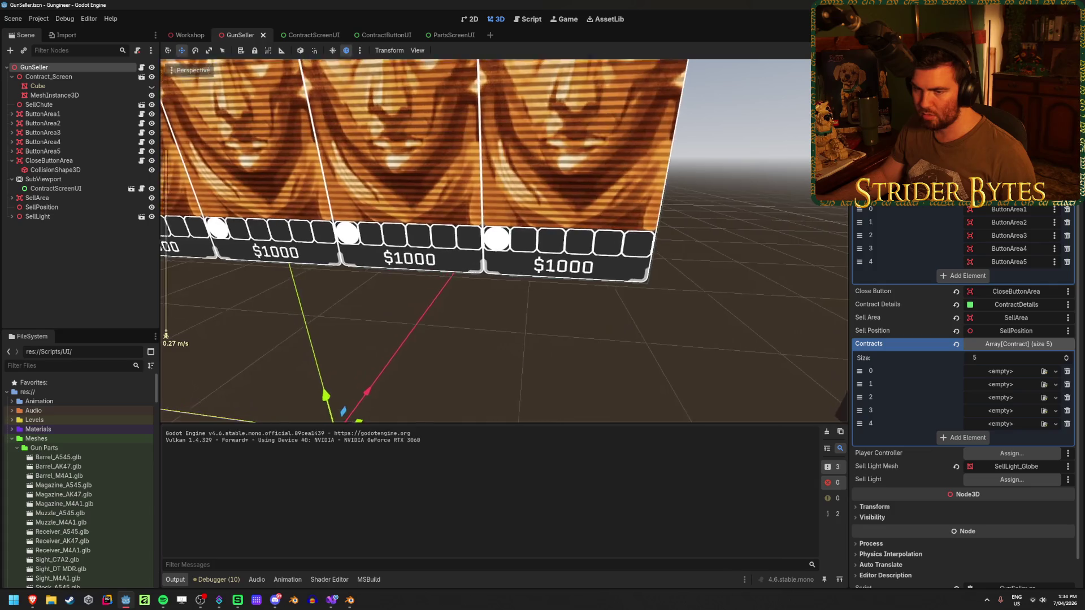
key("s")
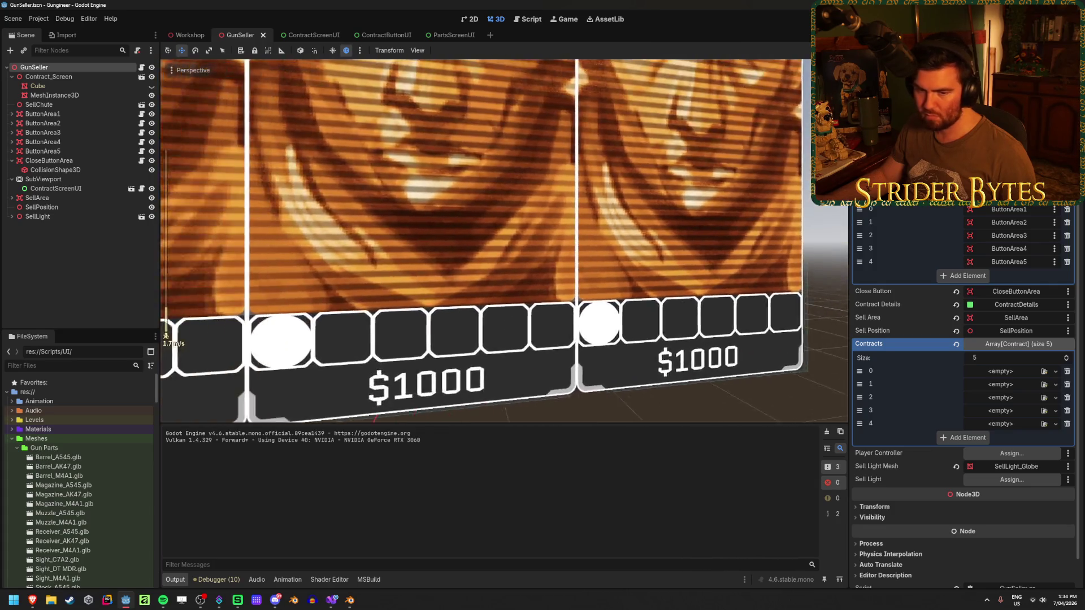
key("s")
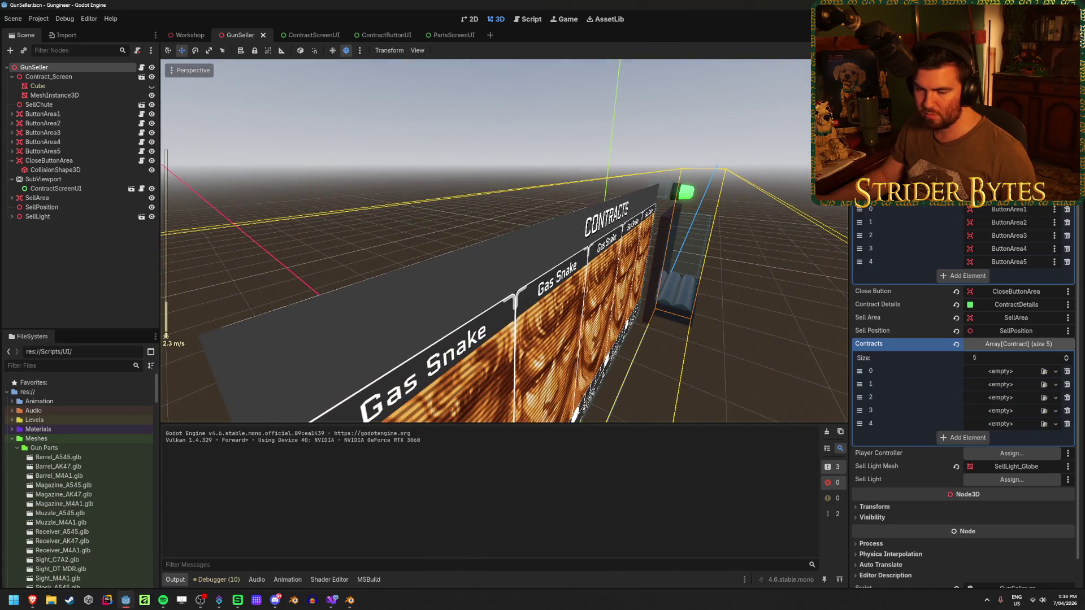
key("w")
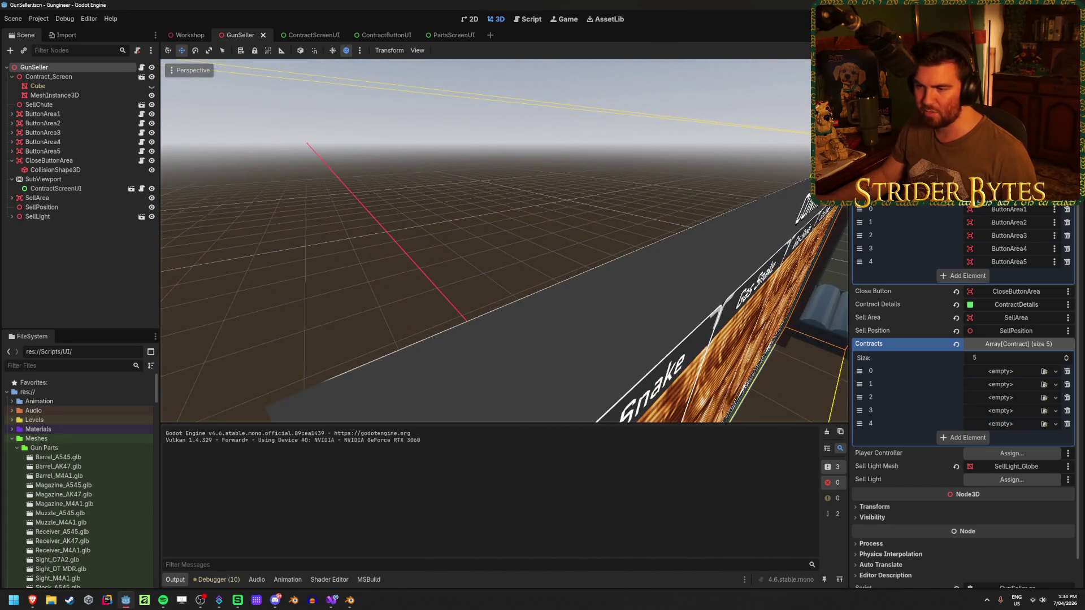
key("s")
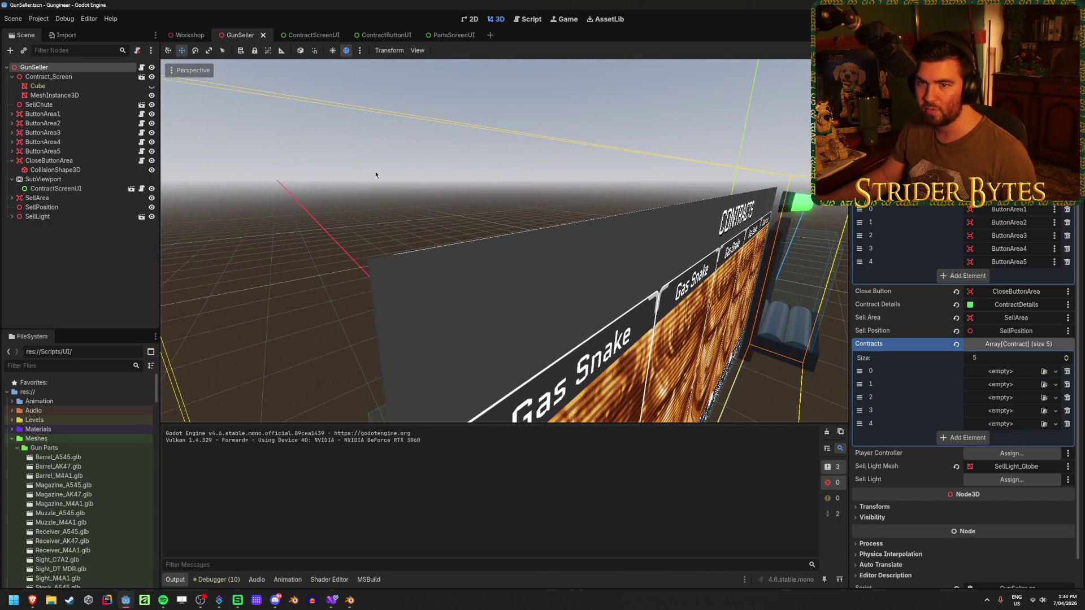
Step: Toggle the Cube and screen mesh visibility, keeping Cube hidden, save GunSeller, then open Workshop
left_click(151, 86)
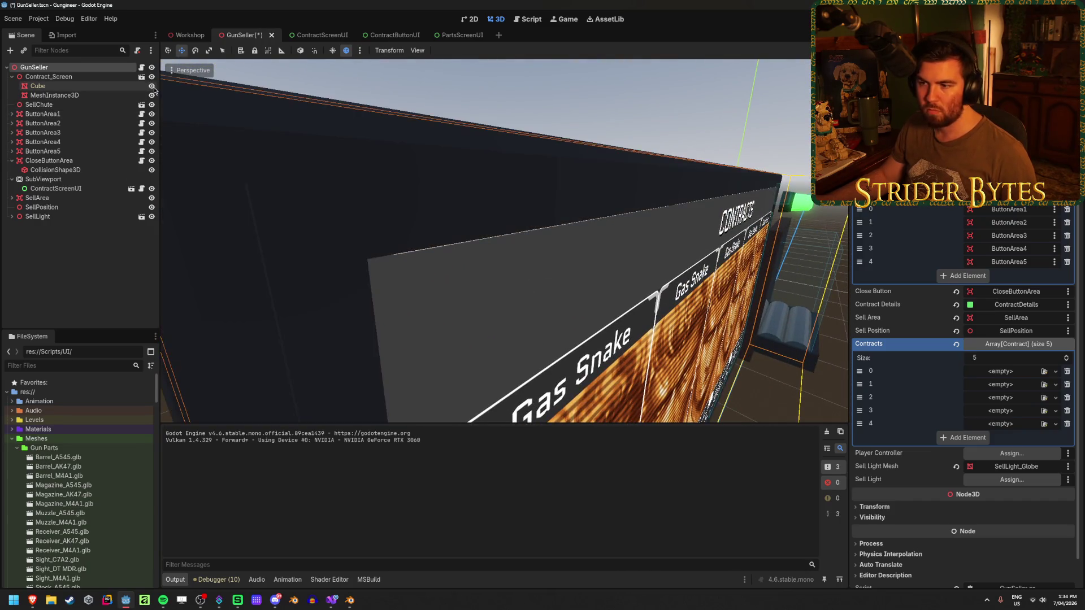
left_click(152, 86)
key("ctrl+s")
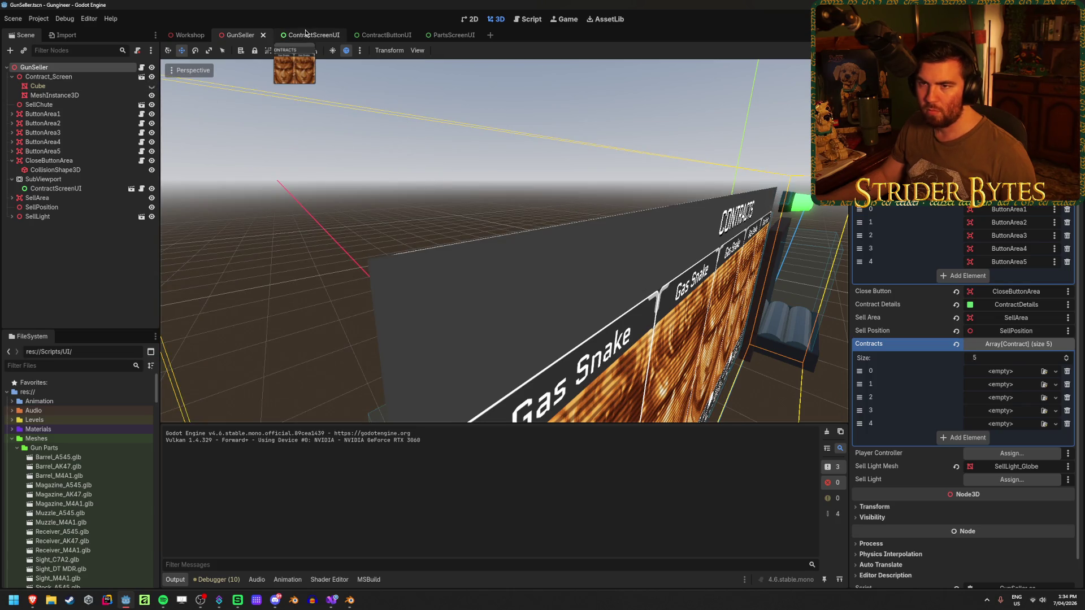
left_click(152, 96)
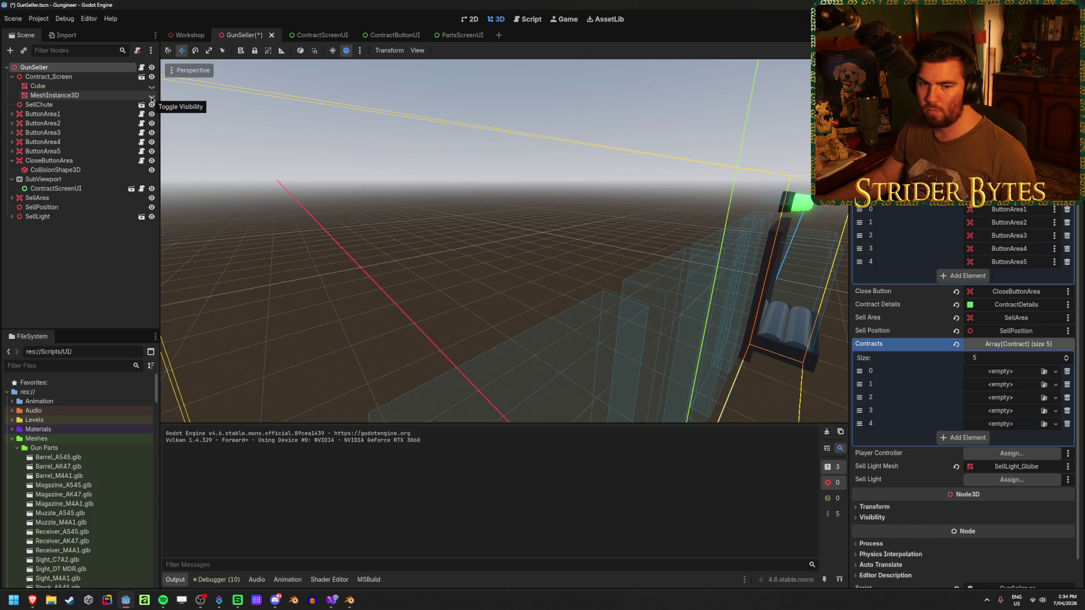
left_click(151, 99)
mouse_move(828, 85)
left_mouse_down()
mouse_move(837, 82)
mouse_move(831, 99)
mouse_move(829, 91)
left_mouse_up()
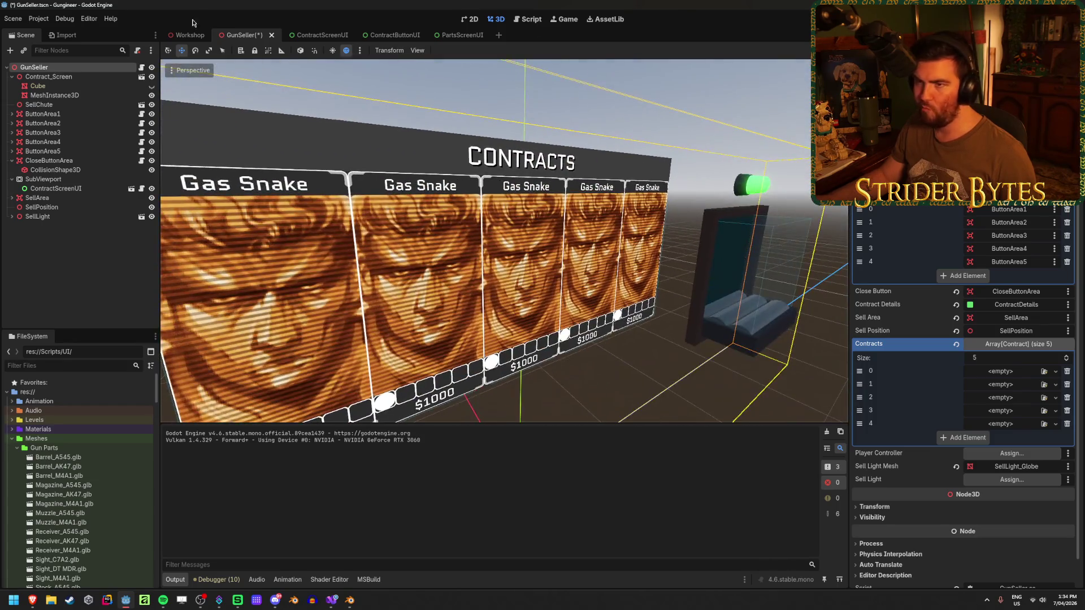
left_click(179, 36)
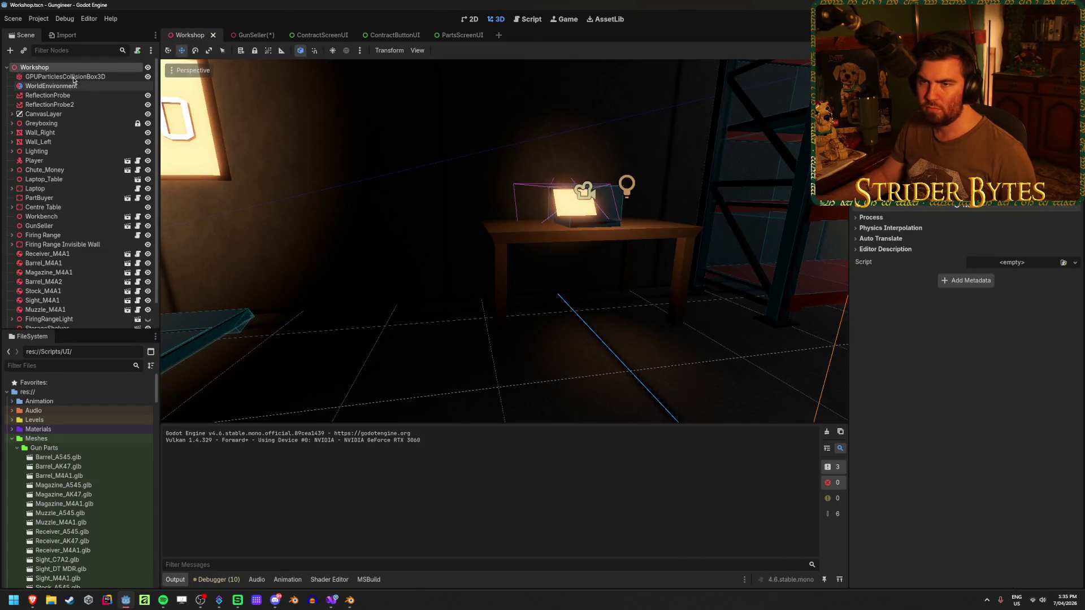
Step: Inspect Workshop nodes and fly to the wall-mounted CONTRACTS board, then return to GunSeller
left_click(71, 77)
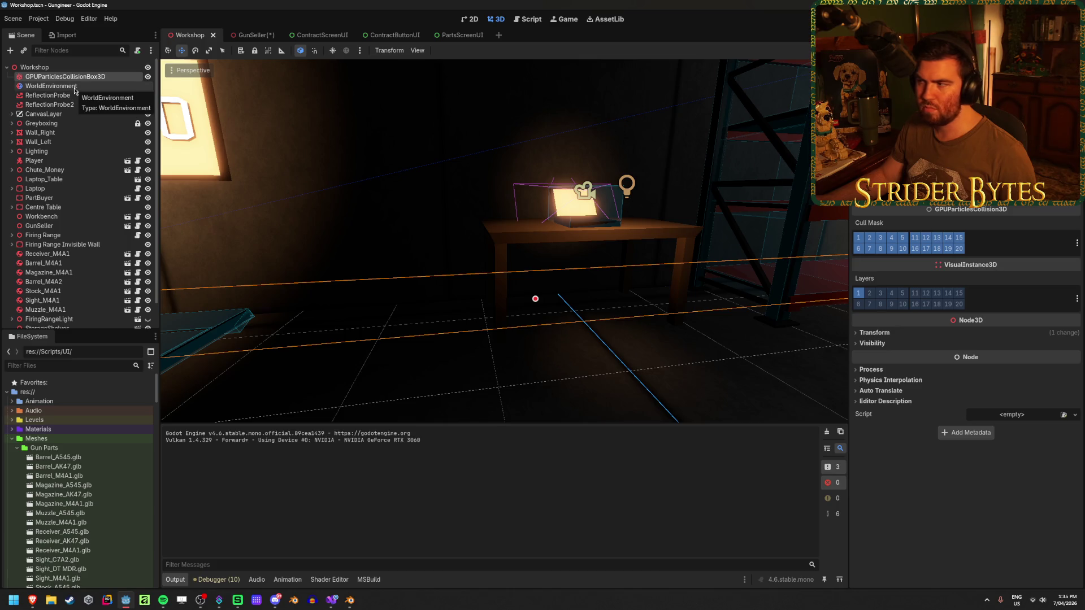
left_click(73, 96)
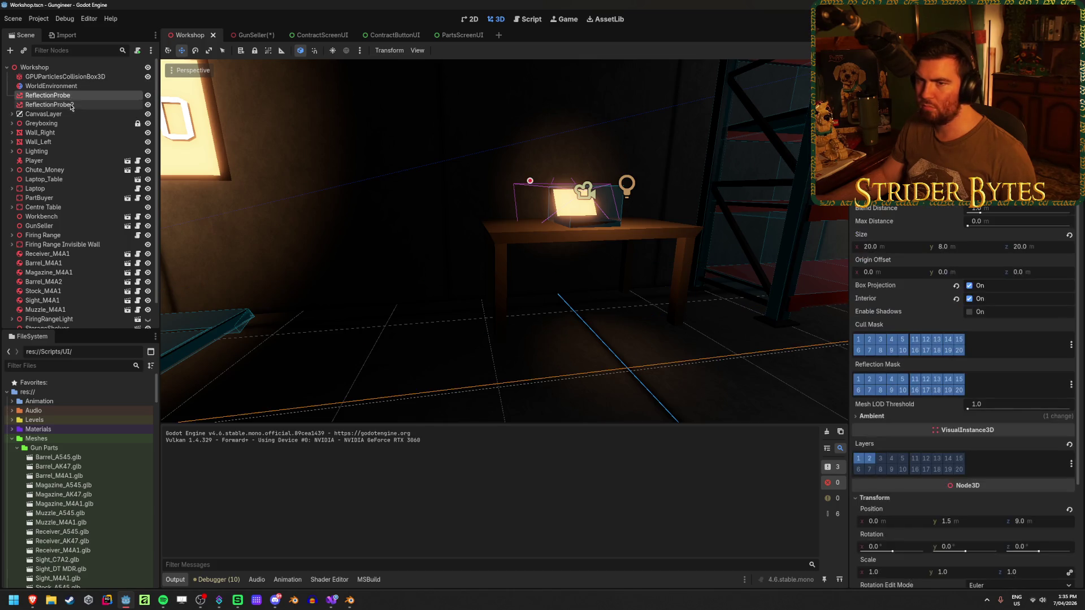
key("shift+f")
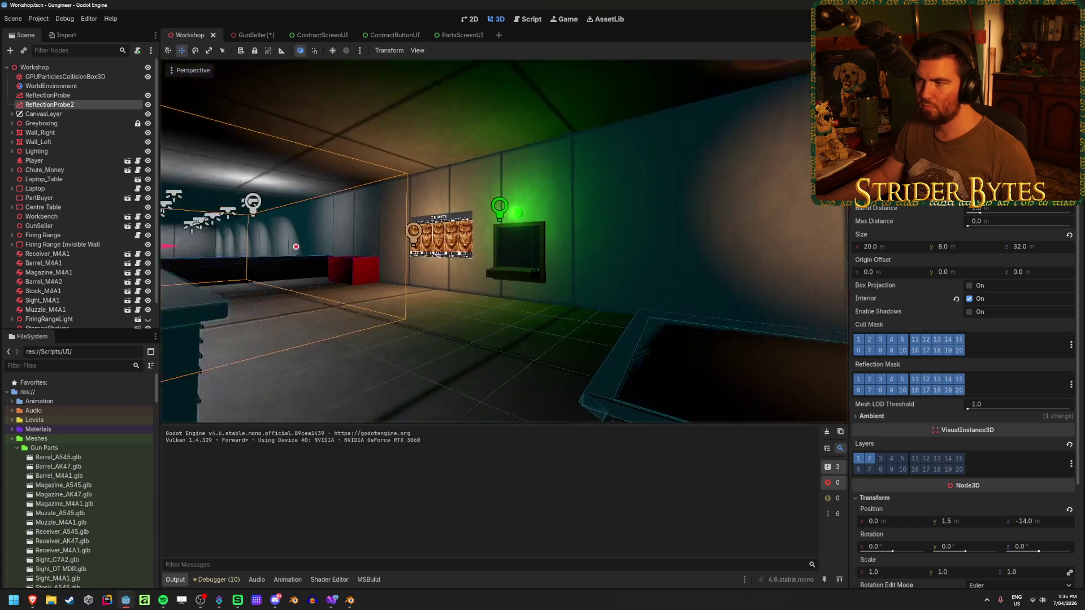
key("w")
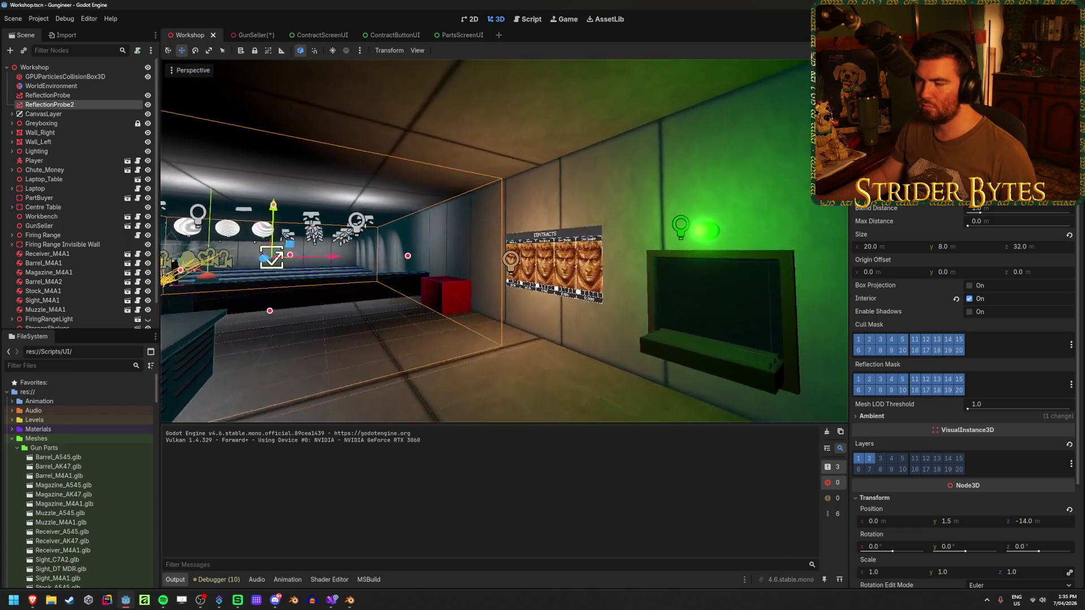
left_click(561, 233)
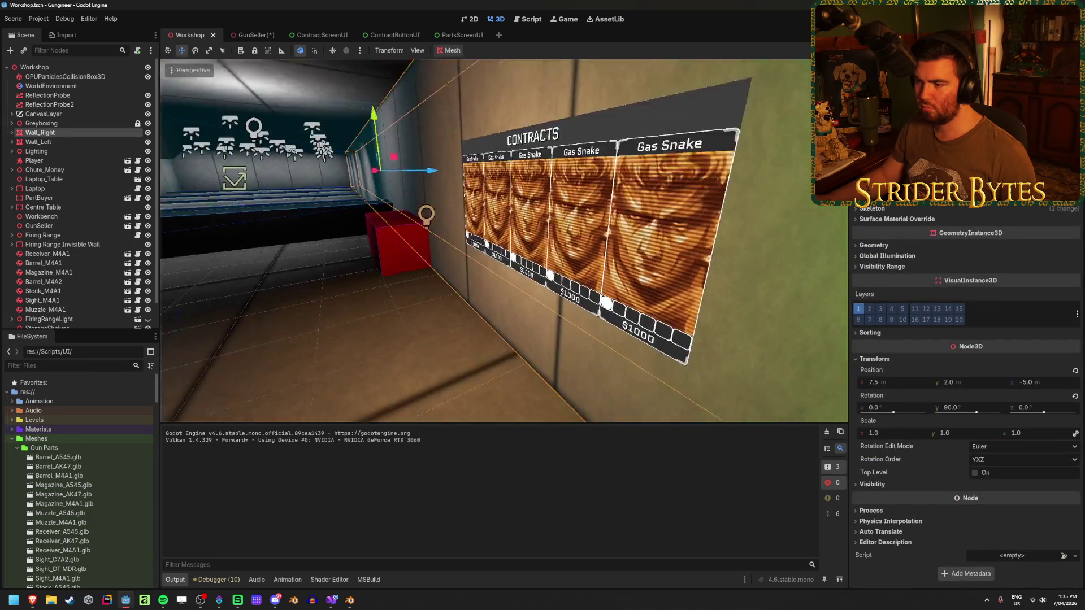
left_click(503, 340)
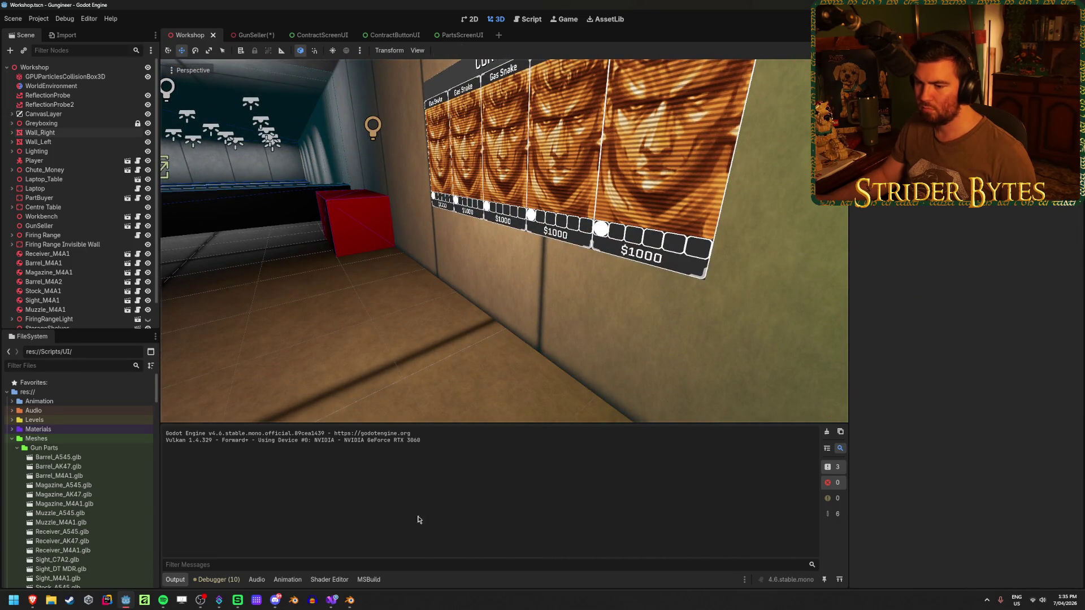
left_click(249, 35)
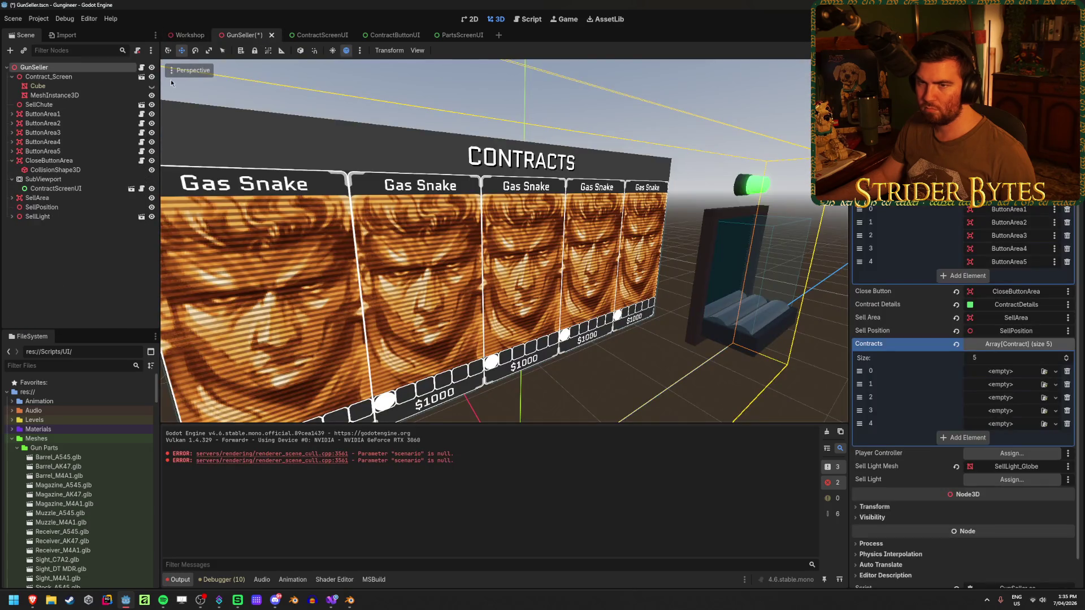
Step: Show the backing Cube, set the screen mesh size to 3.0 × 1.5 m, and save
left_click(152, 86)
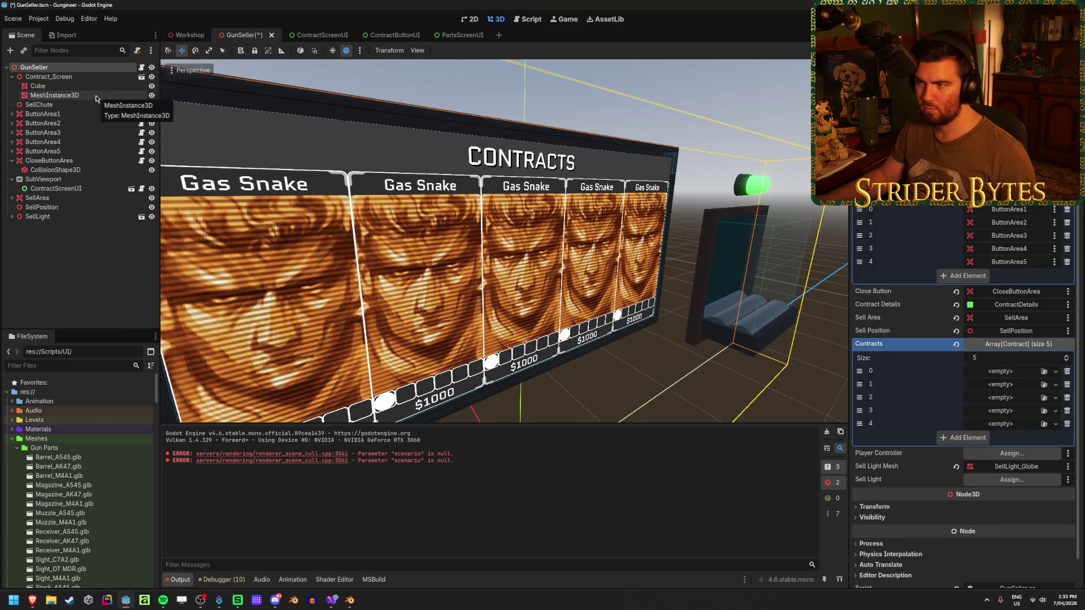
left_click(96, 95)
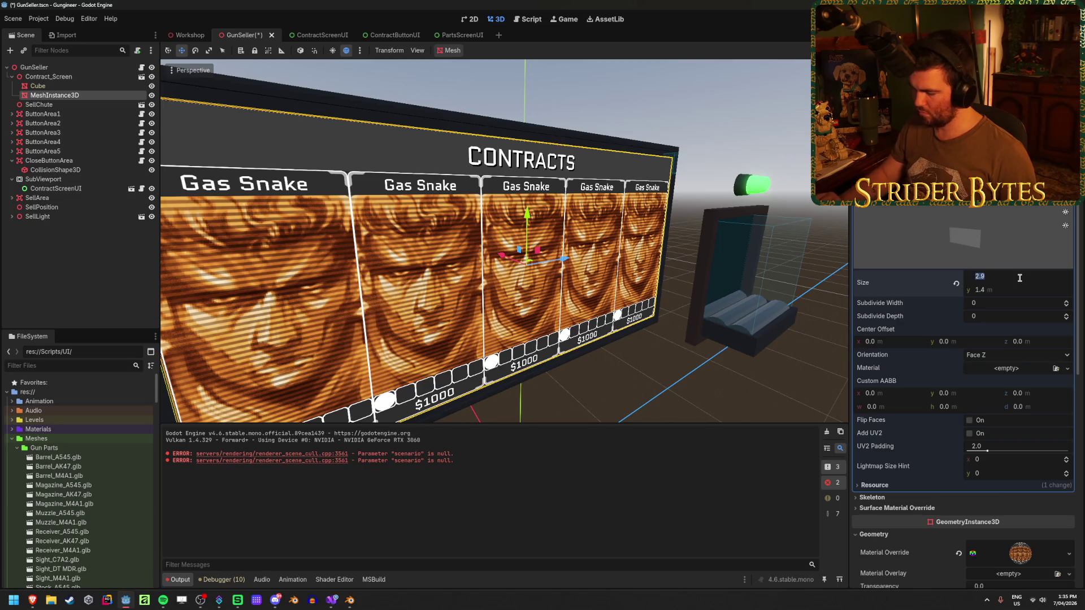
type("3")
key("Tab")
key("Return")
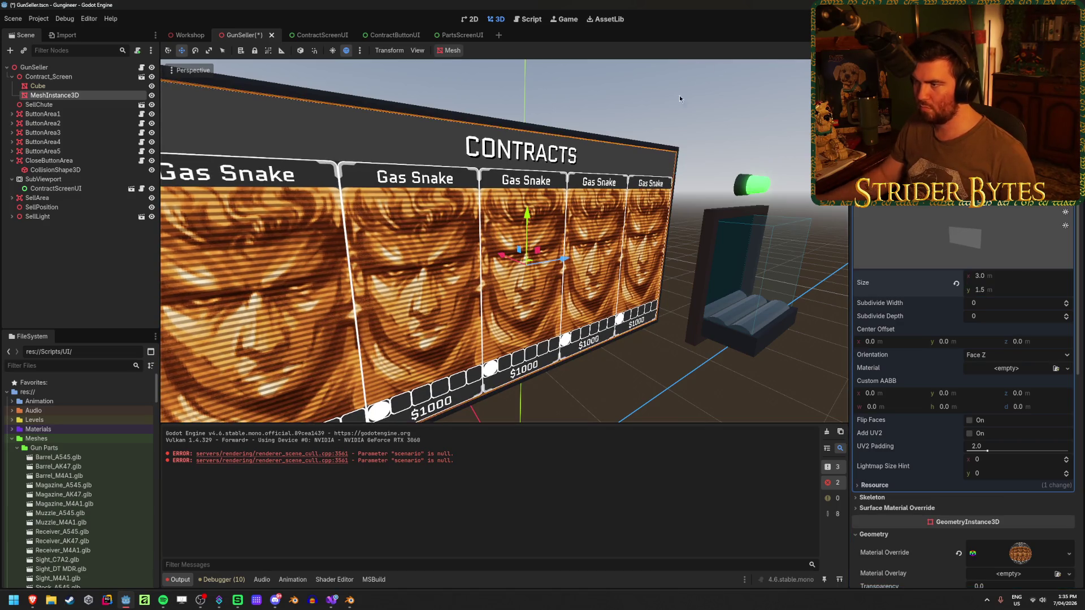
left_click(677, 108)
key("ctrl+s")
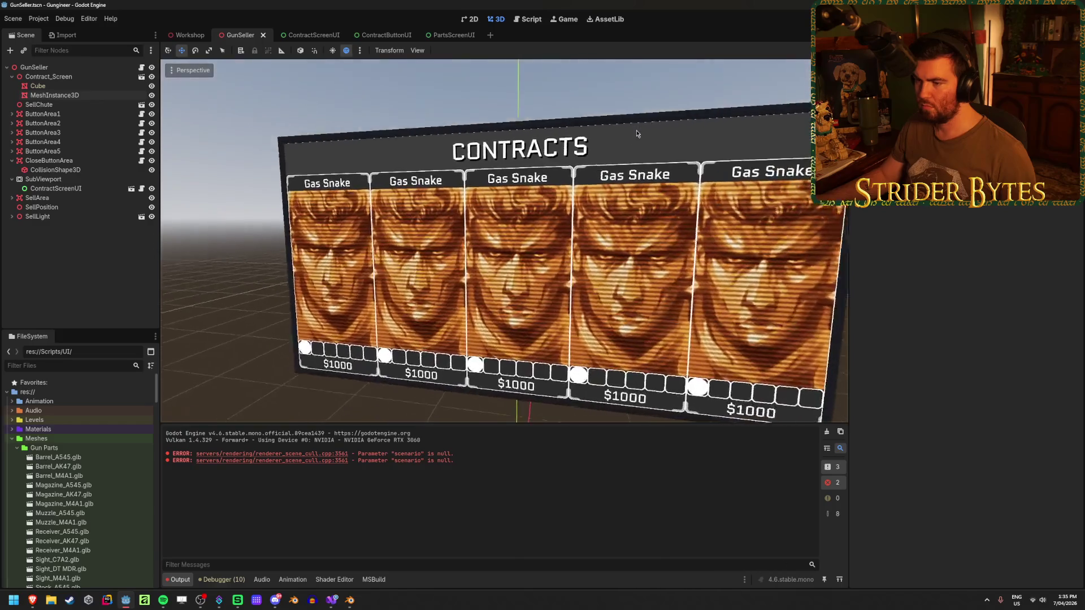
Step: Orbit to face the Contracts panel head-on and open the ContractScreenUI scene
key("ctrl+s")
mouse_move(658, 119)
left_mouse_down()
mouse_move(664, 82)
mouse_move(653, 119)
left_mouse_up()
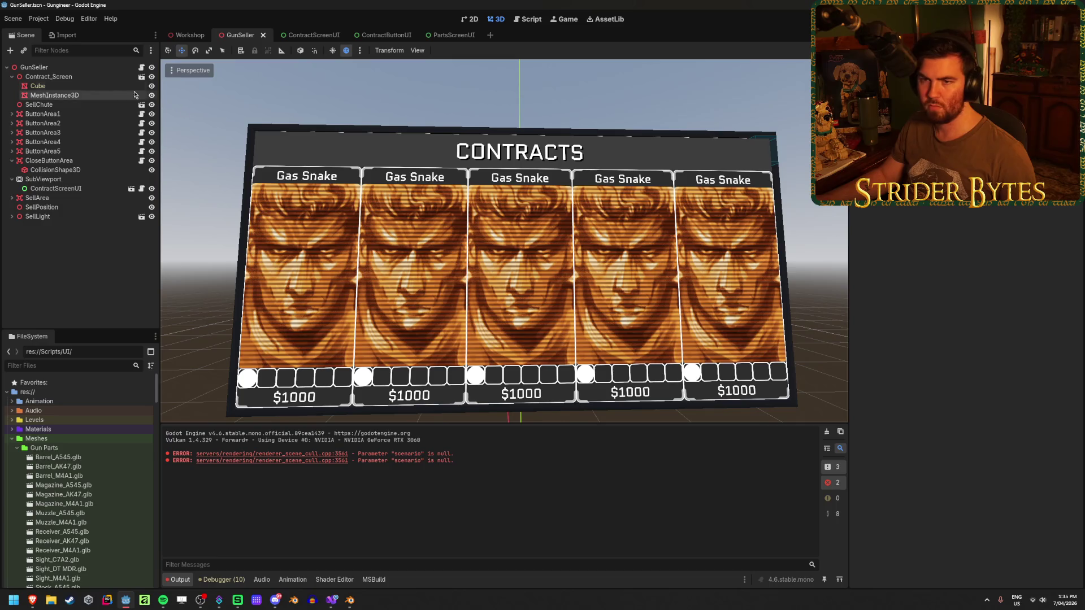
left_click(305, 34)
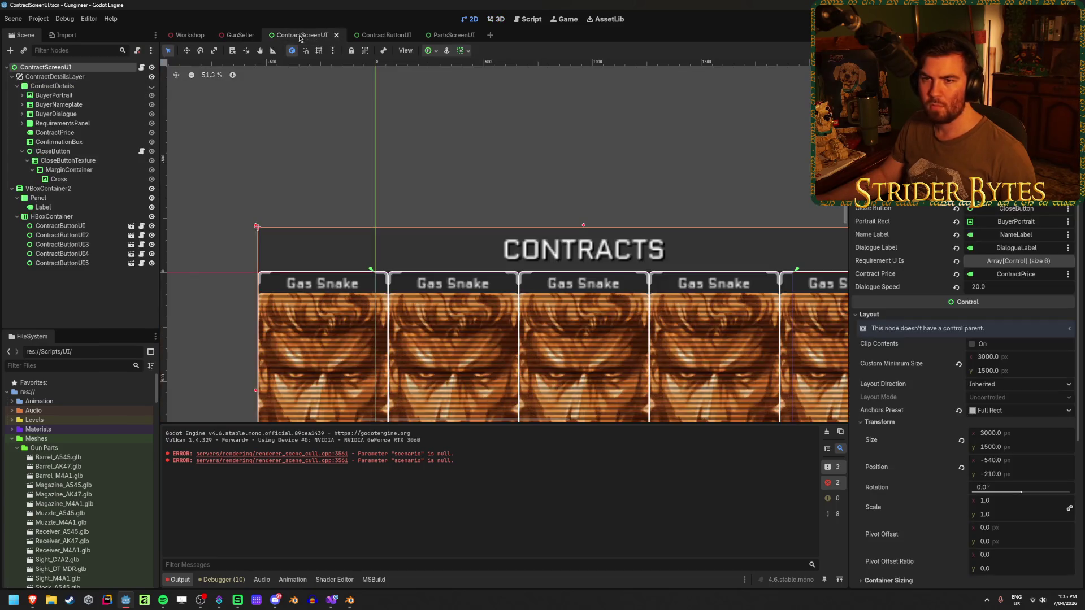
Step: Temporarily hide the whole ContractScreenUI, compare in GunSeller, then make it visible again
left_click(12, 78)
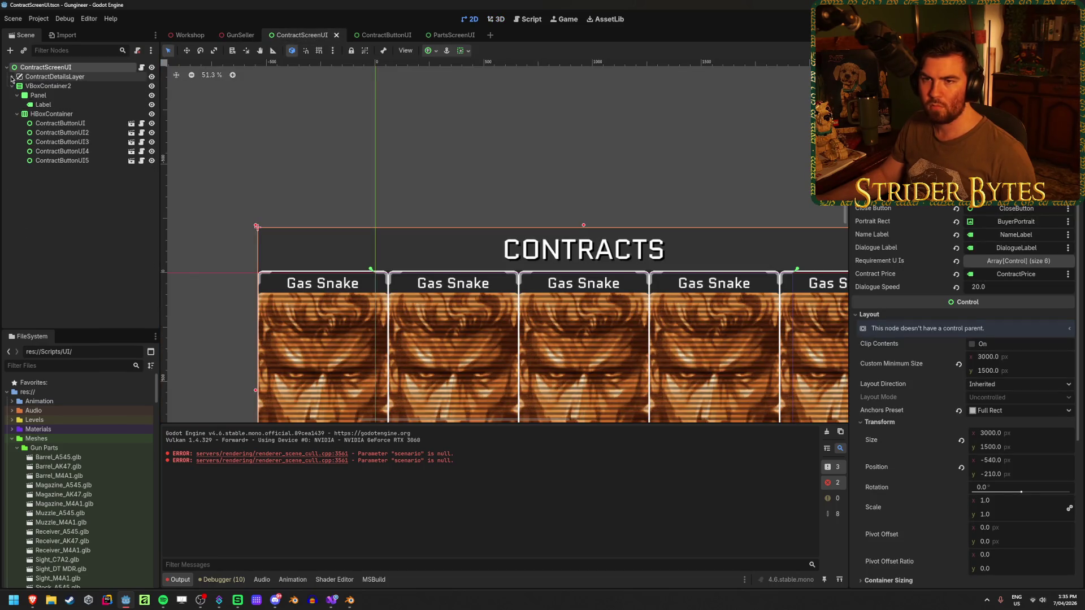
left_click(57, 90)
left_click(88, 239)
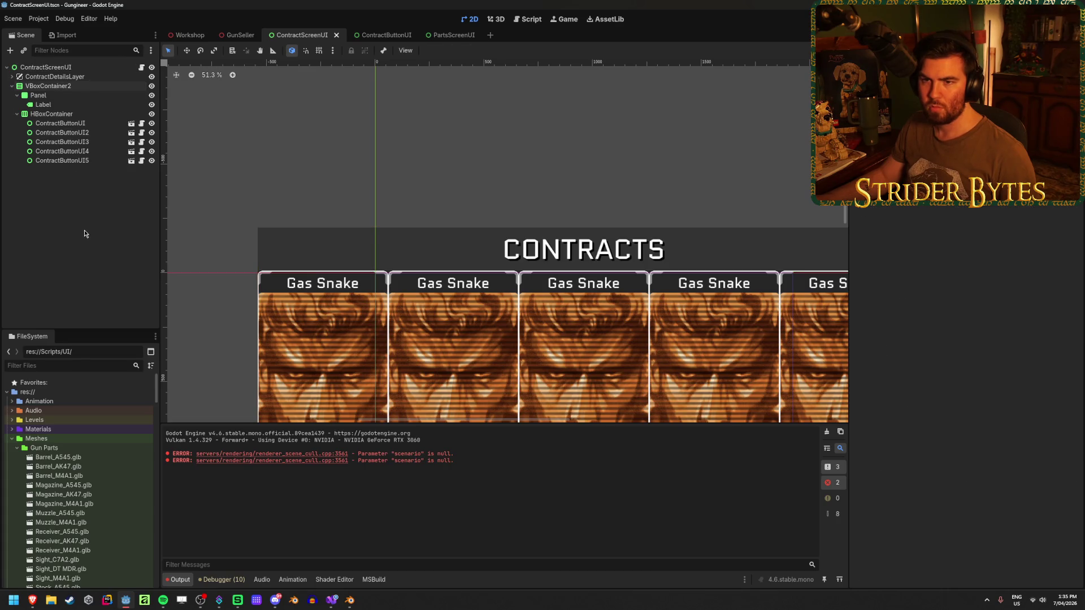
left_click(152, 67)
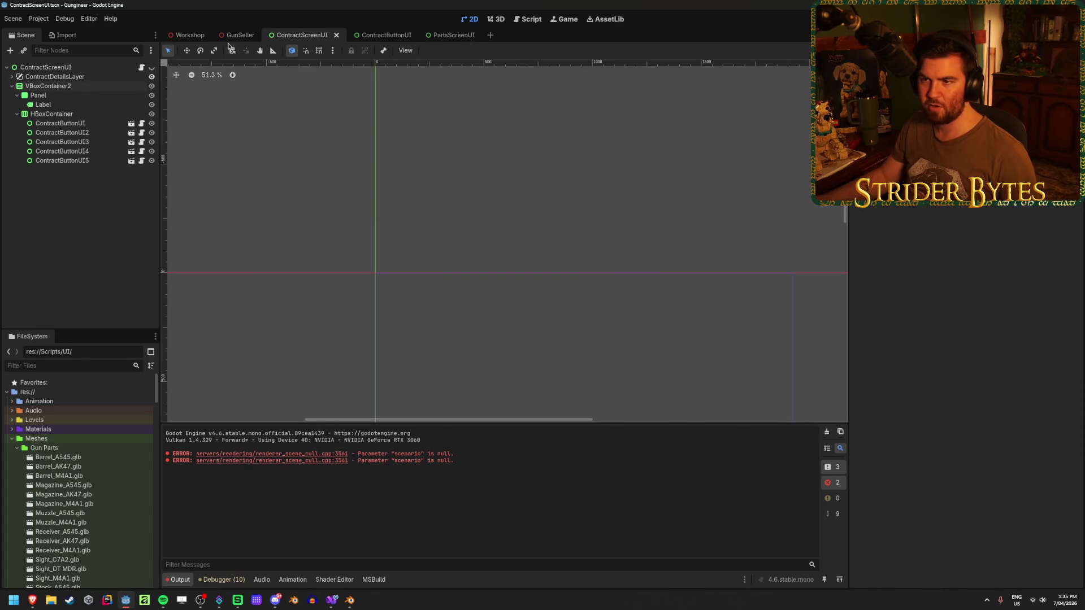
left_click(233, 36)
mouse_move(503, 243)
left_mouse_down()
mouse_move(480, 237)
mouse_move(497, 226)
mouse_move(469, 237)
mouse_move(295, 149)
left_mouse_up()
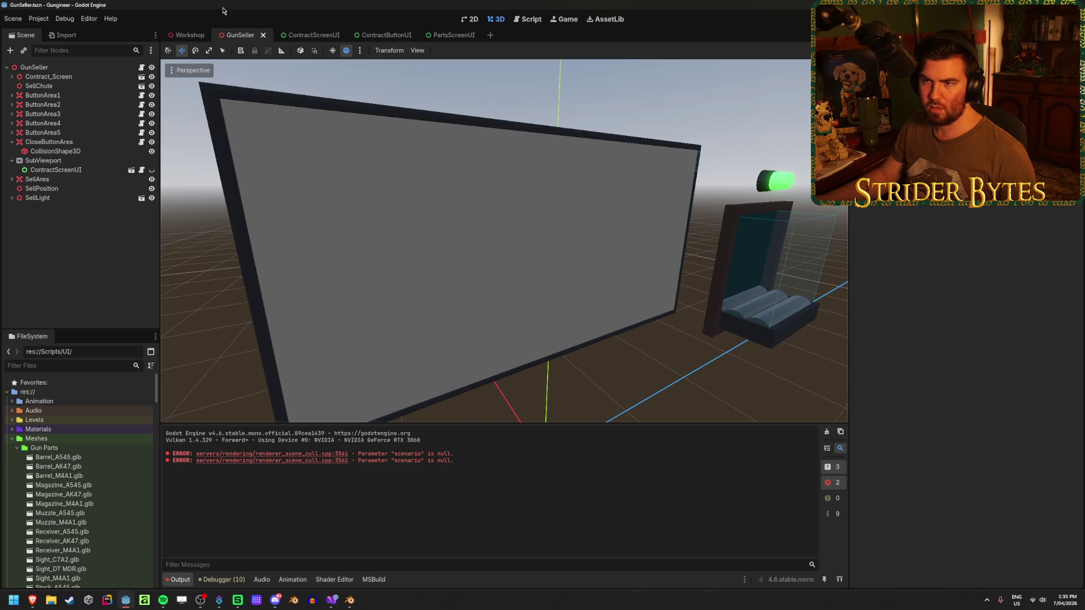
left_click(304, 36)
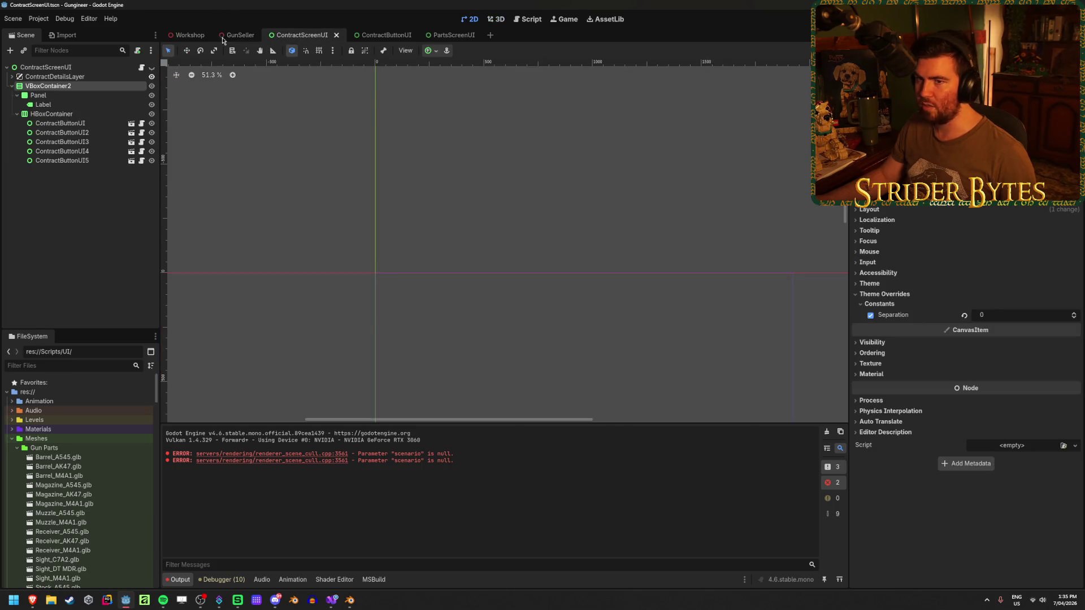
left_click(87, 68)
left_click(240, 35)
left_click(313, 33)
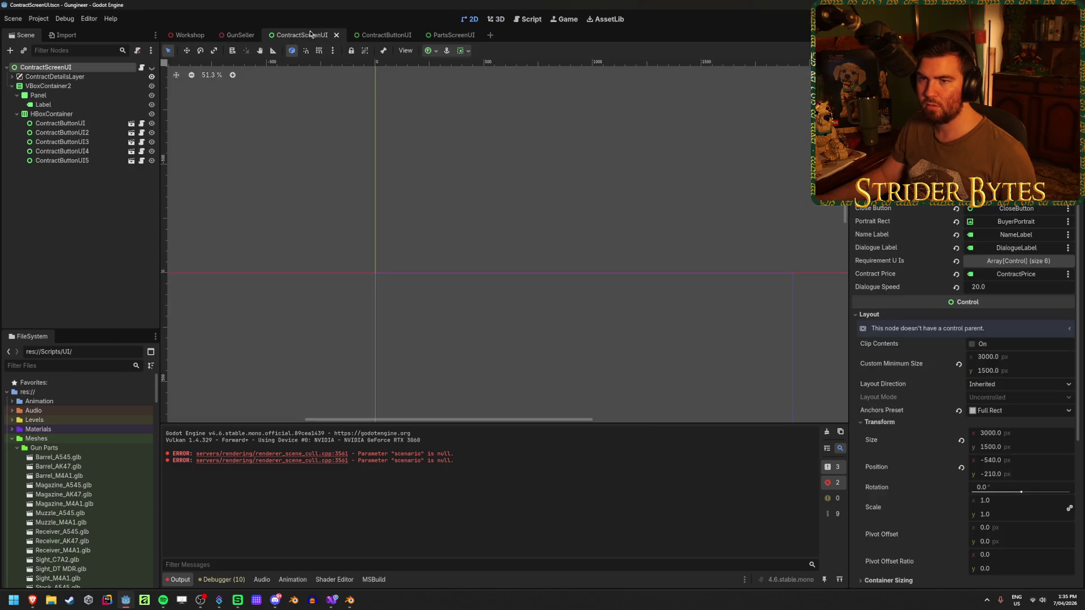
left_click(151, 67)
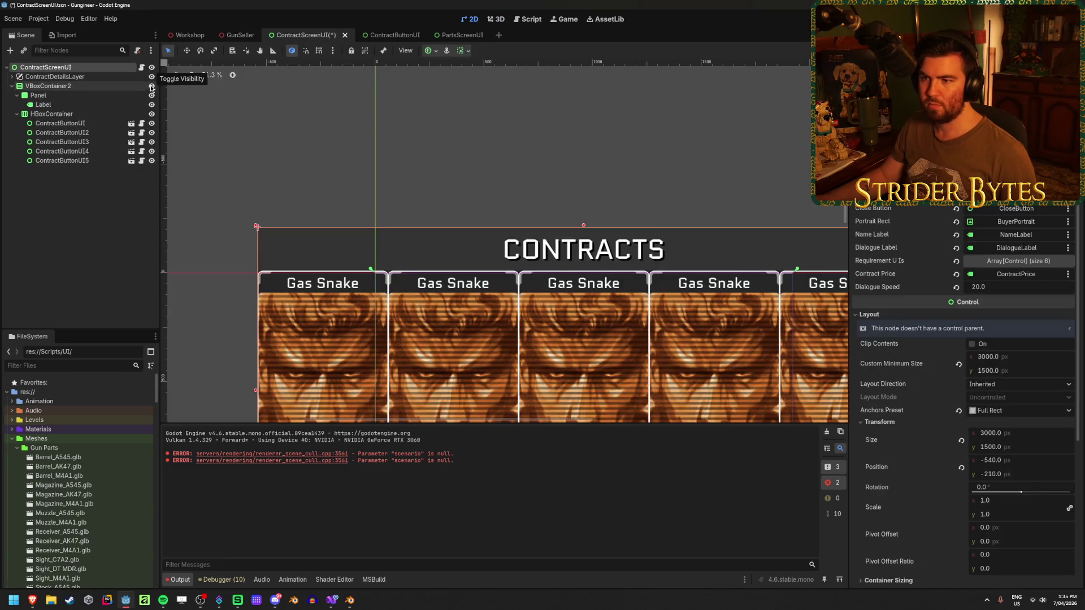
Step: Hide the contract cards container to test it, then show it again and save
left_click(152, 86)
key("ctrl+s")
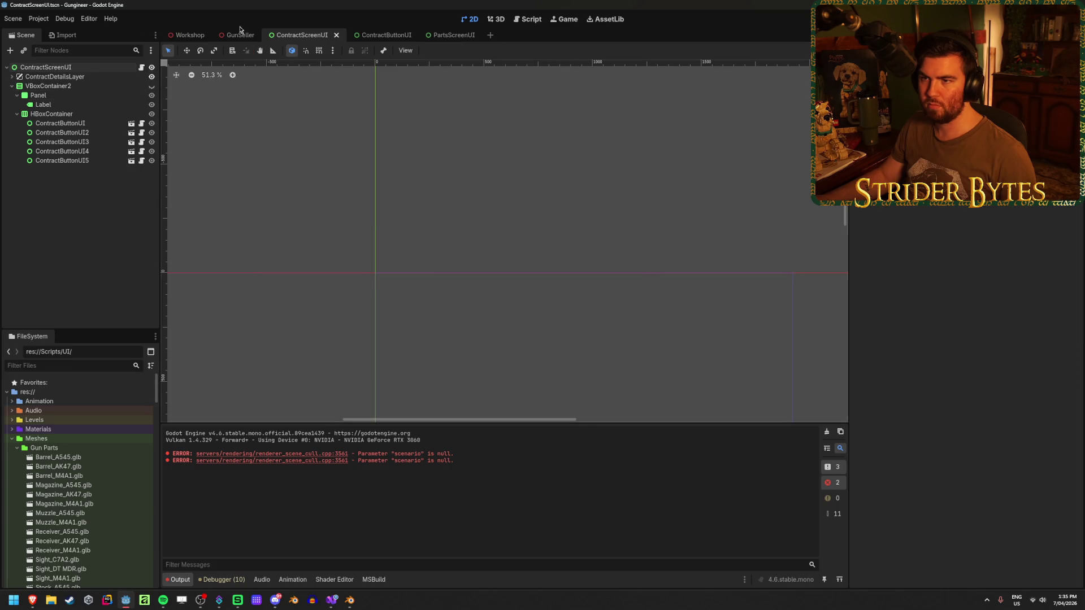
left_click(234, 35)
left_click(295, 35)
left_click(151, 86)
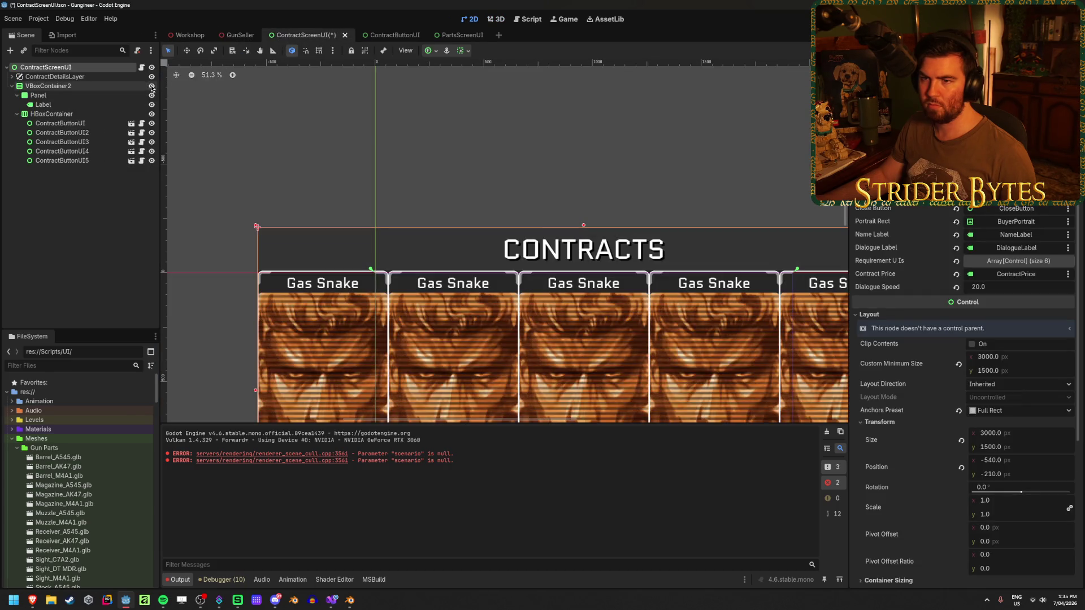
key("ctrl+s")
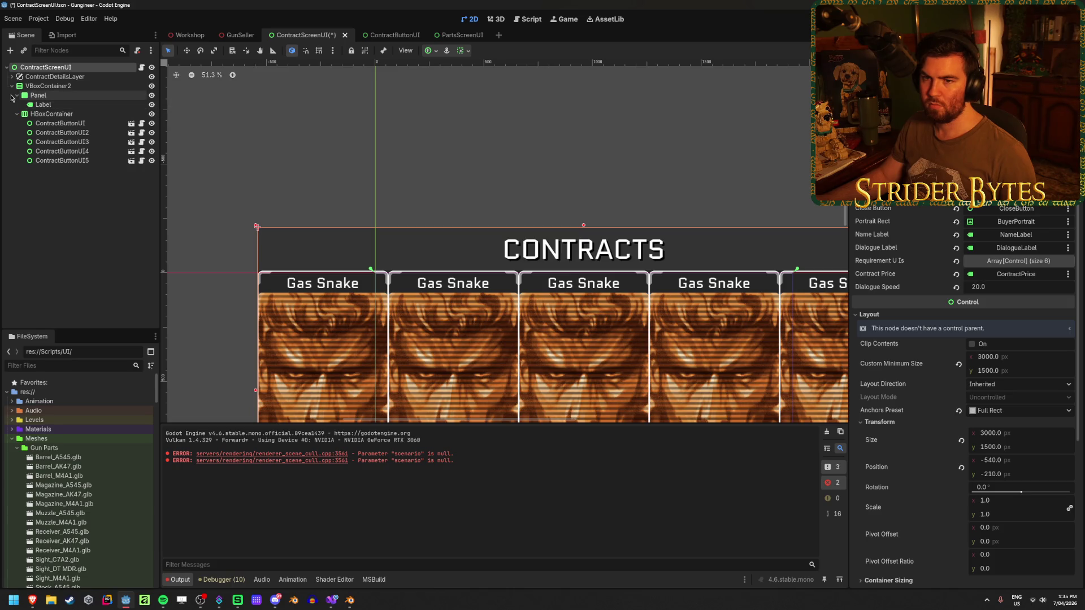
Step: Hide the CONTRACTS header panel, save, and view the result in GunSeller
left_click(151, 96)
key("ctrl+s")
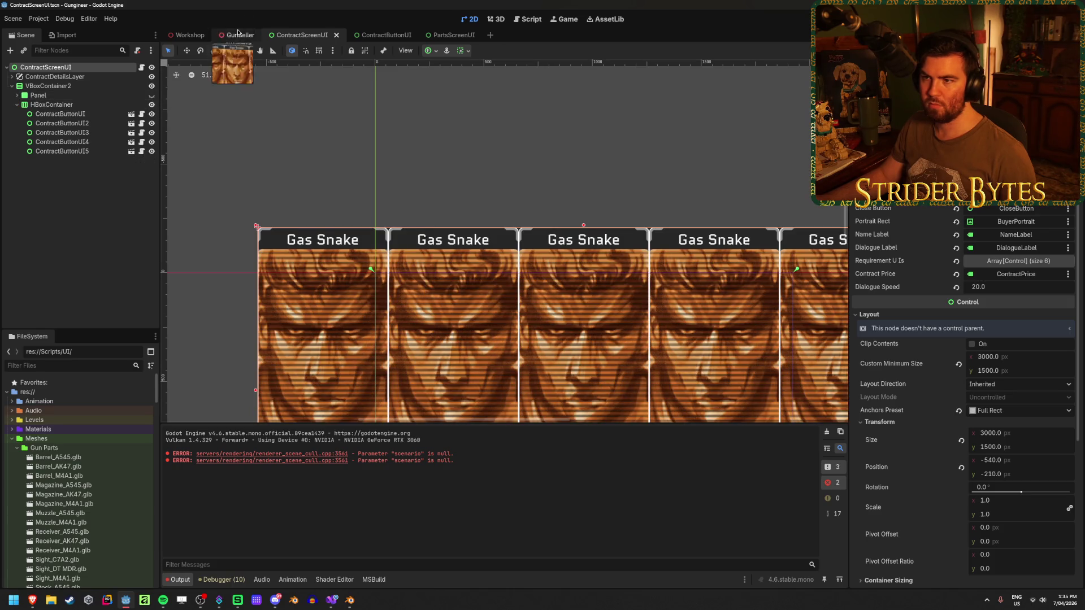
left_click(237, 35)
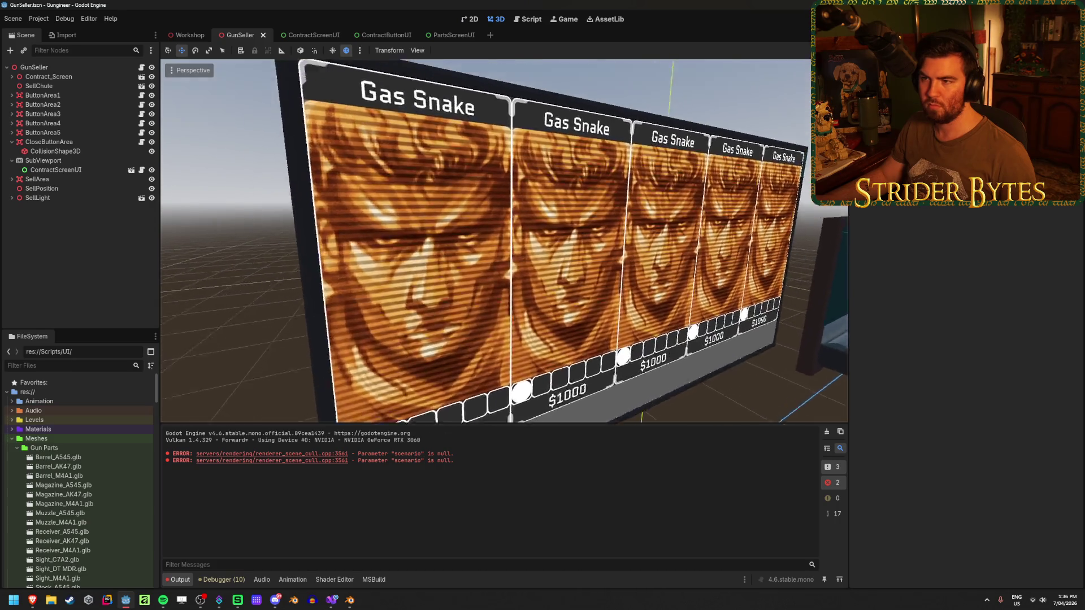
Step: Playtest the game to check the headerless contract cards, then go back to the ContractScreenUI scene
key("F5")
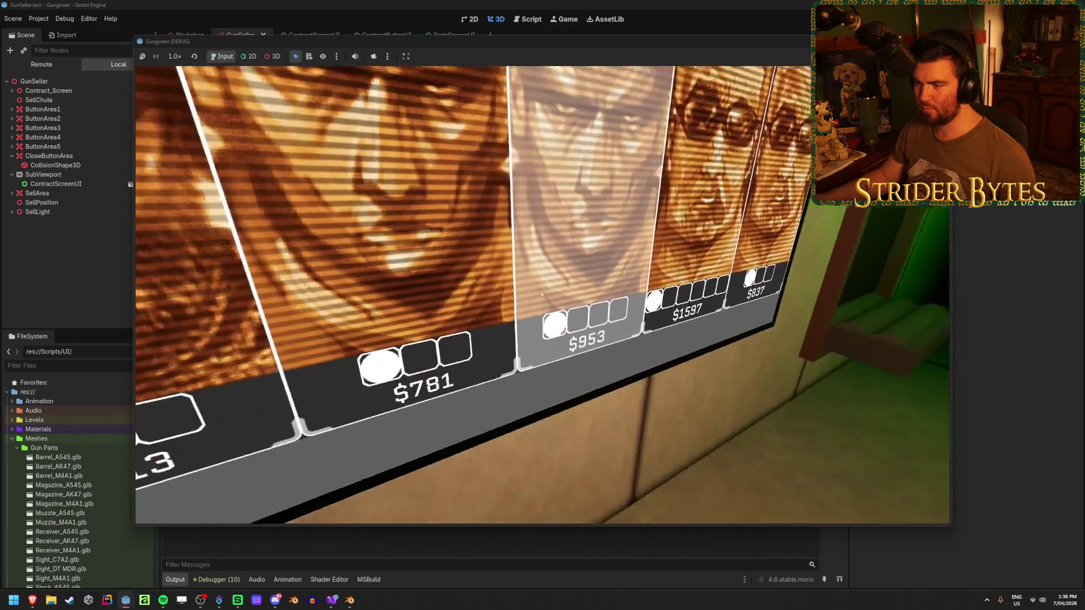
key("F8")
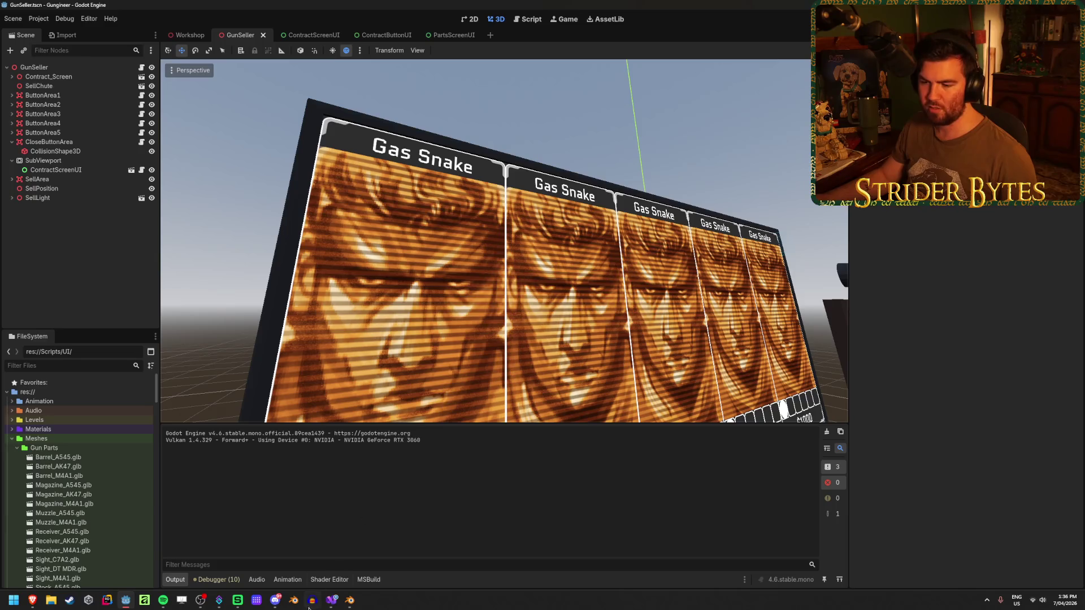
left_click(331, 600)
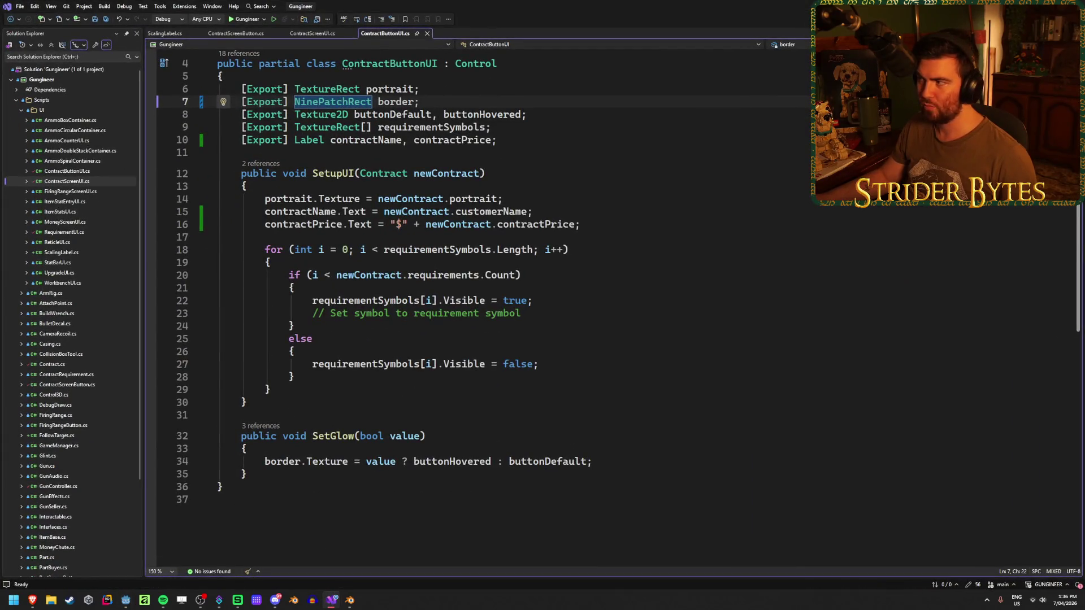
key("alt+Tab")
left_click(308, 35)
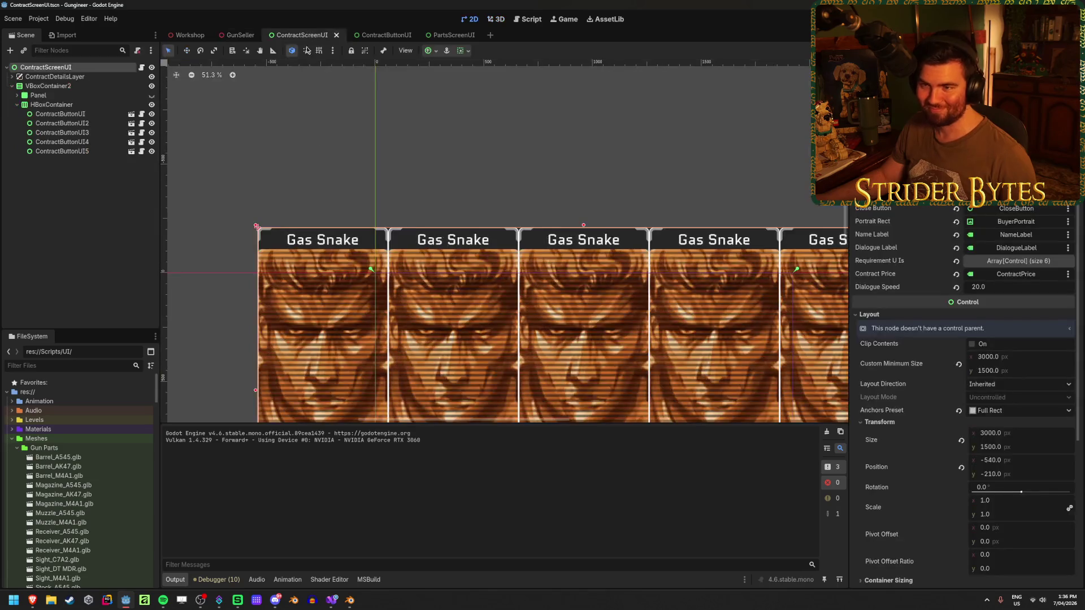
Step: Make the CONTRACTS header Panel visible again and search Project Settings for anti-aliasing
left_click(146, 272)
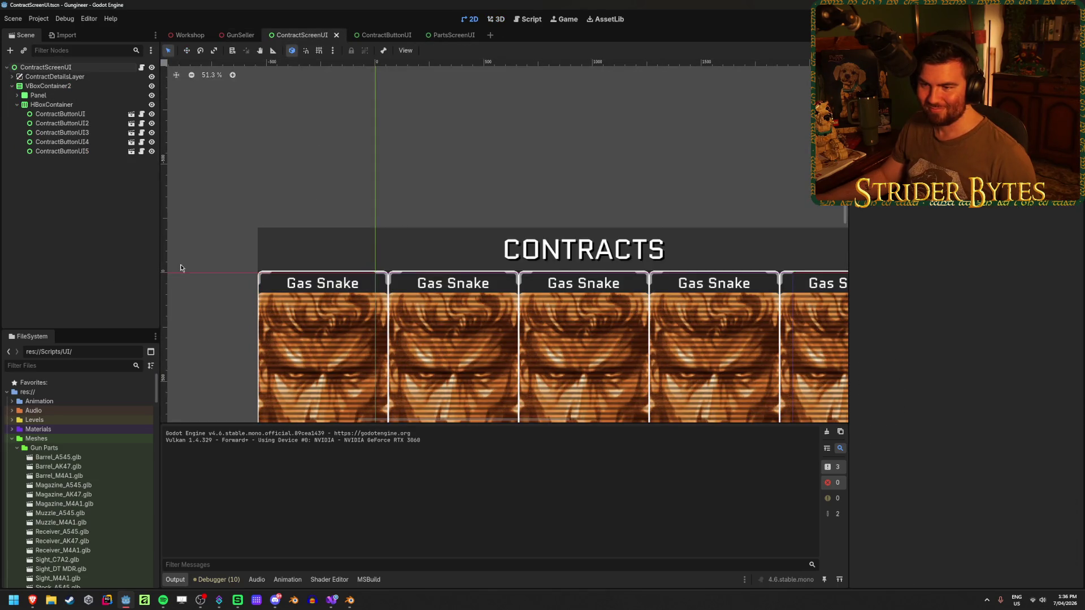
left_click(38, 19)
left_click(61, 32)
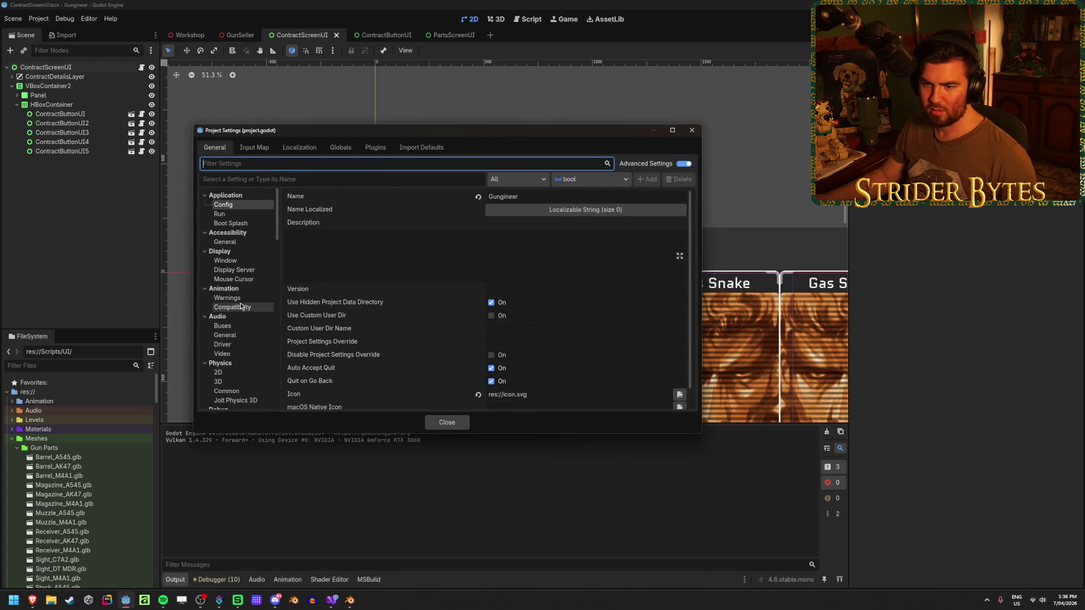
type("anti")
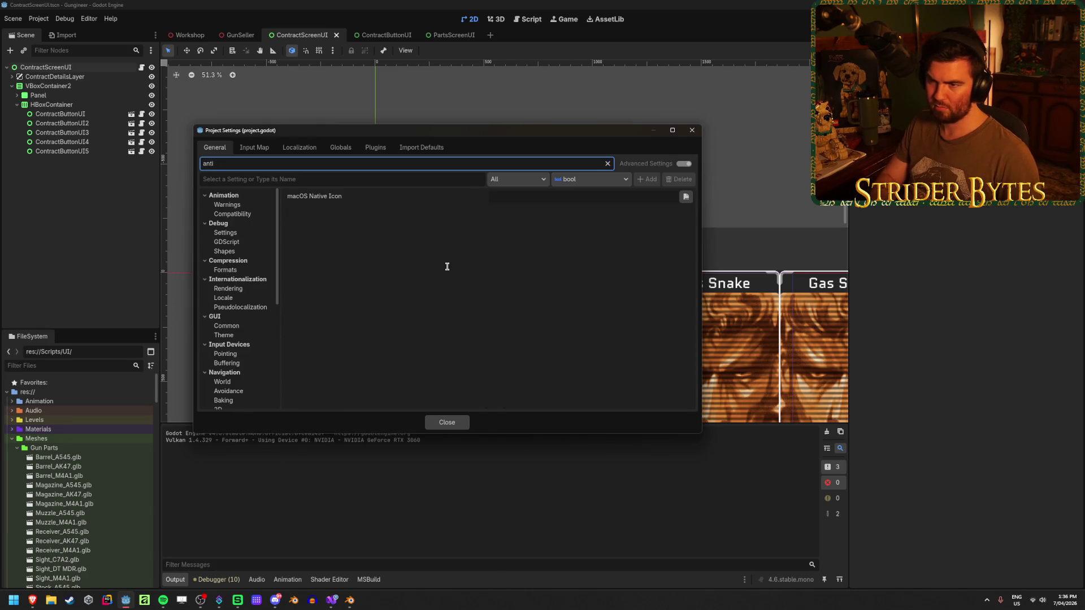
type("-all")
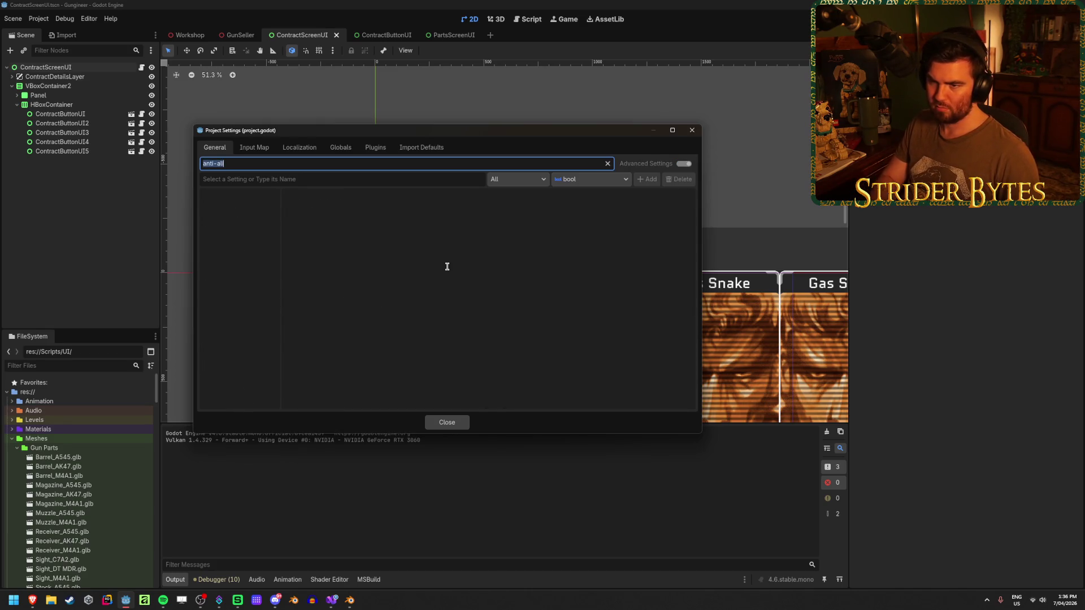
type("aa")
Step: Clear the settings search and browse the Rendering Device and Textures settings
left_click(347, 269)
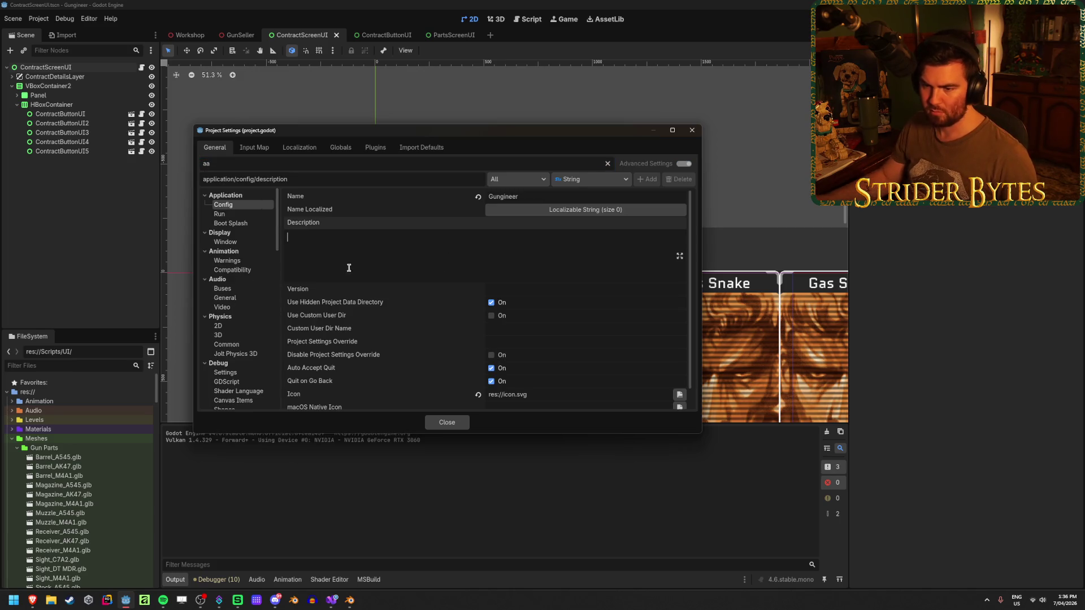
scroll(248, 248, "down", 5)
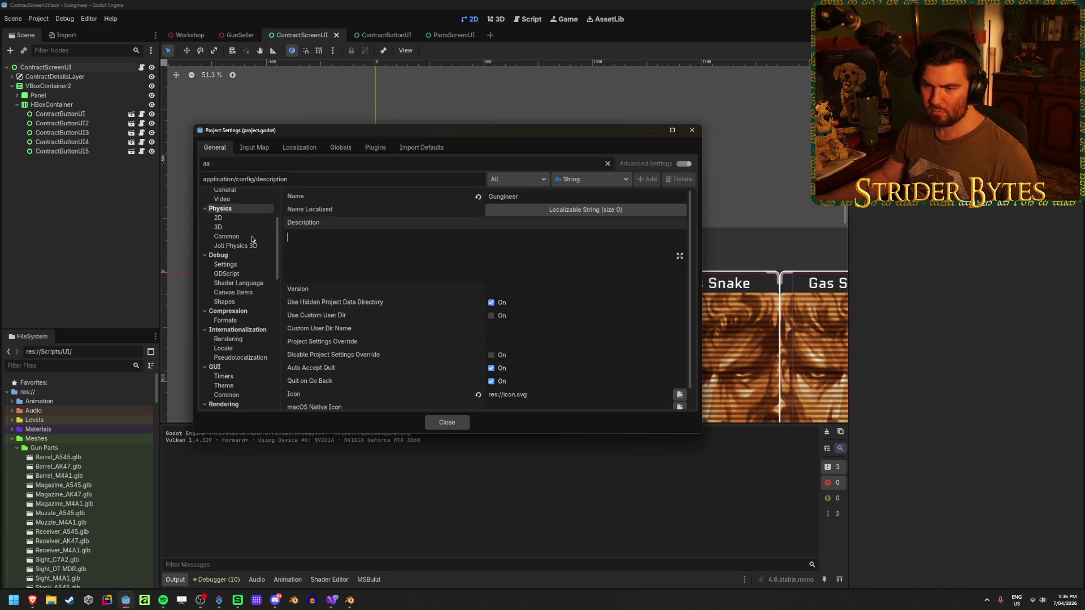
scroll(248, 237, "down", 4)
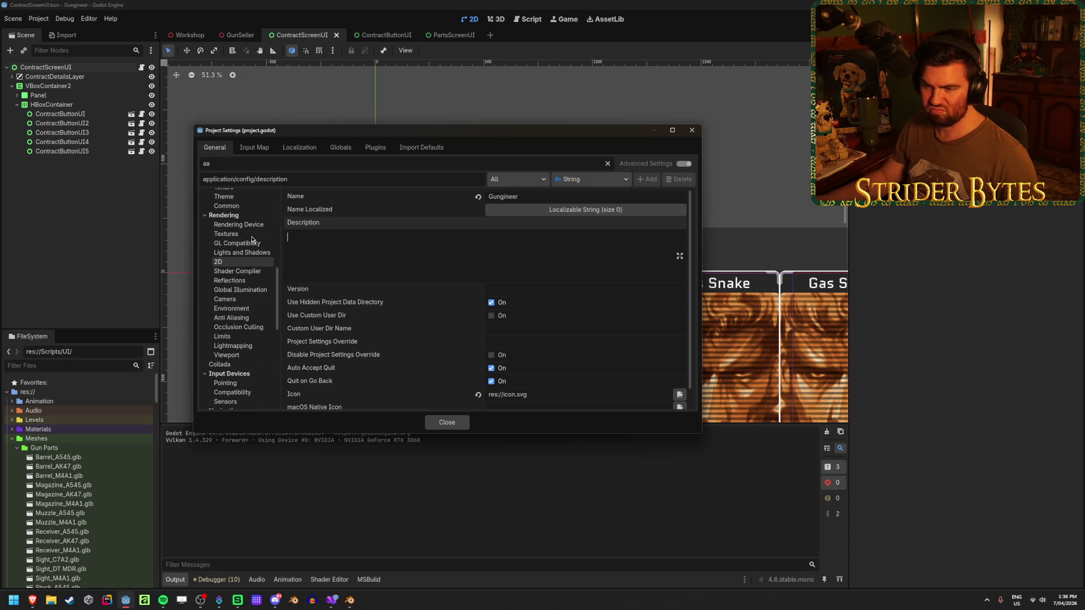
left_click(236, 225)
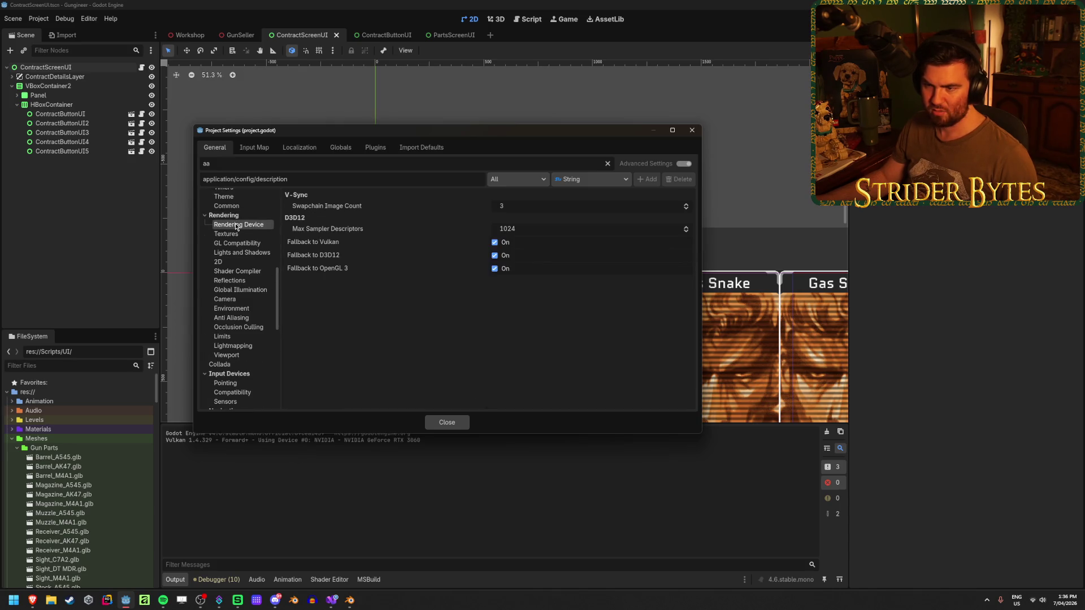
left_click(239, 234)
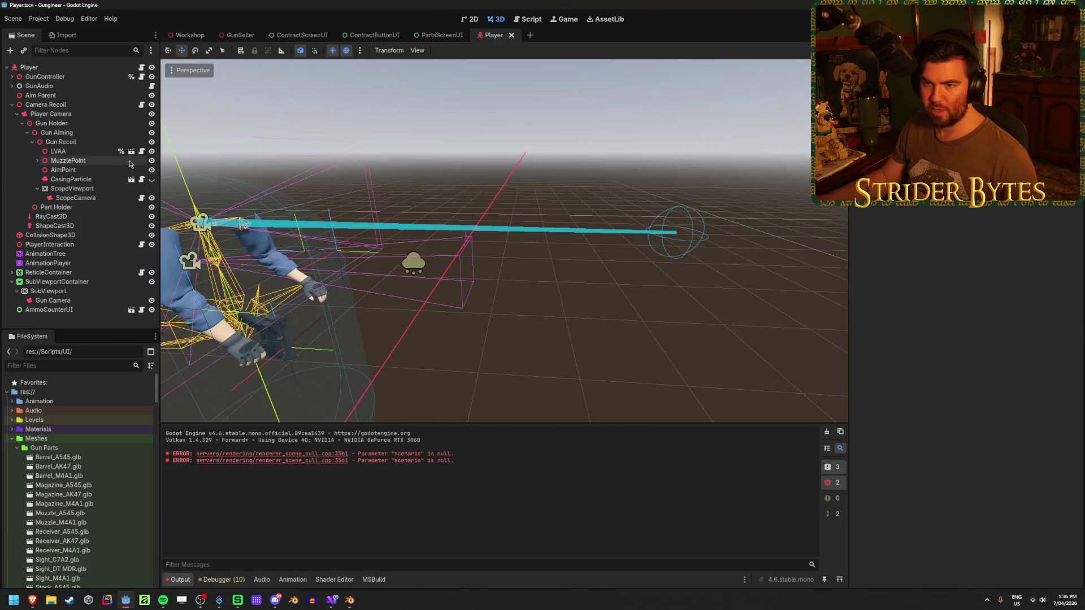
Step: Select the Player Camera and collapse its Glow, DOF Blur and environment sections
left_click(51, 114)
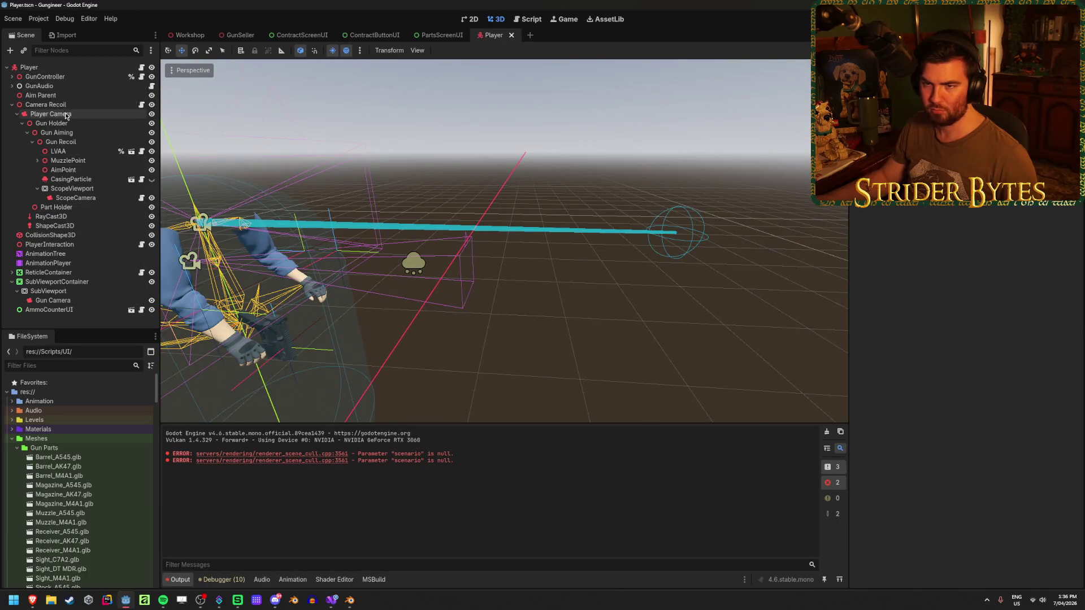
scroll(931, 259, "down", 3)
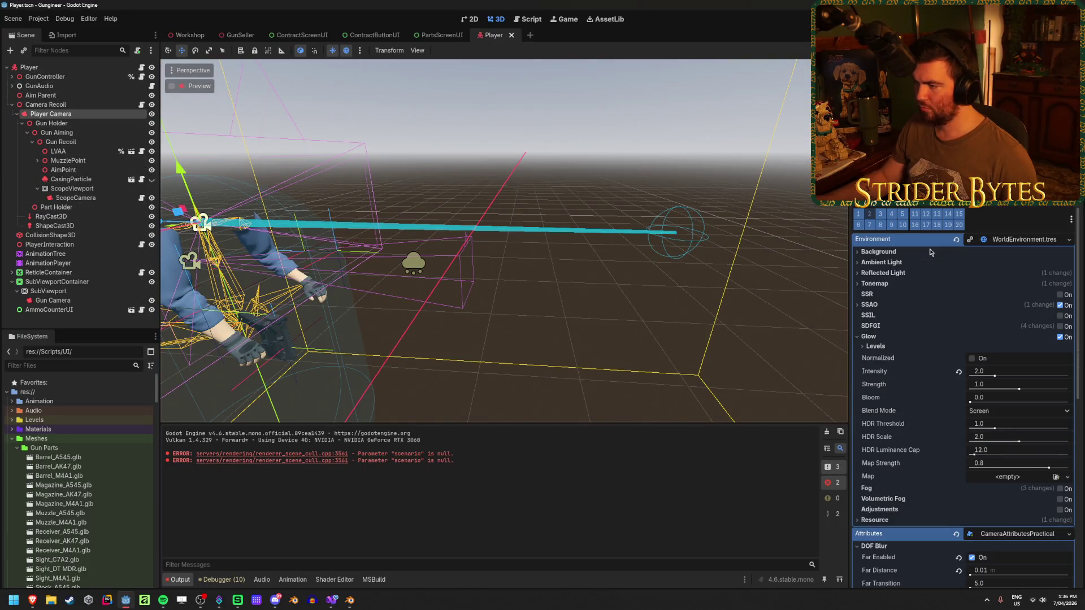
left_click(878, 338)
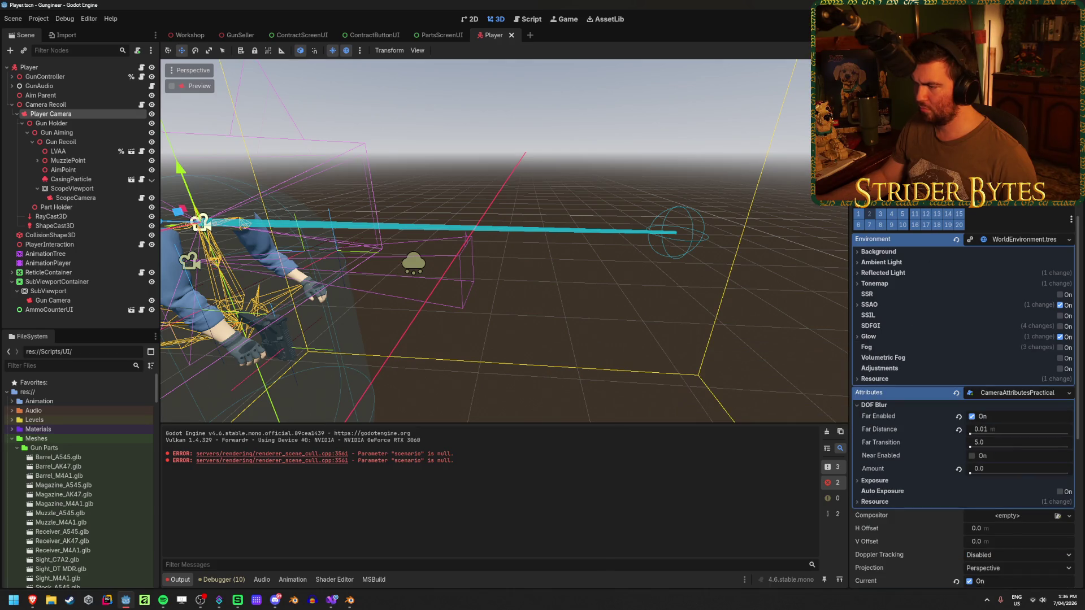
left_click(875, 406)
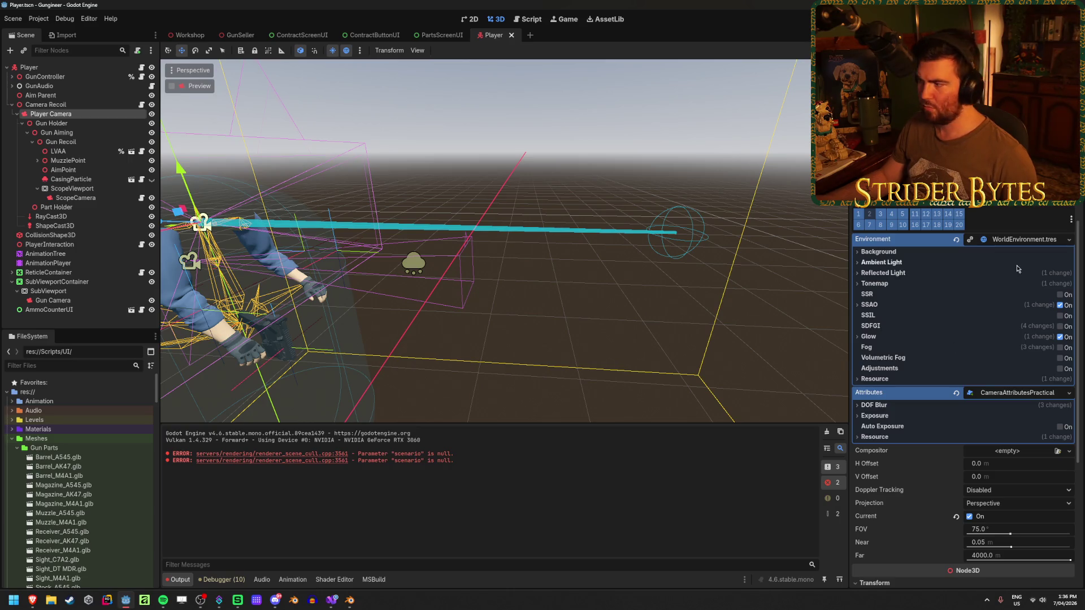
left_click(1021, 243)
left_click(1029, 243)
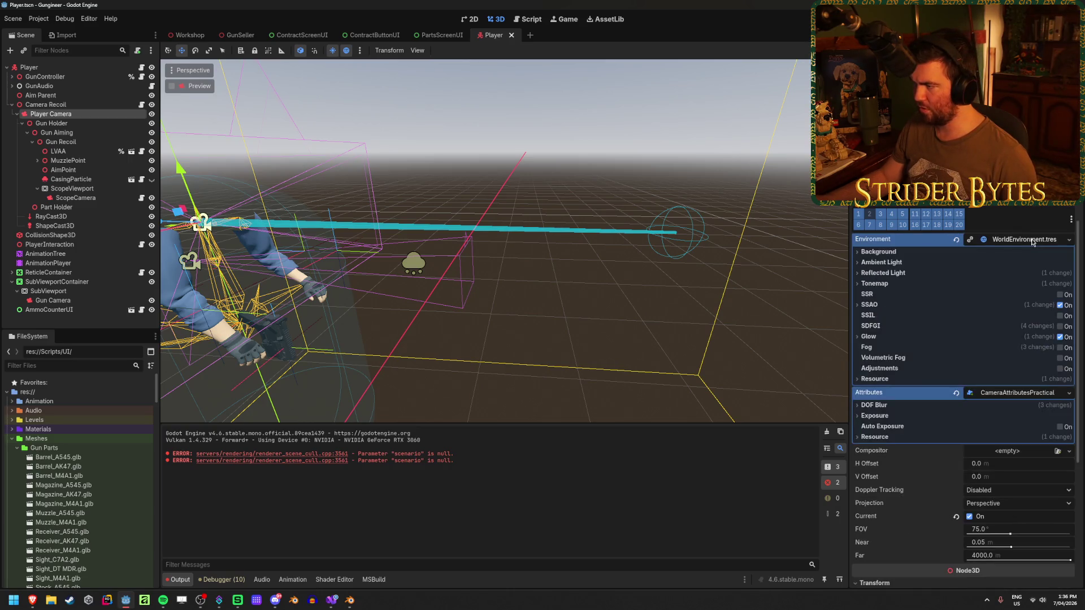
scroll(87, 490, "down", 15)
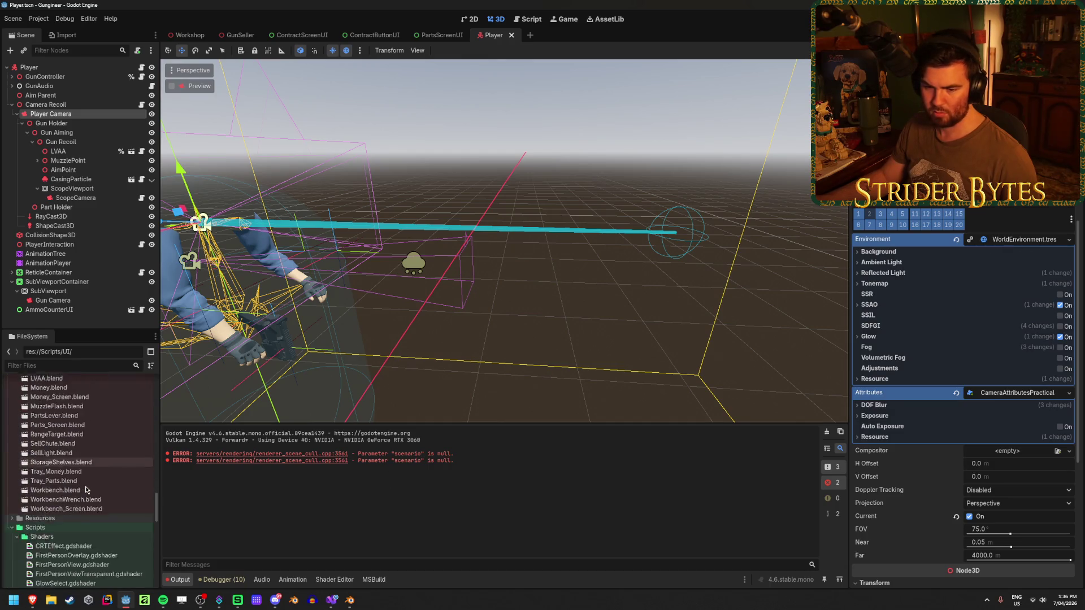
scroll(85, 491, "up", 10)
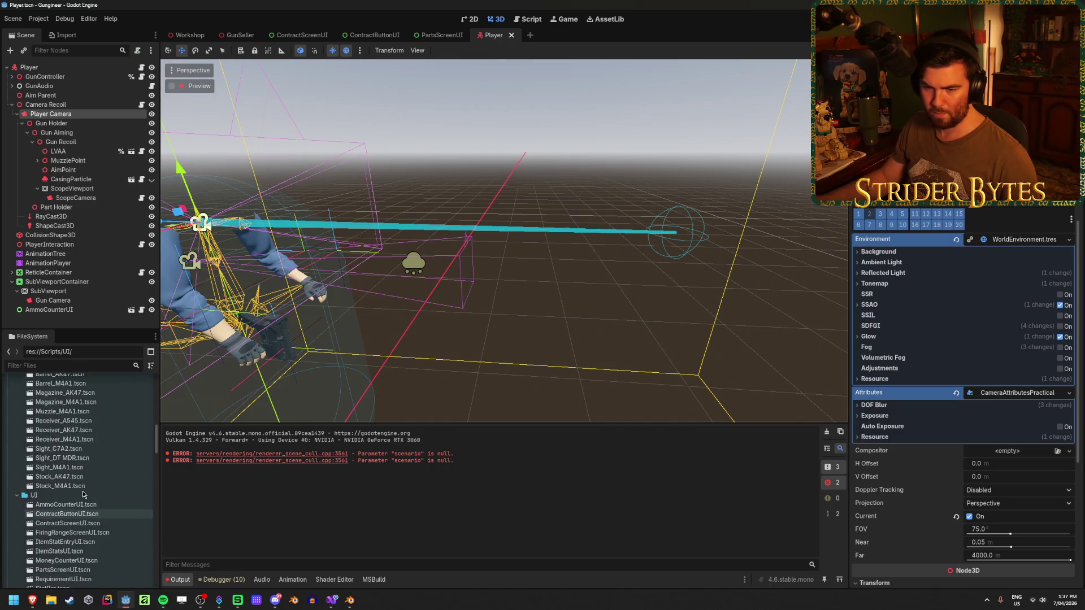
Step: Dismiss the environment Quick Load picker without choosing, and locate WorldEnvironment.tres under Prefabs
double_click(38, 480)
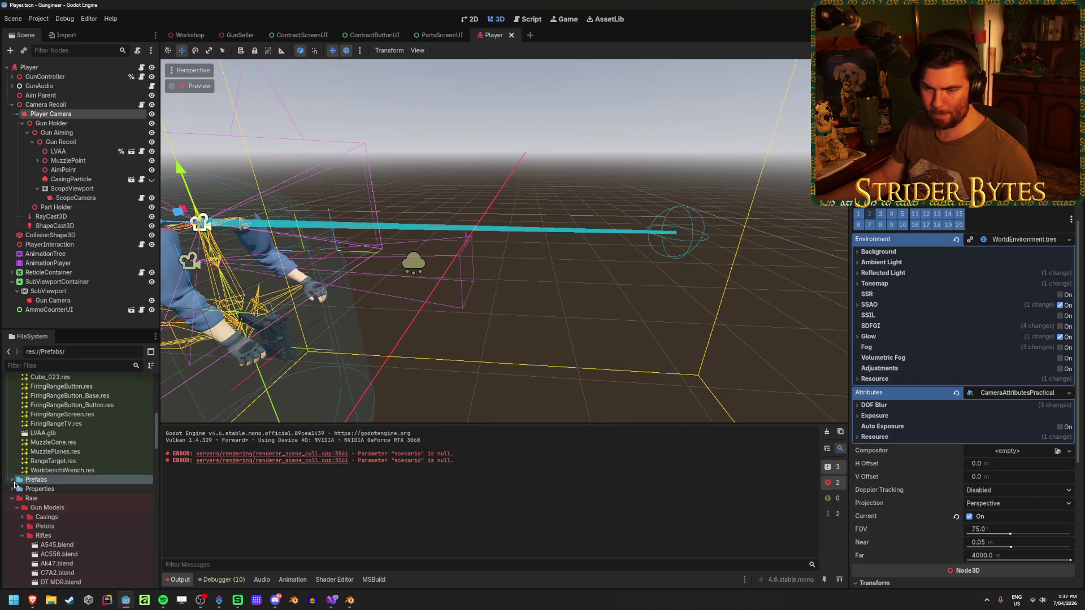
scroll(72, 490, "down", 10)
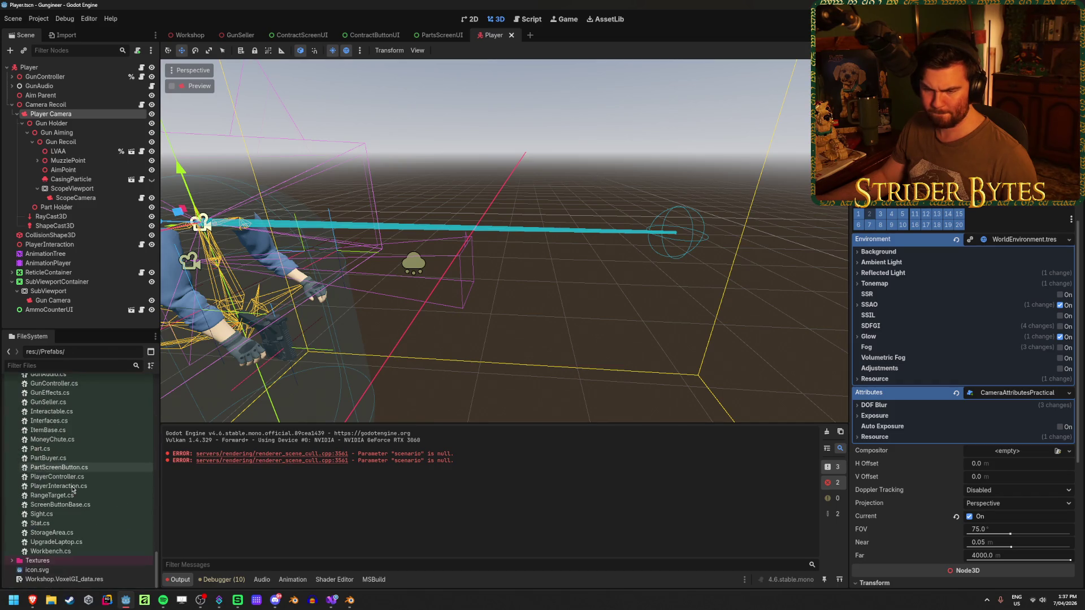
left_click(1028, 243)
left_click(1028, 243)
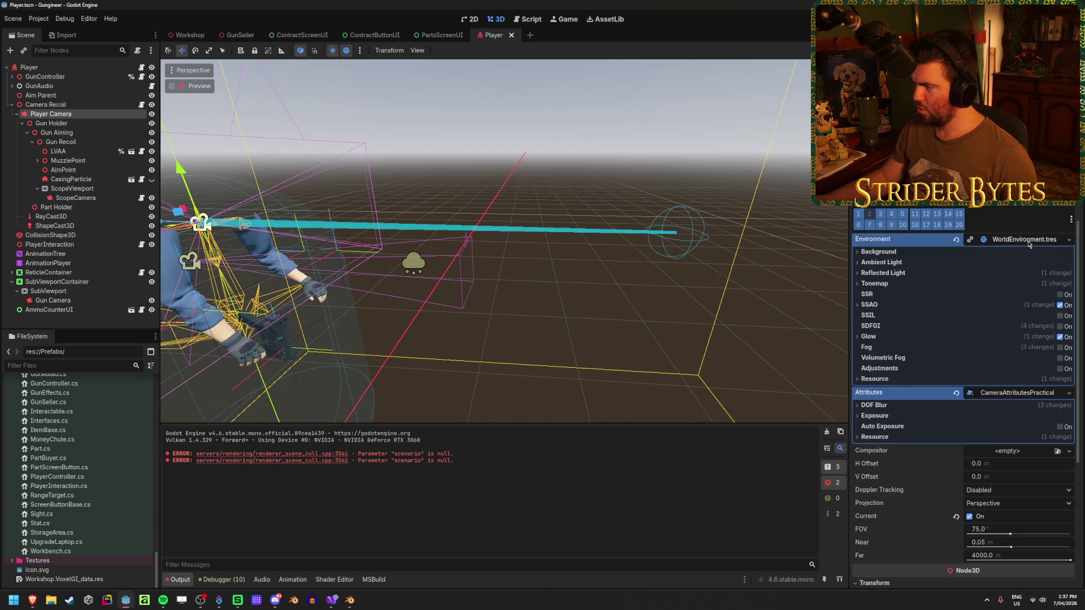
left_click(1069, 240)
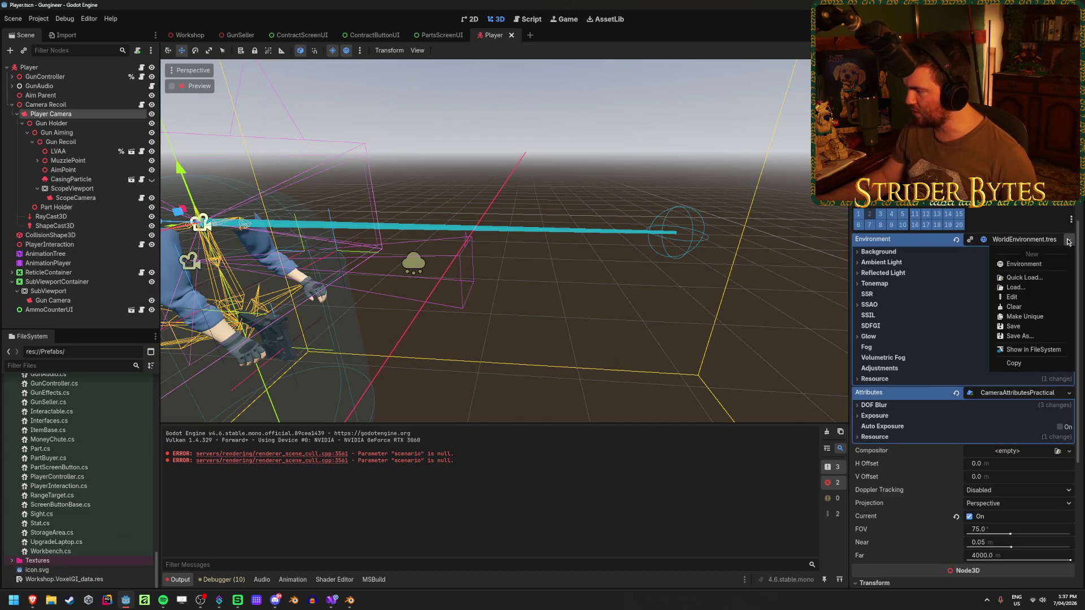
left_click(1024, 277)
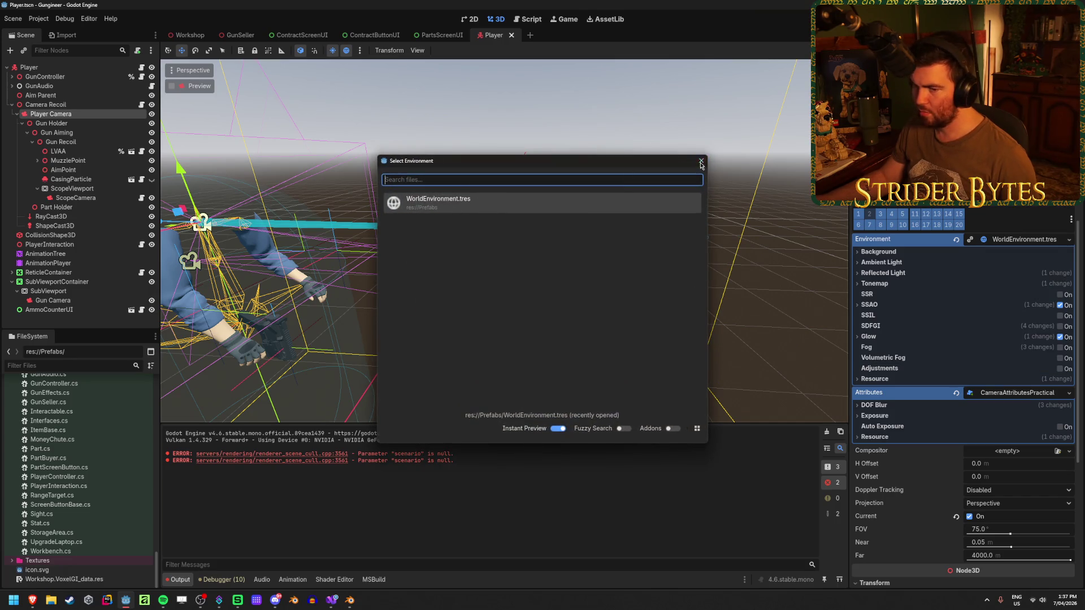
left_click(701, 163)
scroll(41, 508, "up", 10)
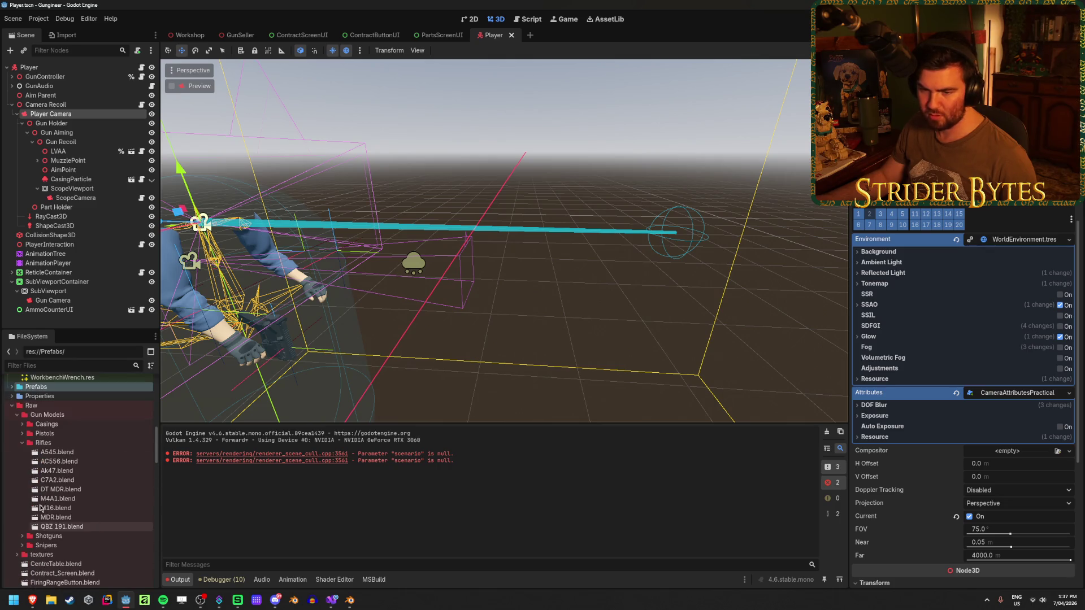
scroll(45, 435, "down", 2)
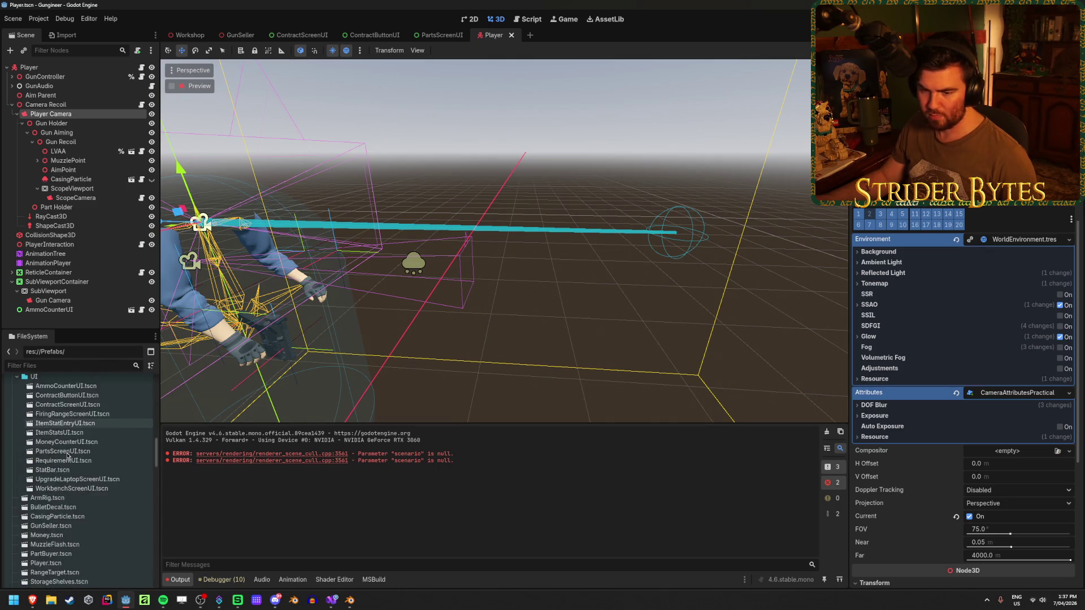
scroll(76, 480, "up", 9)
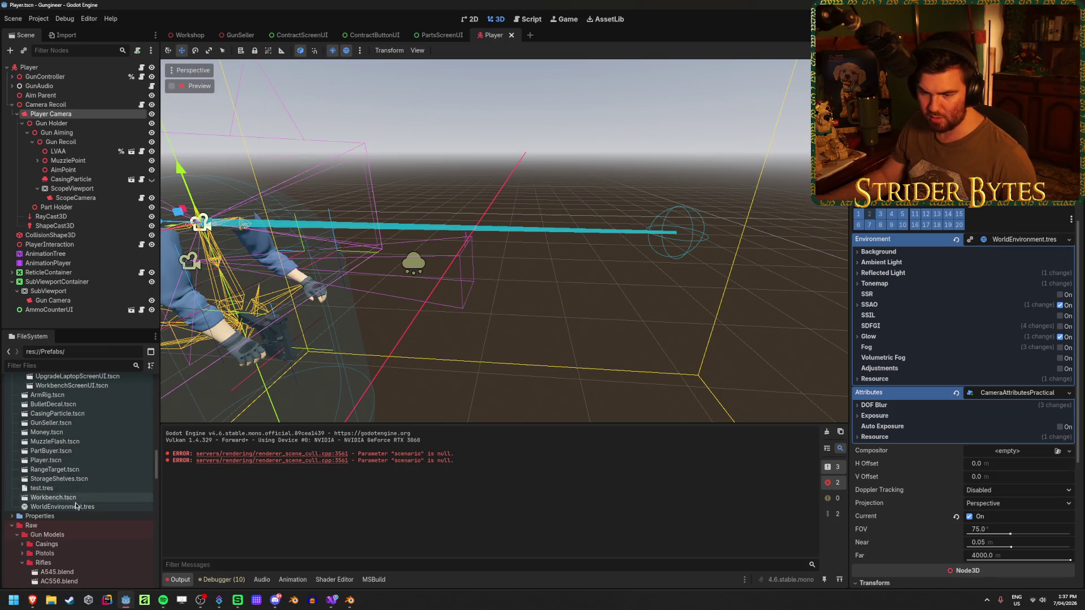
Step: Inspect WorldEnvironment.tres's effect settings in the Inspector, then bring up Project Settings again
left_click(62, 507)
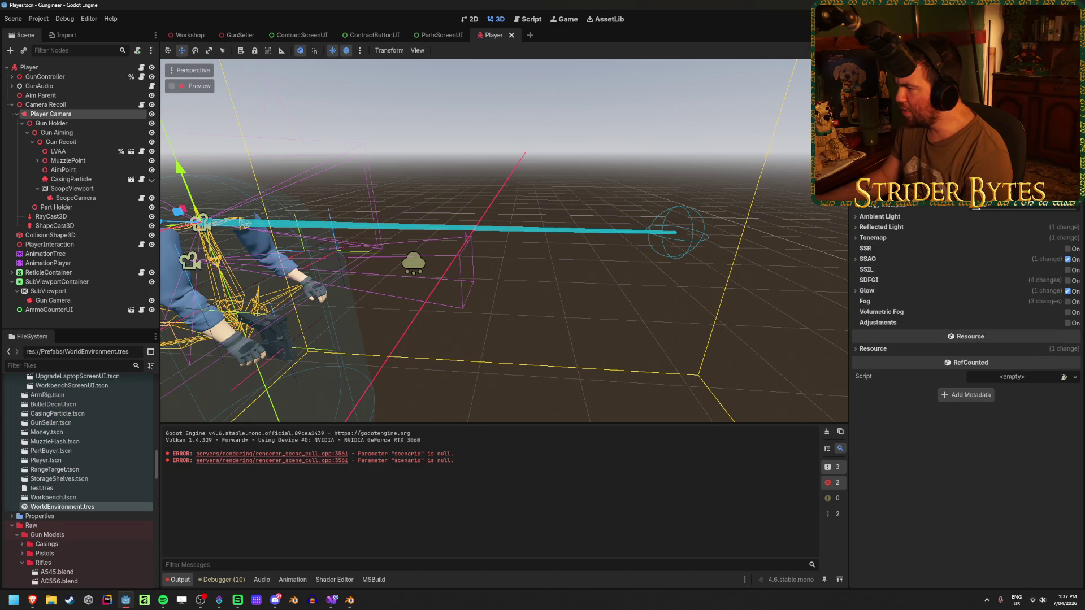
scroll(872, 211, "up", 1)
scroll(874, 226, "down", 1)
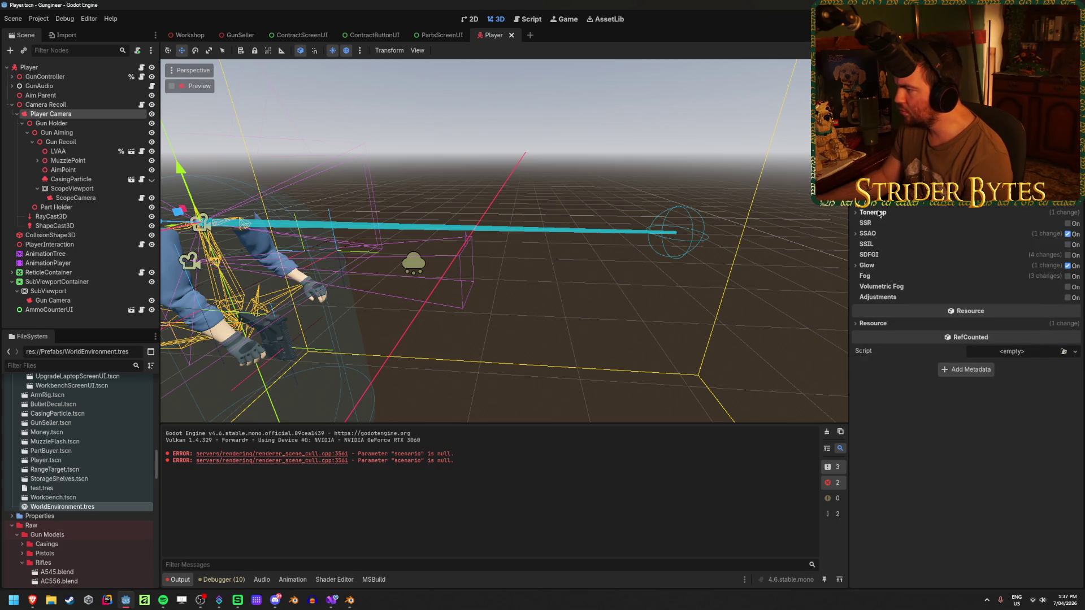
mouse_move(870, 225)
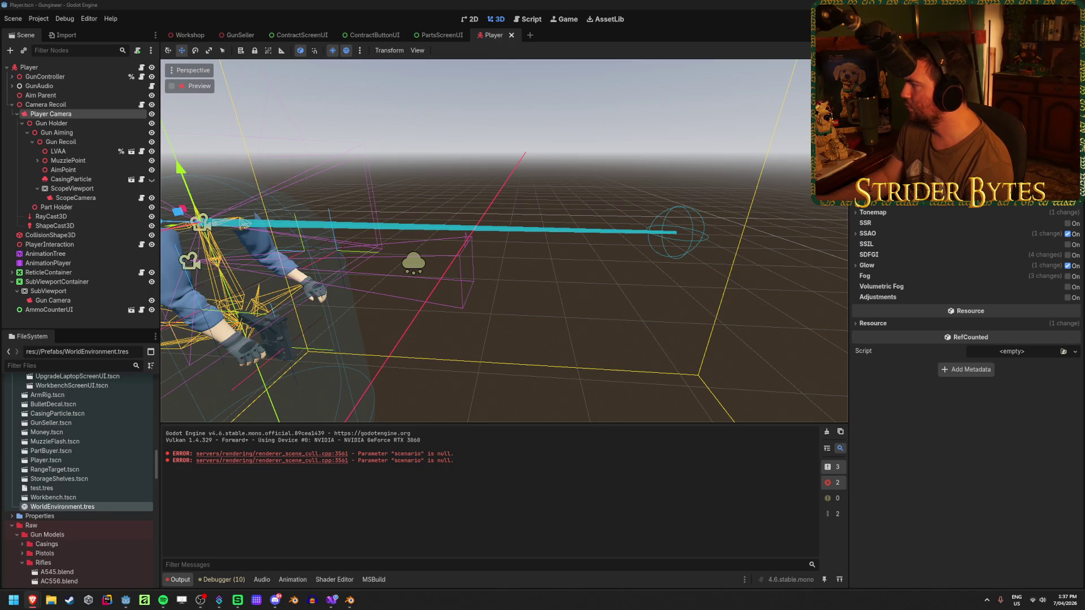
left_click(38, 19)
left_click(53, 35)
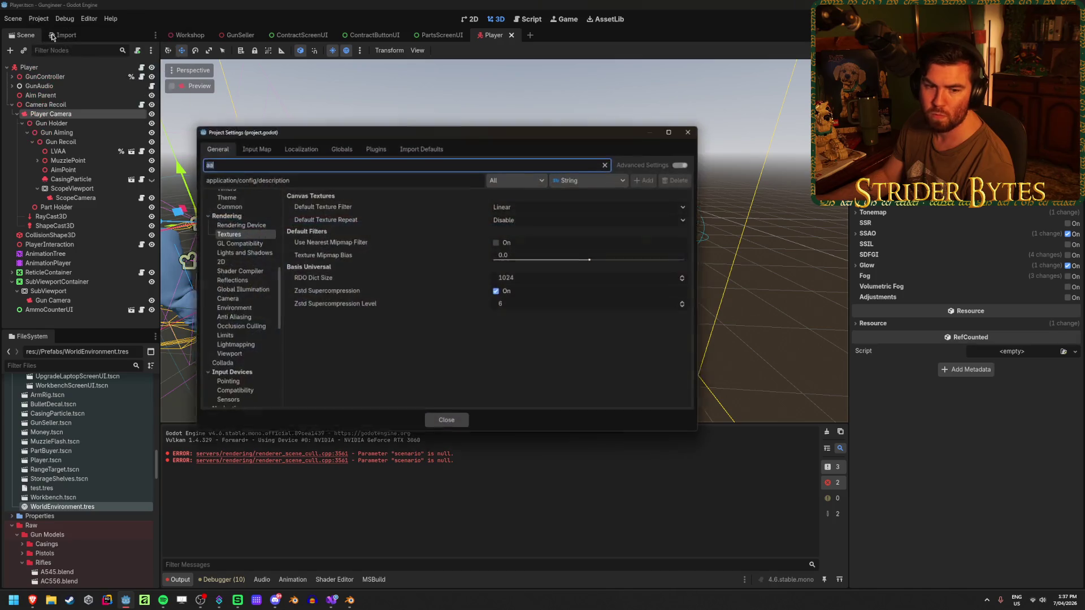
Step: Set Rendering > Anti Aliasing MSAA 3D to 2x (Average) and run the game to test
left_click(608, 164)
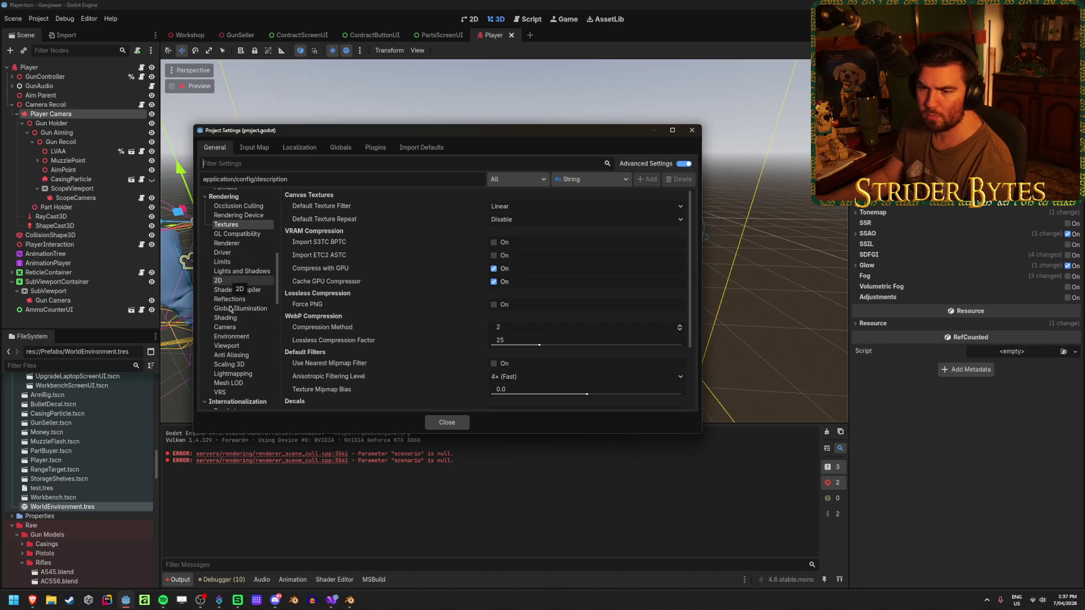
left_click(232, 355)
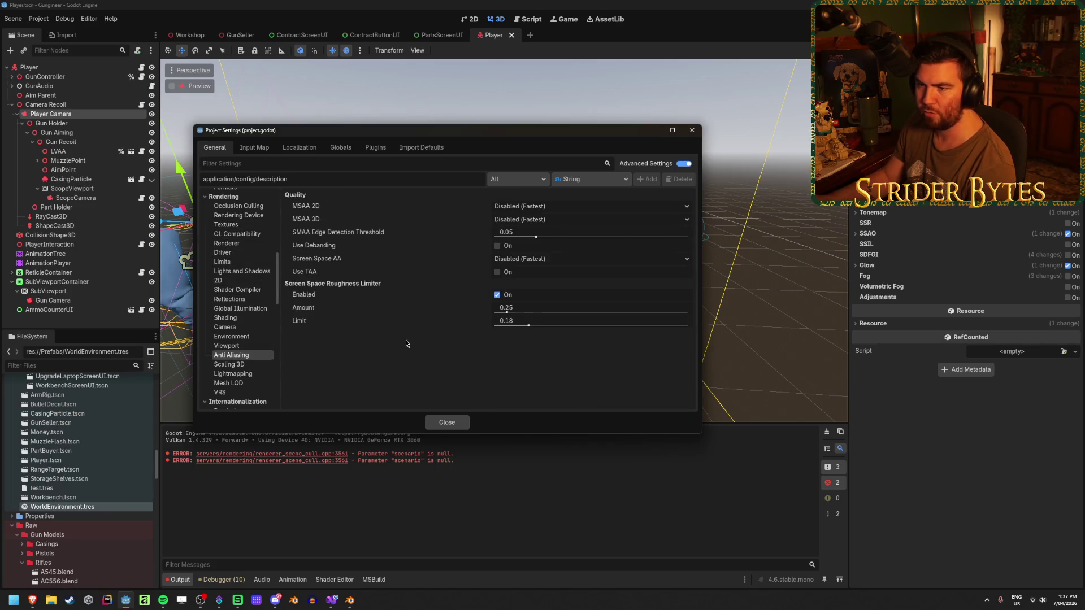
mouse_move(311, 221)
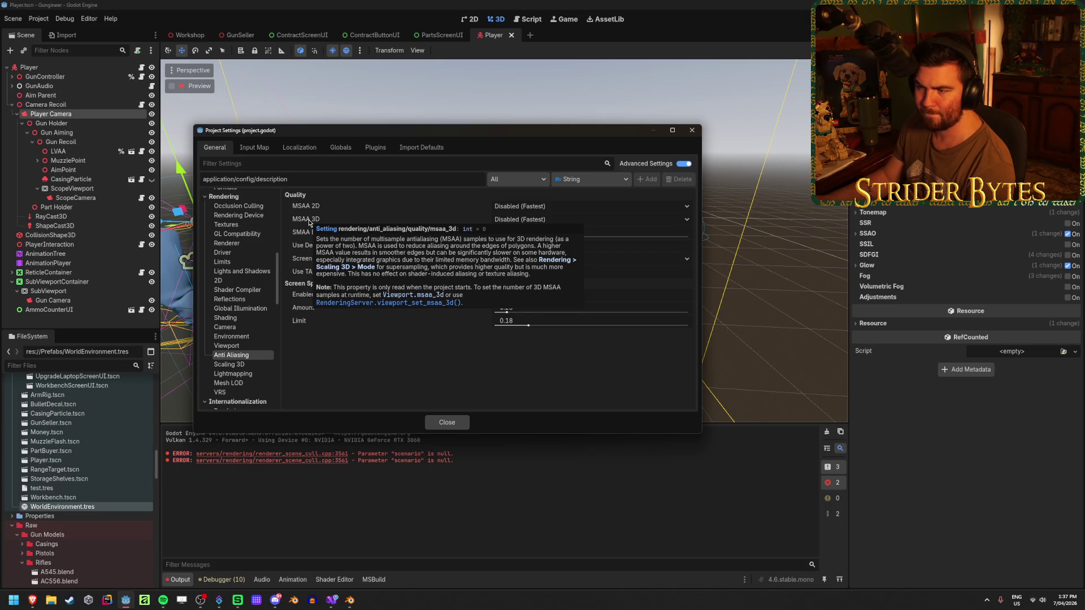
left_click(546, 221)
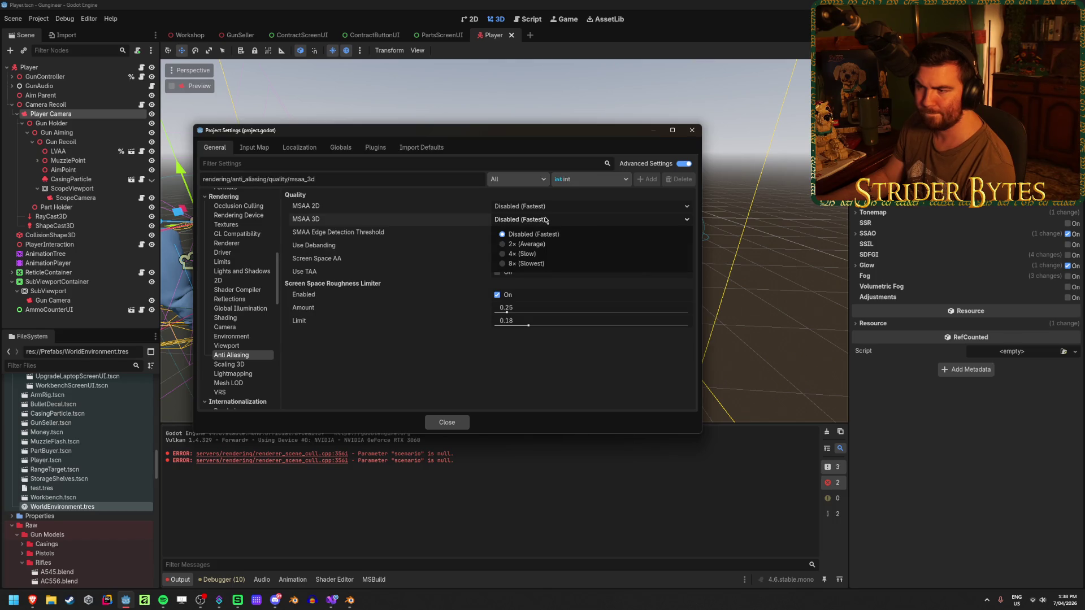
left_click(550, 248)
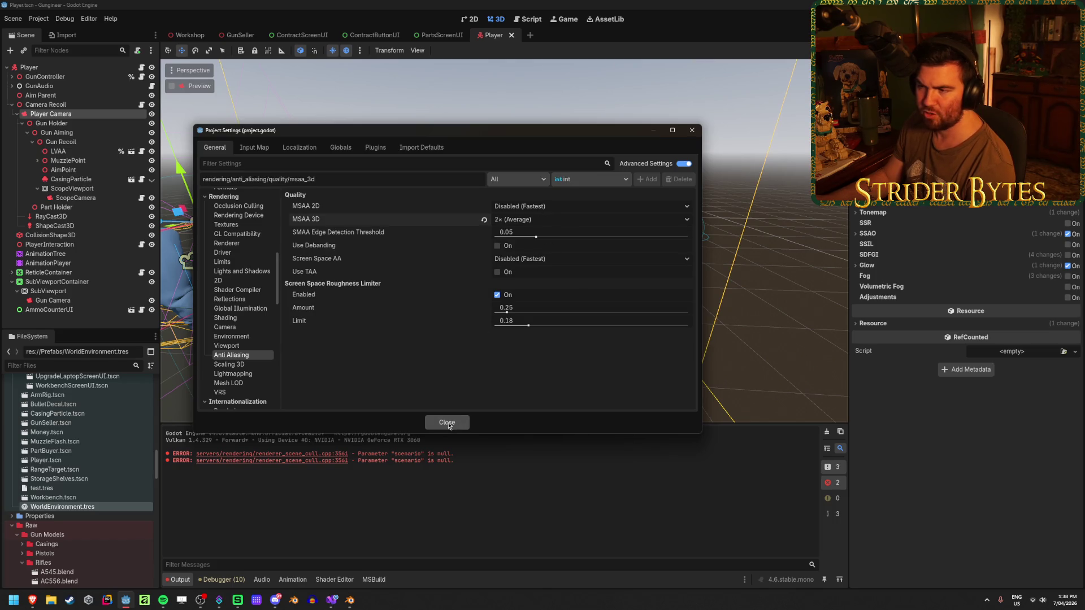
left_click(459, 423)
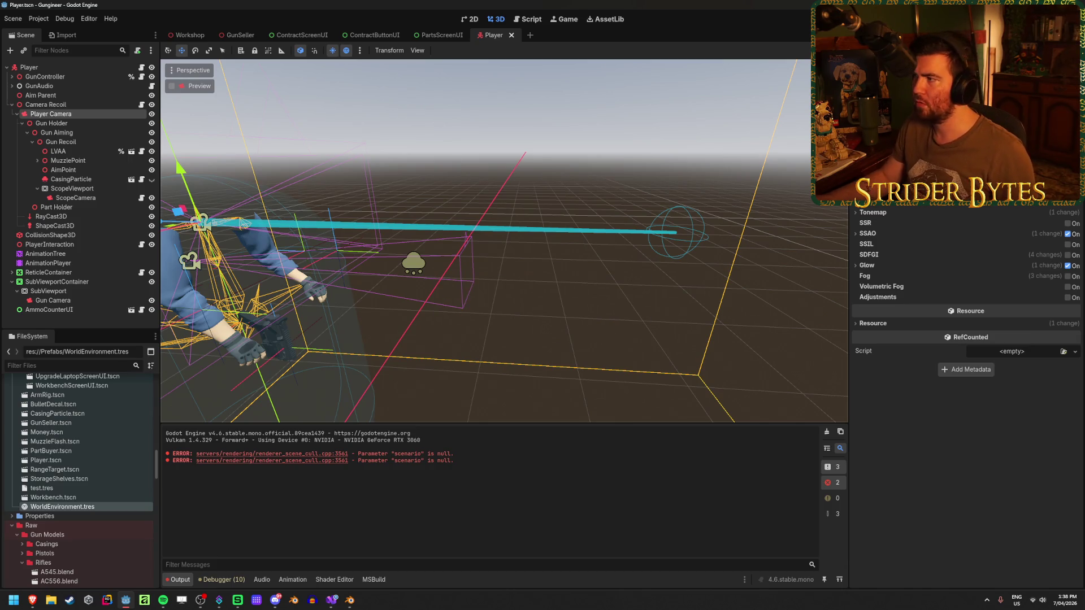
key("F5")
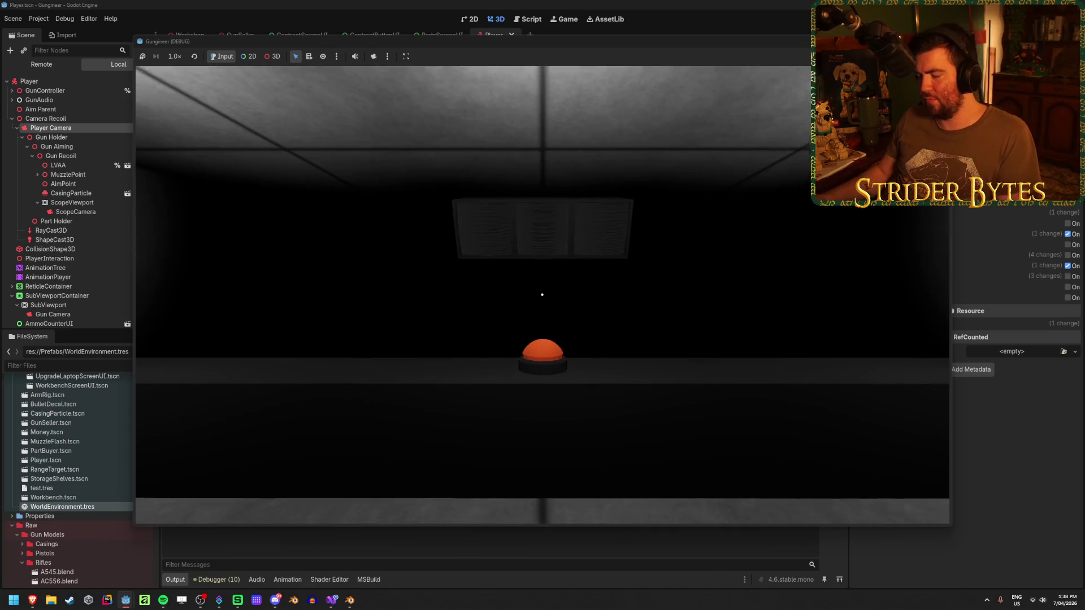
key("e")
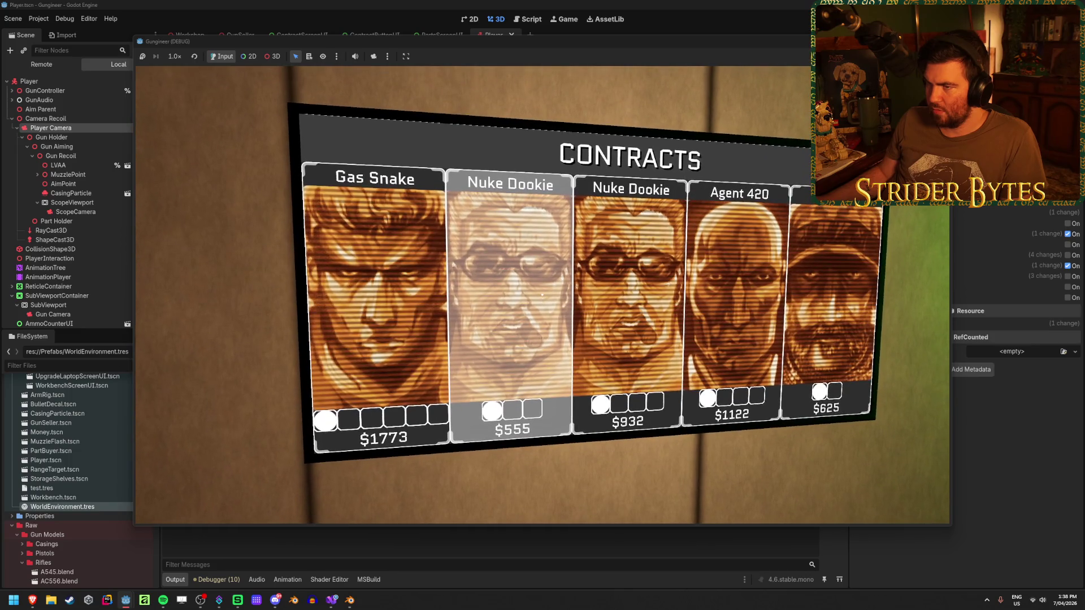
key("F8")
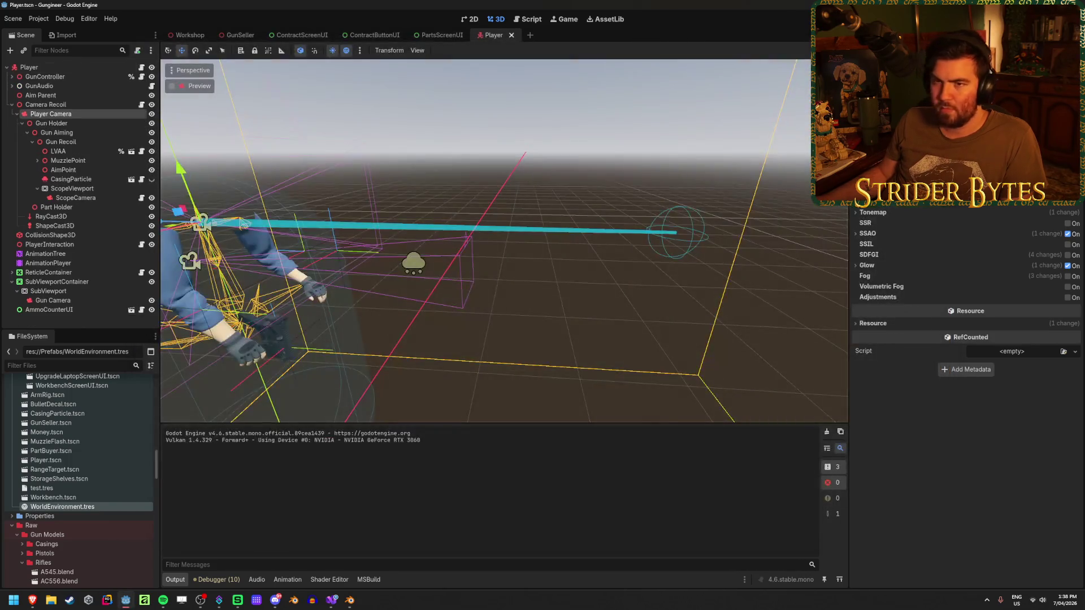
left_click(38, 18)
Step: Set both MSAA 3D and MSAA 2D to 8x (Slowest) in Project Settings
left_click(54, 34)
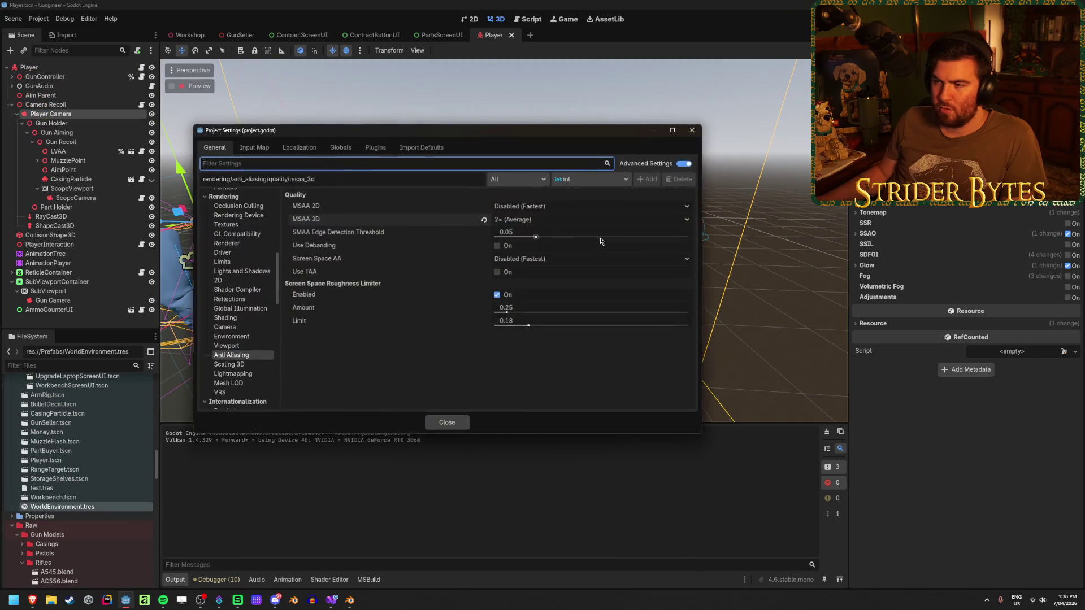
left_click(547, 221)
left_click(539, 264)
left_click(540, 206)
left_click(529, 250)
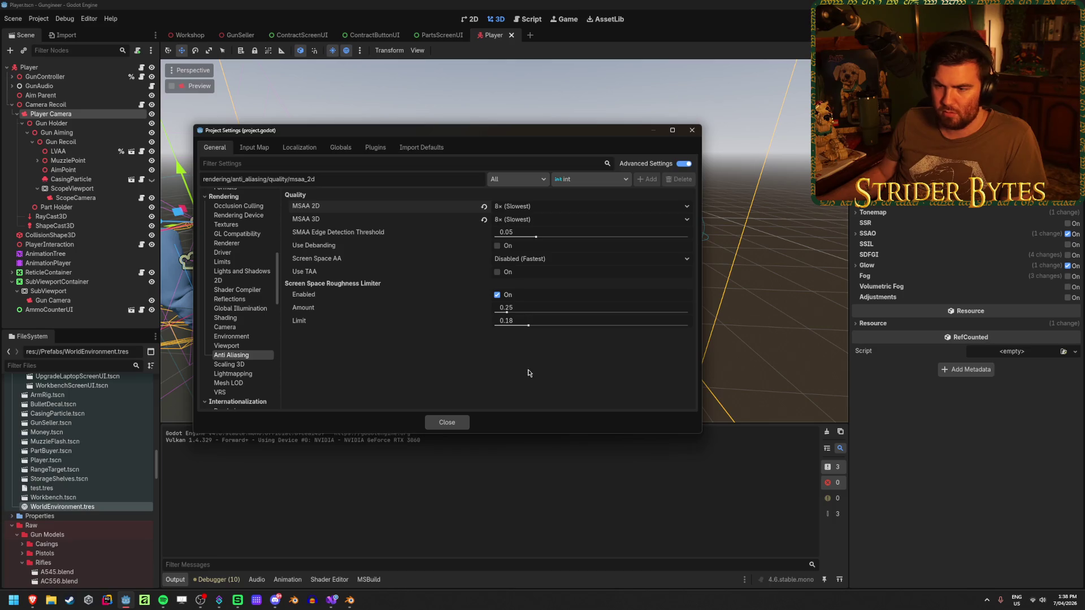
left_click(447, 423)
Step: Playtest the contracts board, then return to the ContractScreenUI scene
key("F5")
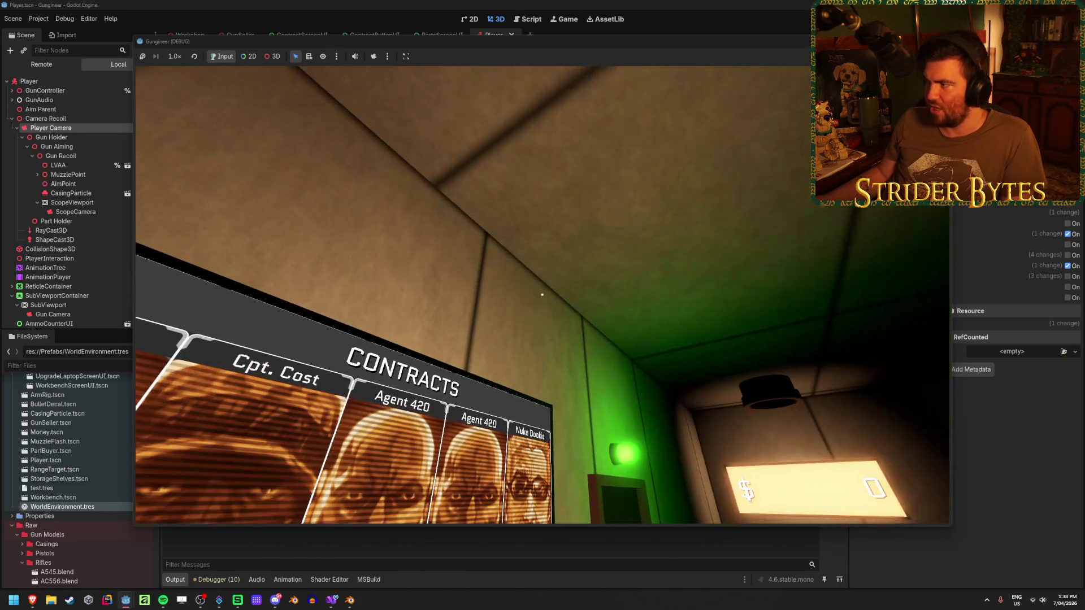
key("F8")
left_click(303, 36)
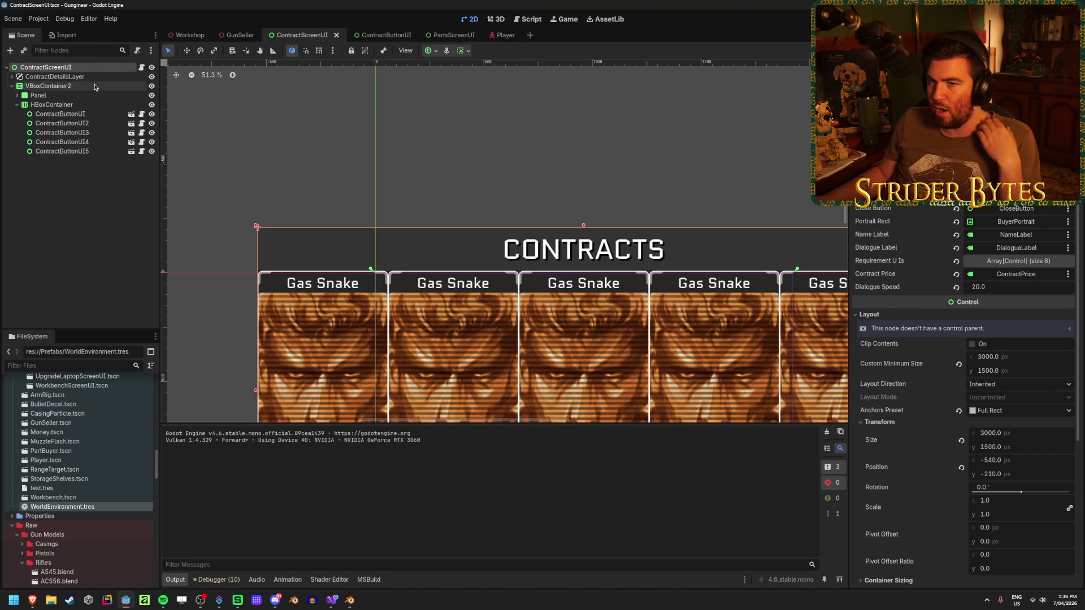
Step: Give the CONTRACTS header Panel a custom minimum height of 250 and save the scene
left_click(68, 95)
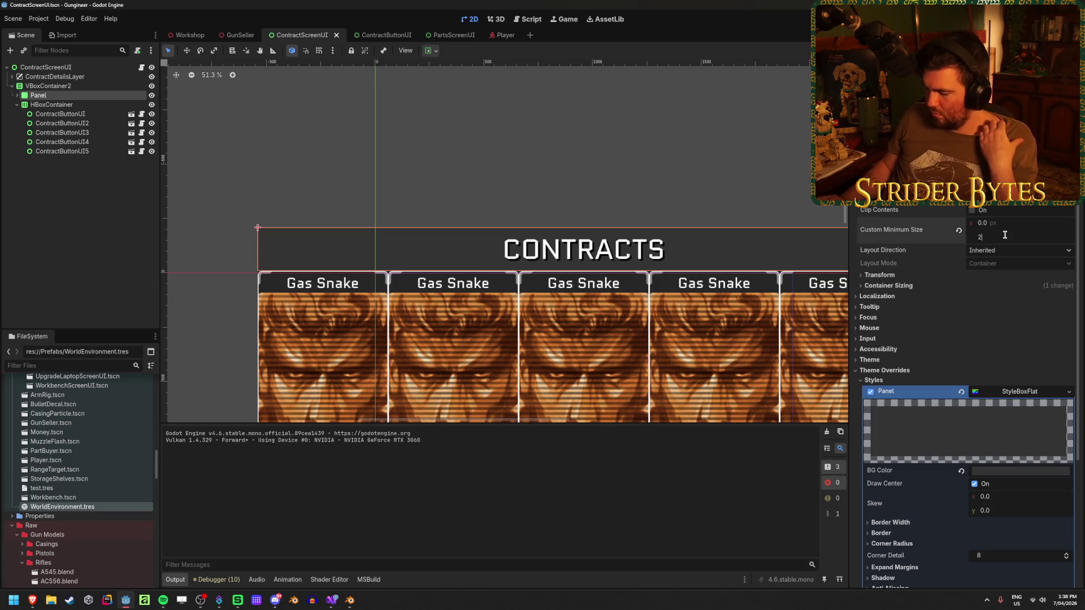
type("250")
key("Return")
key("ctrl+s")
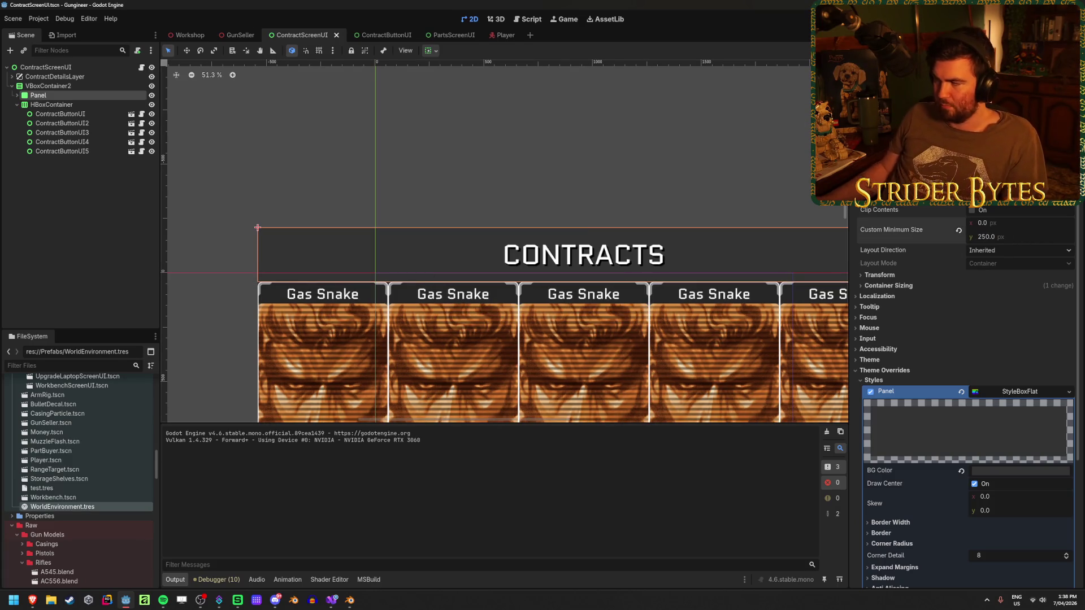
Step: Test-run the scene to check the taller header, then close the ContractScreenUI tab
key("F6")
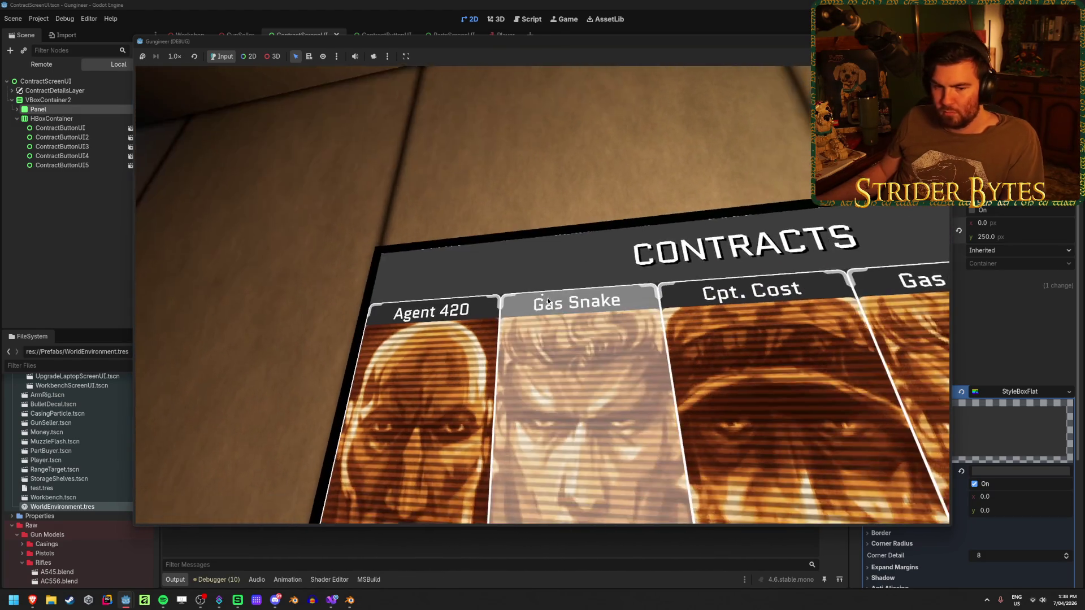
key("F8")
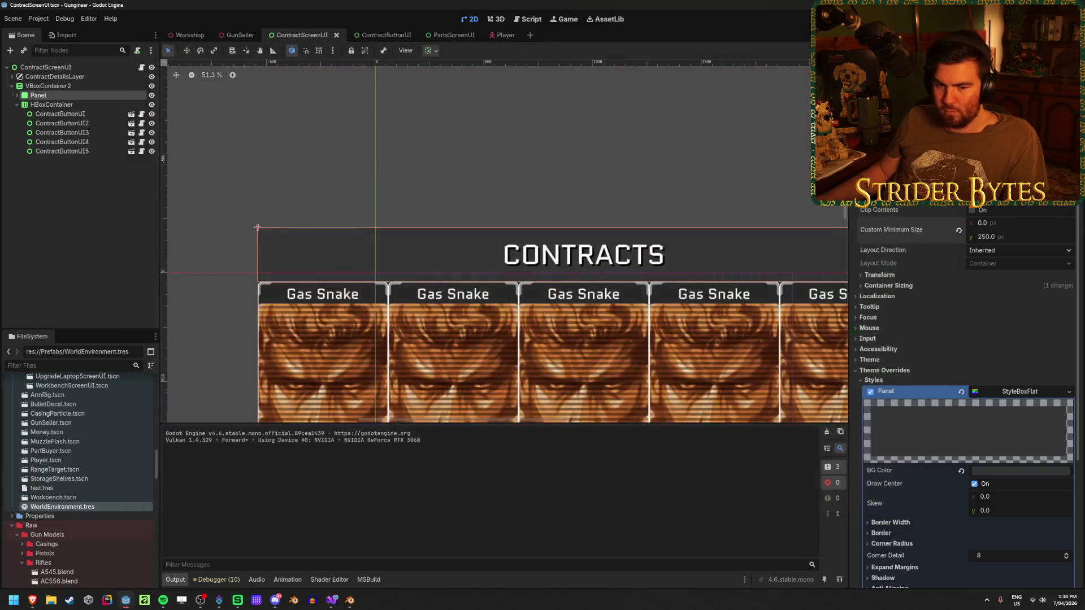
scroll(217, 276, "up", 5)
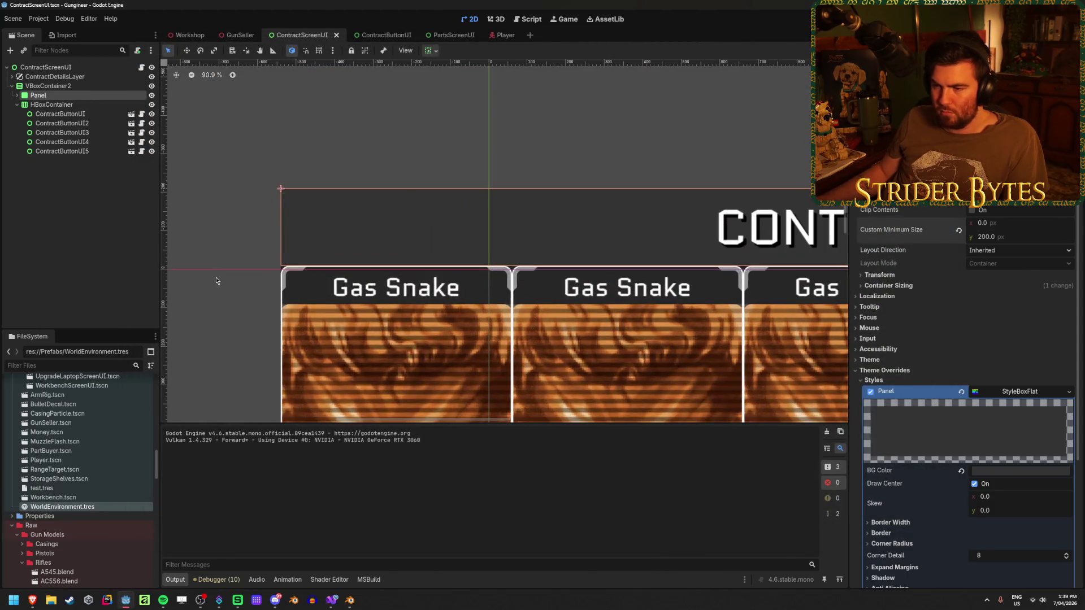
left_click(219, 274)
left_click(337, 35)
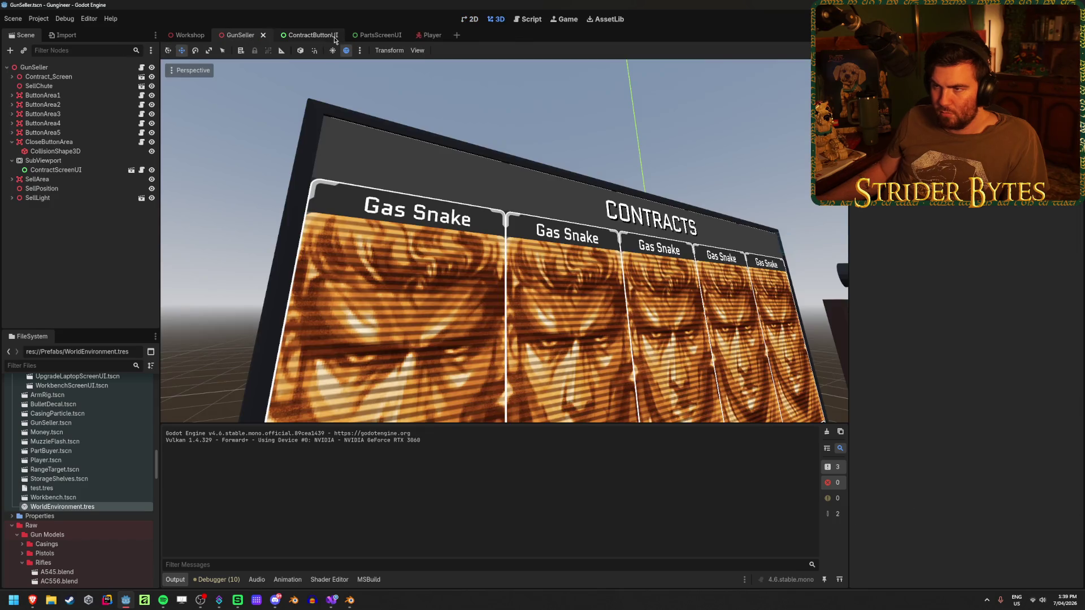
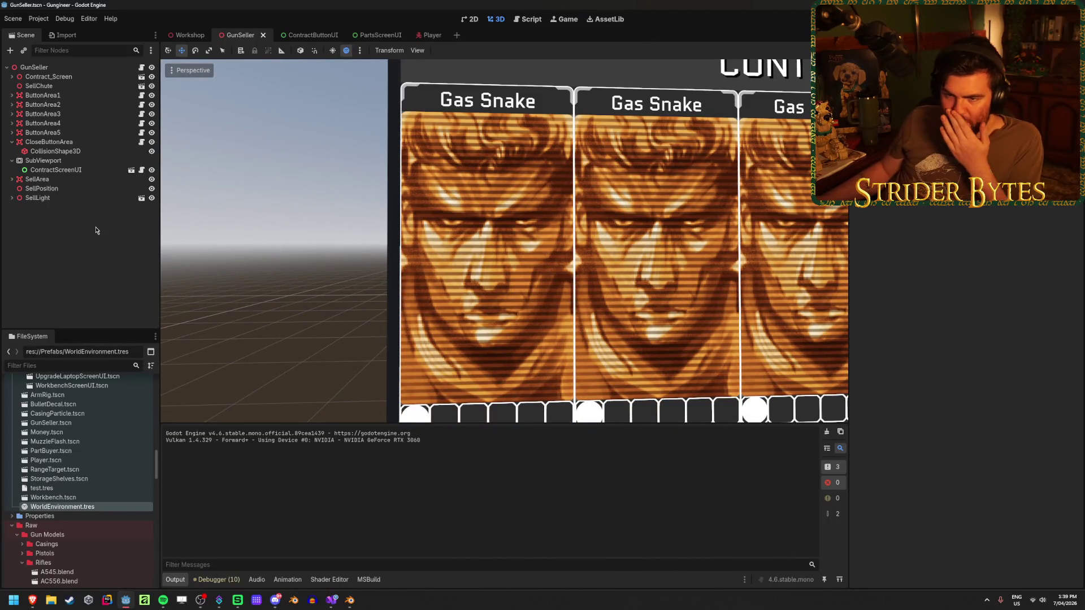
Step: Hide the card's Border node in ContractButtonUI and save the scene
scroll(485, 251, "down", 1)
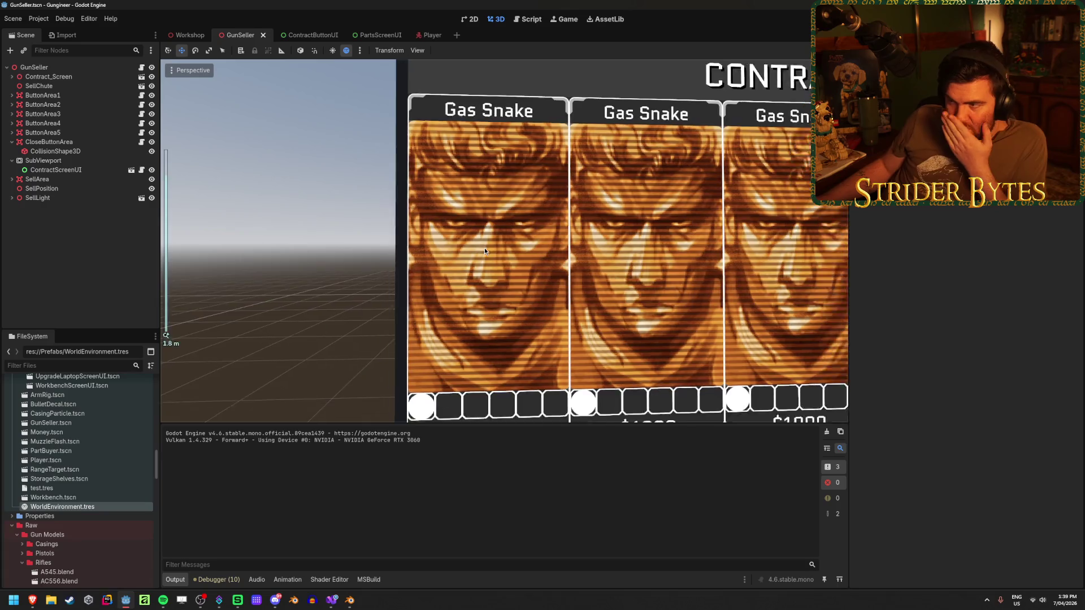
left_click(315, 36)
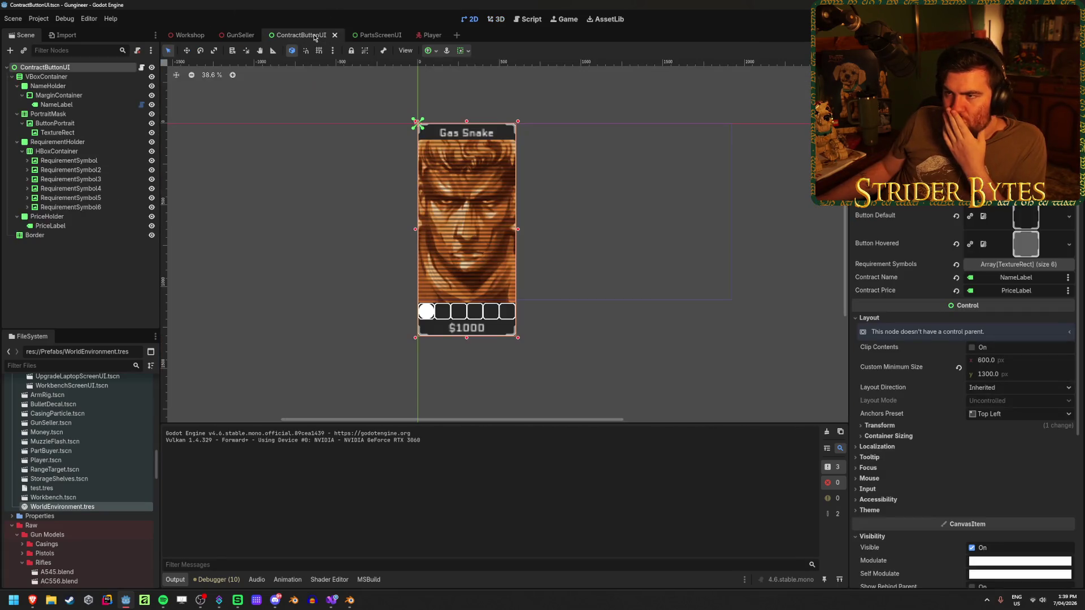
left_click(151, 237)
key("ctrl+s")
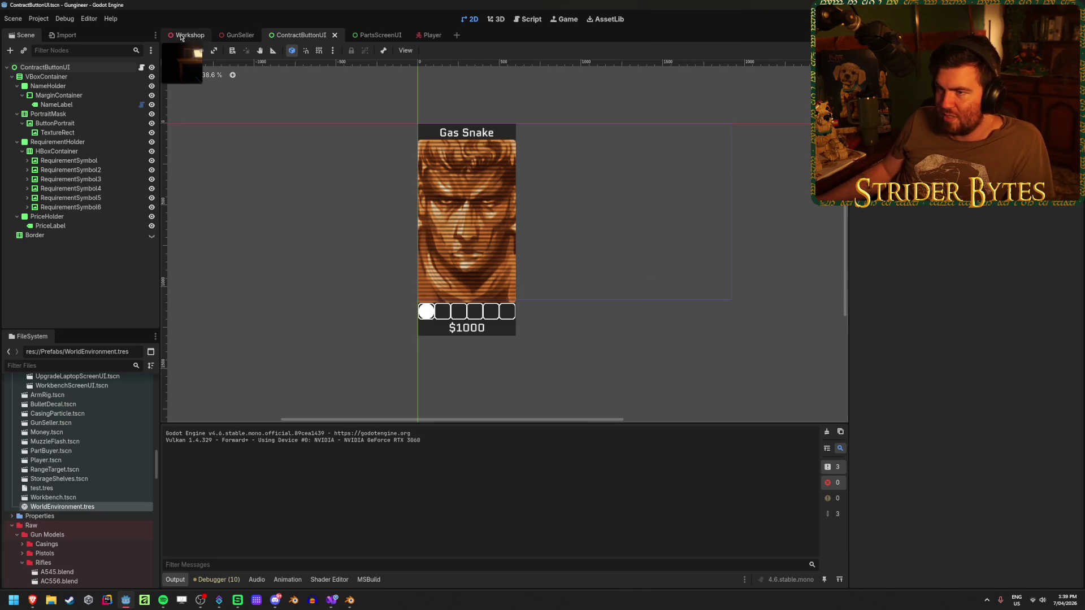
Step: Check the Workshop contract screen's price row and header, then return to GunSeller
left_click(187, 35)
key("q")
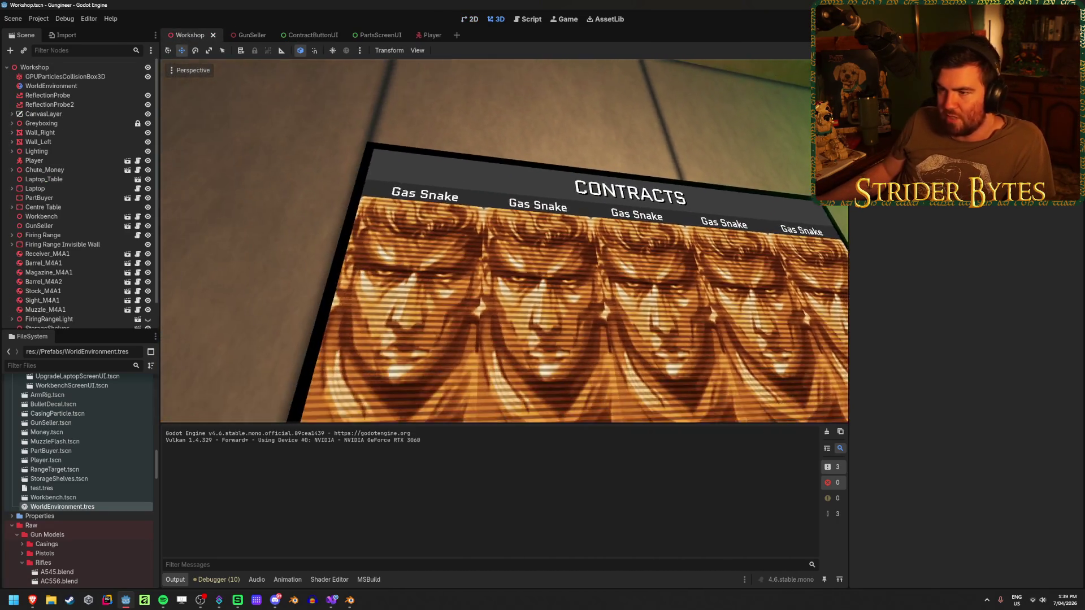
key("e")
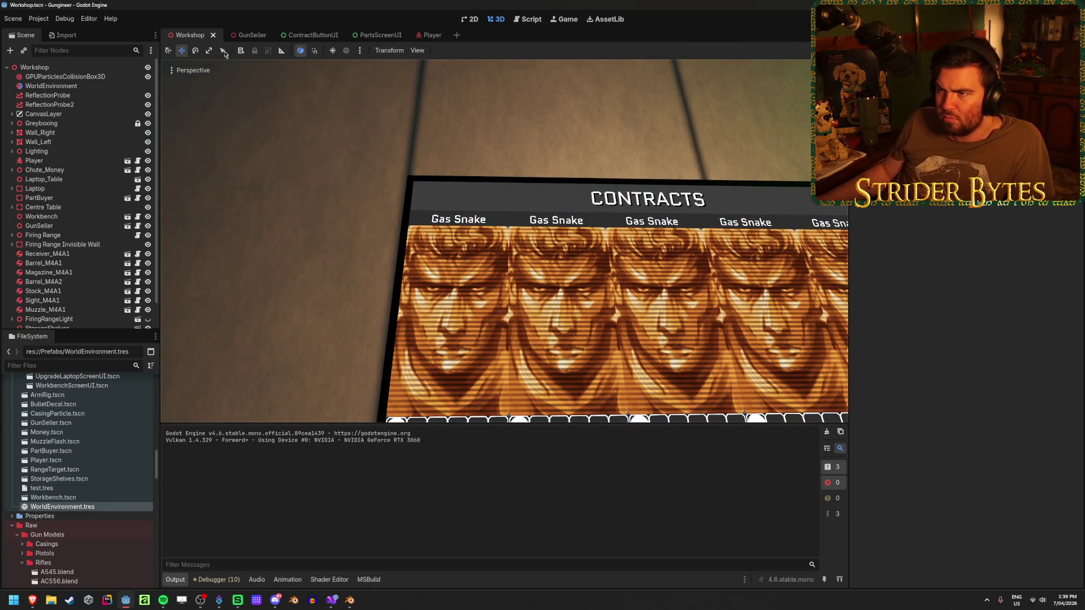
left_click(252, 35)
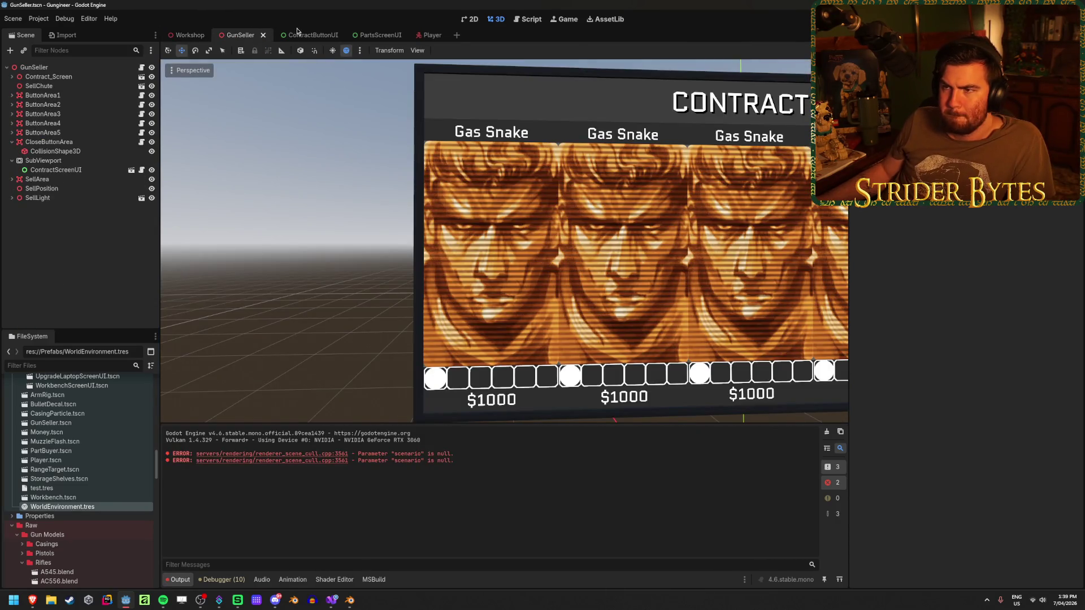
Step: Zoom around the borderless ContractButtonUI card with nothing selected
left_click(305, 35)
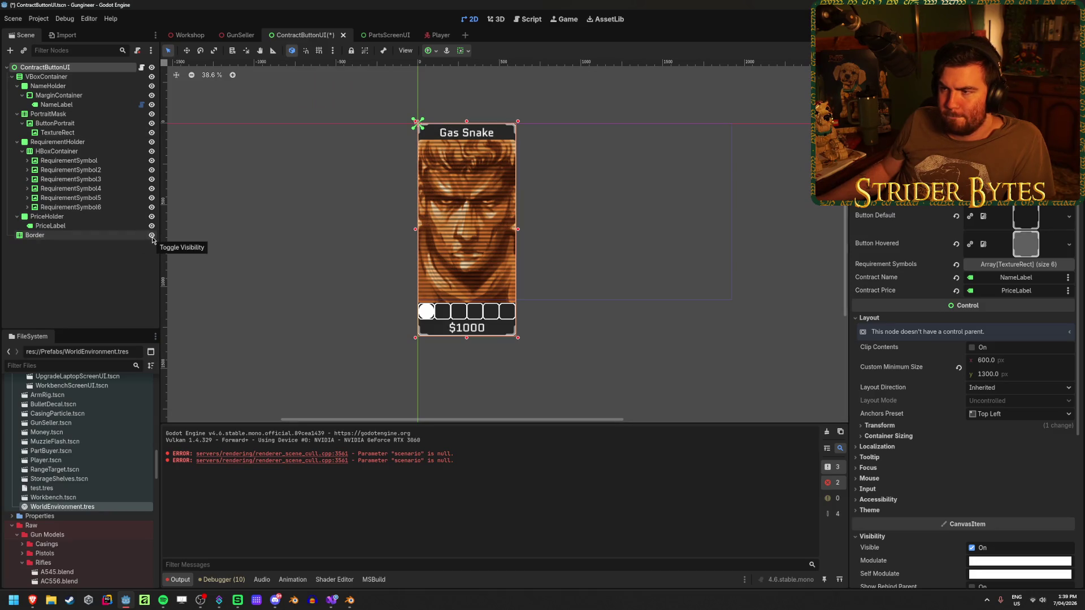
left_click(123, 275)
scroll(394, 329, "up", 8)
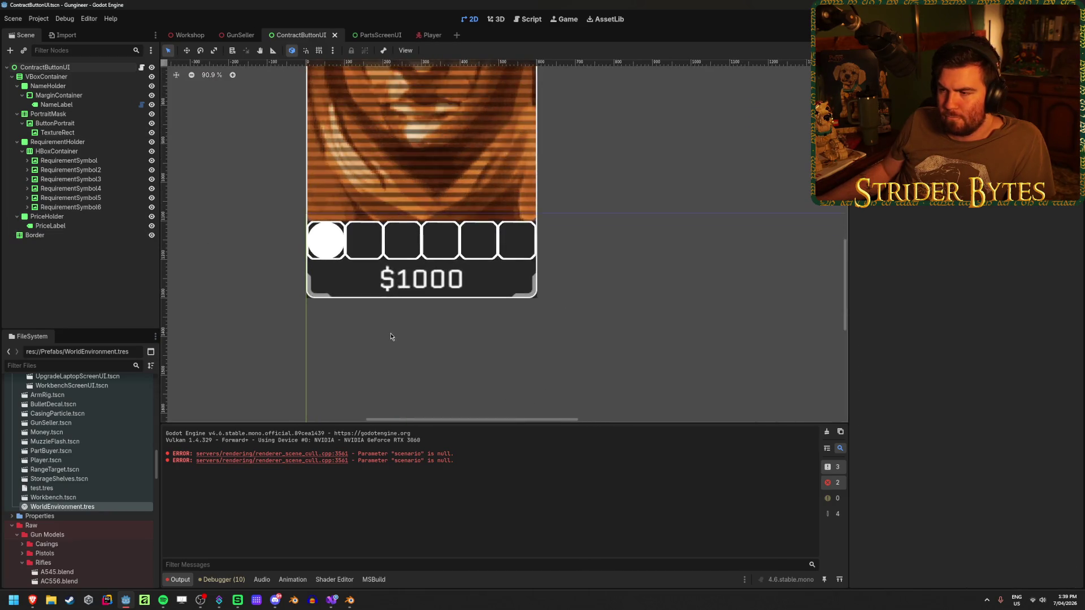
scroll(394, 329, "up", 2)
scroll(240, 275, "up", 5)
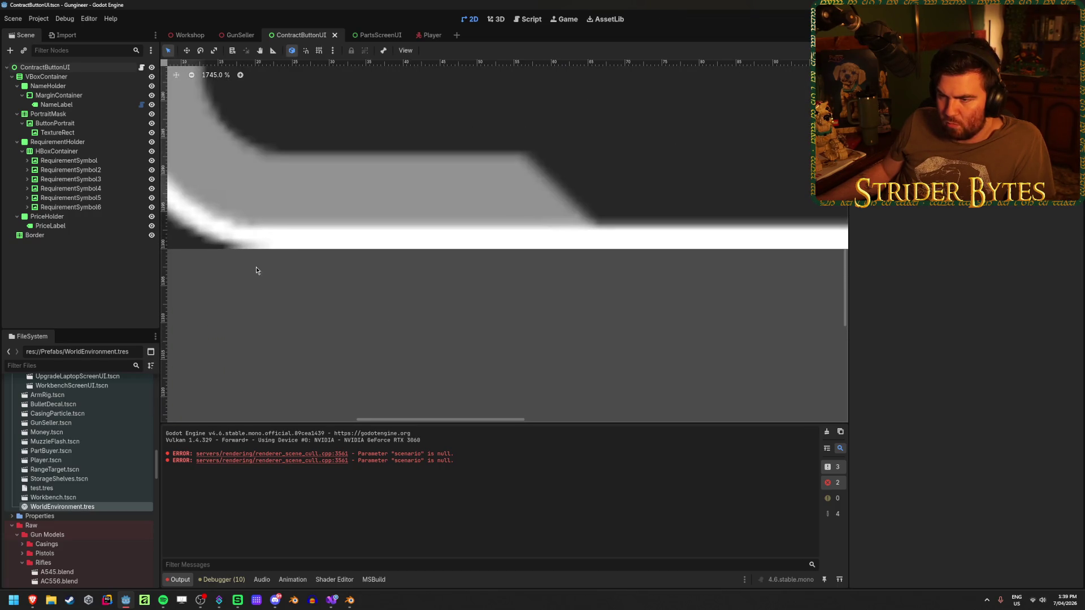
scroll(253, 267, "down", 10)
scroll(355, 219, "down", 3)
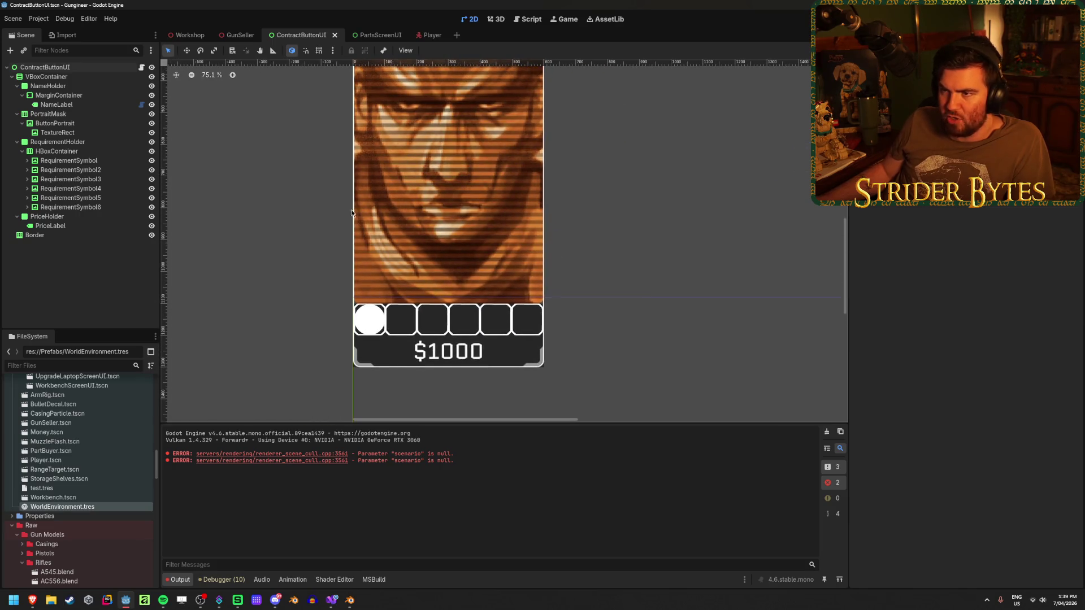
Step: Compare the contract cards in the Workshop scene, then go back to GunSeller
left_click(186, 36)
scroll(504, 242, "down", 3)
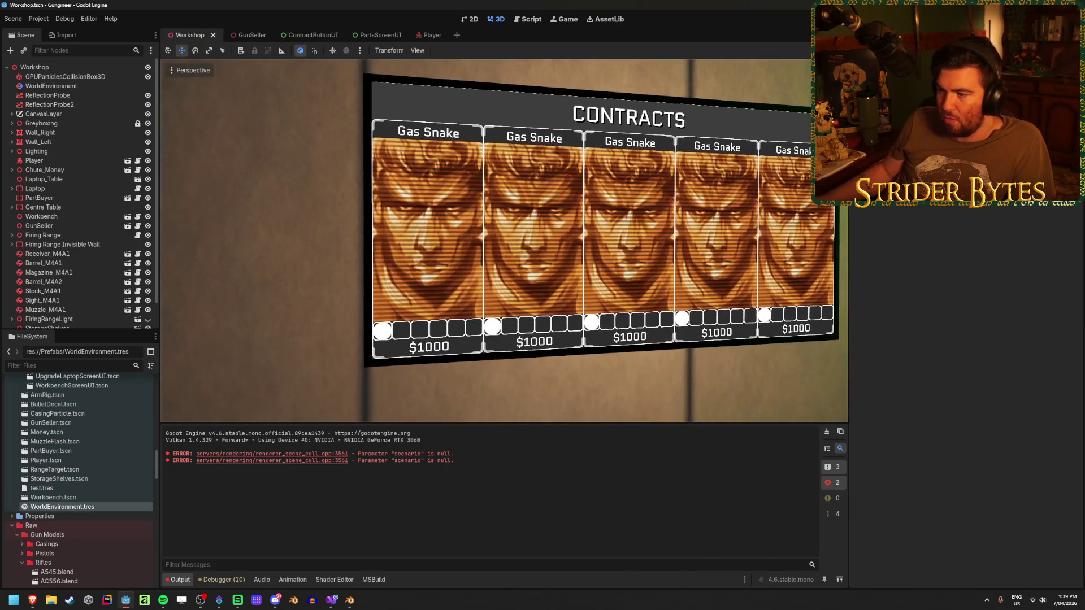
left_click(252, 35)
Step: Select Contract_Screen's MeshInstance3D and expand its override material
left_click(48, 76)
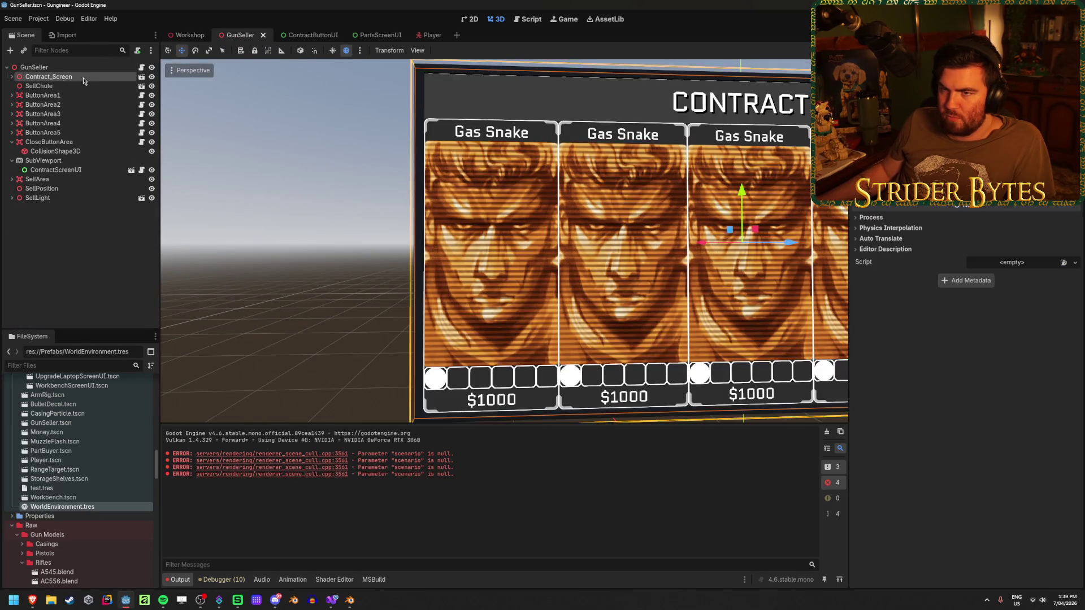
left_click(12, 76)
left_click(54, 95)
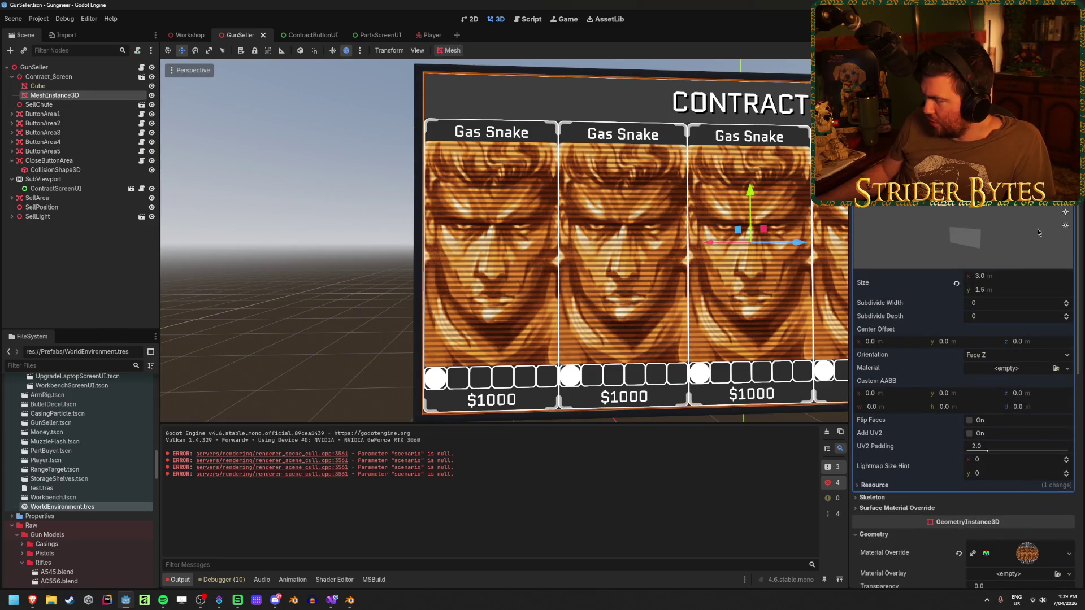
scroll(995, 213, "down", 5)
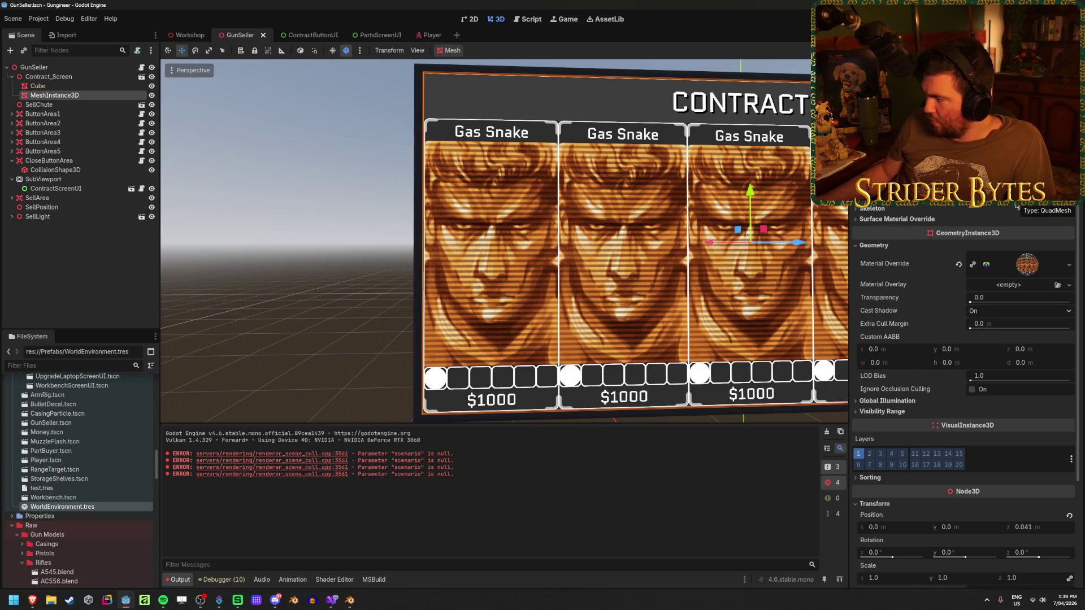
left_click(1037, 270)
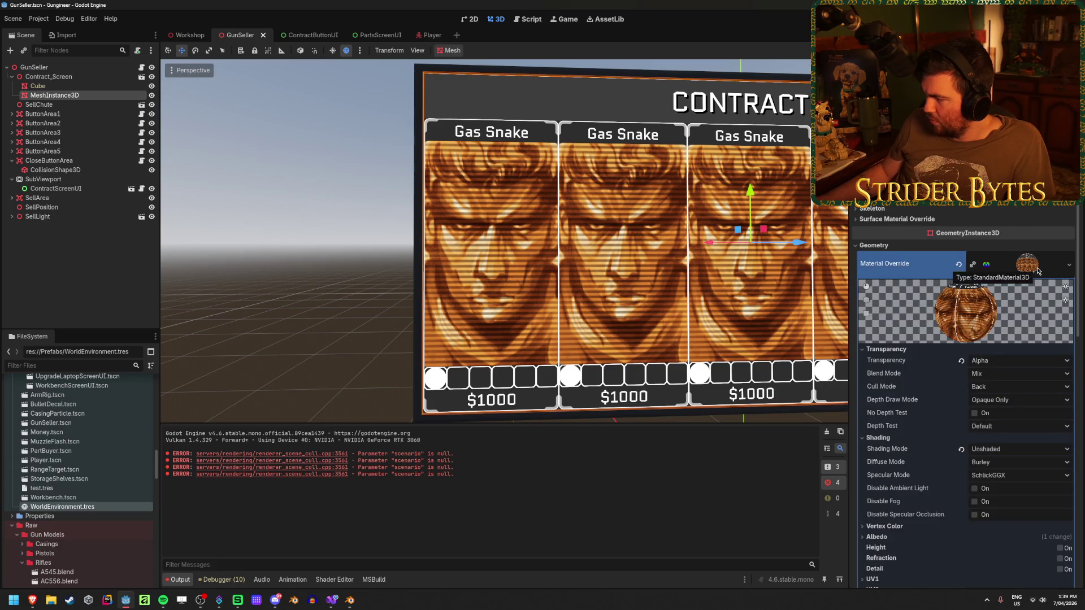
Step: Review the material's Proximity Fade, Transform, Grow, Billboard and Shadows sections
scroll(1037, 271, "down", 3)
scroll(1021, 412, "down", 2)
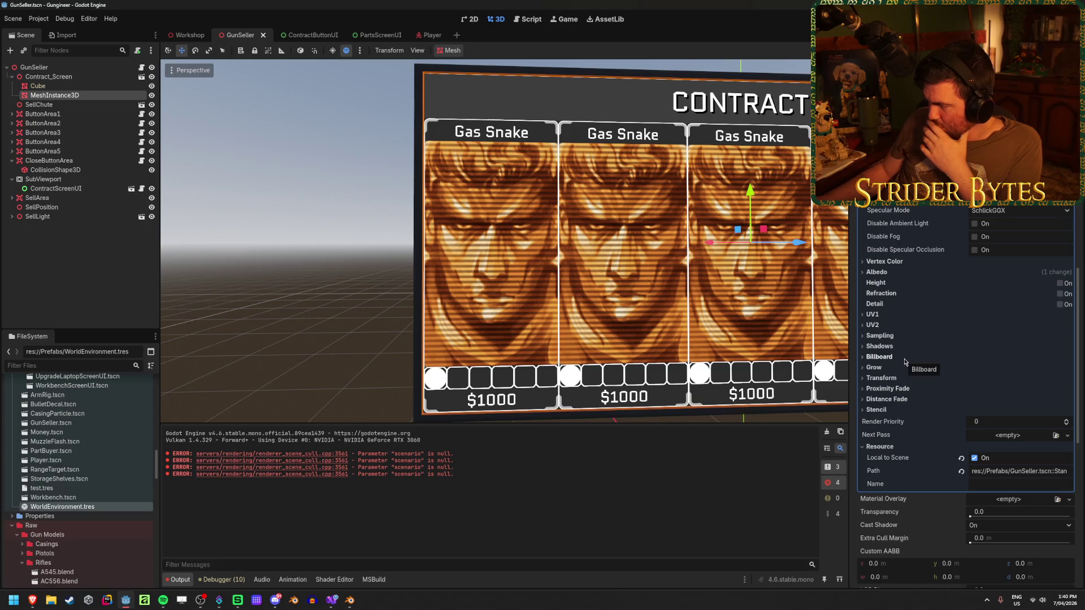
left_click(888, 389)
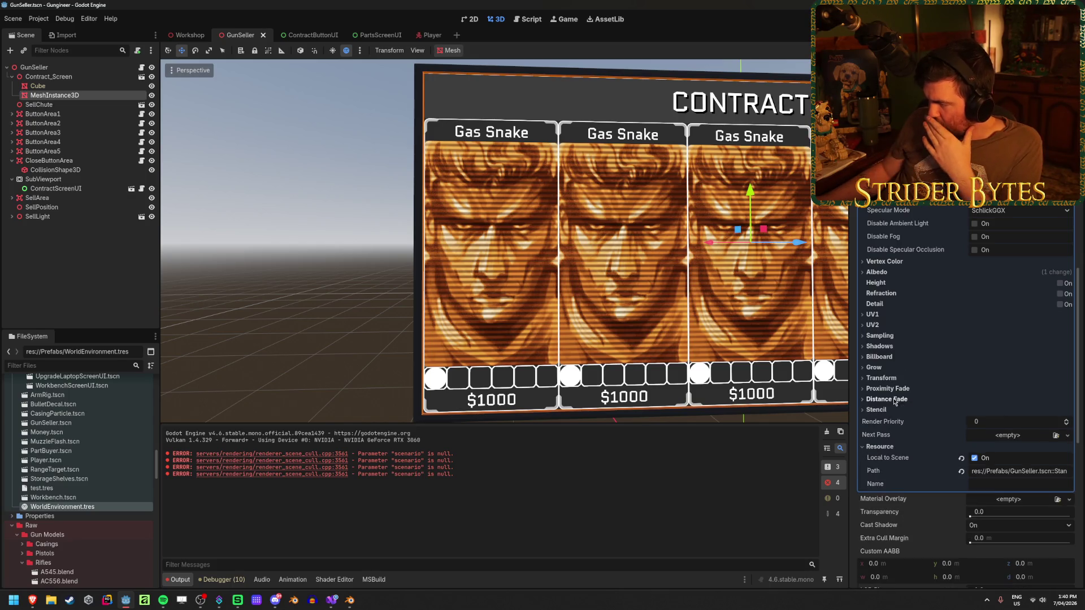
left_click(898, 389)
left_click(898, 379)
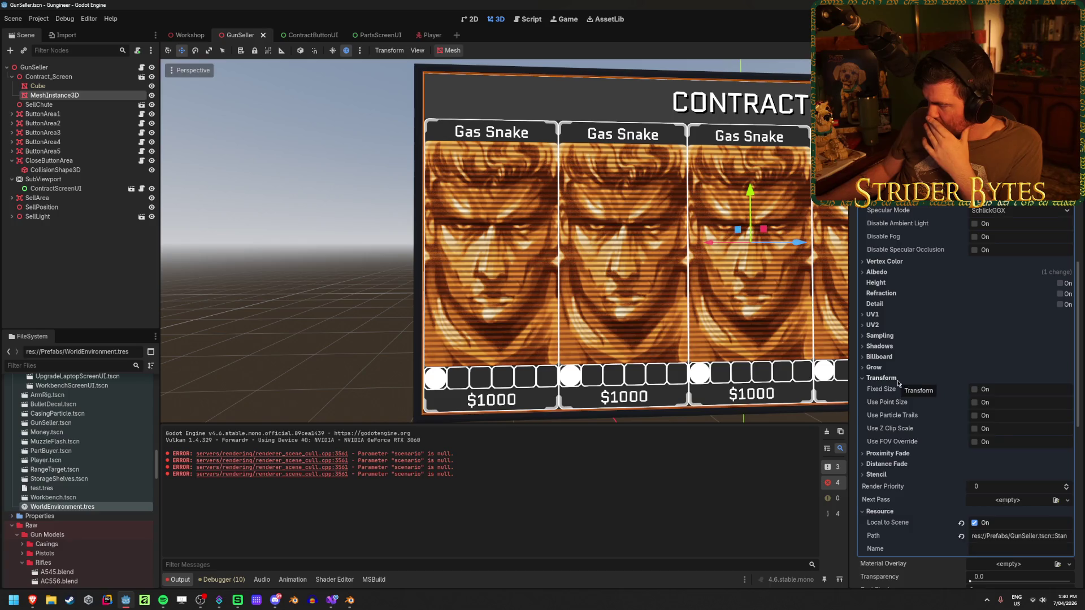
left_click(898, 378)
left_click(900, 368)
left_click(900, 368)
left_click(897, 357)
left_click(897, 357)
left_click(898, 347)
left_click(898, 347)
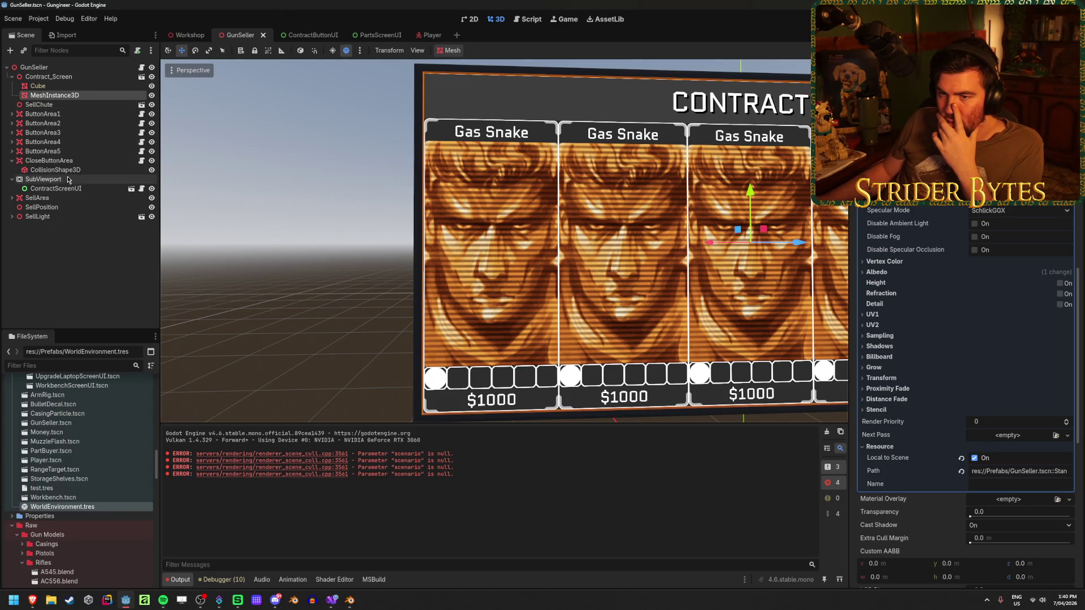
left_click(308, 36)
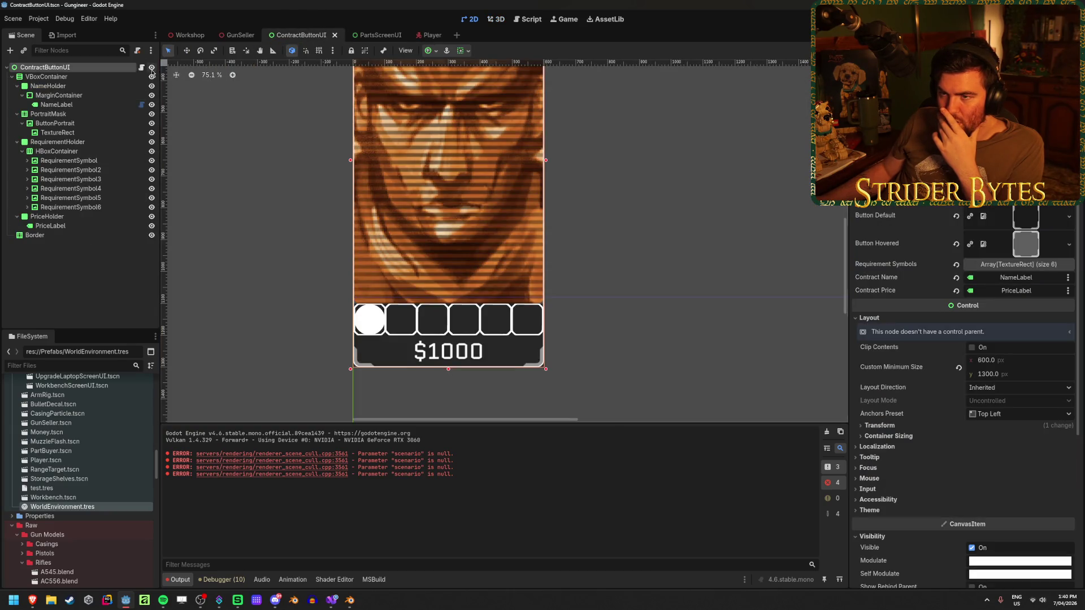
Step: Hide the contract card and view GunSeller's empty panel from an angle and straight on
key("ctrl+z")
left_click(231, 38)
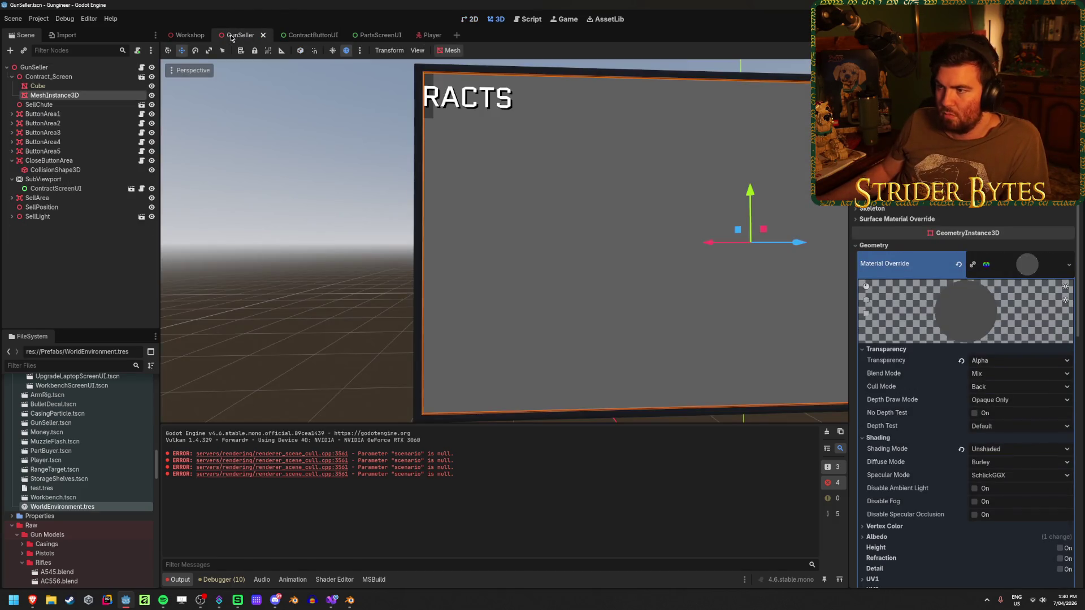
left_click_drag(321, 105, 361, 107)
left_click_drag(395, 158, 415, 160)
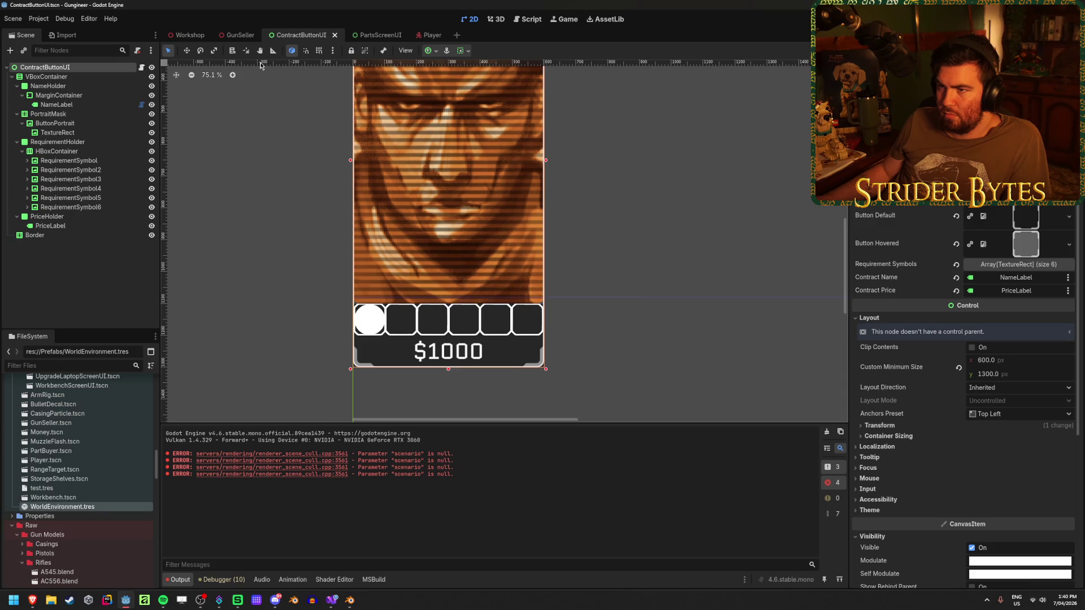
left_click(241, 36)
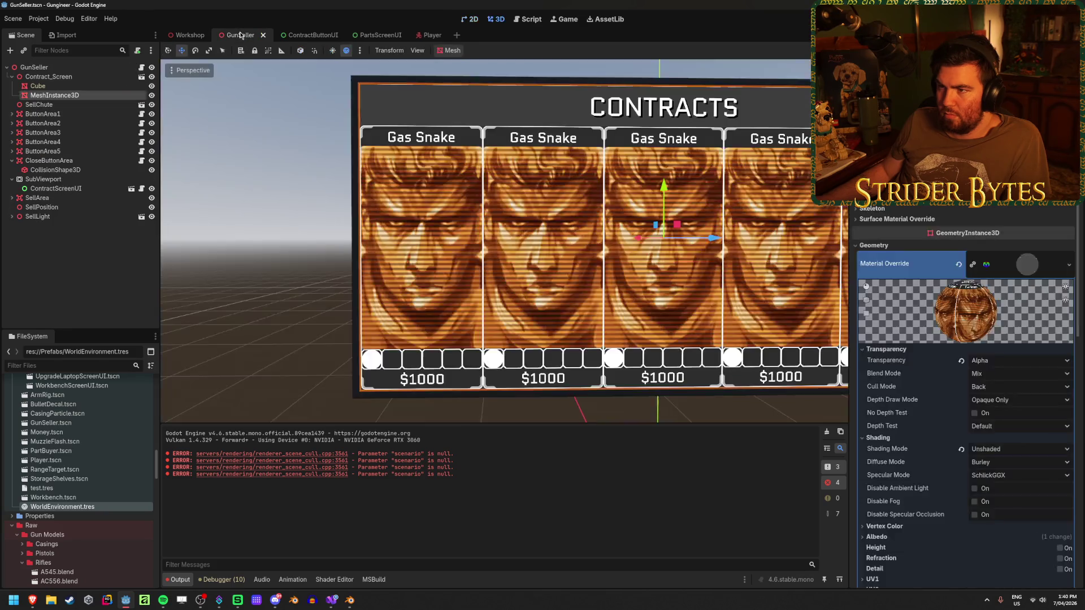
left_click(325, 150)
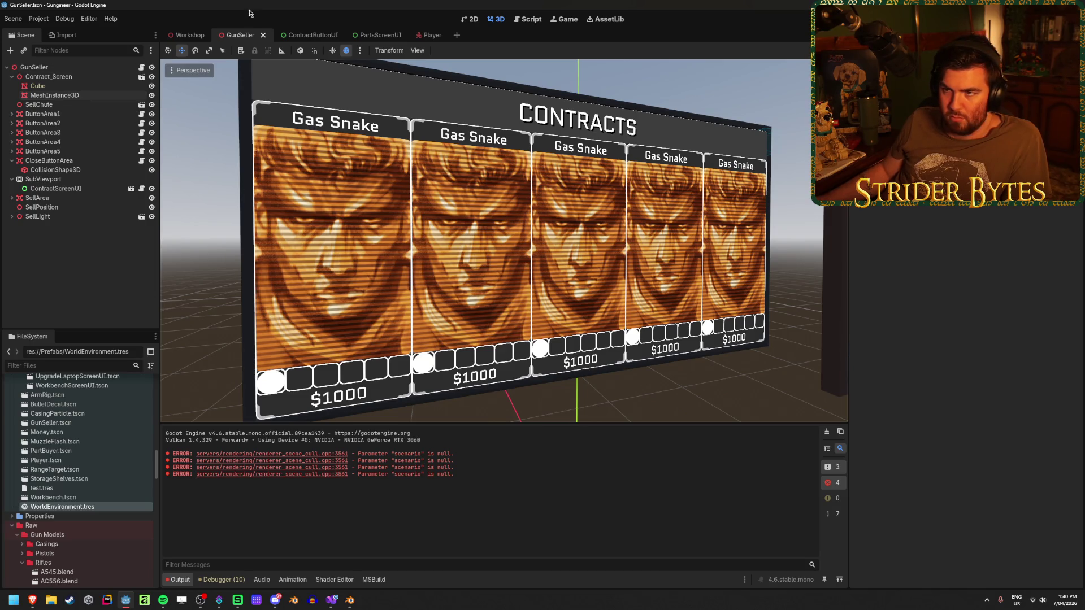
Step: Check Workshop and GunSeller, then return to ContractButtonUI and collapse the Gun Parts folder
left_click(172, 36)
left_click(249, 35)
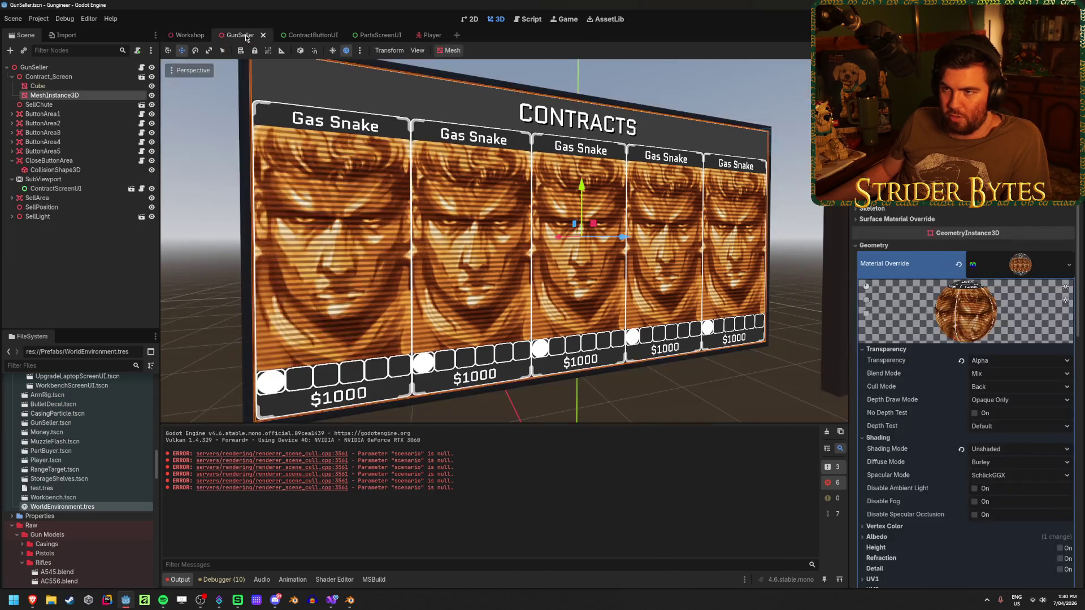
left_click(302, 35)
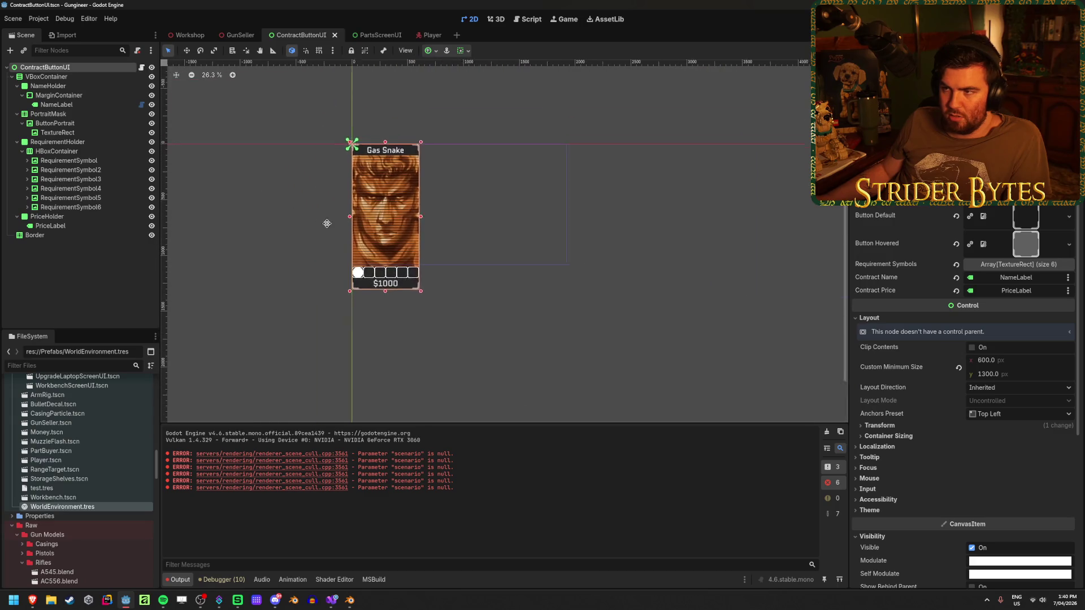
scroll(122, 409, "up", 15)
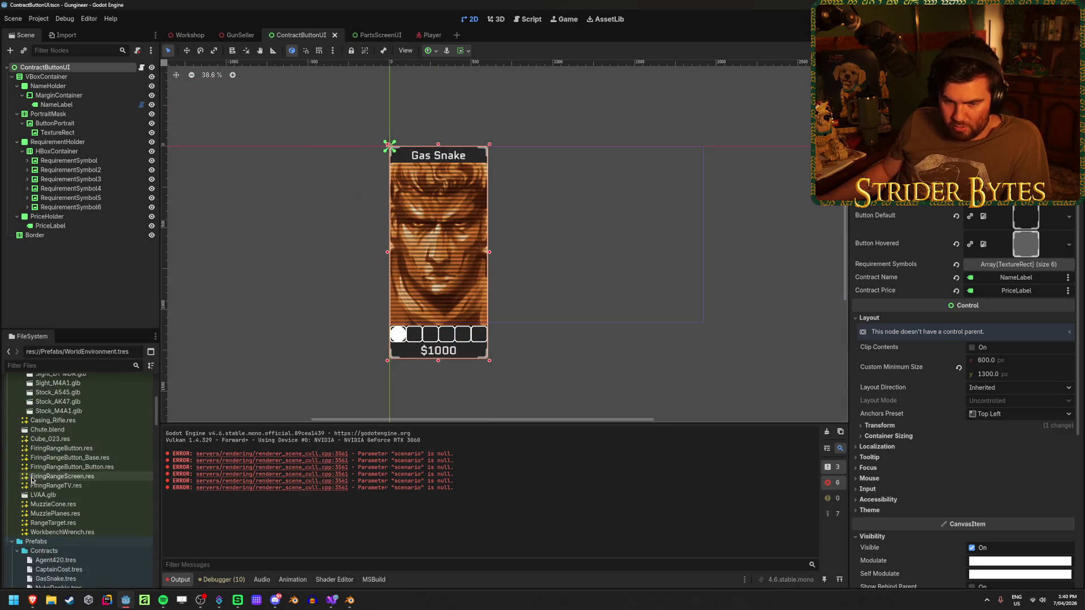
scroll(77, 463, "down", 4)
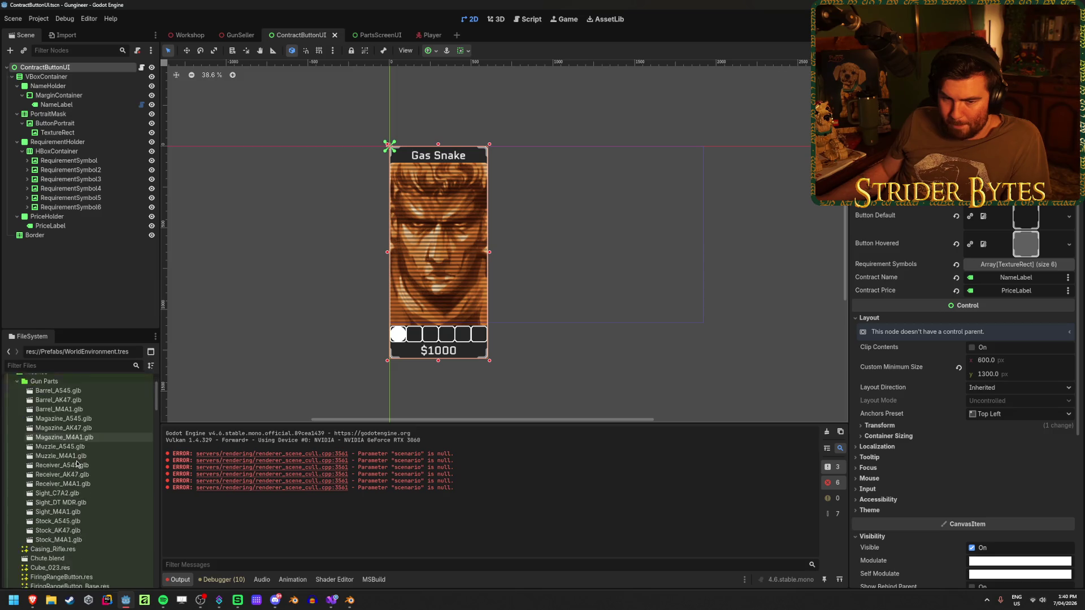
scroll(96, 469, "down", 6)
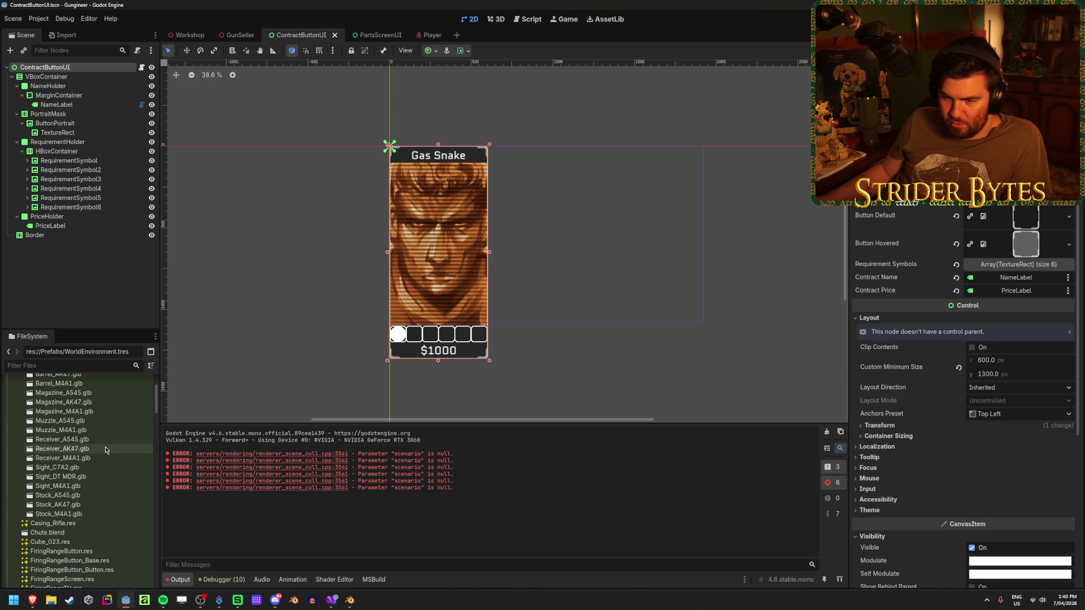
scroll(96, 470, "down", 10)
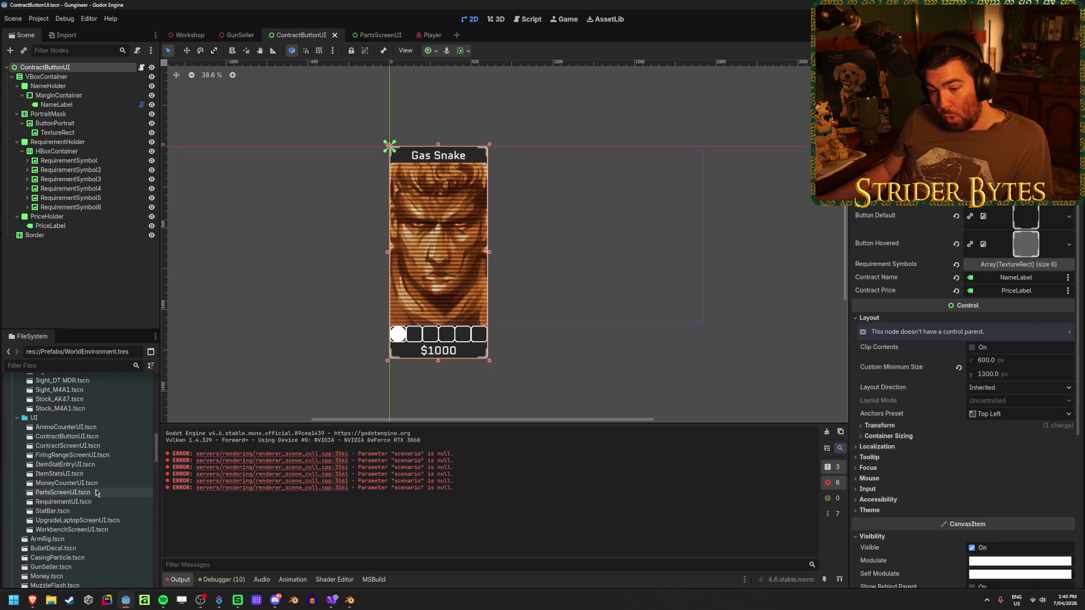
scroll(96, 469, "up", 10)
left_click(17, 381)
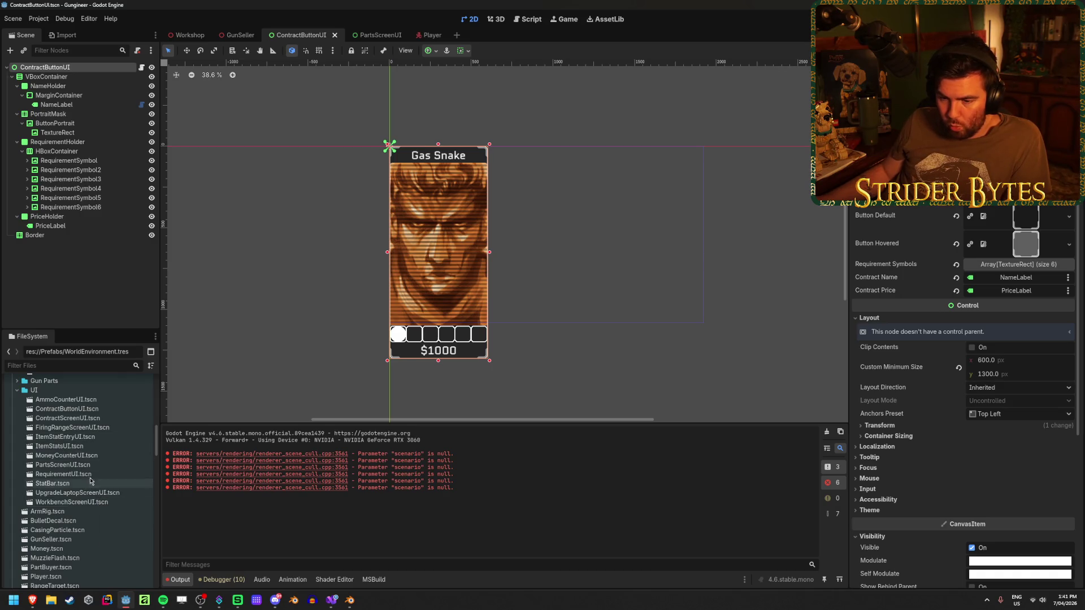
Step: Open ContractScreenUI.tscn and hide the Label holding the CONTRACTS heading
double_click(92, 421)
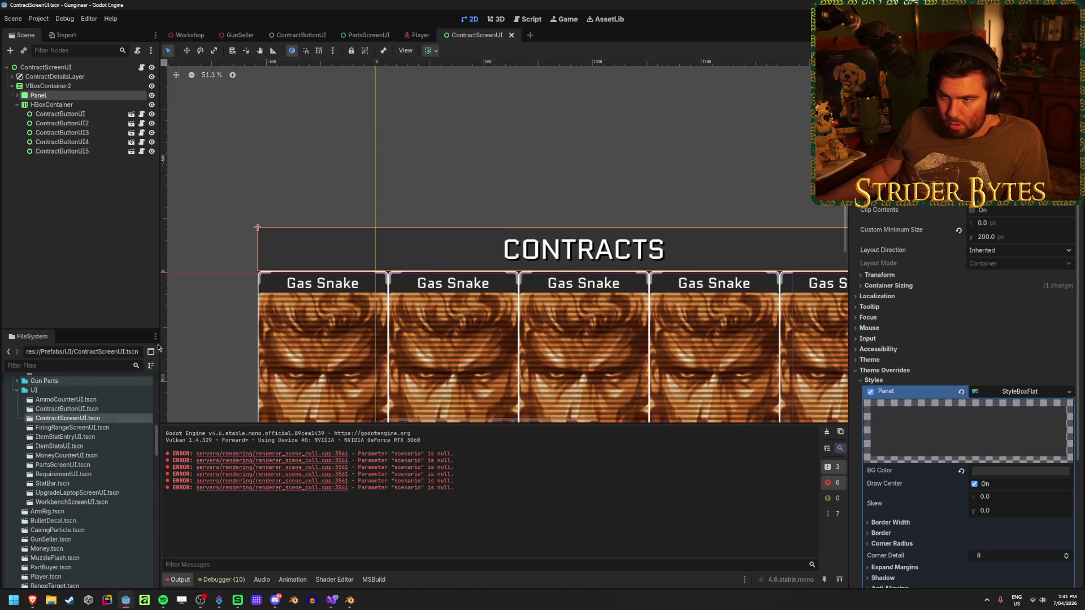
left_click(17, 95)
left_click(68, 104)
left_click(152, 105)
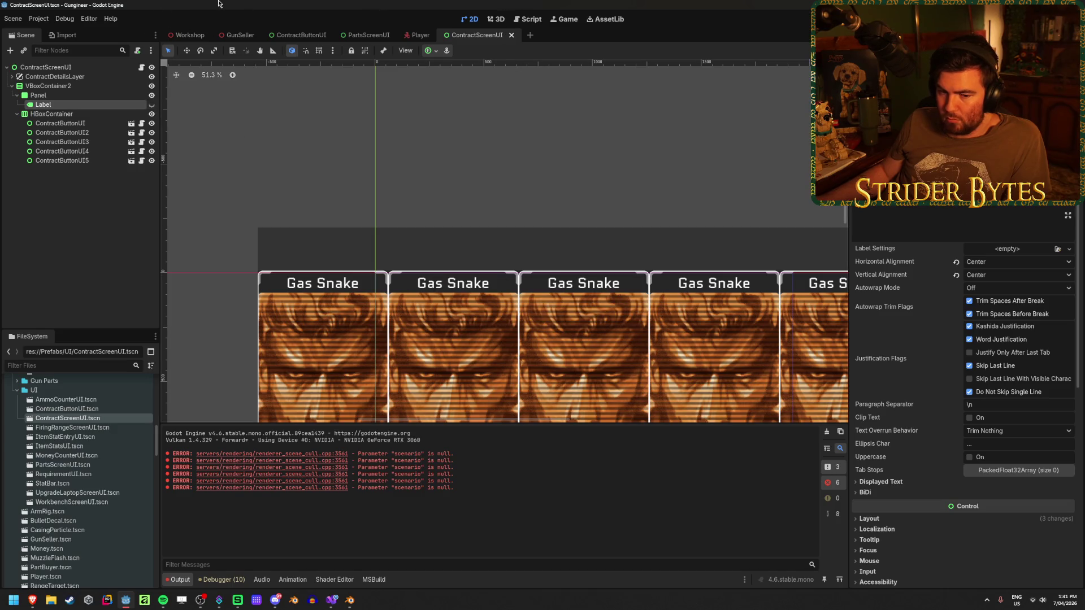
Step: Compare the heading-free contract screen in Workshop and GunSeller, then bring back ContractScreenUI
left_click(190, 35)
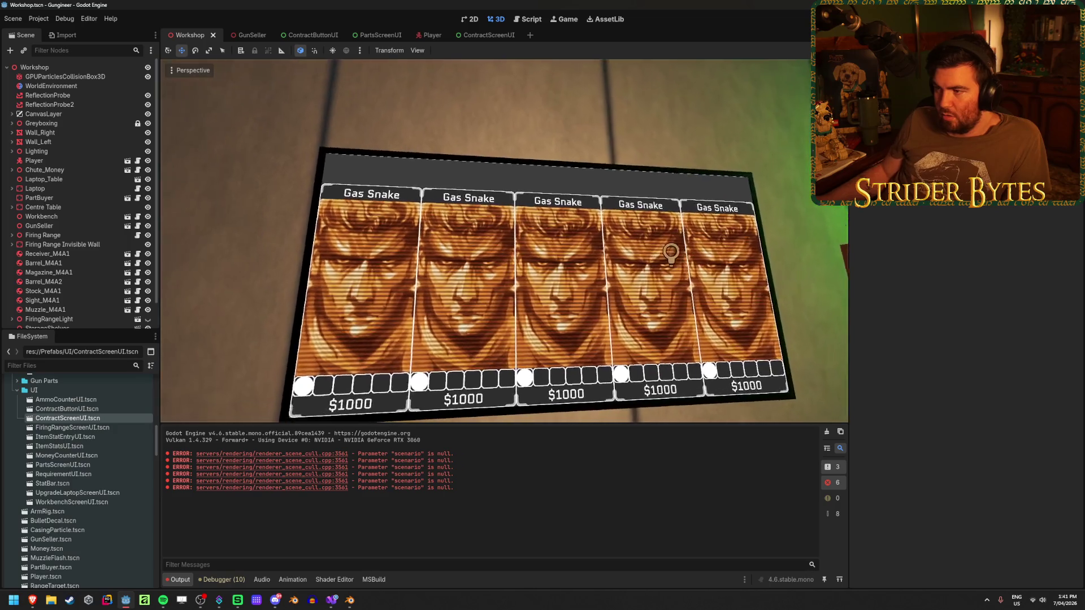
left_click_drag(671, 252, 579, 251)
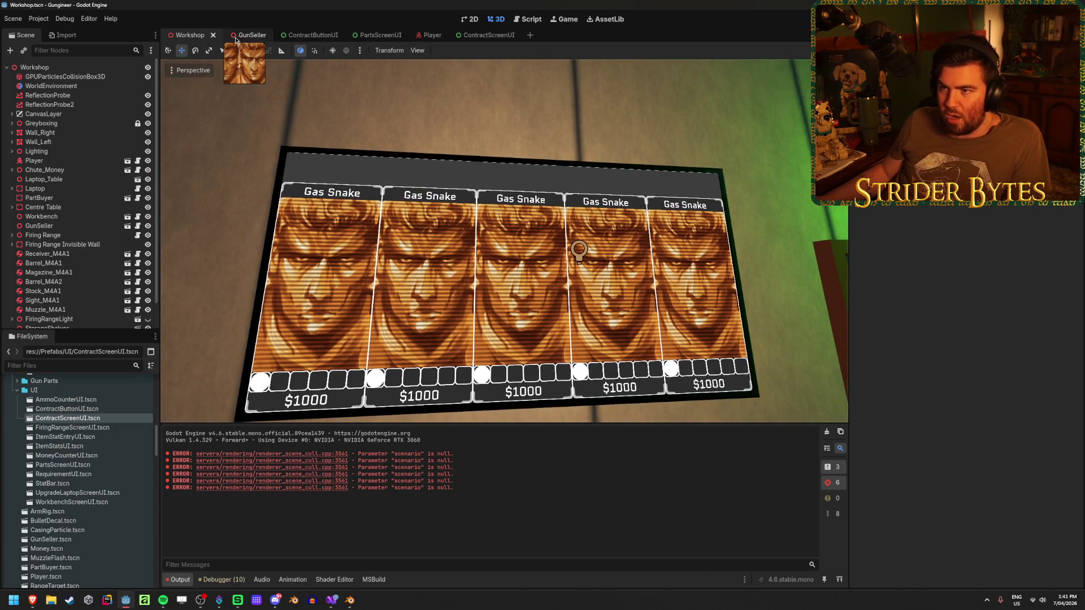
left_click(250, 38)
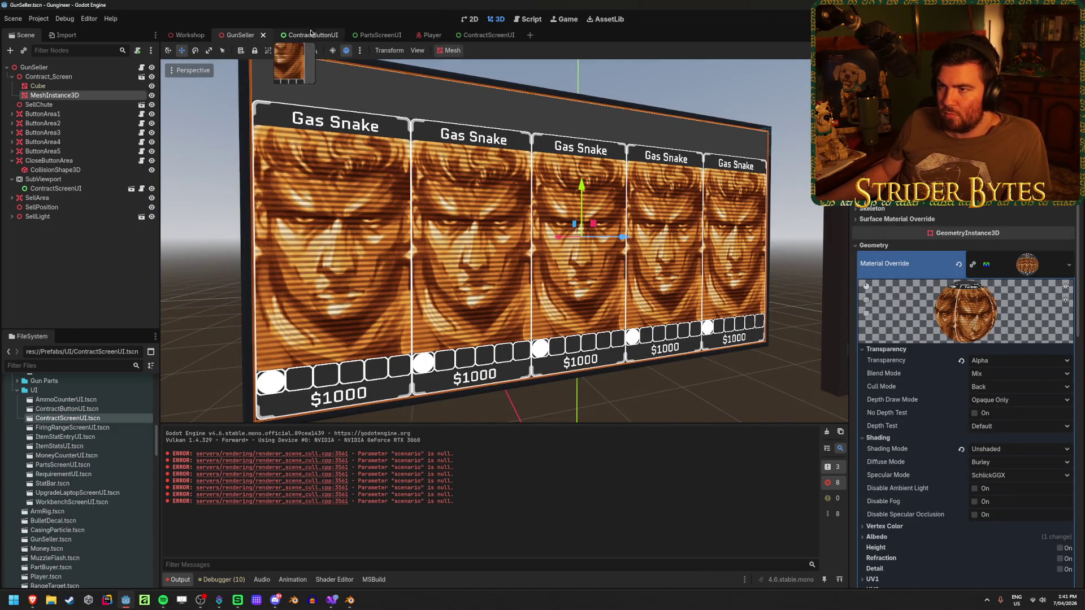
left_click(312, 35)
left_click_drag(487, 35, 287, 35)
Step: Set VBoxContainer2's theme separation to 61 and save
left_click(48, 86)
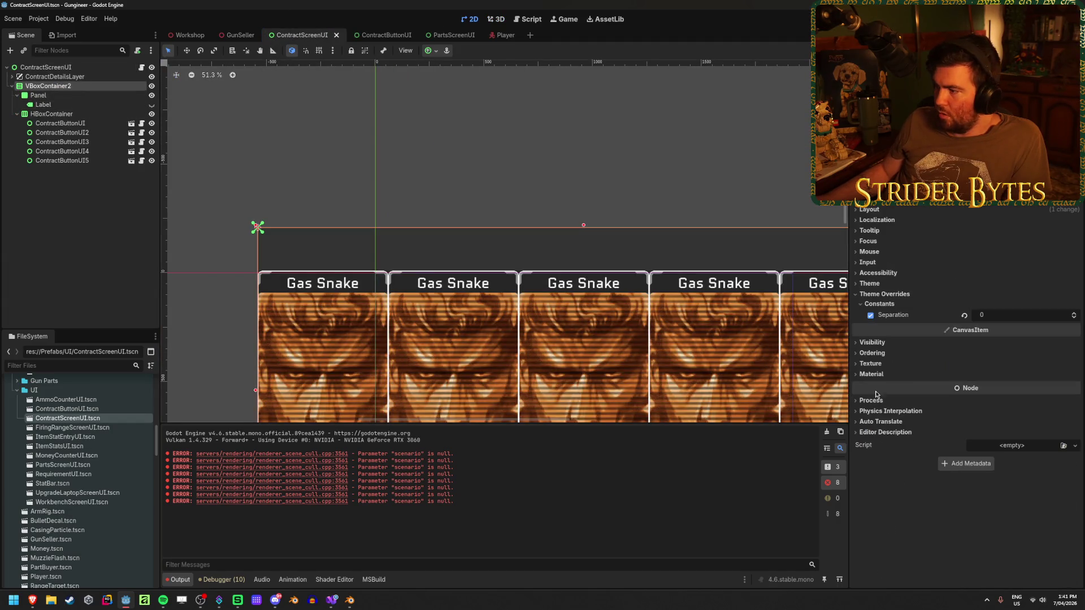
mouse_move(995, 315)
left_mouse_down()
mouse_move(961, 315)
mouse_move(995, 315)
left_mouse_up()
key("ctrl+s")
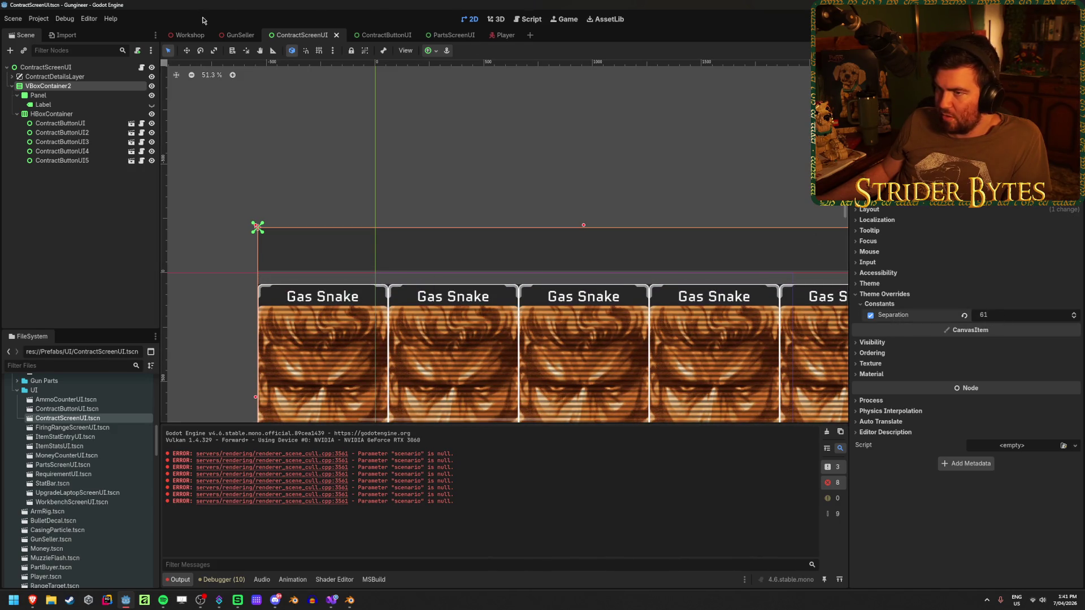
Step: Inspect the lowered Gas Snake cards on the Workshop contract screen
left_click(190, 35)
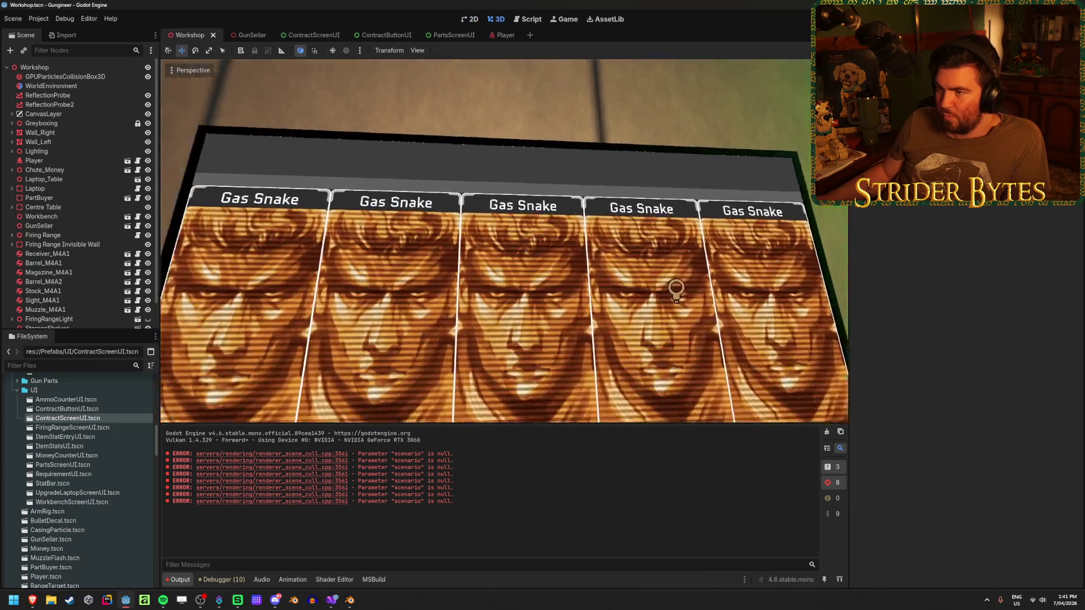
scroll(504, 242, "up", 5)
scroll(504, 242, "down", 3)
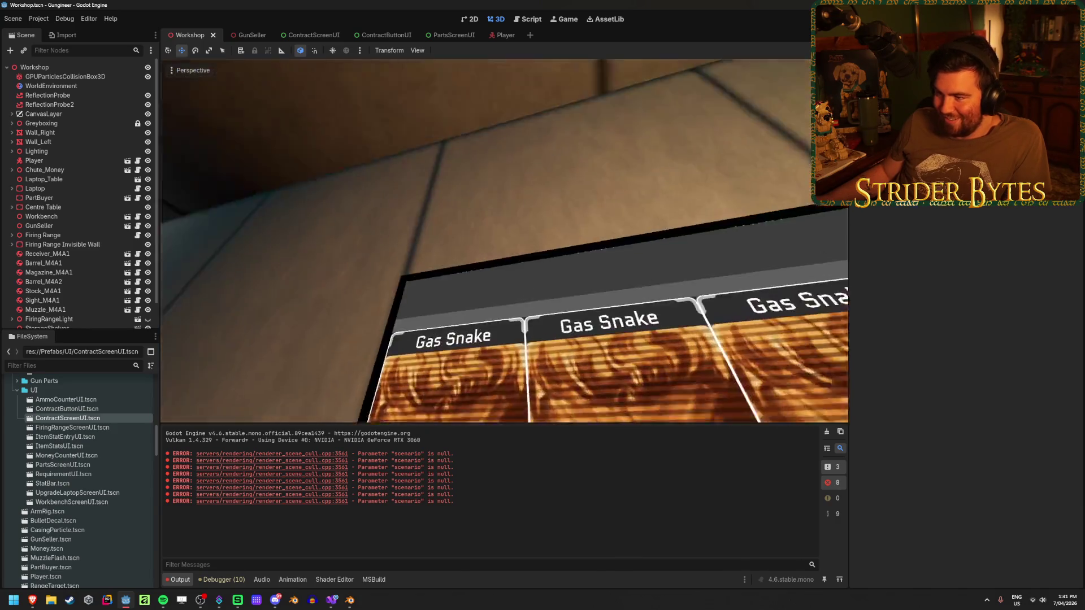
scroll(451, 224, "up", 5)
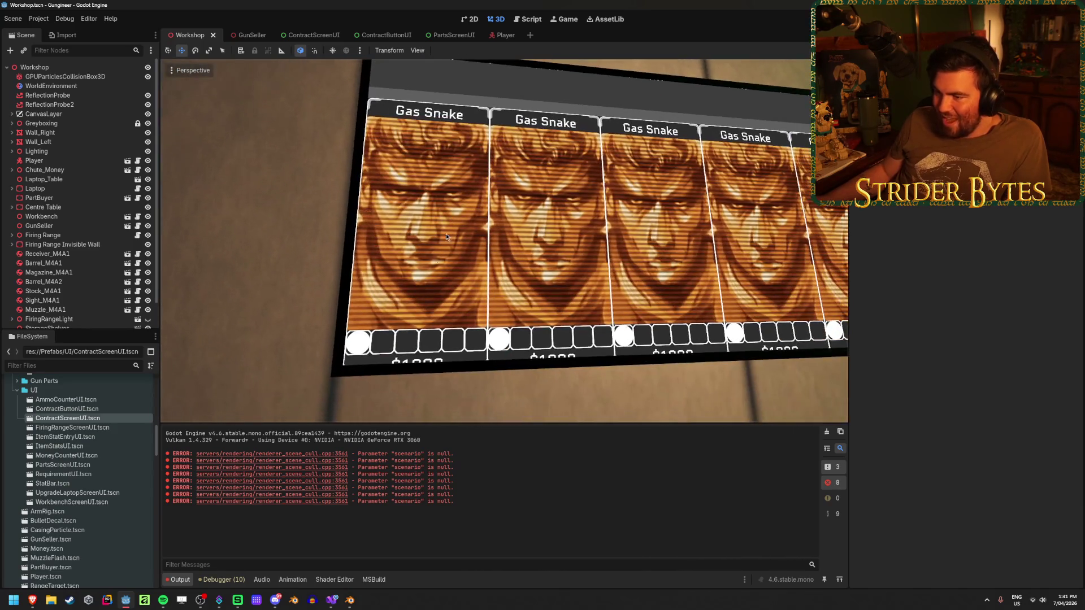
scroll(441, 333, "up", 3)
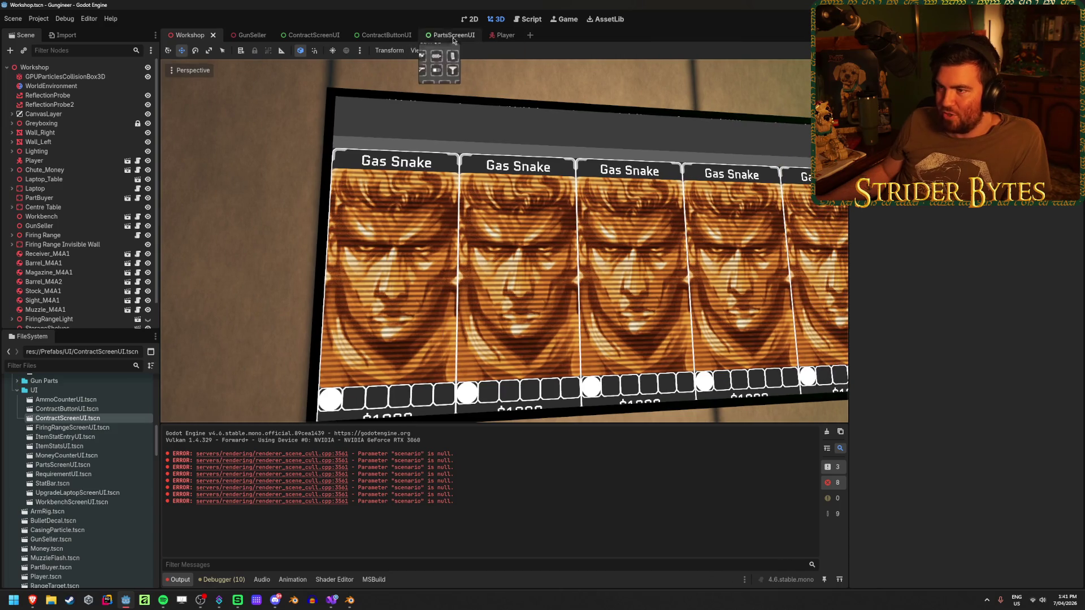
scroll(504, 242, "up", 5)
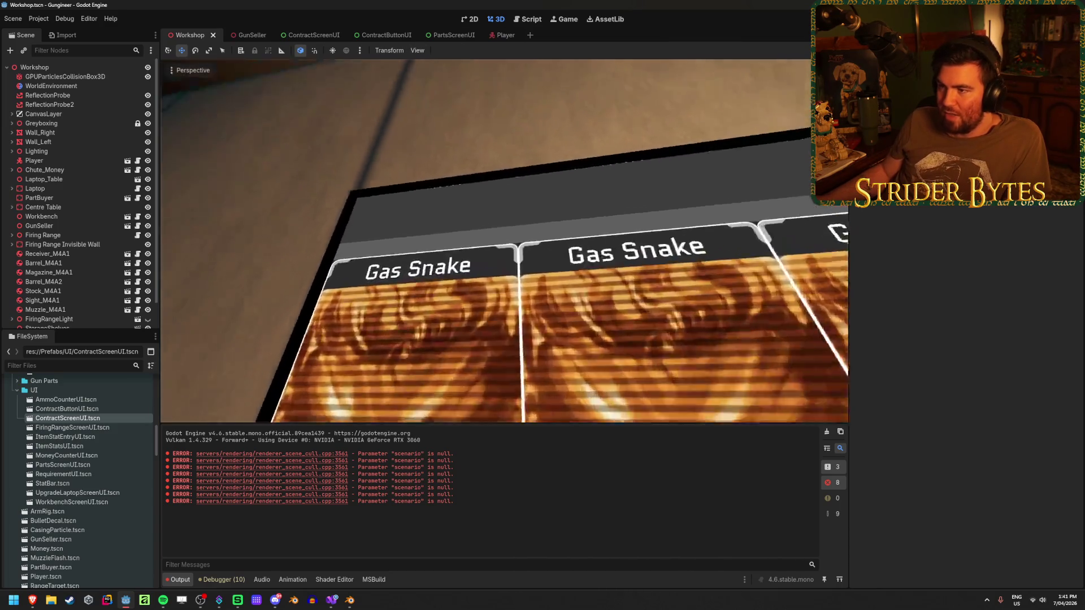
scroll(542, 303, "down", 3)
scroll(543, 303, "up", 5)
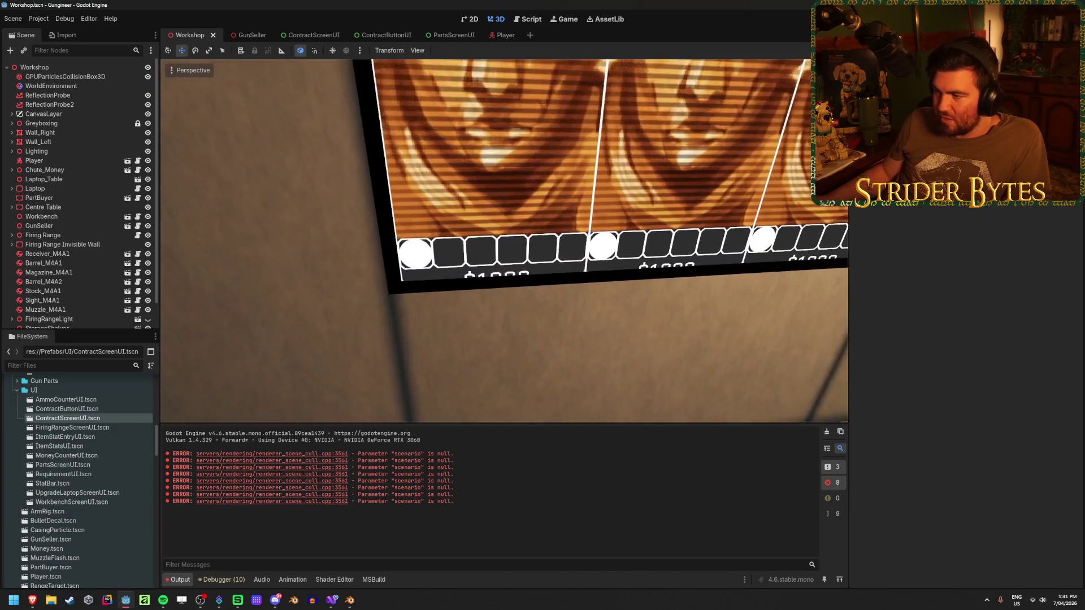
Step: Save the GunSeller scene
left_click(242, 36)
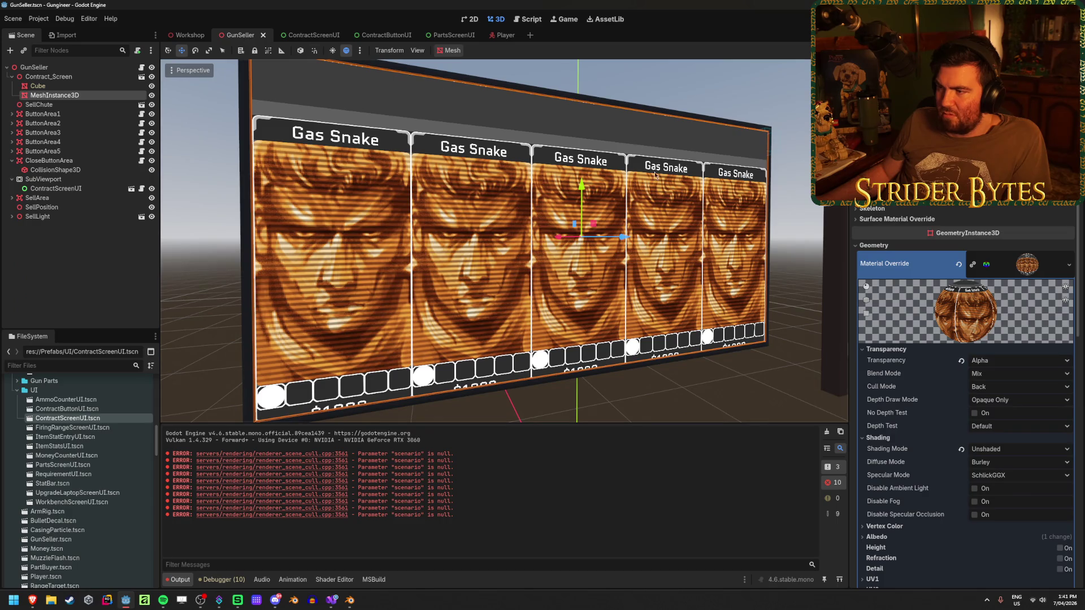
key("ctrl+s")
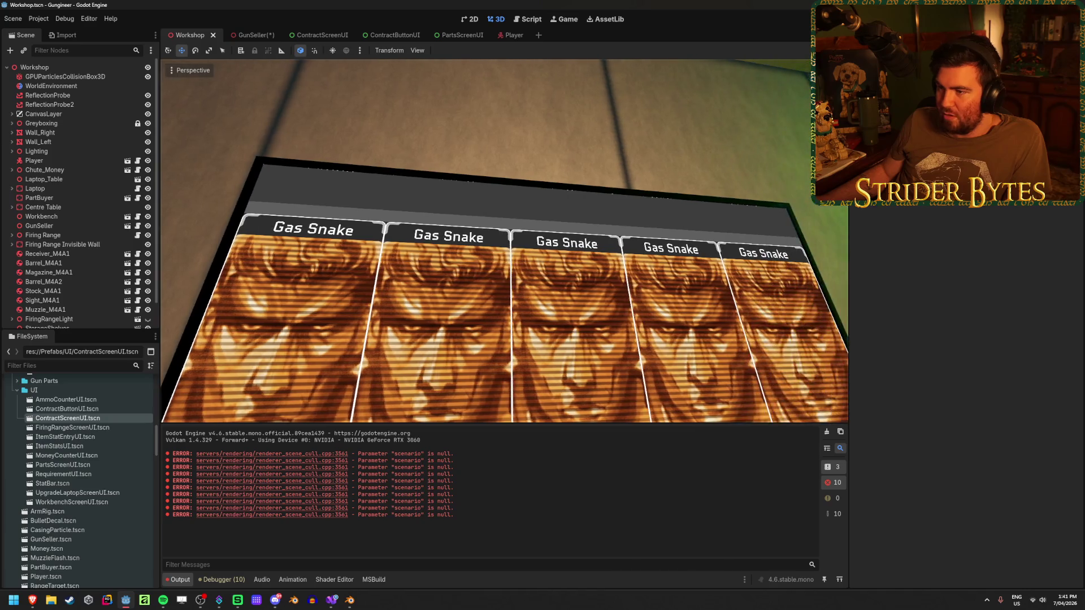
key("ctrl+s")
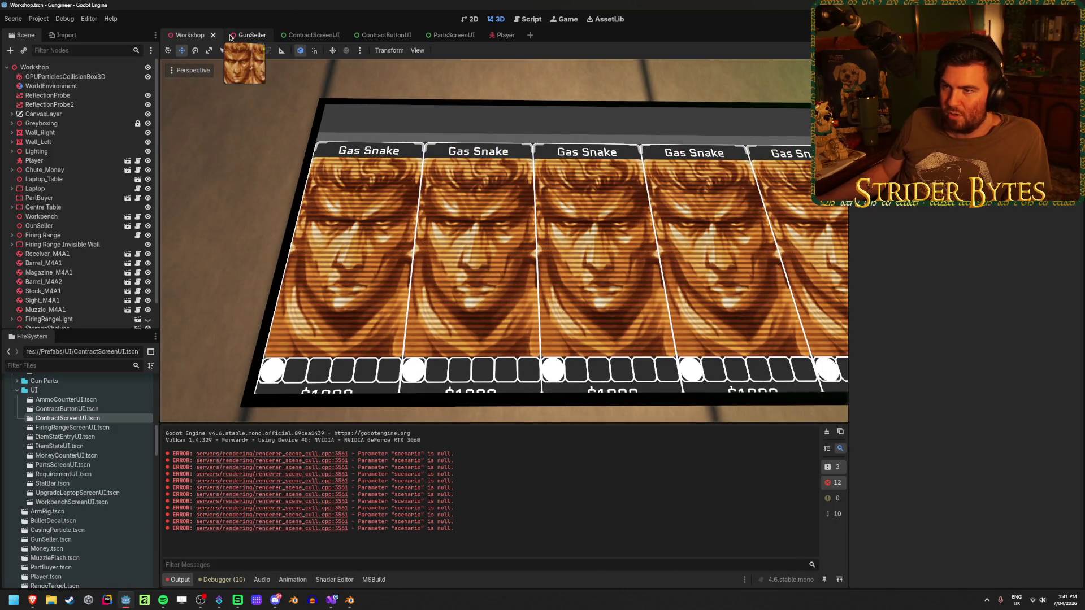
left_click(246, 35)
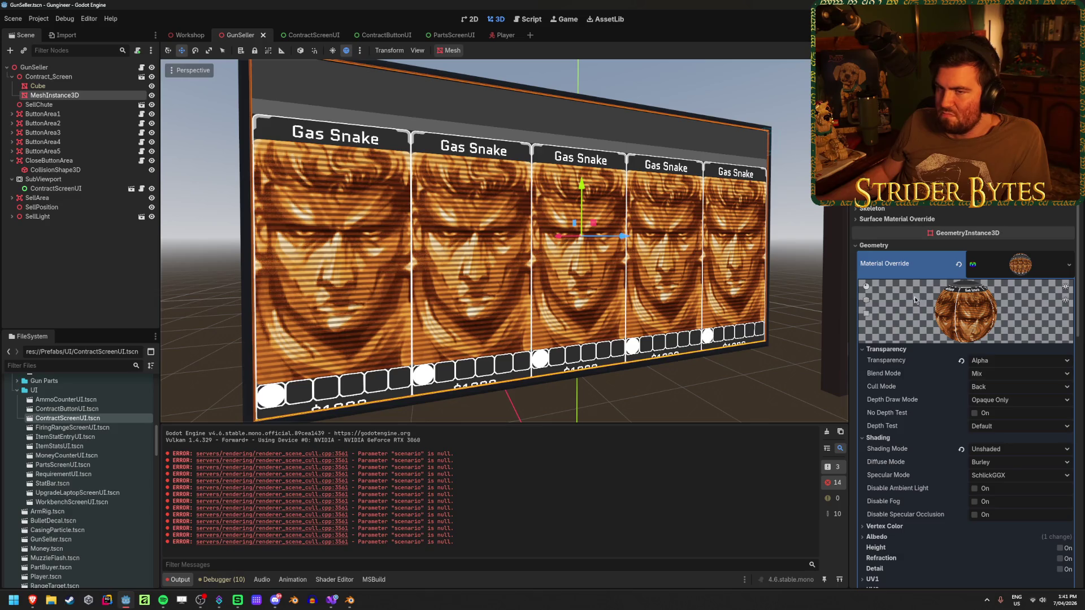
Step: Show the CONTRACTS heading again, set VBoxContainer2 separation to 0 and save ContractScreenUI
left_click(311, 35)
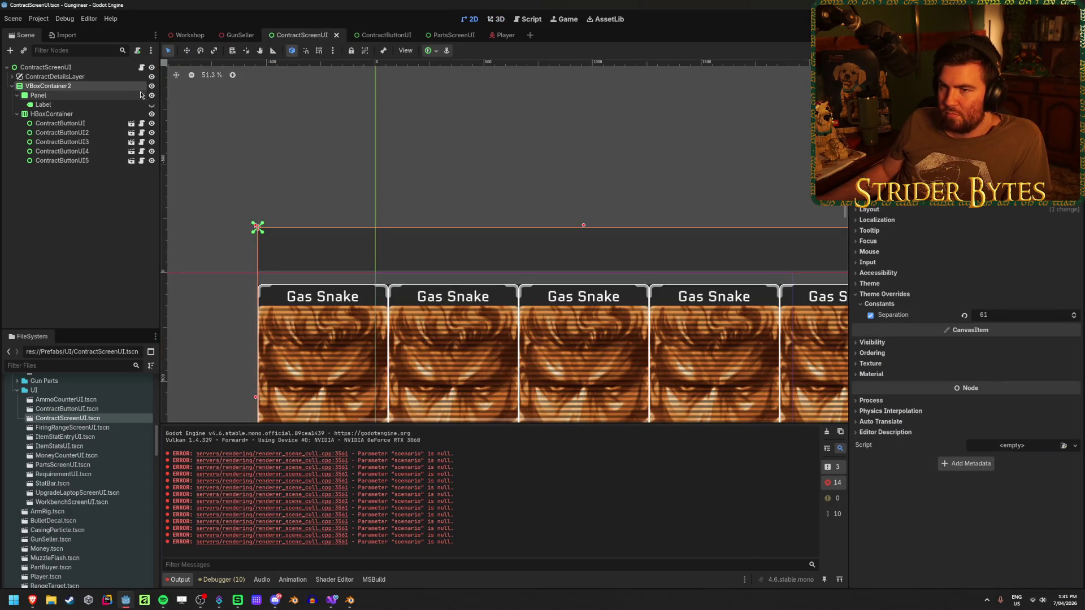
left_click(152, 105)
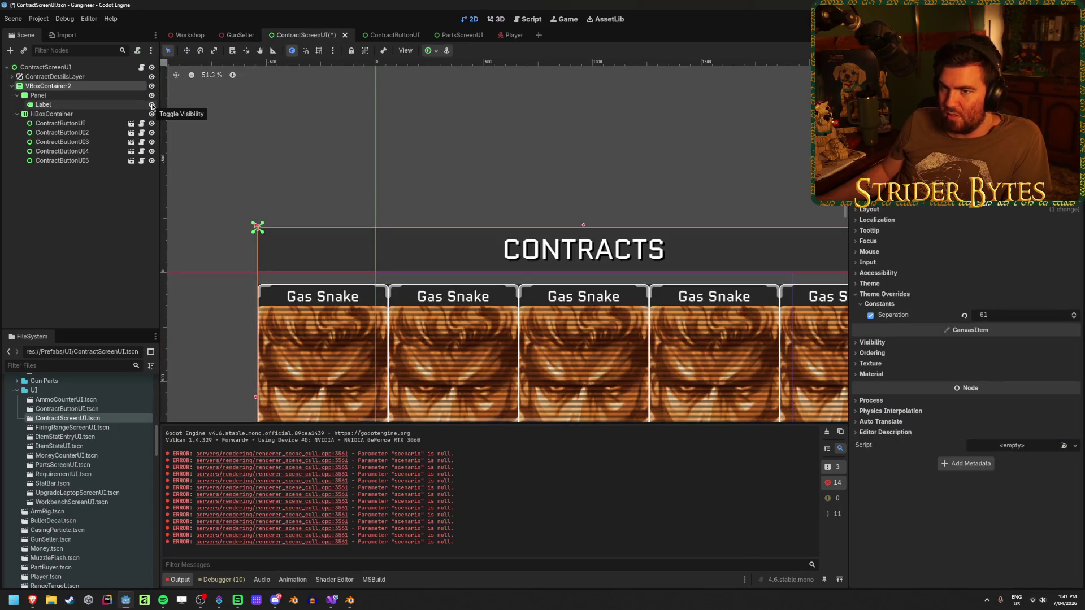
left_click(1004, 314)
type("0")
key("Return")
key("ctrl+s")
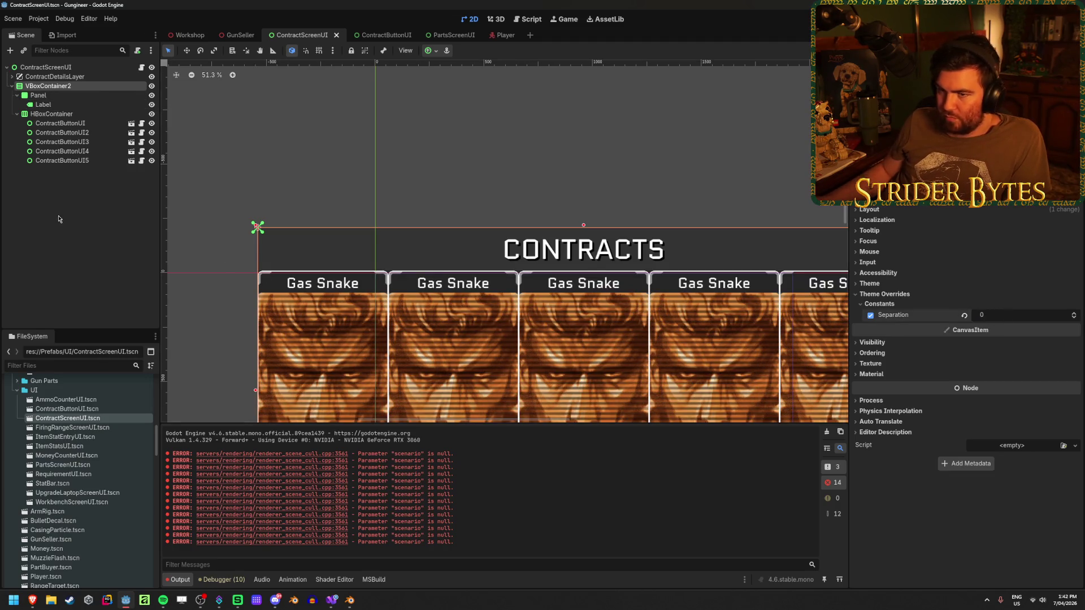
left_click(230, 37)
scroll(886, 253, "down", 2)
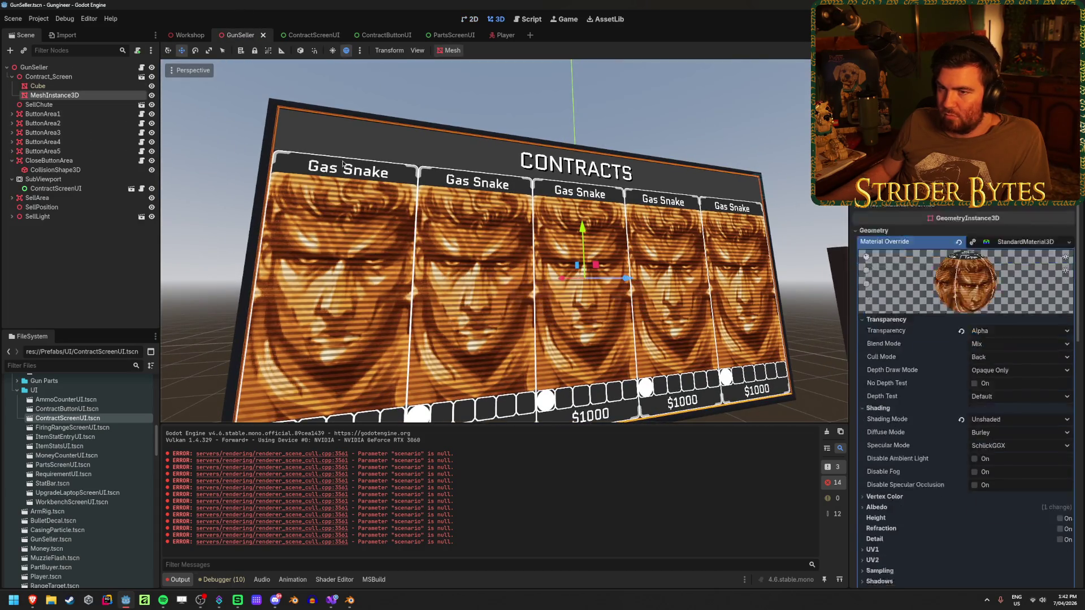
Step: Set the contract screen mesh's Y position to 0 and save GunSeller
scroll(887, 253, "down", 1)
scroll(886, 254, "down", 5)
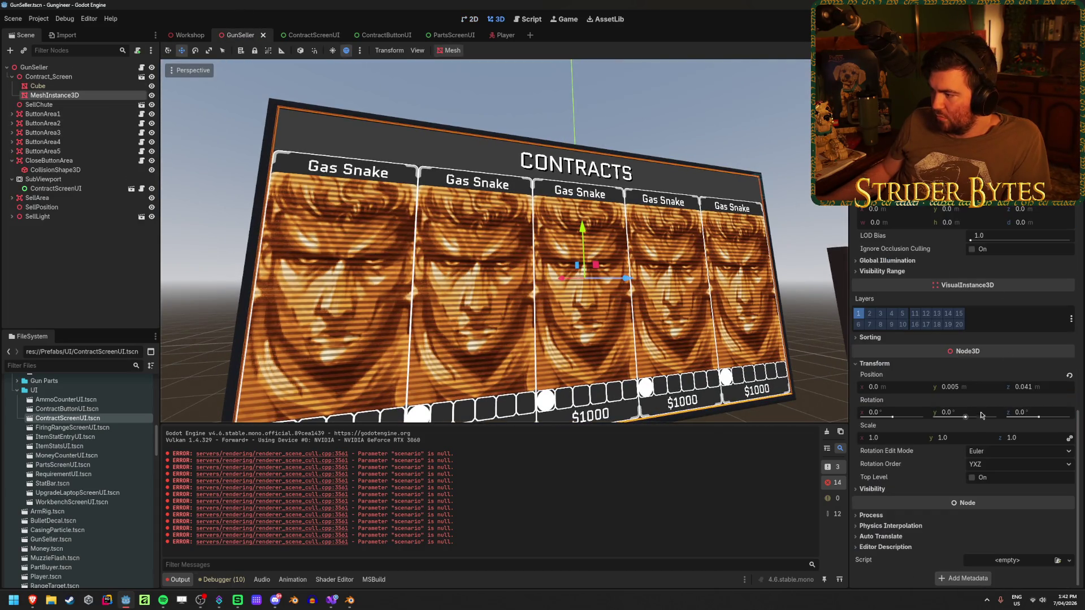
left_click(974, 390)
type("0.001")
key("Return")
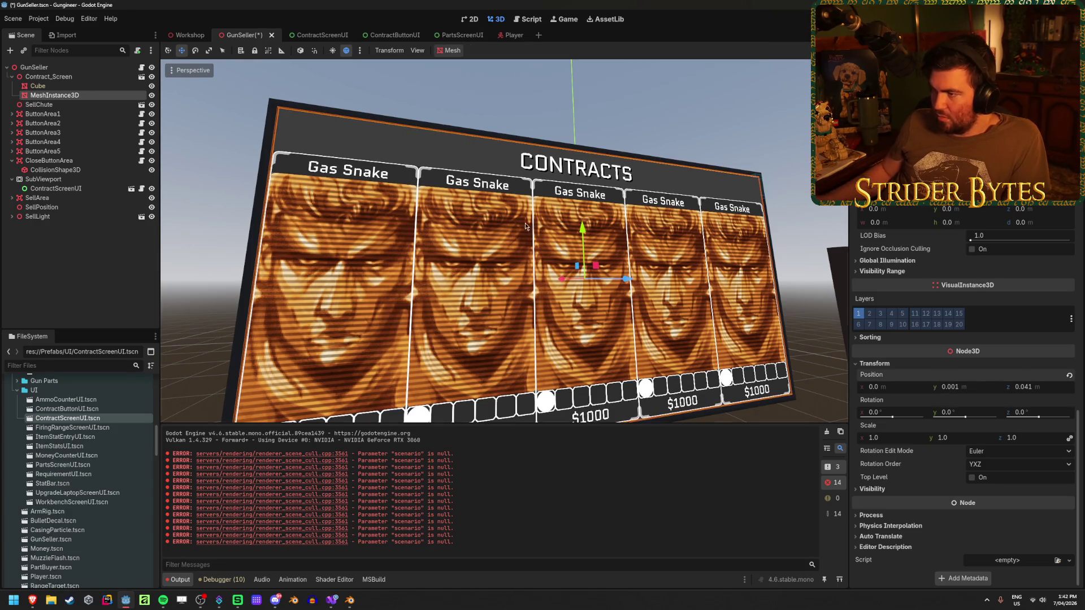
key("Return")
key("ctrl+s")
Step: Run the game, inspect the Contracts board up close, then stop the playtest
scroll(503, 243, "up", 3)
scroll(503, 243, "down", 3)
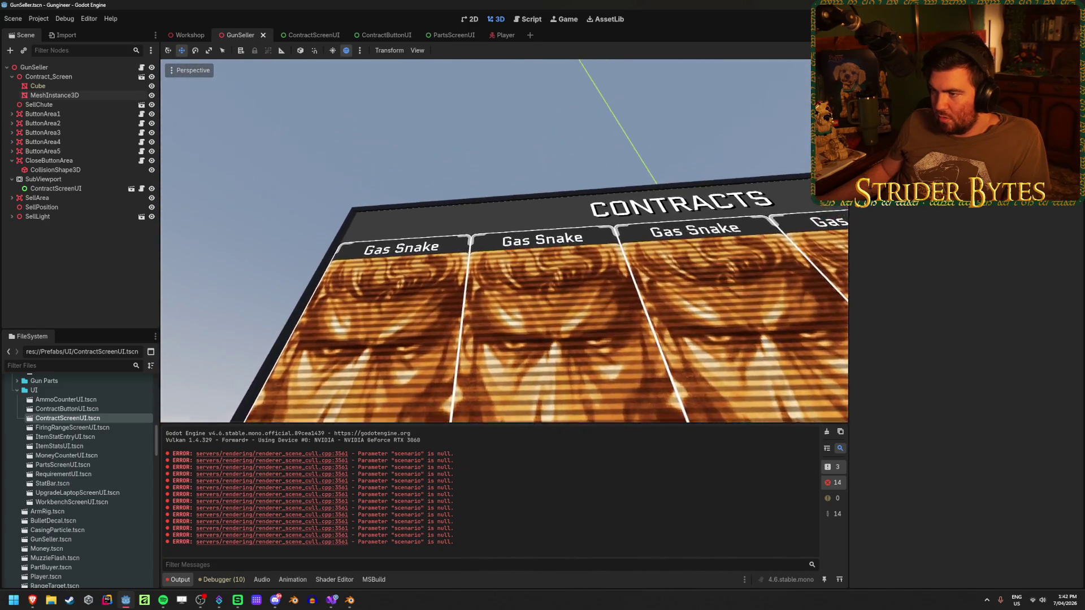
scroll(504, 243, "down", 3)
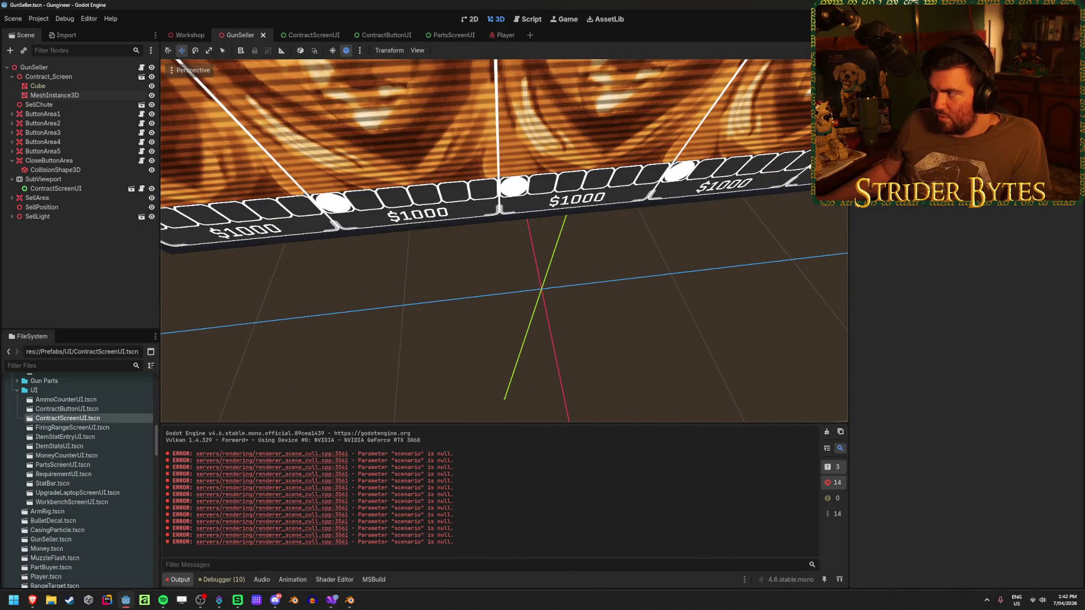
key("F5")
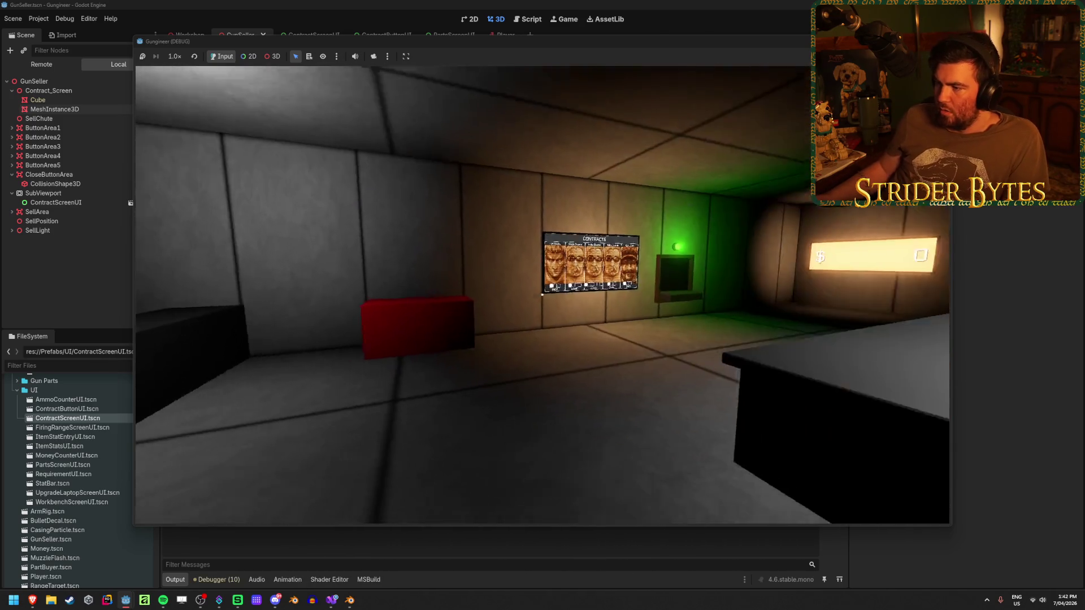
left_click(542, 294)
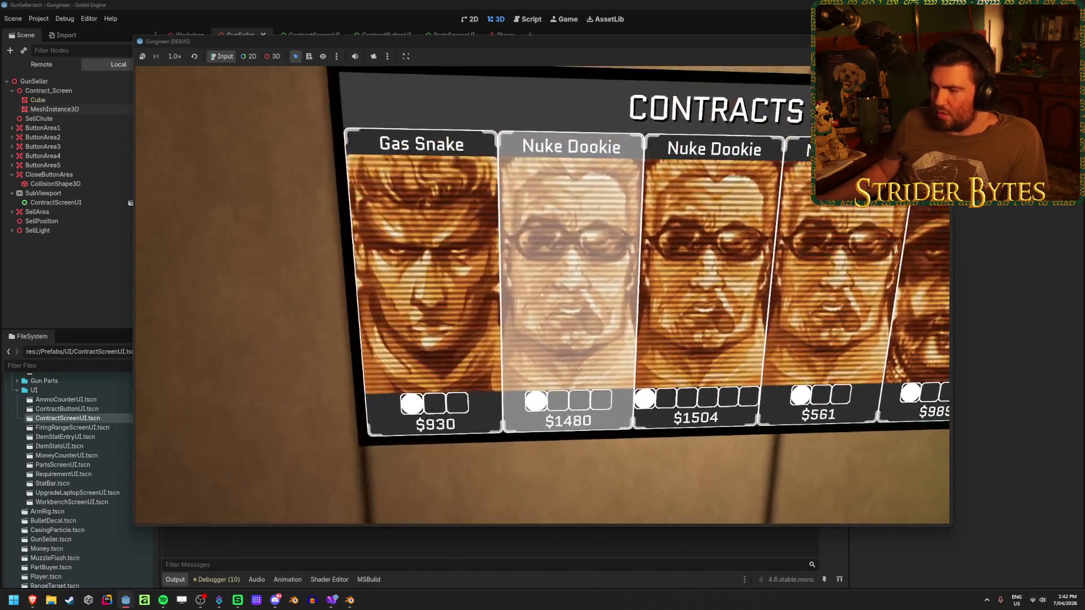
key("F8")
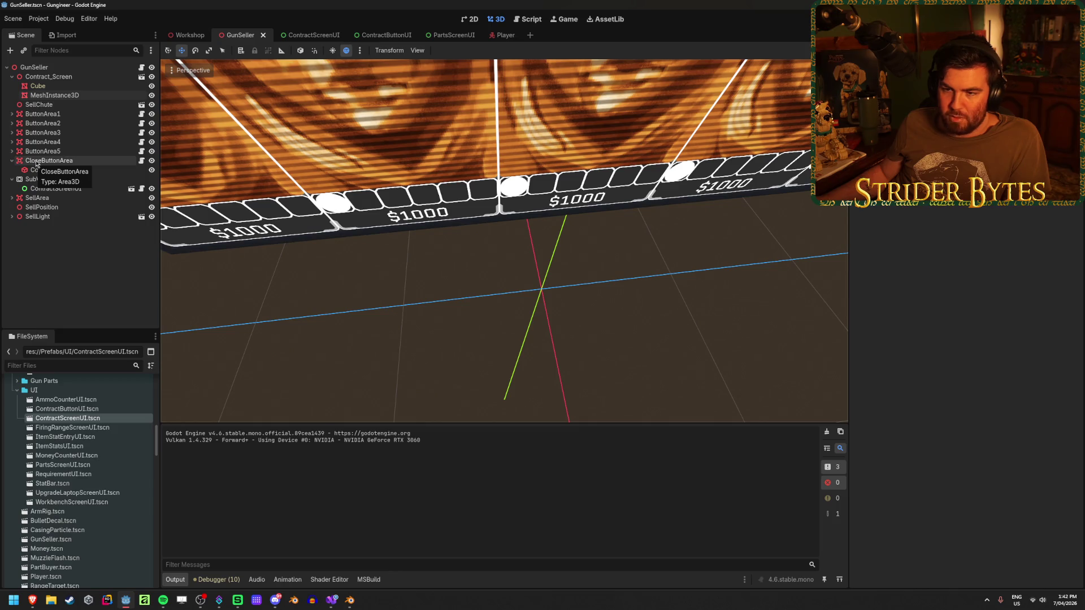
left_click(42, 179)
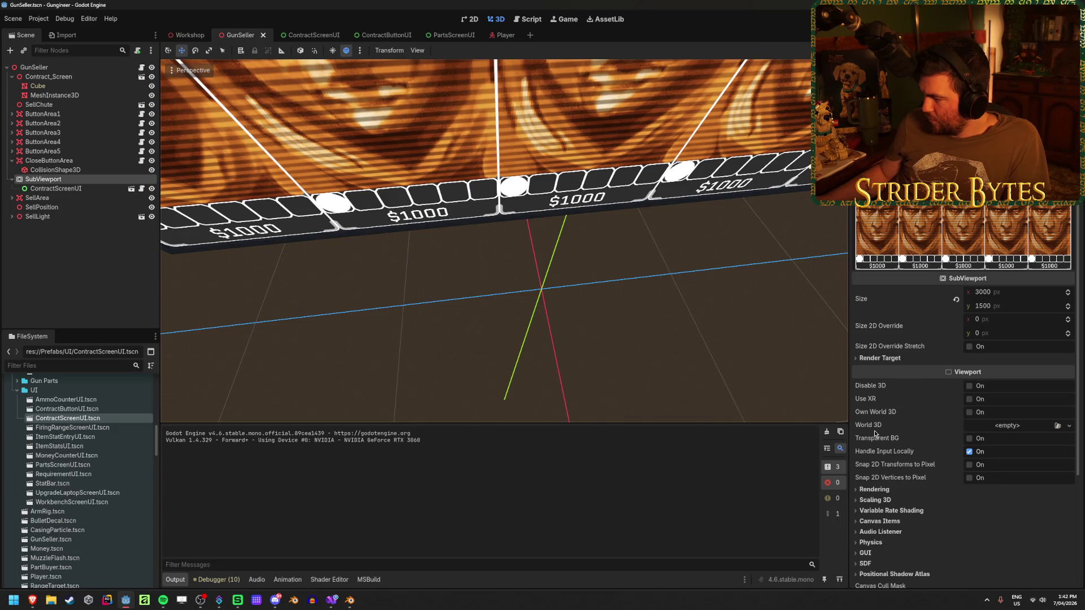
Step: Set the SubViewport's MSAA 2D and MSAA 3D to 8x and save
scroll(927, 416, "down", 2)
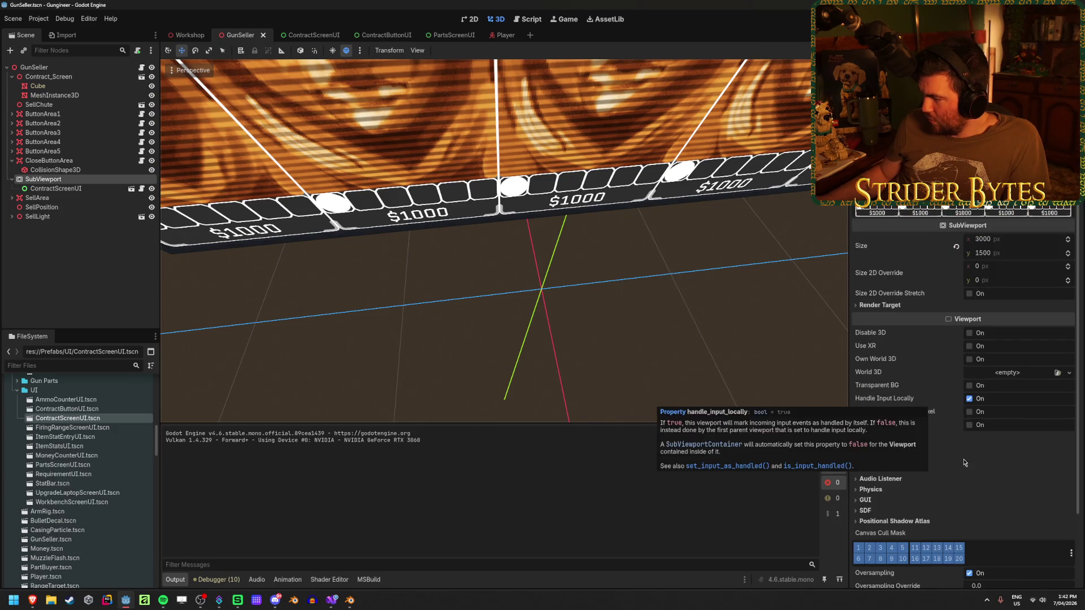
left_click(890, 437)
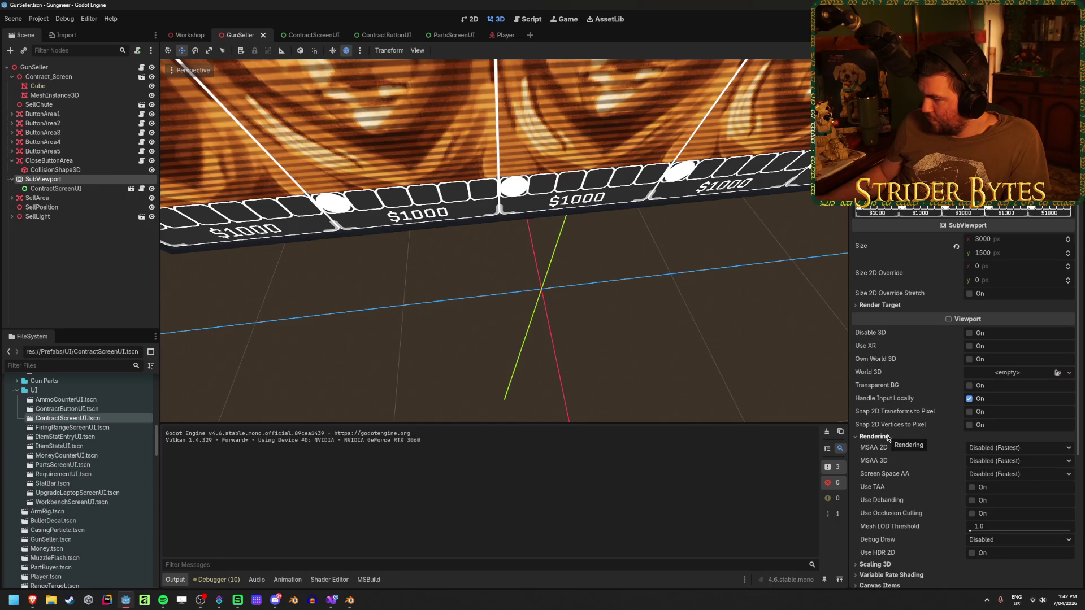
scroll(926, 329, "down", 4)
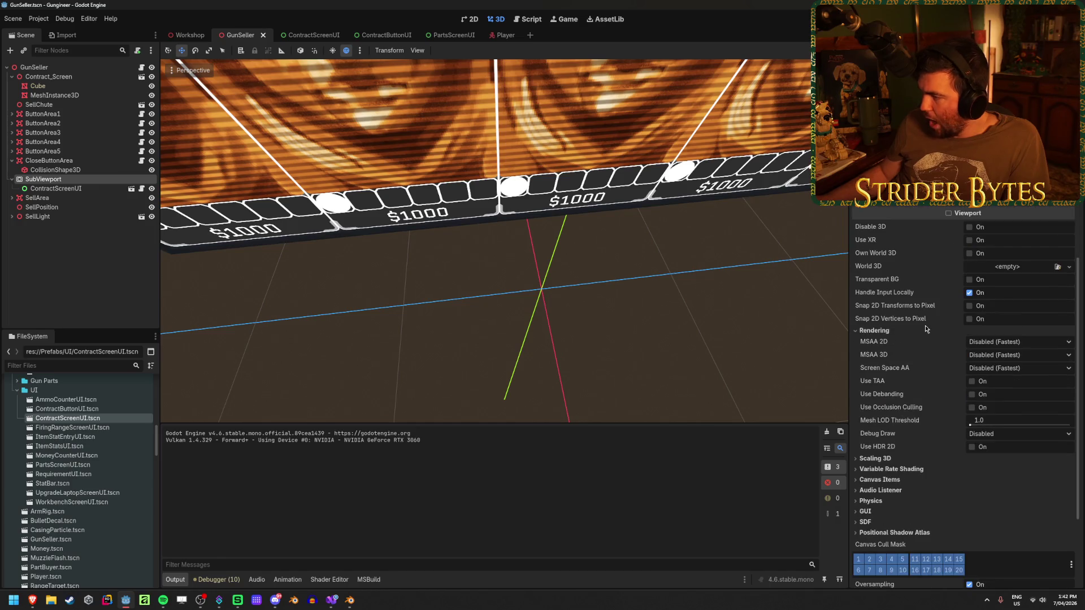
left_click(994, 342)
left_click(998, 385)
left_click(999, 355)
left_click(997, 398)
key("ctrl+s")
Step: Nudge the MeshInstance3D's Y position to 0.001 and save GunSeller
key("s")
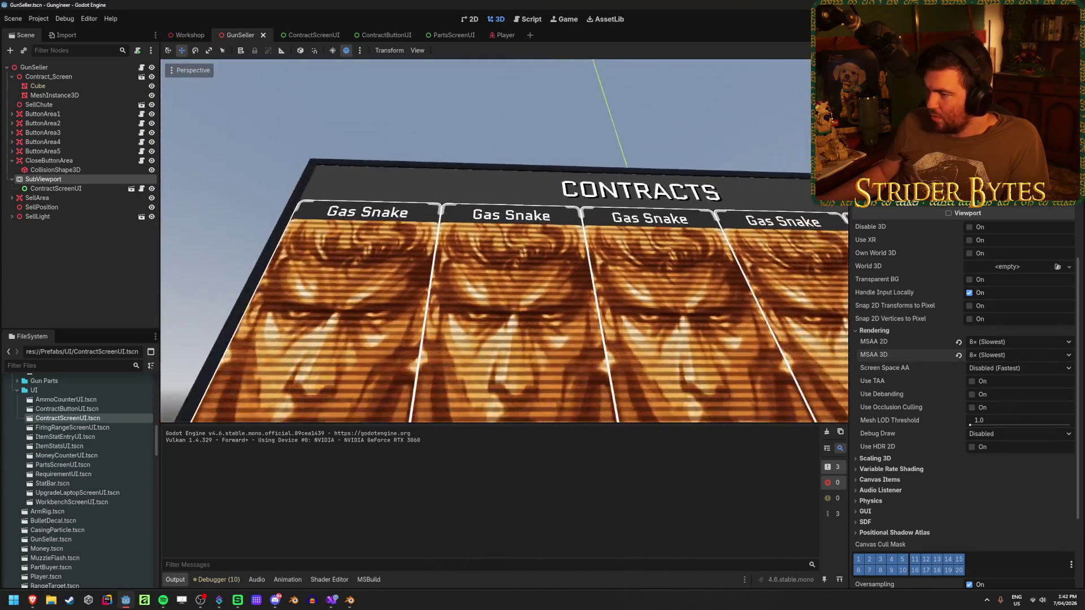
key("s")
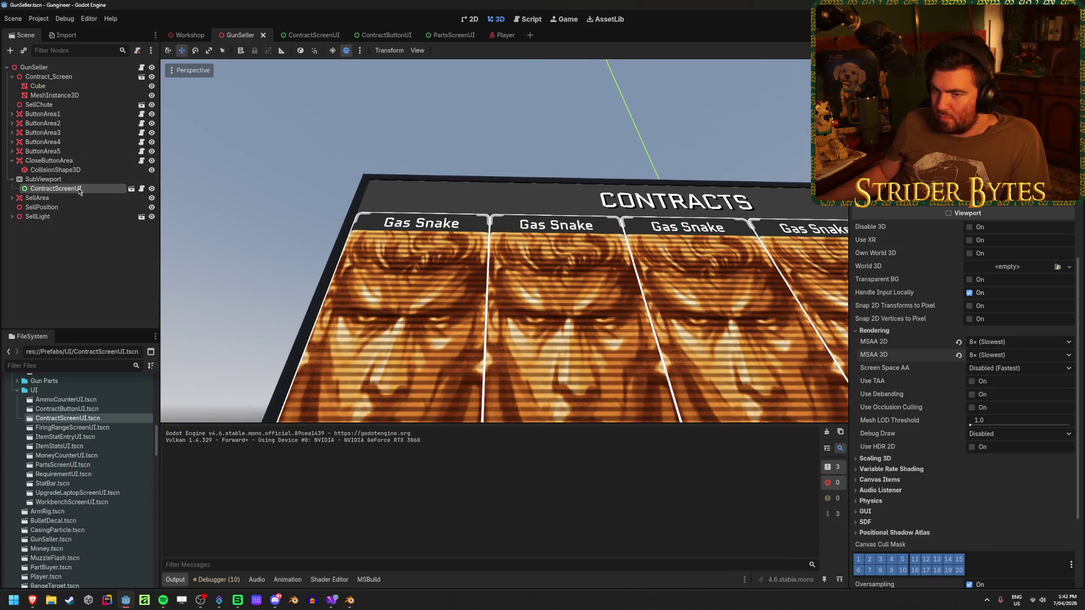
left_click(74, 189)
left_click(74, 181)
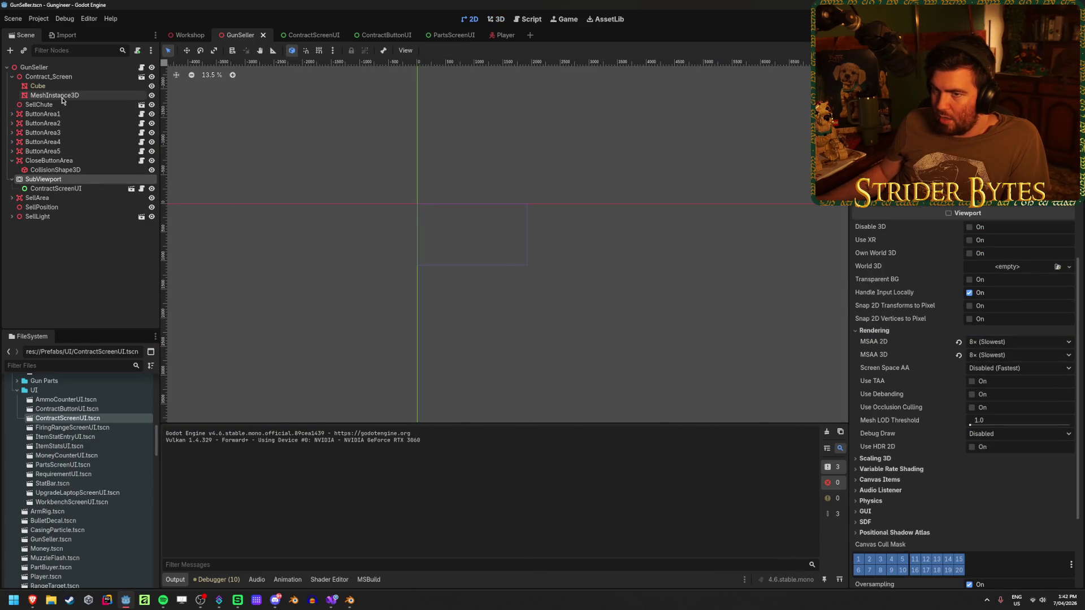
left_click(68, 95)
left_click_drag(973, 424, 994, 424)
scroll(504, 242, "down", 5)
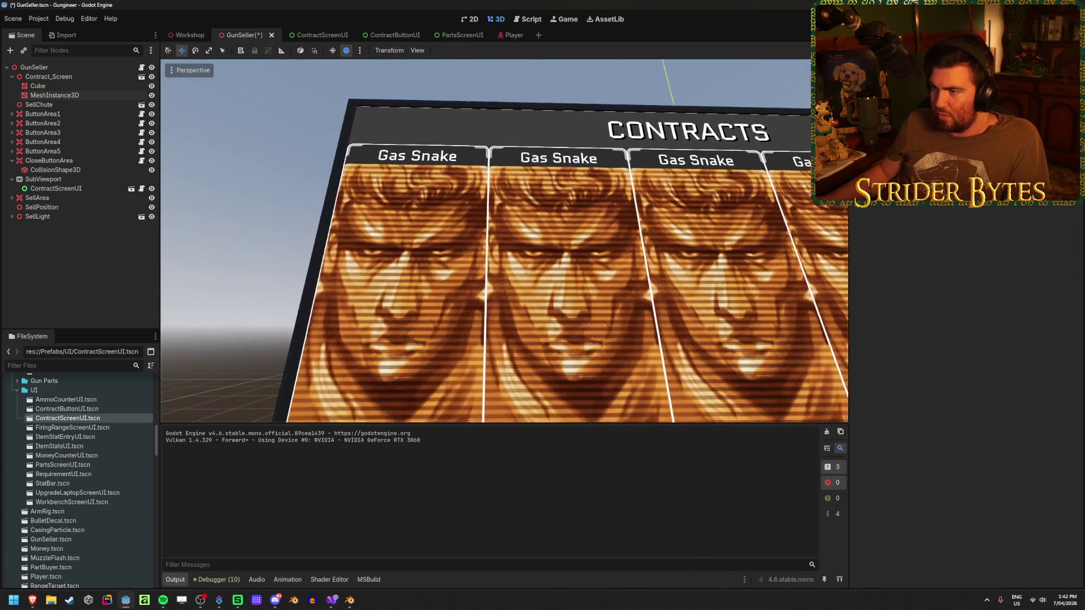
scroll(504, 242, "down", 3)
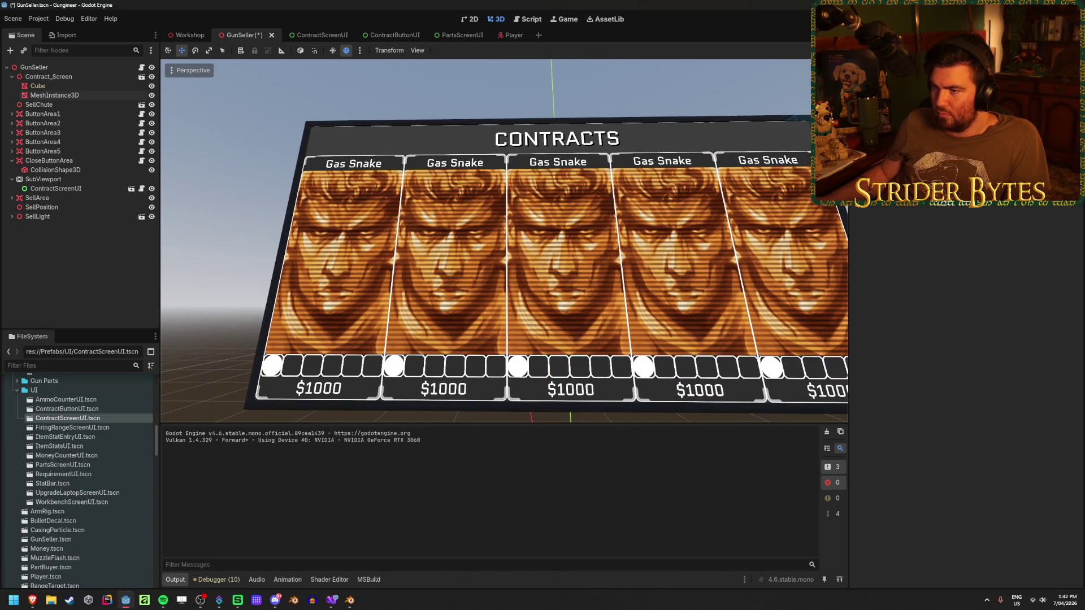
scroll(504, 242, "down", 1)
scroll(504, 242, "up", 5)
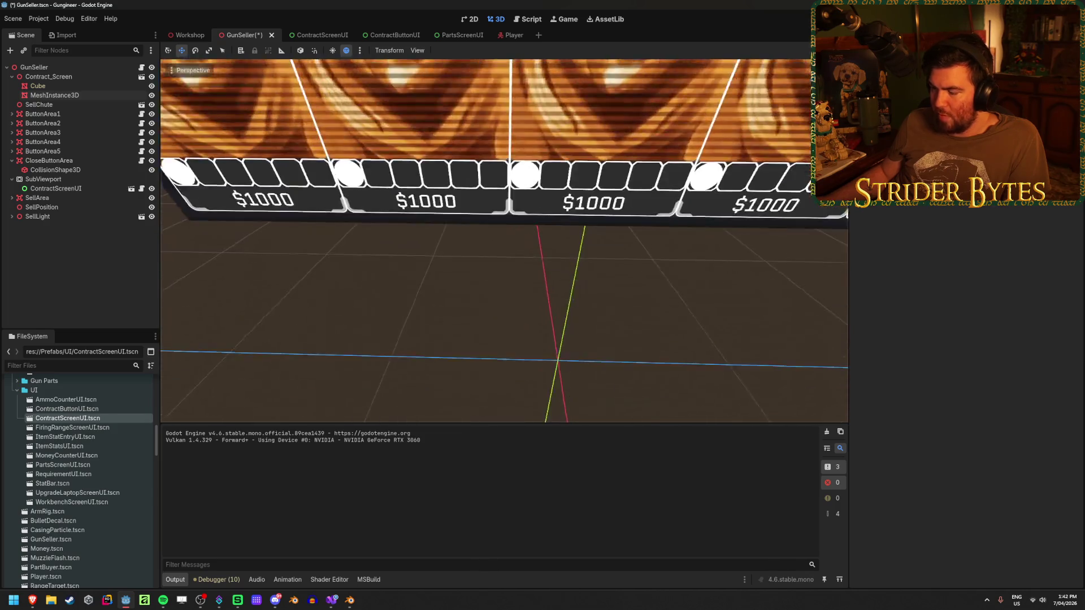
scroll(406, 212, "down", 5)
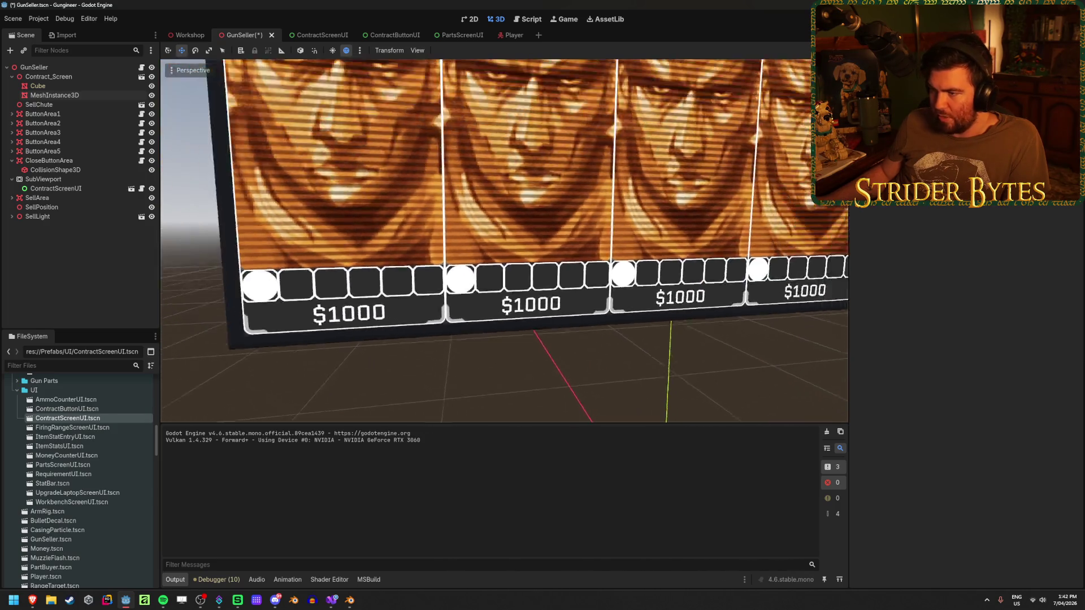
key("ctrl+s")
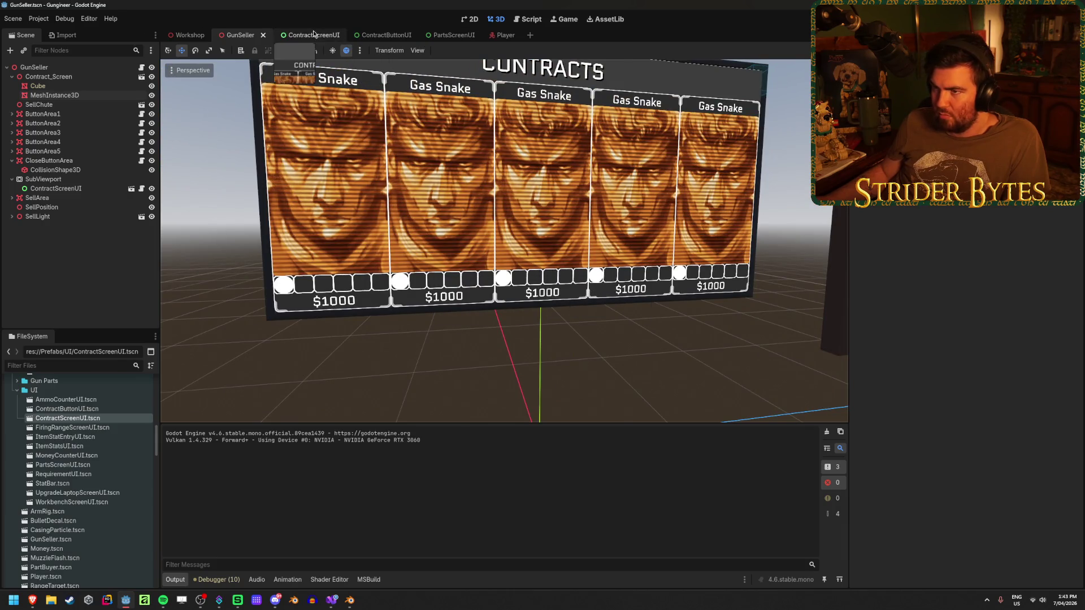
Step: Inspect the card Border node's Layout settings, then view the cards in Workshop and GunSeller
left_click(305, 35)
scroll(471, 386, "up", 10)
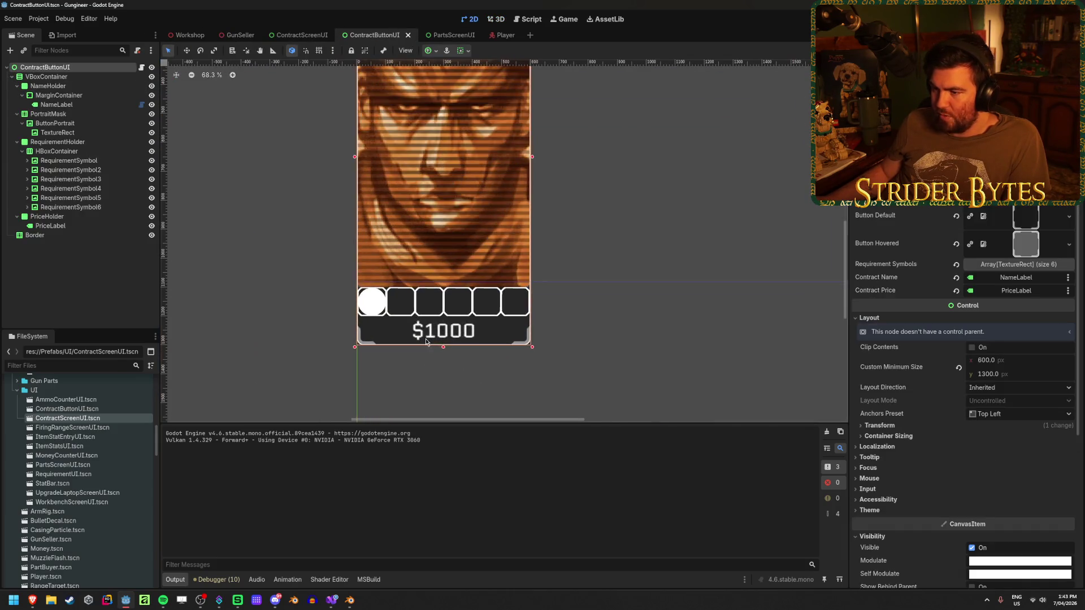
left_click(88, 238)
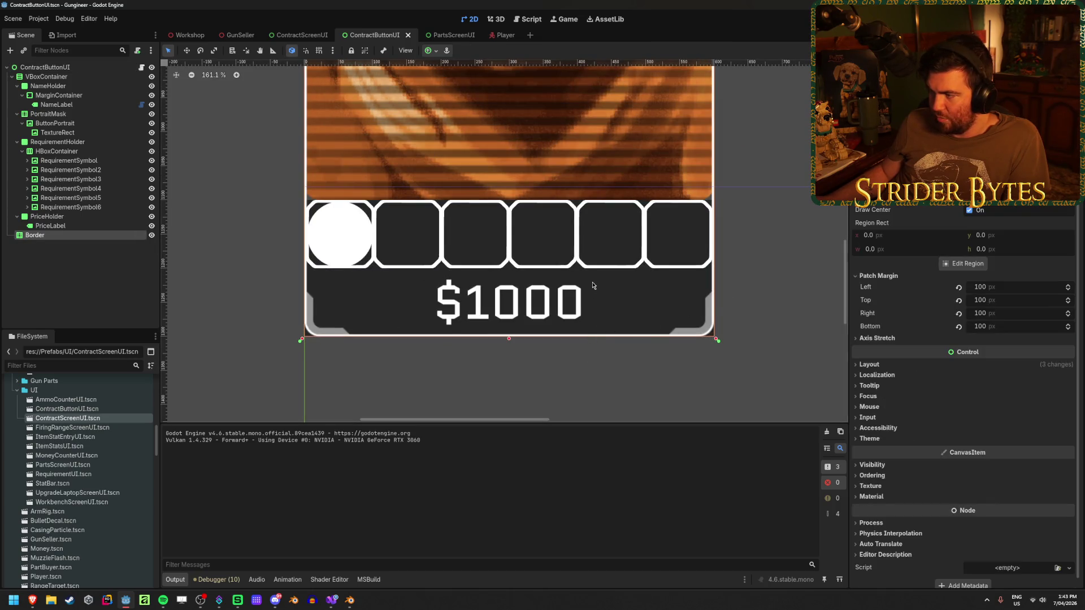
left_click(916, 367)
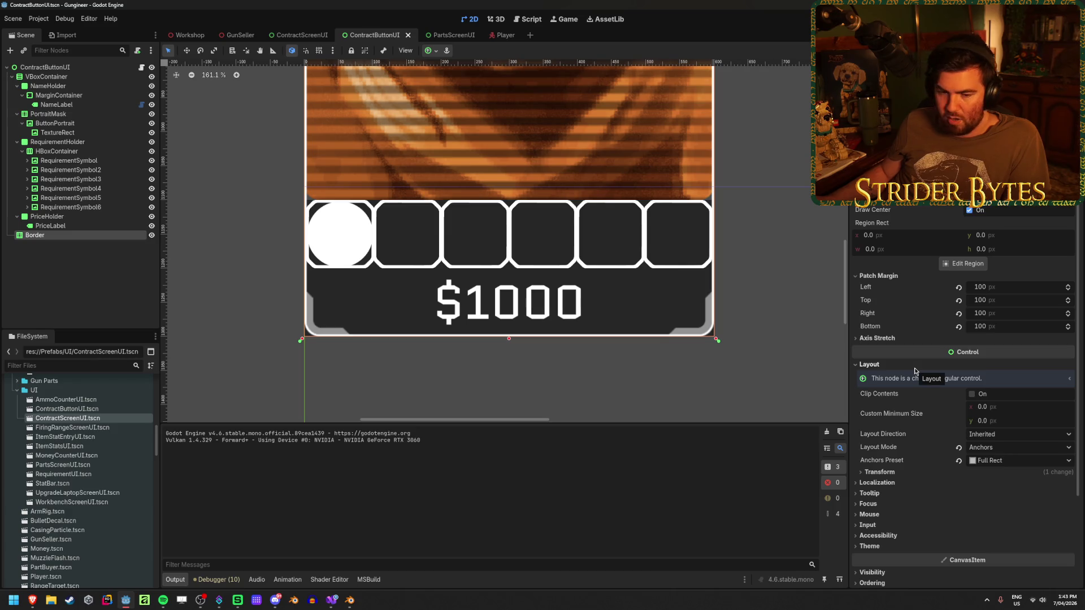
left_click(175, 34)
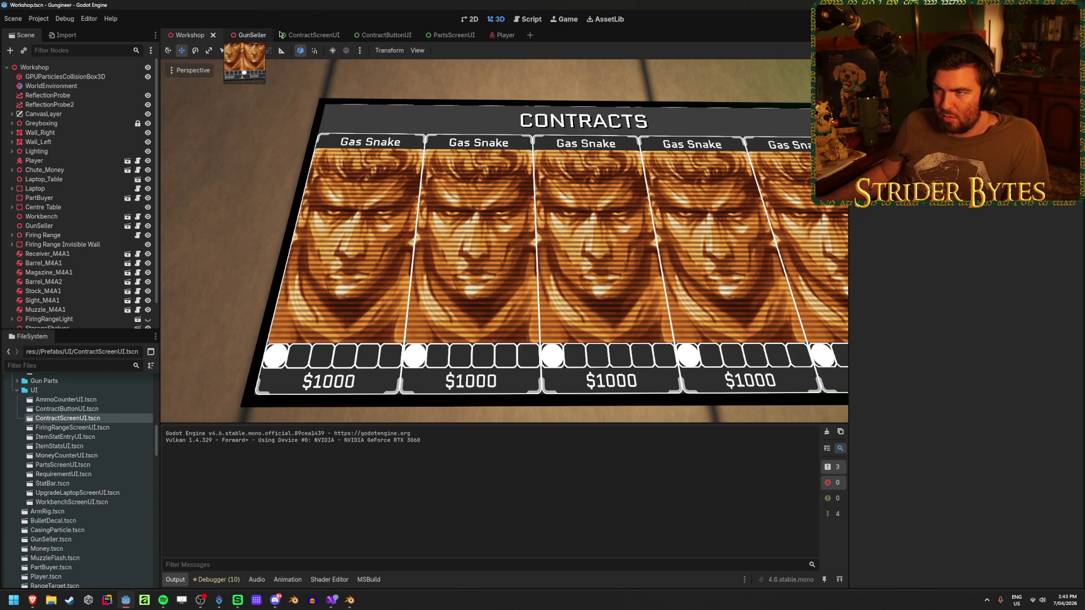
left_click(249, 35)
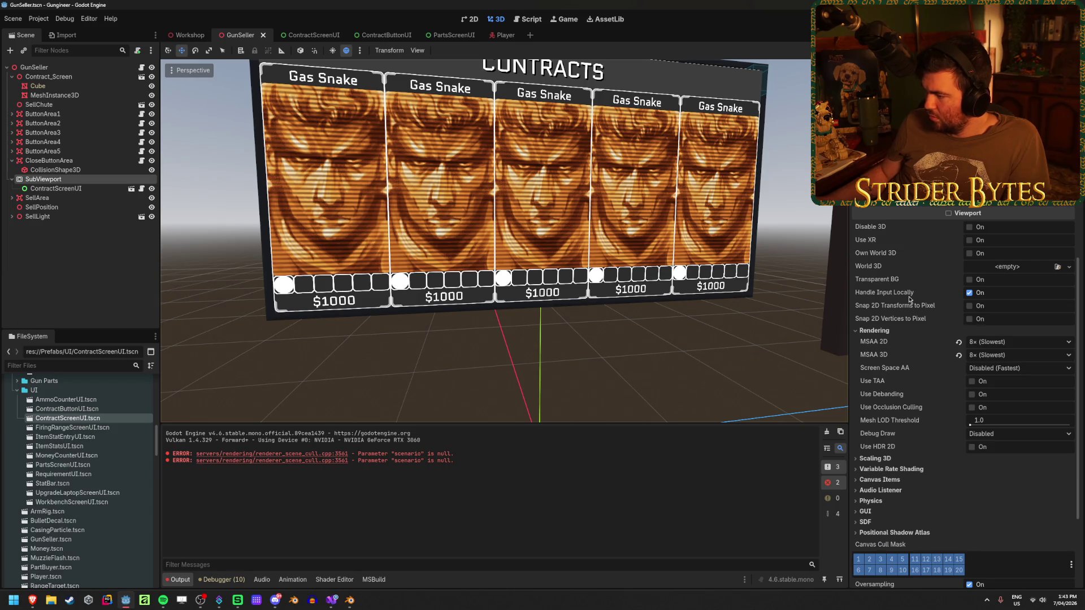
Step: Inspect the contracts-panel MeshInstance3D material's specular, diffuse and vertex colour settings without changes
left_click(54, 95)
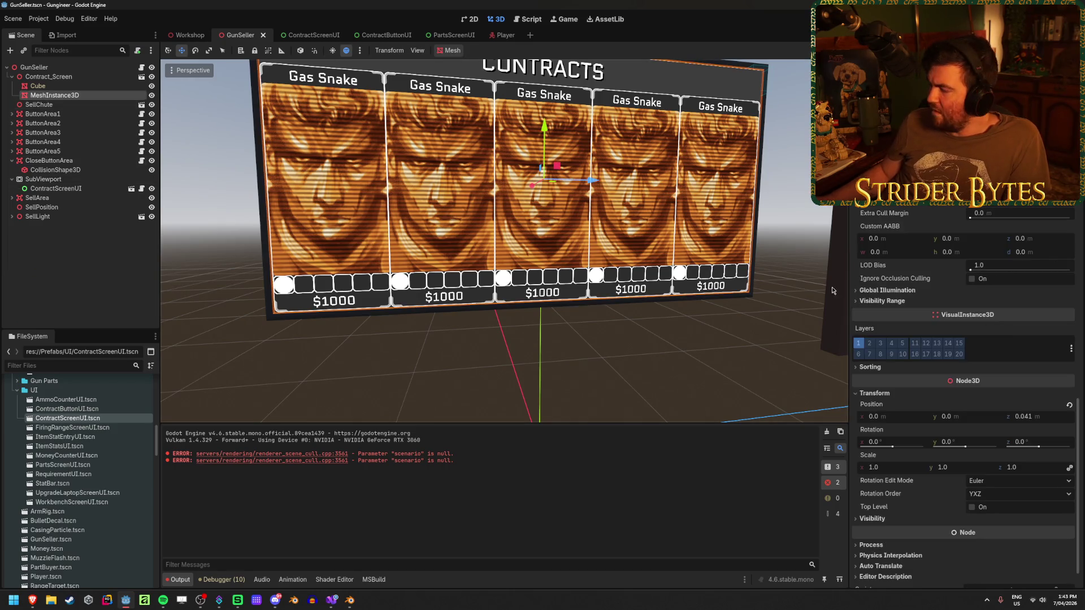
scroll(911, 300, "up", 6)
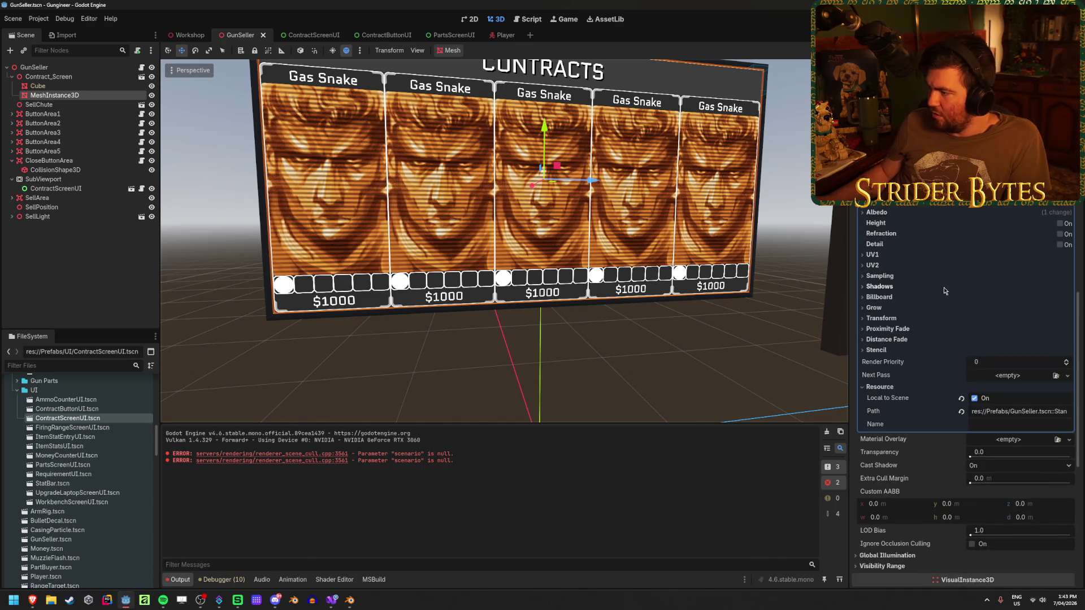
scroll(954, 318, "up", 4)
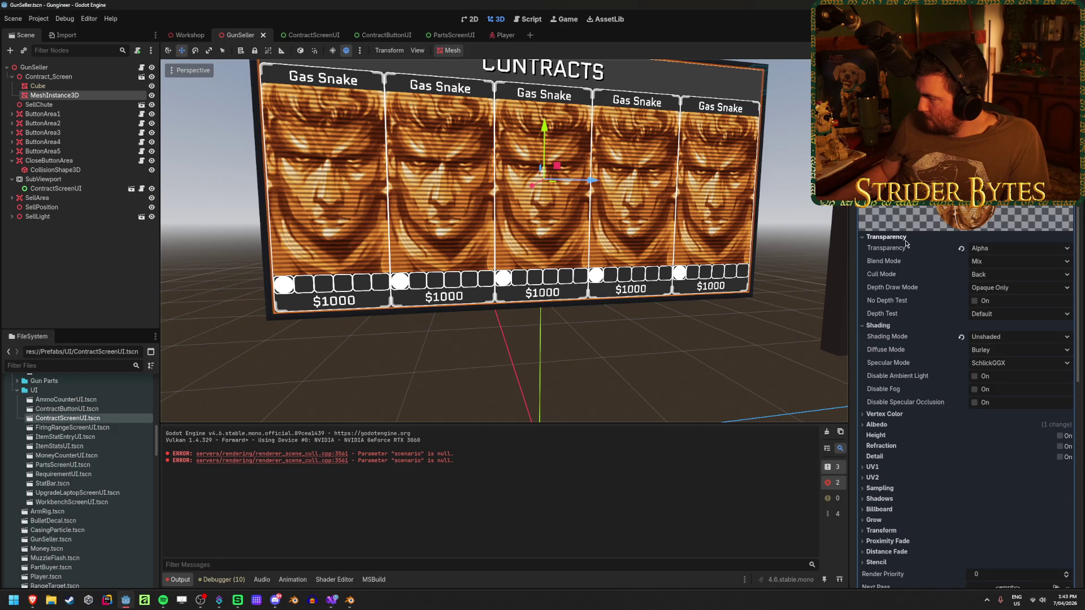
scroll(973, 399, "down", 4)
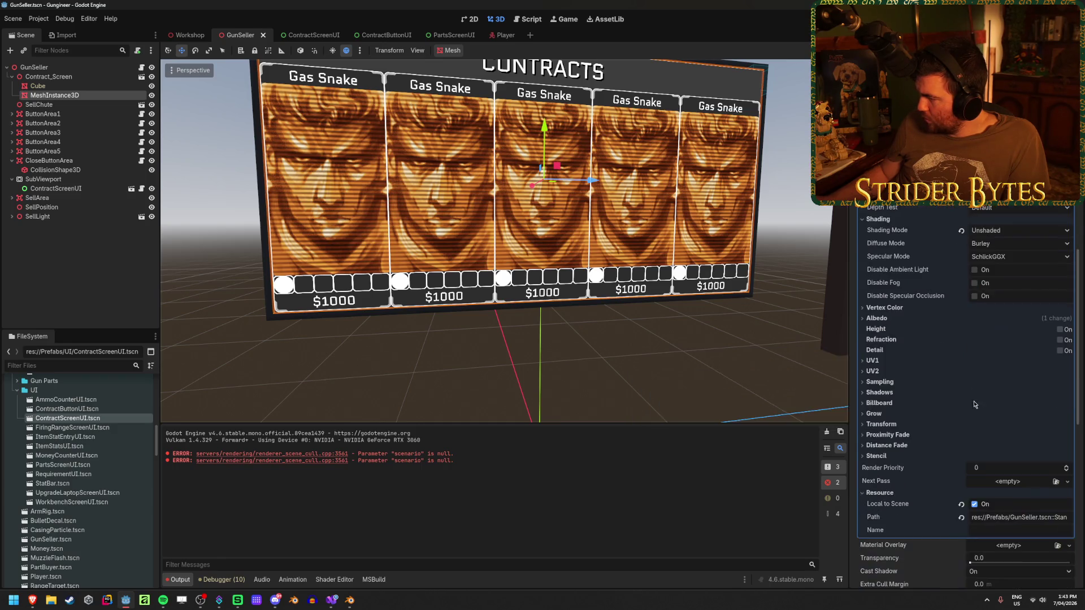
left_click(1023, 264)
left_click(1018, 244)
key("Escape")
left_click(946, 309)
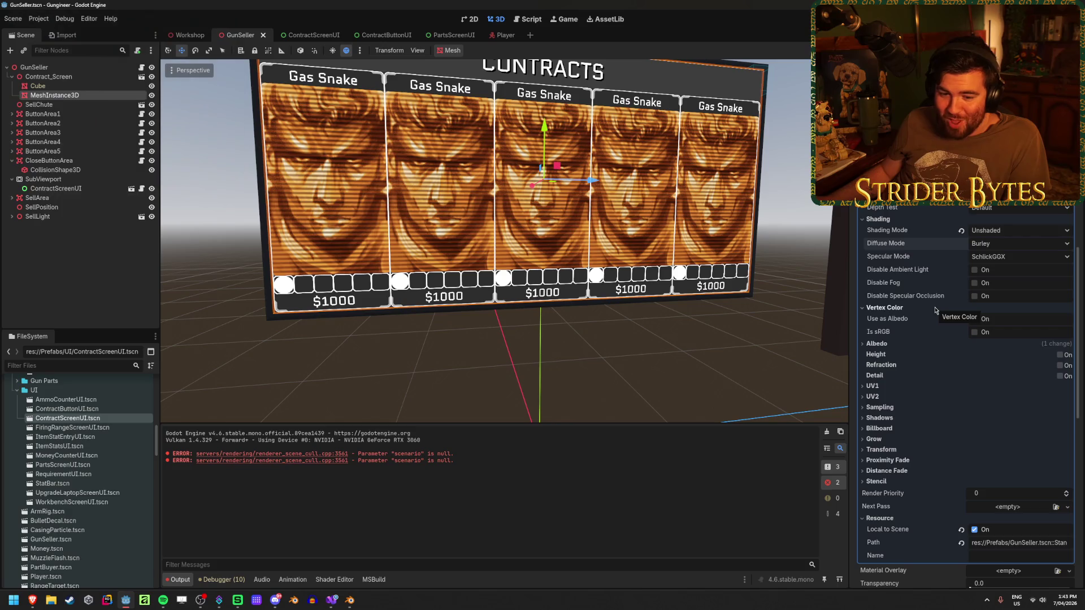
left_click(935, 310)
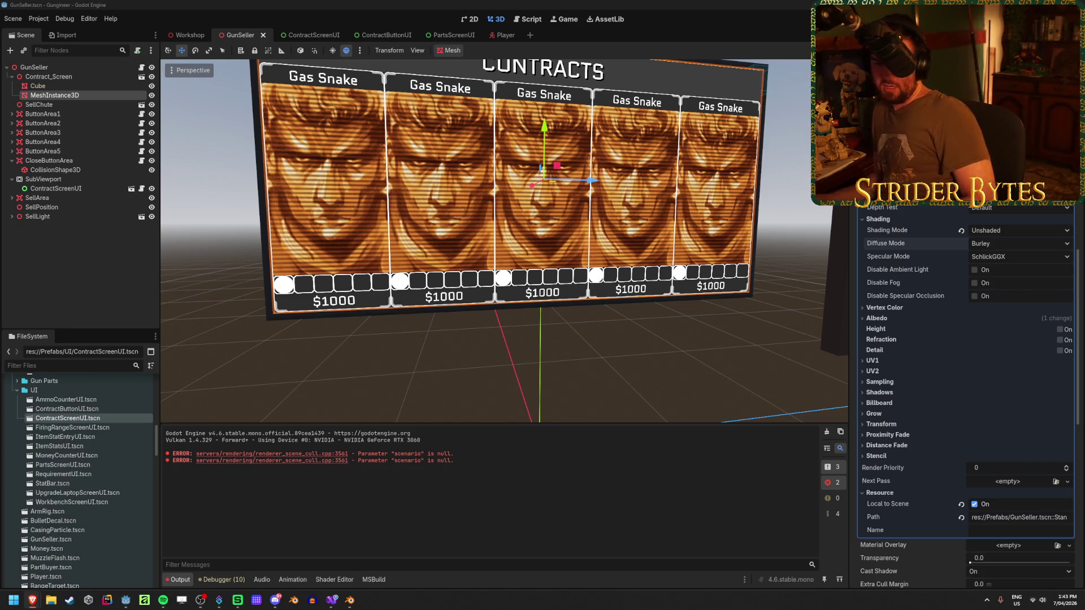
Step: Review the SubViewport, then check which node feeds the material's albedo viewport texture
left_click(88, 182)
scroll(905, 243, "up", 4)
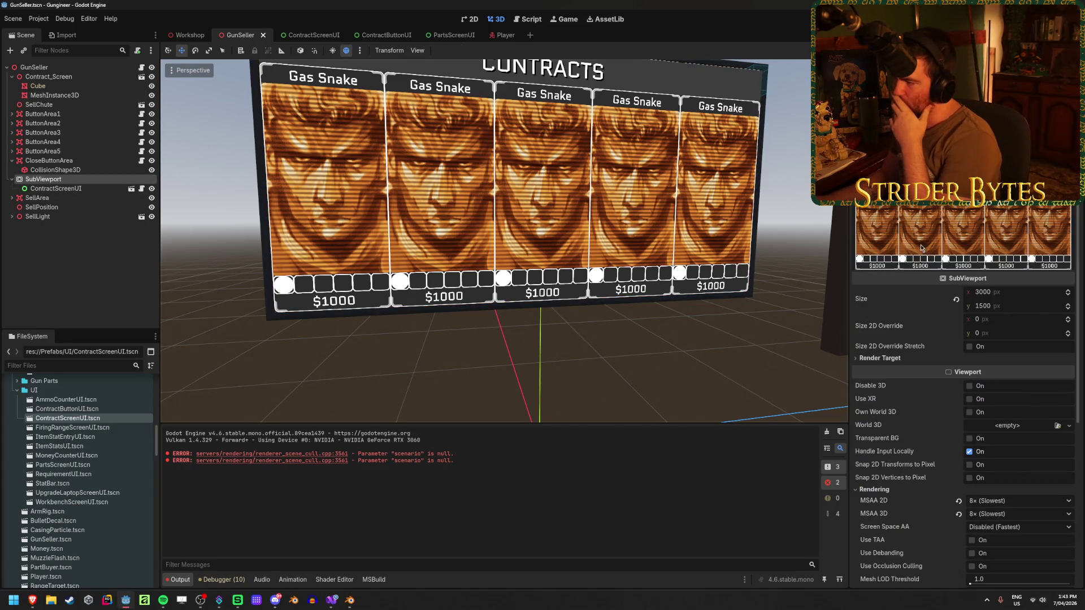
scroll(934, 209, "down", 5)
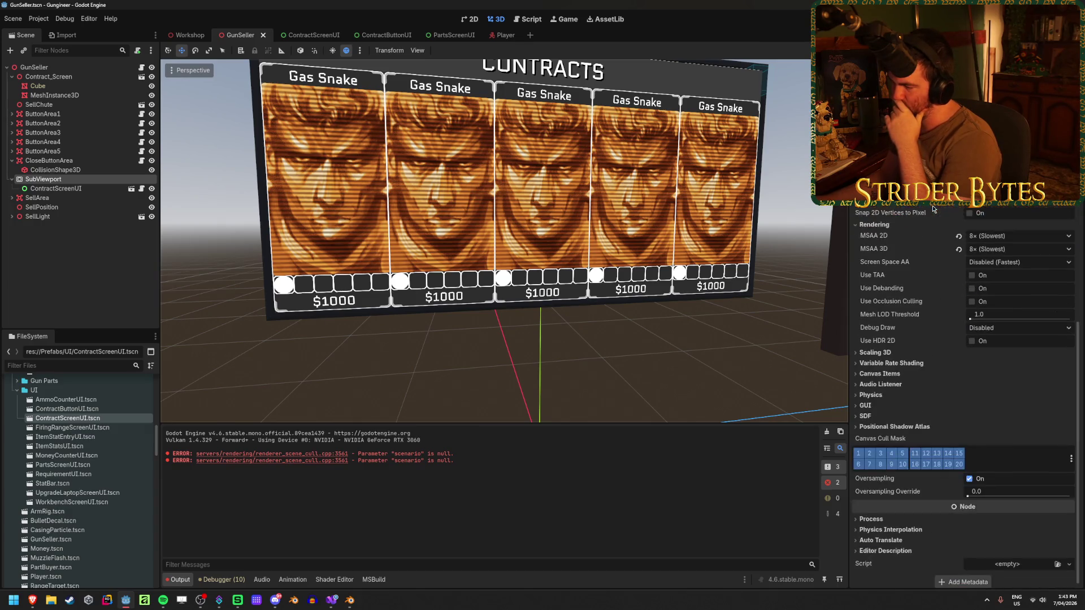
scroll(934, 209, "up", 2)
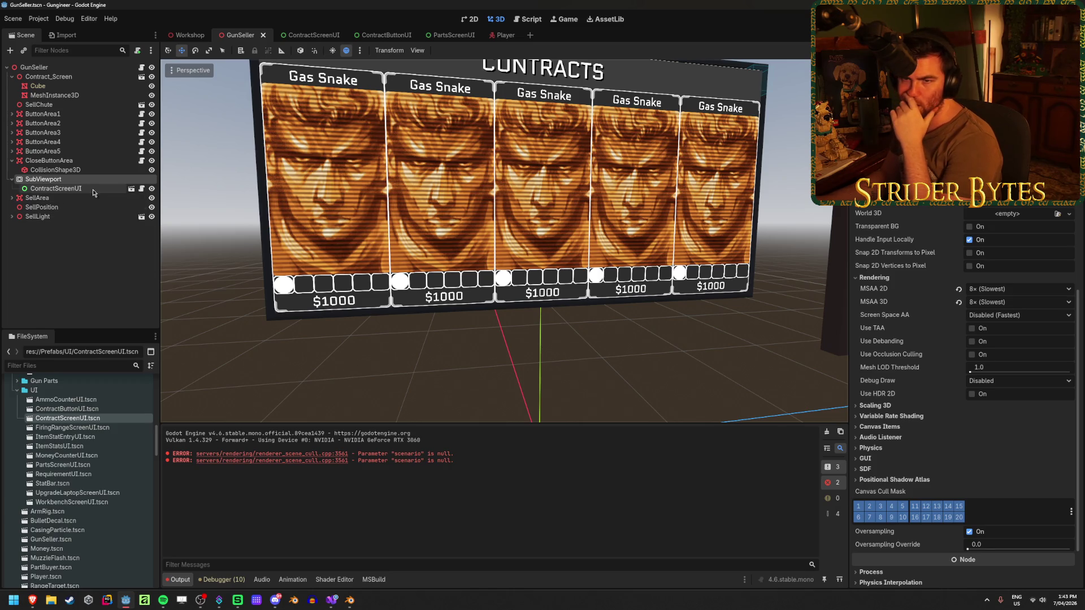
left_click(54, 95)
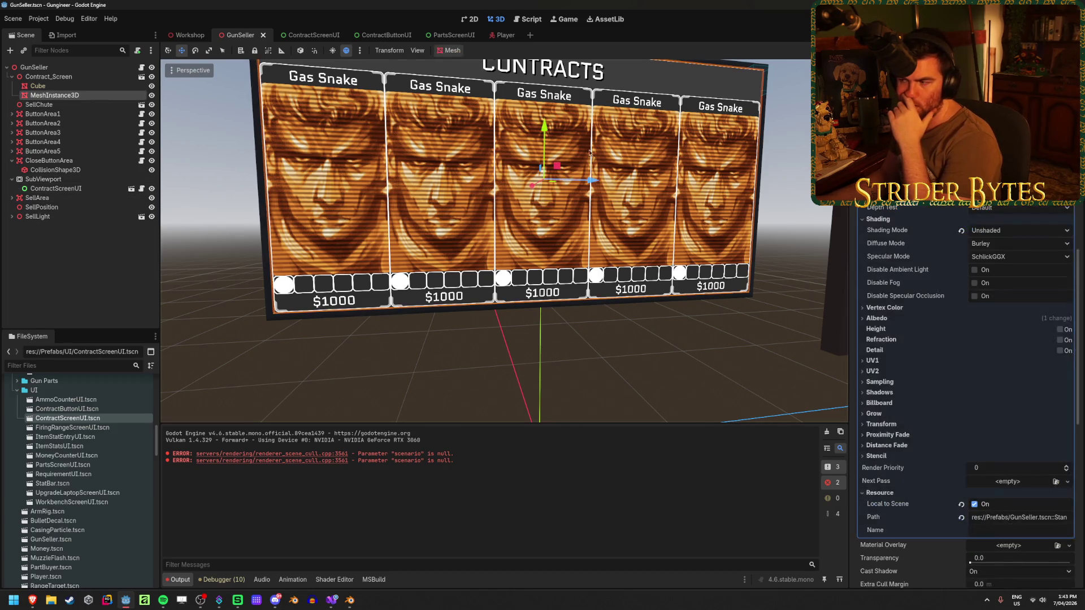
scroll(944, 257, "down", 6)
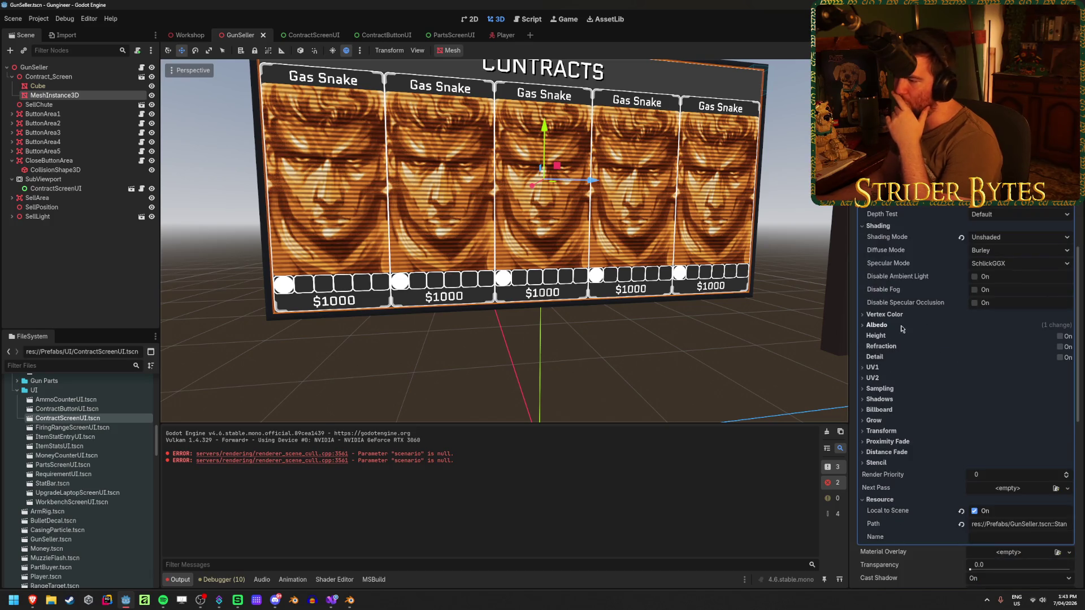
left_click(898, 327)
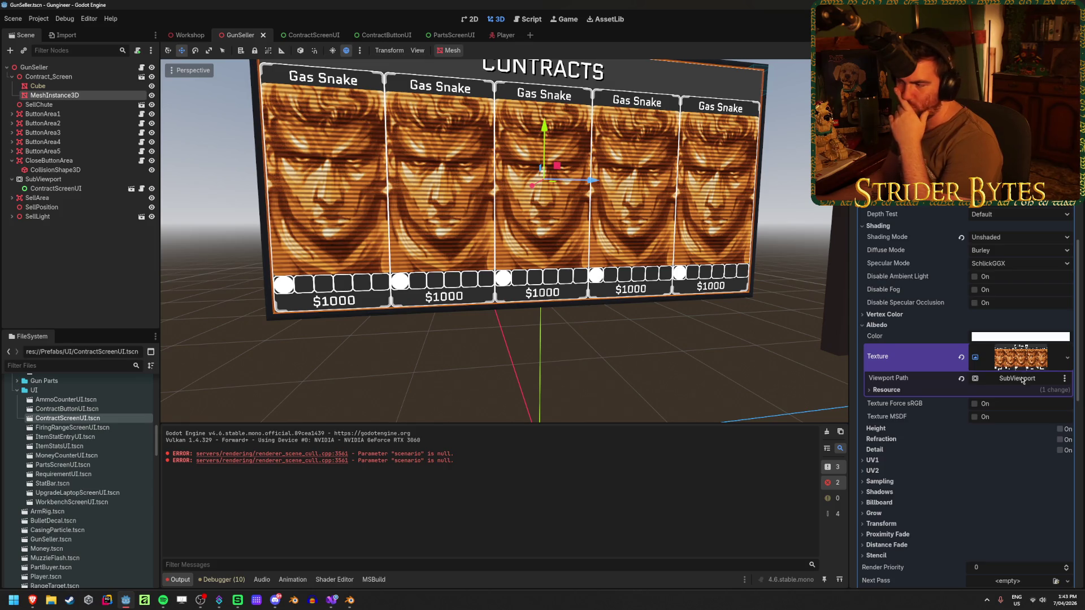
left_click(1022, 379)
left_click(610, 153)
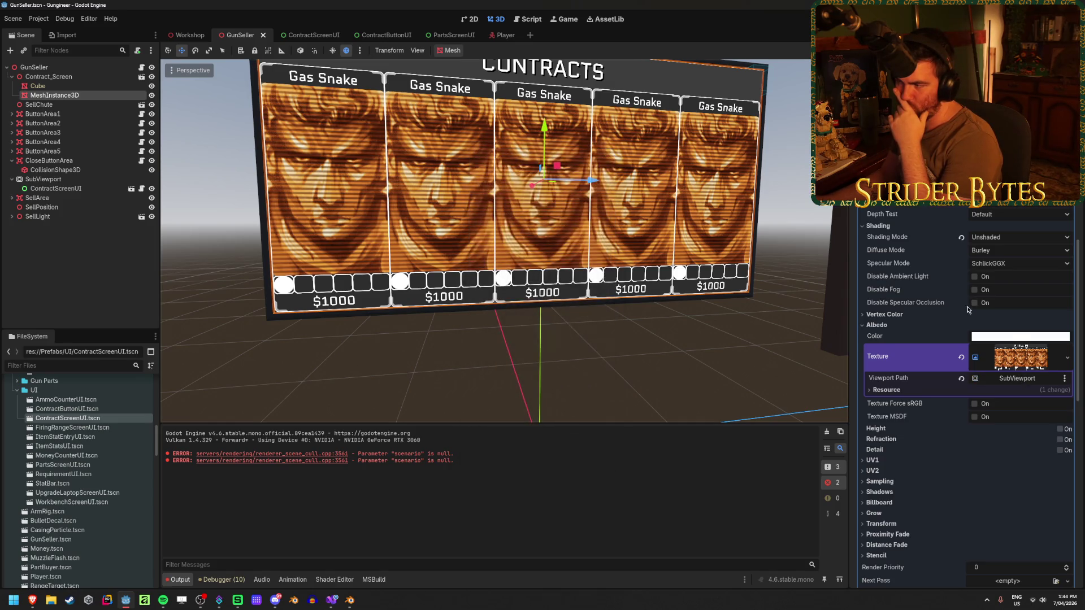
Step: Set the SubViewport's Canvas Items default texture filter to Nearest and save GunSeller
left_click(46, 179)
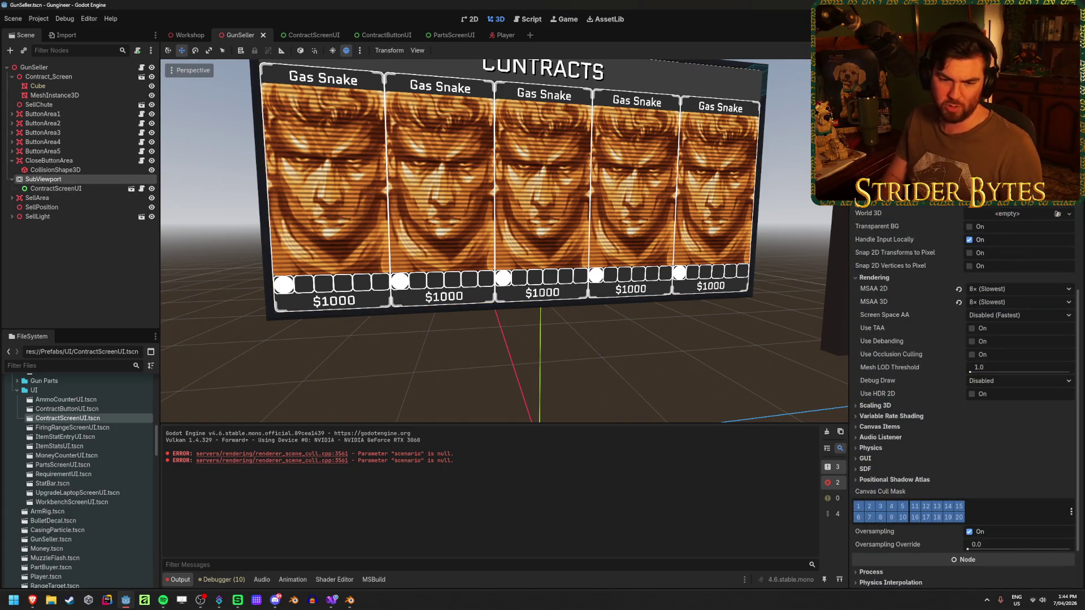
type("filter")
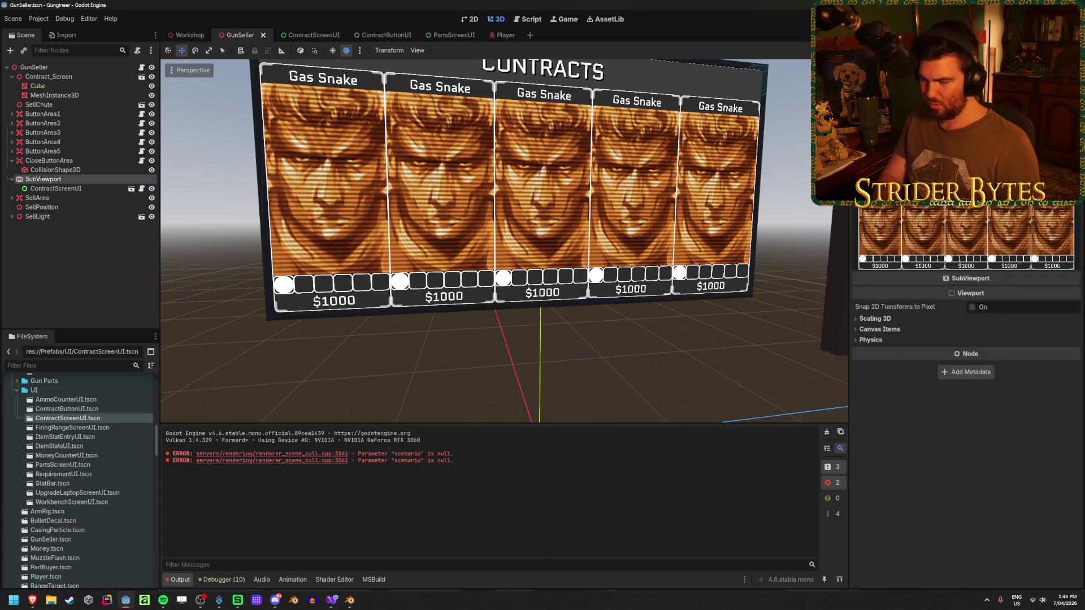
left_click(879, 305)
left_click(880, 329)
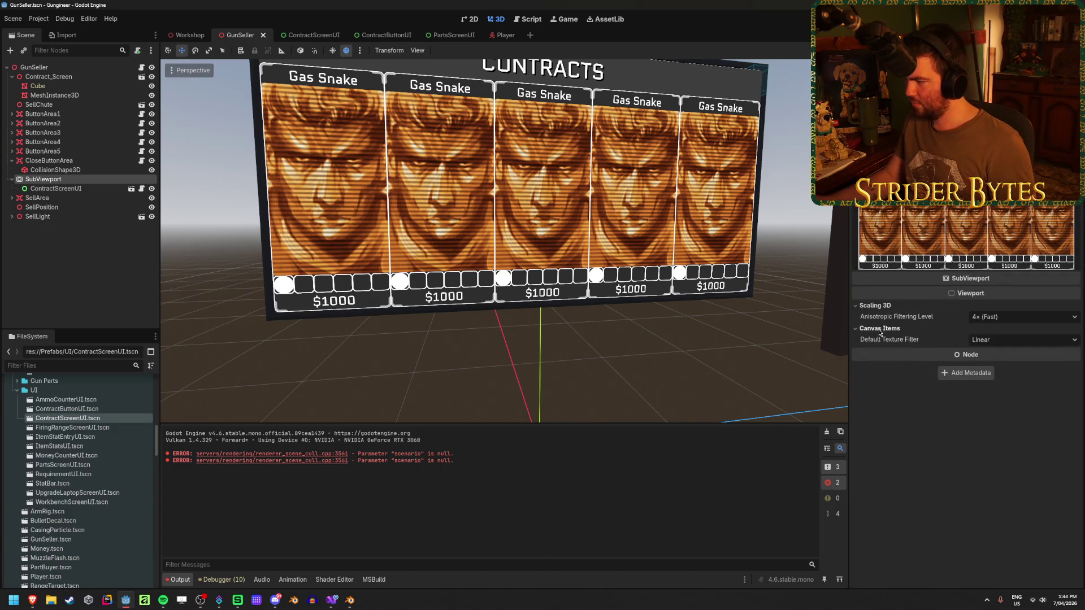
left_click(995, 341)
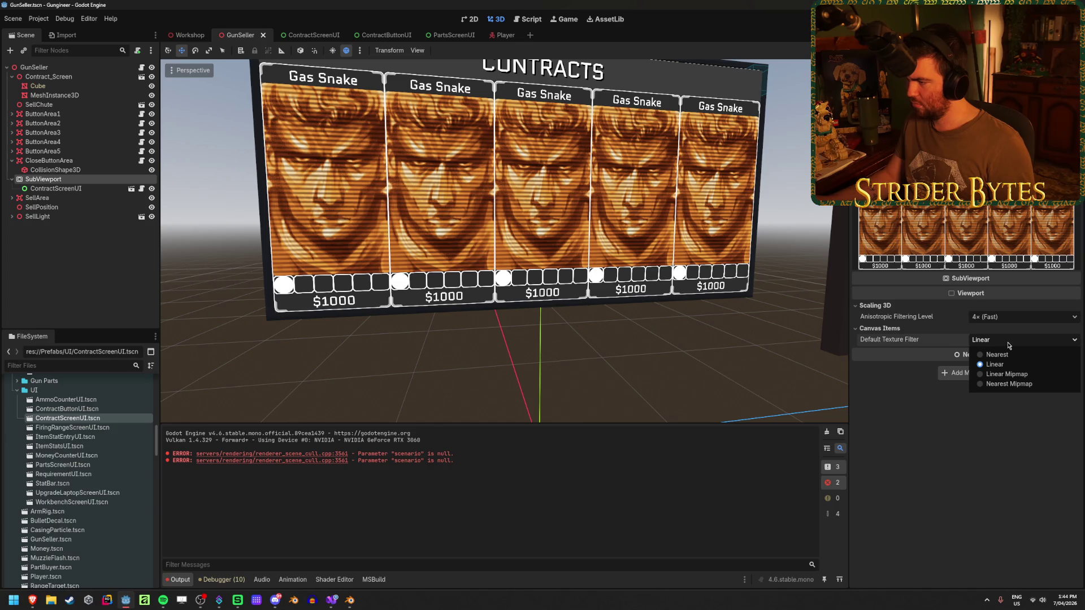
left_click(996, 355)
scroll(738, 305, "down", 3)
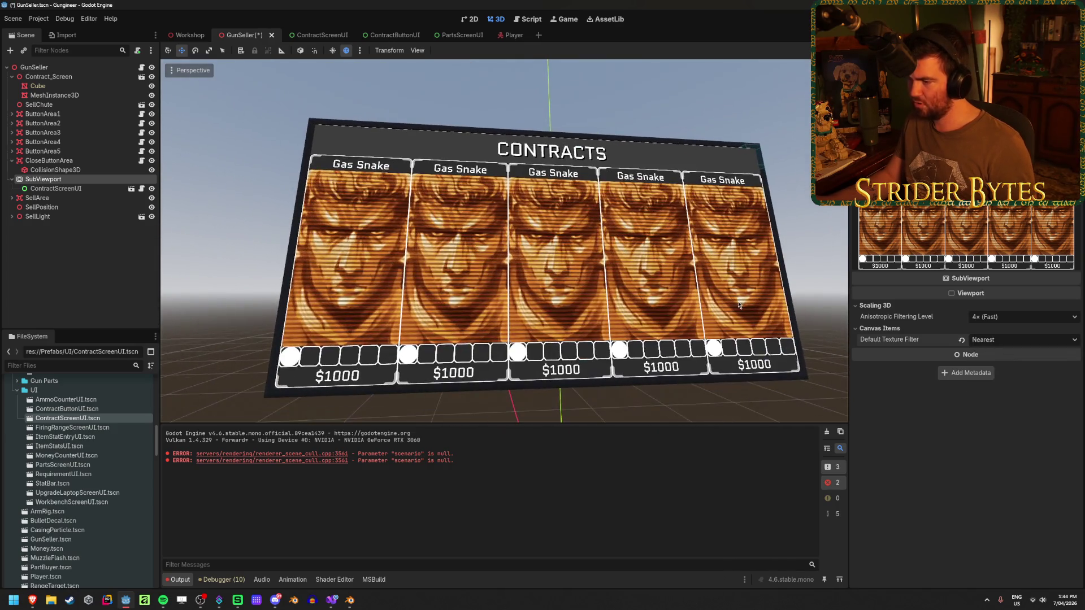
key("ctrl+s")
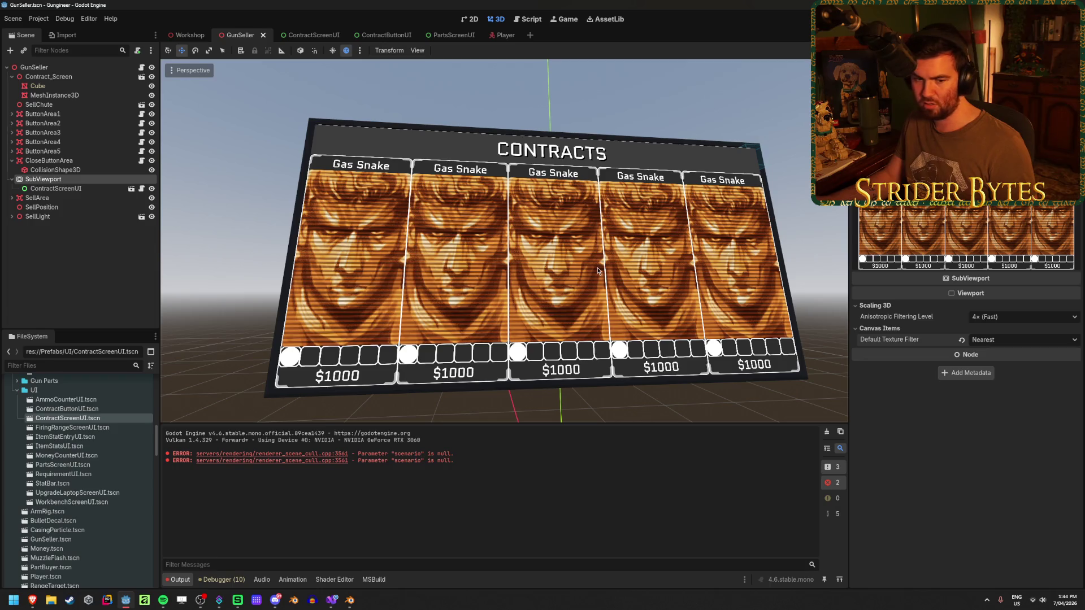
Step: After trying Linear Mipmap and Nearest Mipmap, set the default texture filter to Linear and save
left_click(1009, 346)
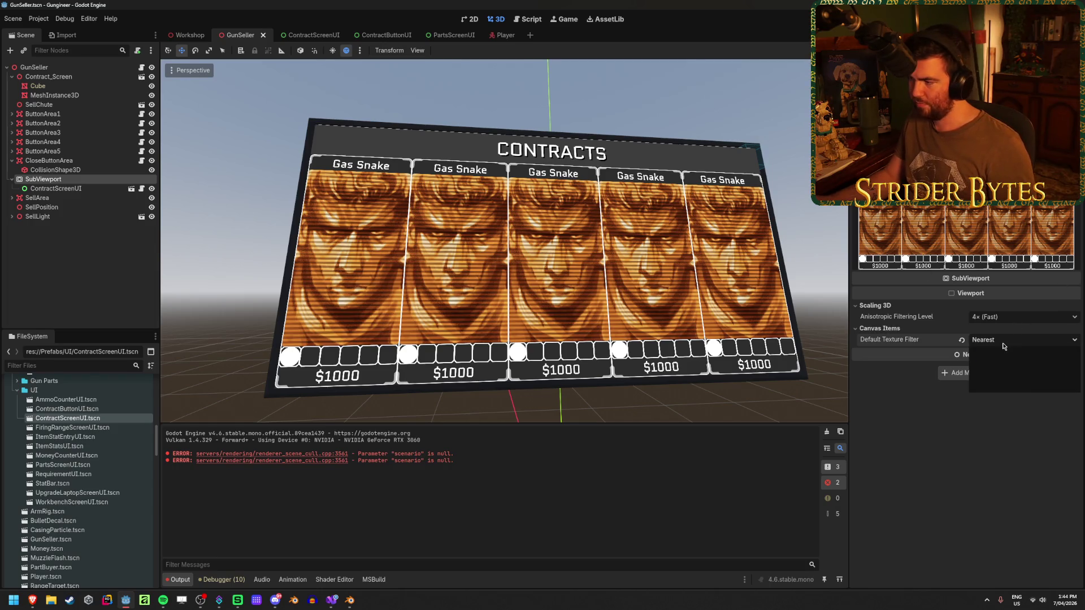
left_click(1015, 374)
left_click(1016, 345)
left_click(1018, 383)
left_click(994, 344)
left_click(986, 366)
key("ctrl+s")
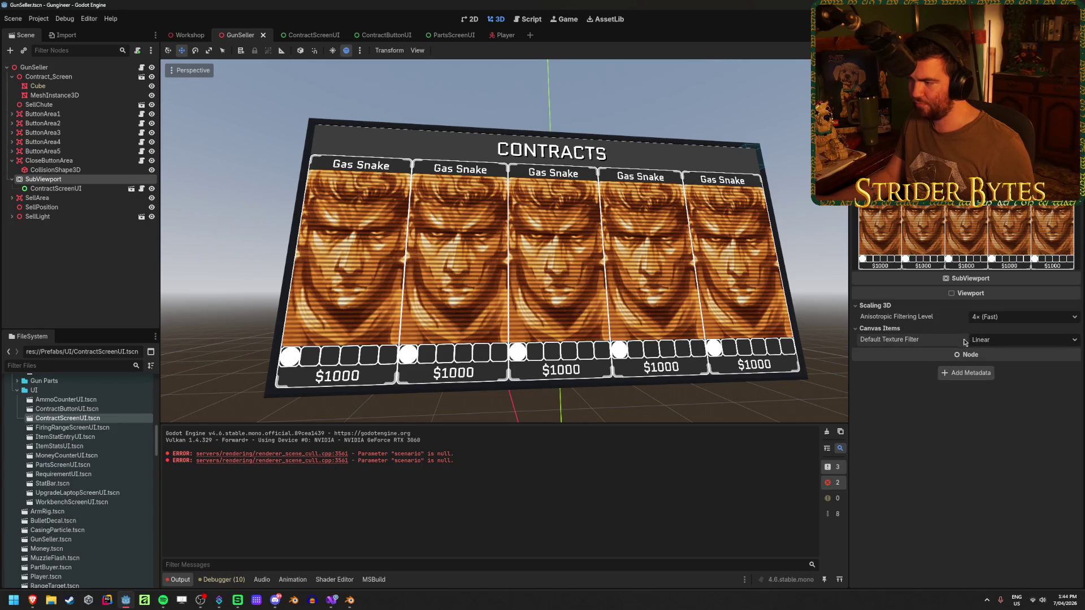
Step: Turn anisotropic filtering off, restore it to 4× (Fast), and save GunSeller
left_click(1005, 320)
left_click(1003, 333)
left_click(1003, 317)
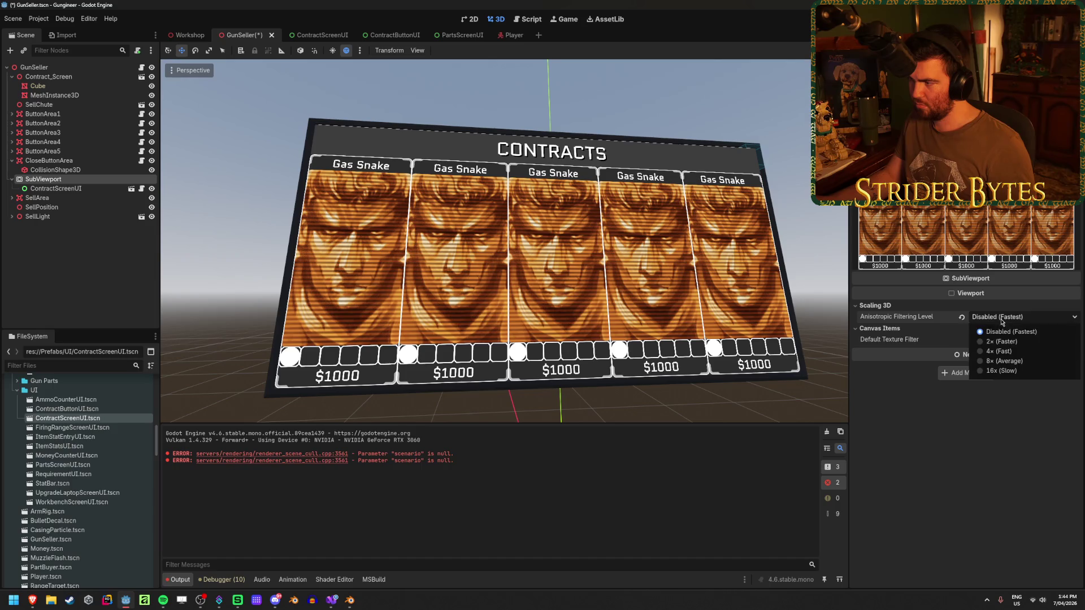
left_click(1010, 355)
key("ctrl+s")
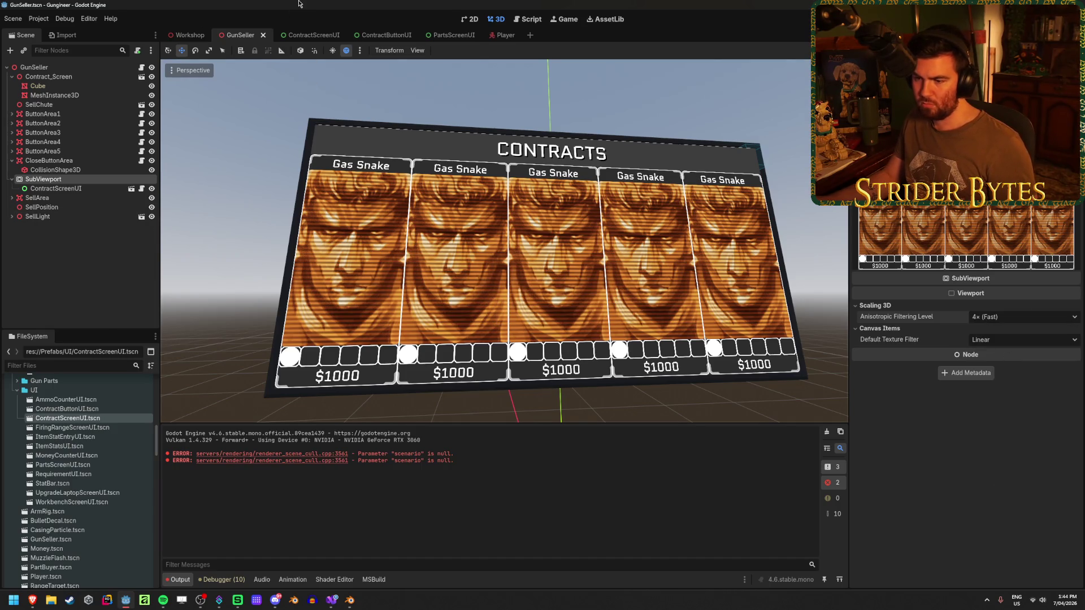
left_click(310, 35)
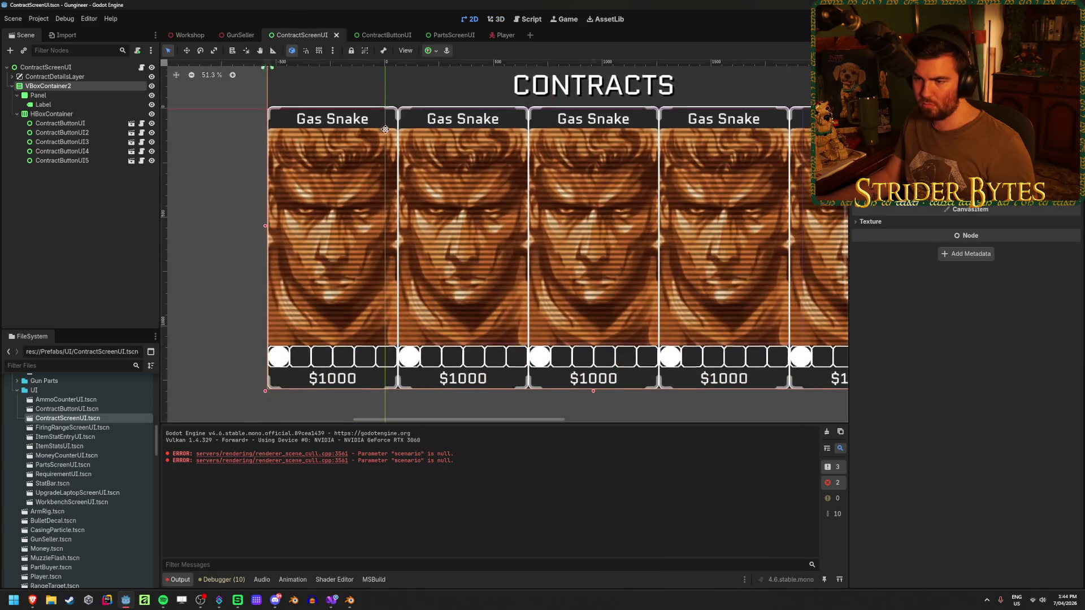
Step: In ContractButtonUI, reset the Border's anchor preset to default, then undo it
left_click(373, 38)
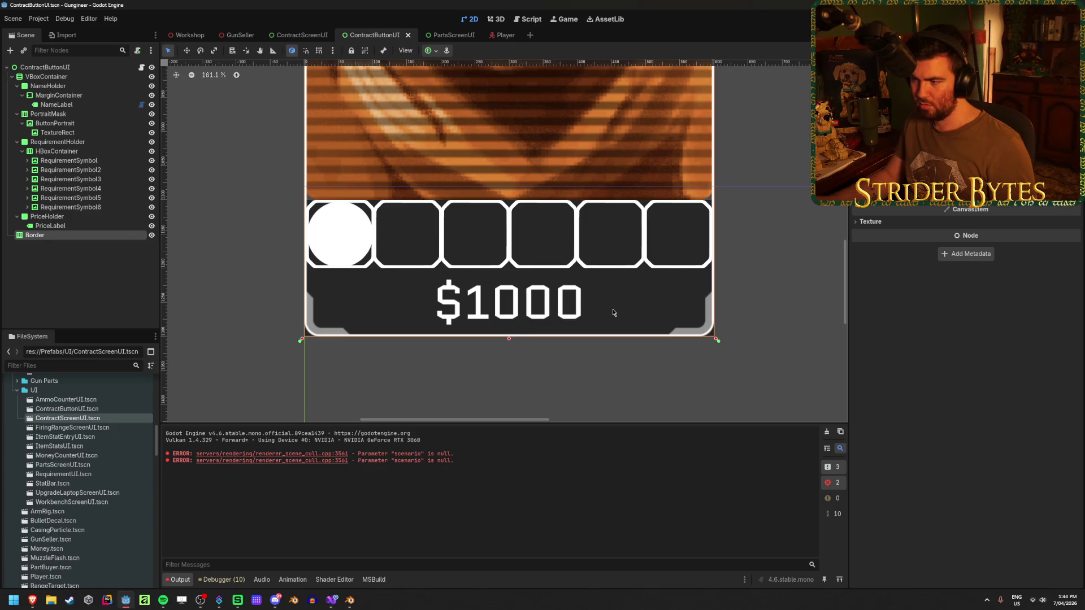
scroll(613, 312, "down", 3)
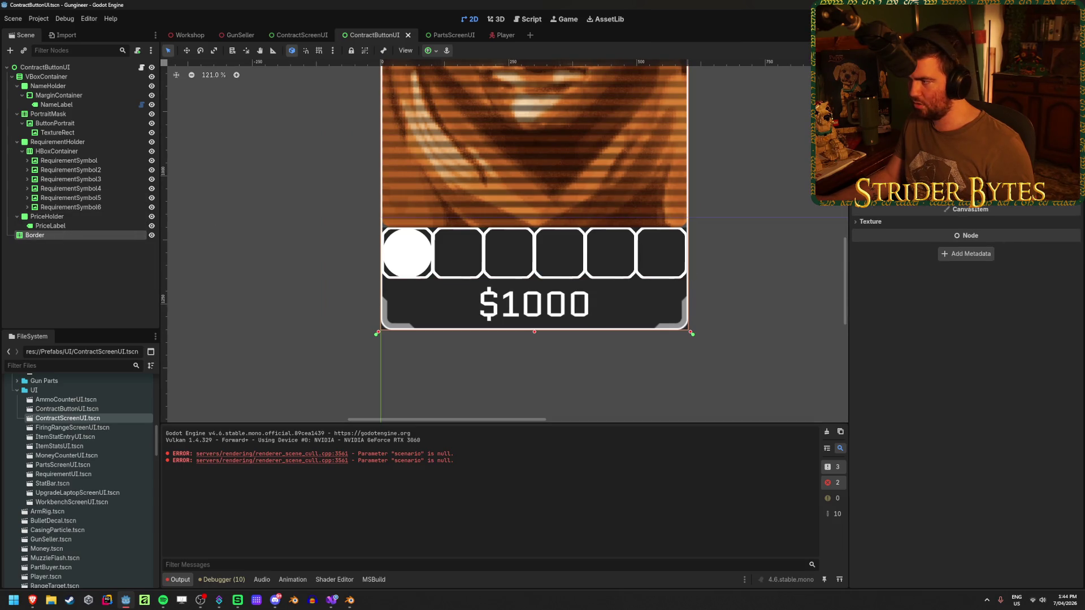
scroll(967, 351, "up", 5)
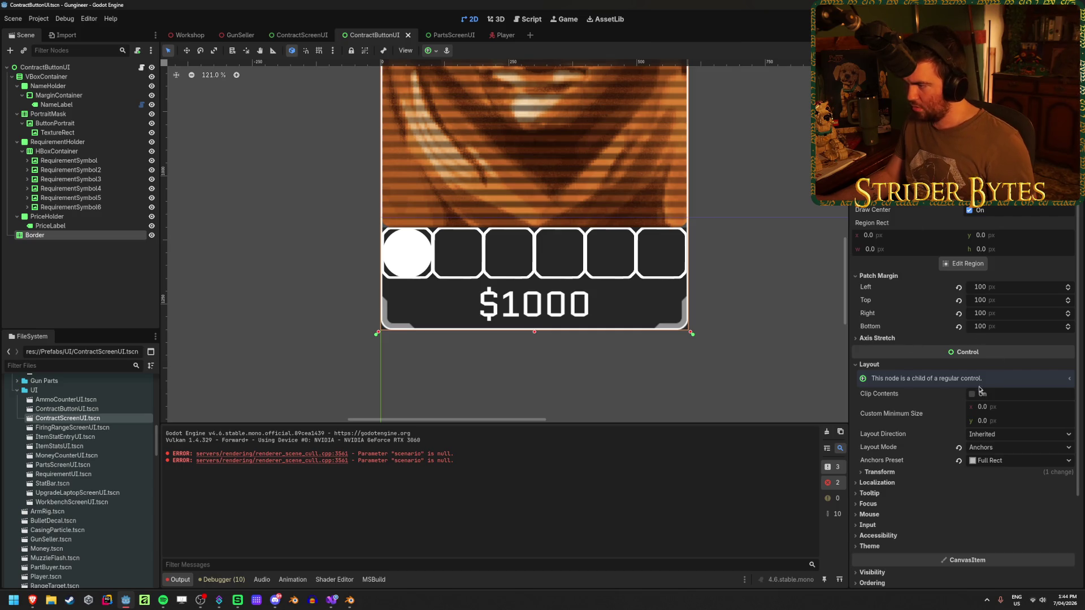
left_click(959, 461)
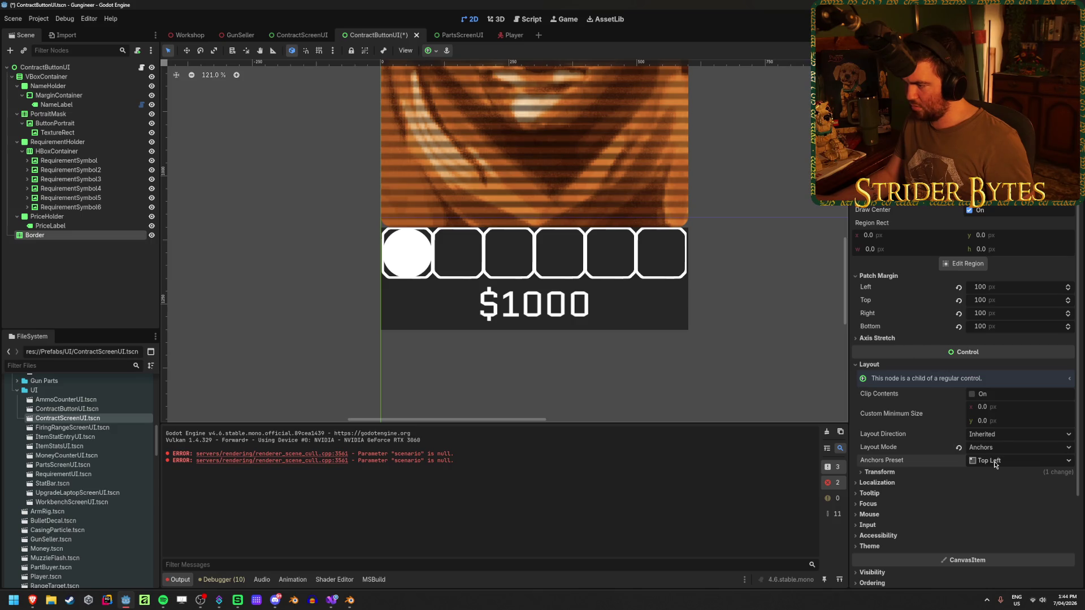
key("ctrl+z")
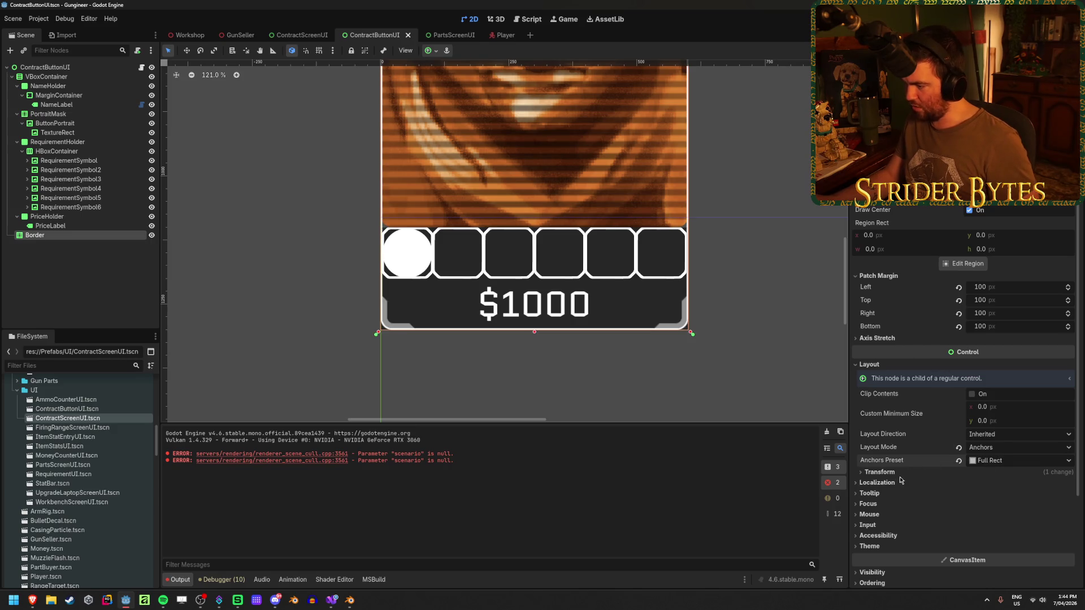
Step: Set the Border's Size y to 1295 px and save the card scene
left_click(898, 472)
scroll(1015, 348, "down", 3)
left_click_drag(1016, 341, 1008, 341)
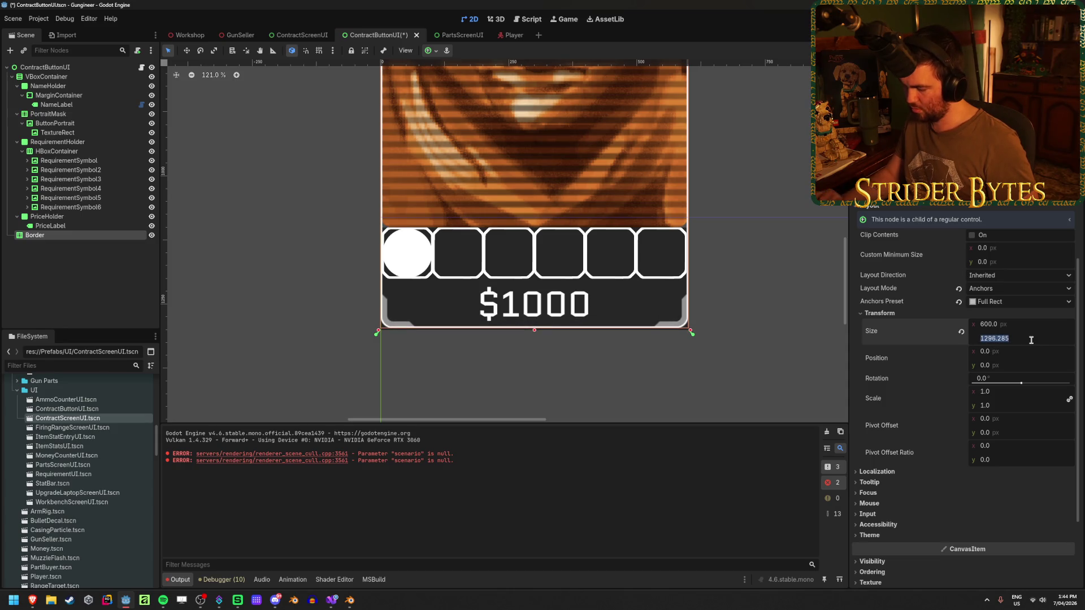
type("1295")
key("Return")
key("ctrl+s")
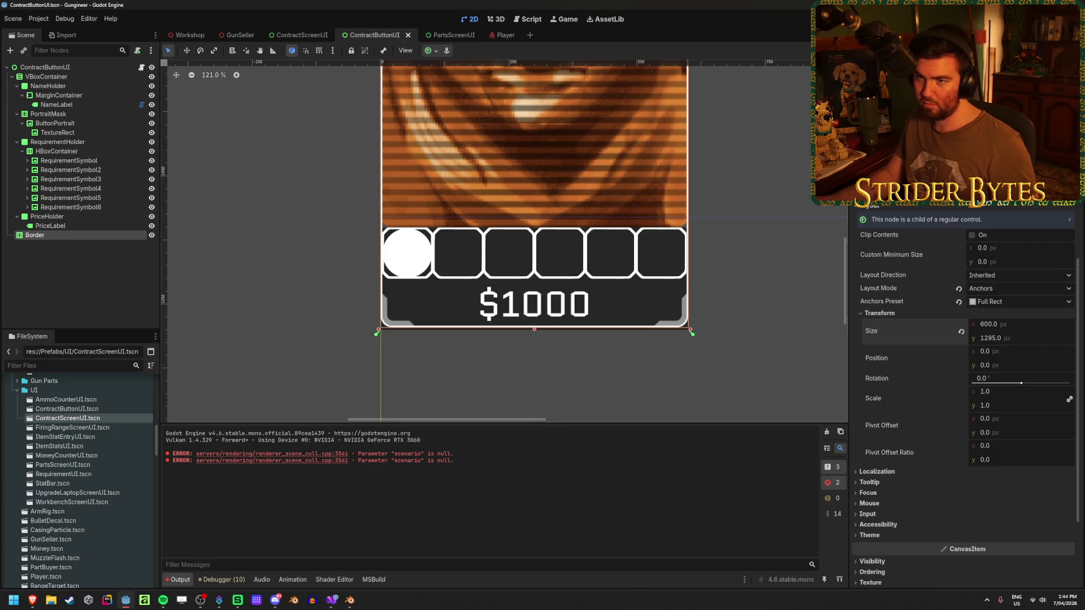
left_click(185, 35)
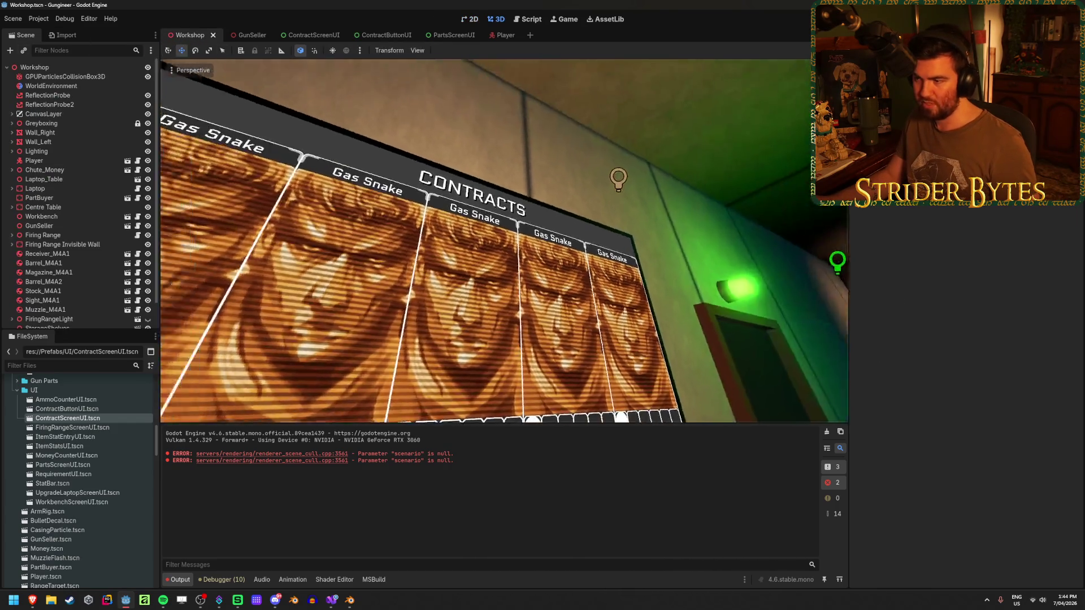
Step: Zoom and pan the Workshop view along the board's price bar, then glance at GunSeller and Player
scroll(492, 247, "up", 8)
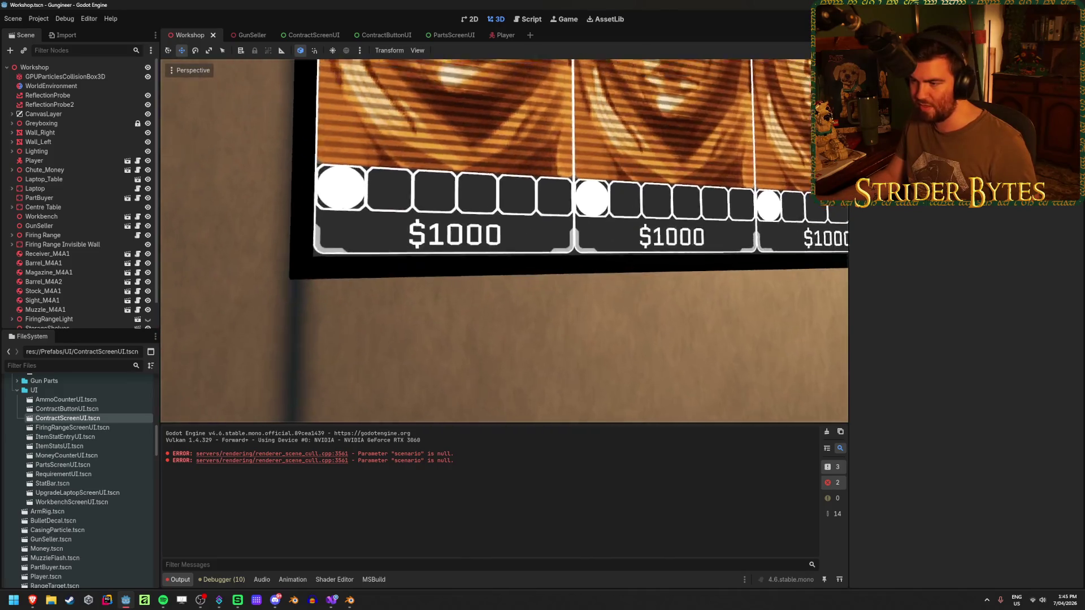
mouse_move(492, 246)
left_mouse_down()
mouse_move(493, 331)
mouse_move(493, 294)
mouse_move(469, 254)
mouse_move(395, 226)
mouse_move(531, 300)
mouse_move(488, 152)
left_mouse_up()
scroll(513, 302, "down", 3)
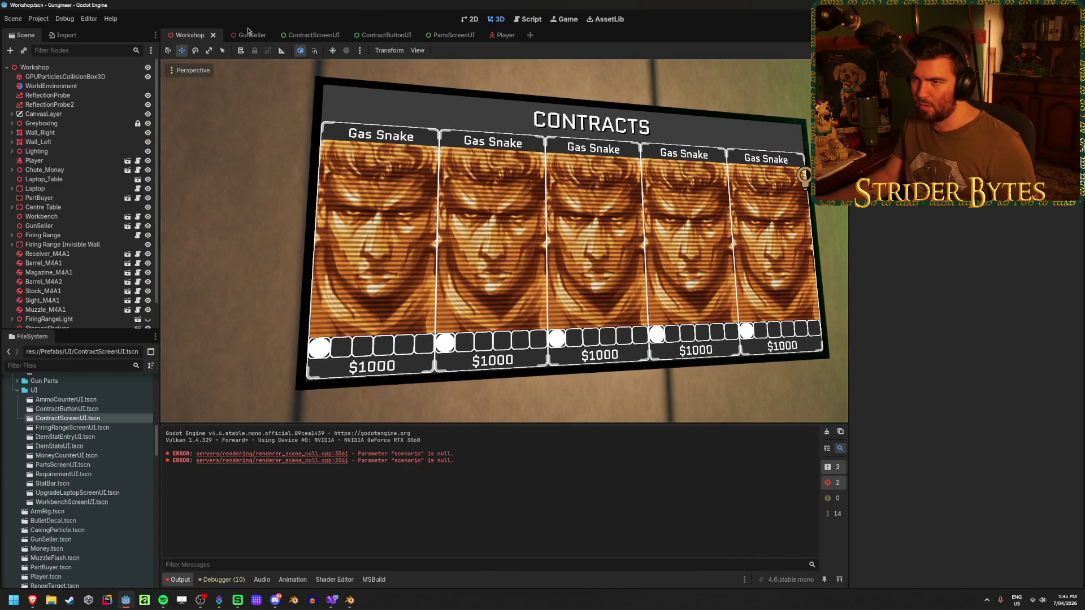
left_click(252, 35)
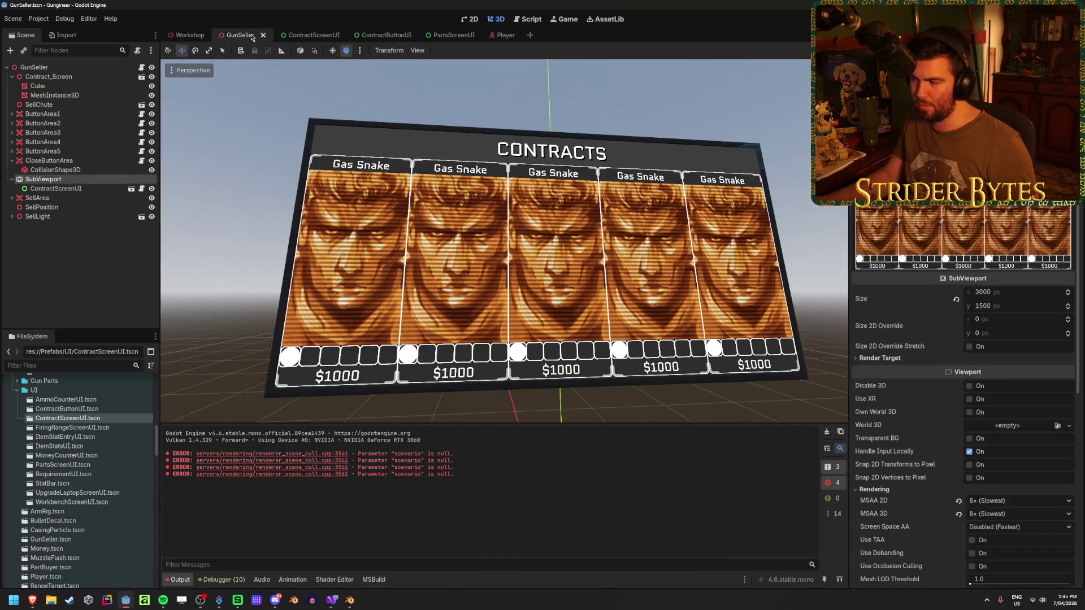
left_click(497, 35)
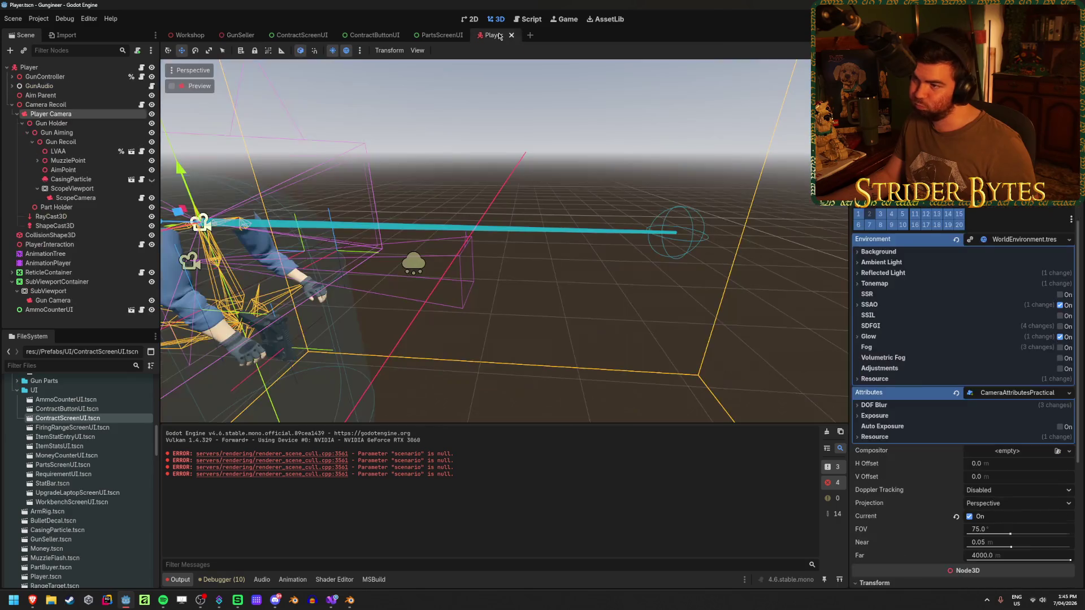
left_click(240, 35)
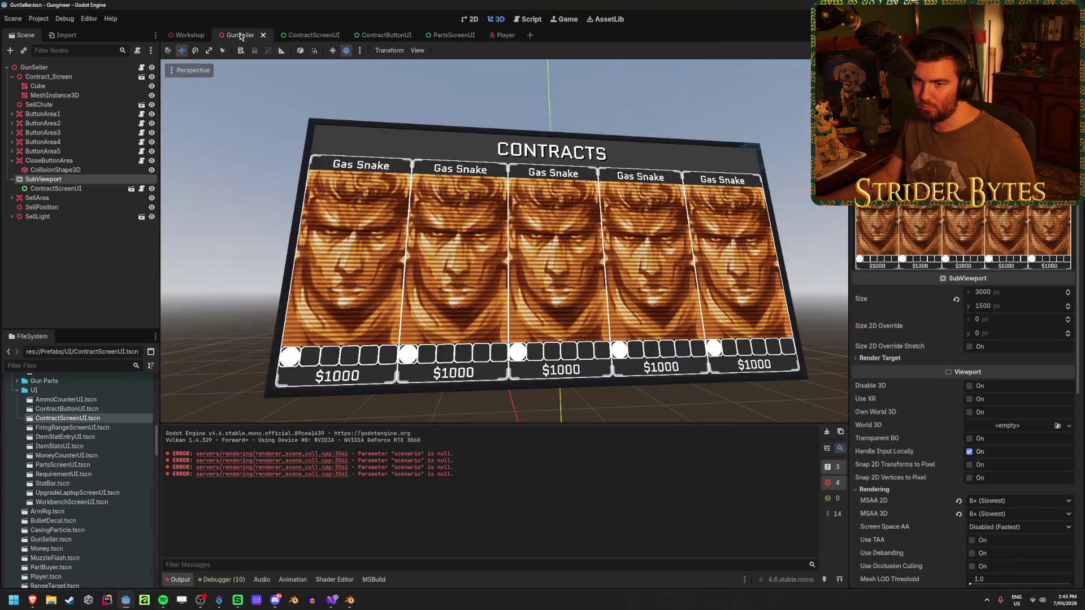
left_click(382, 35)
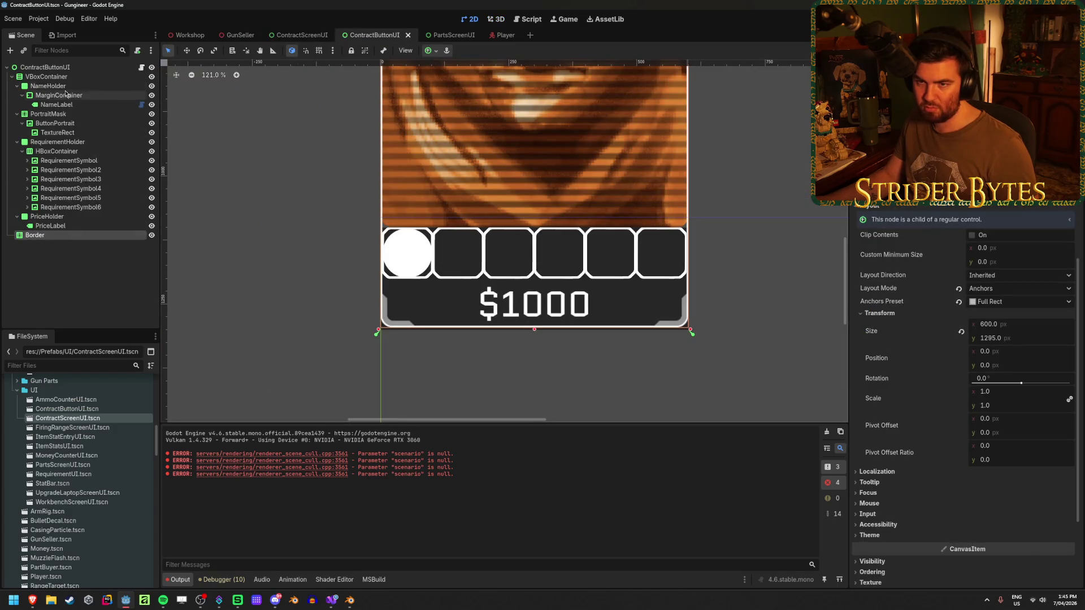
Step: Add a MarginContainer child under the ContractButtonUI root and move Border into it
left_click(72, 69)
right_click(72, 74)
left_click(110, 79)
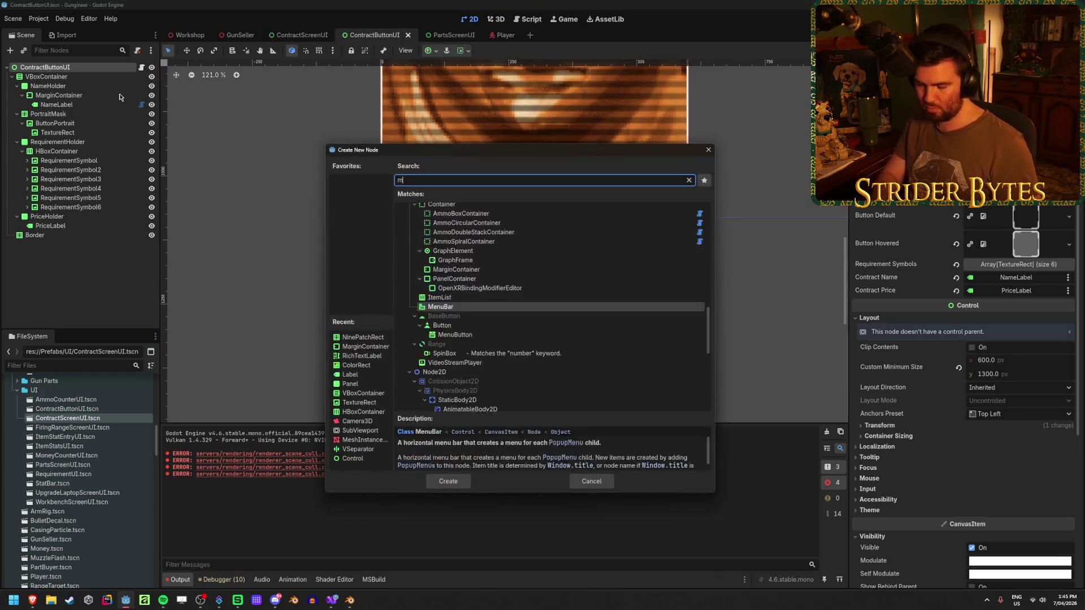
type("marg")
key("Return")
left_click_drag(39, 235, 54, 247)
Step: Give the MarginContainer Full Rect anchors and expand its theme override margin constants
left_click(50, 235)
left_click(432, 51)
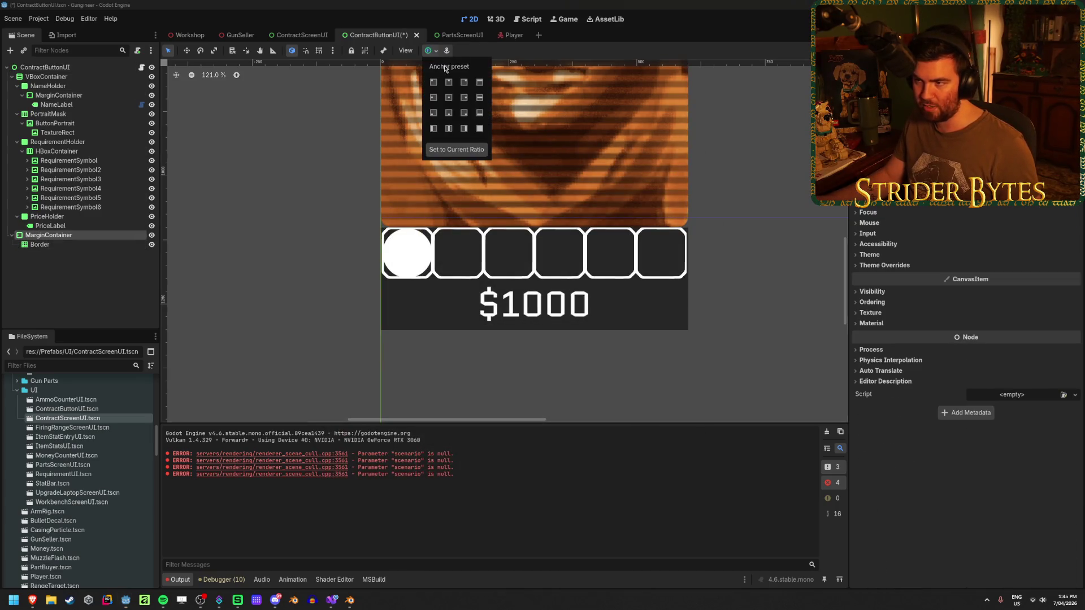
left_click(480, 130)
left_click(884, 265)
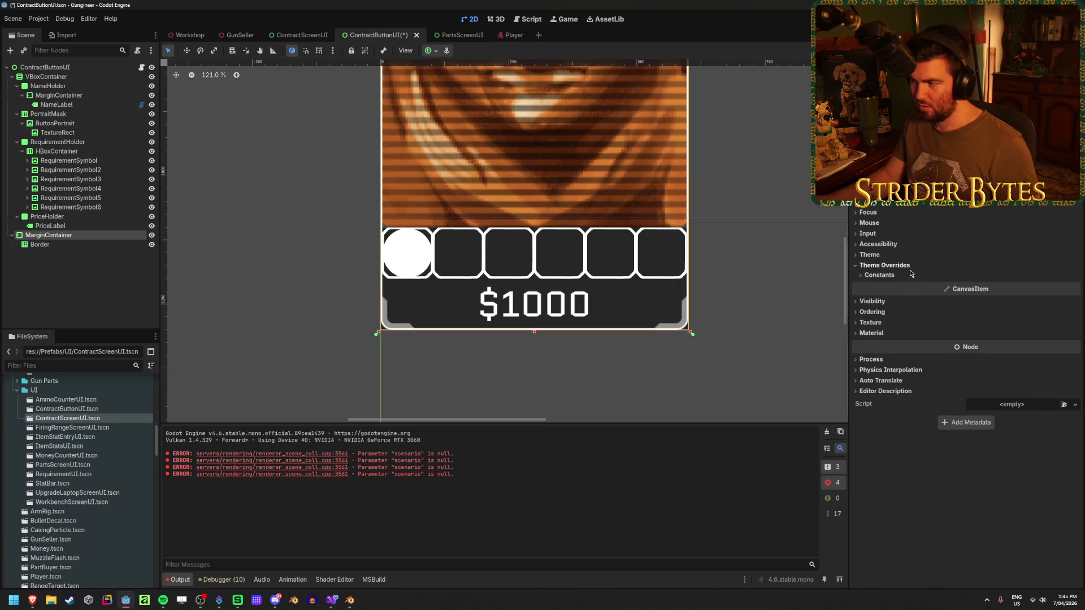
left_click(888, 276)
left_click(59, 245)
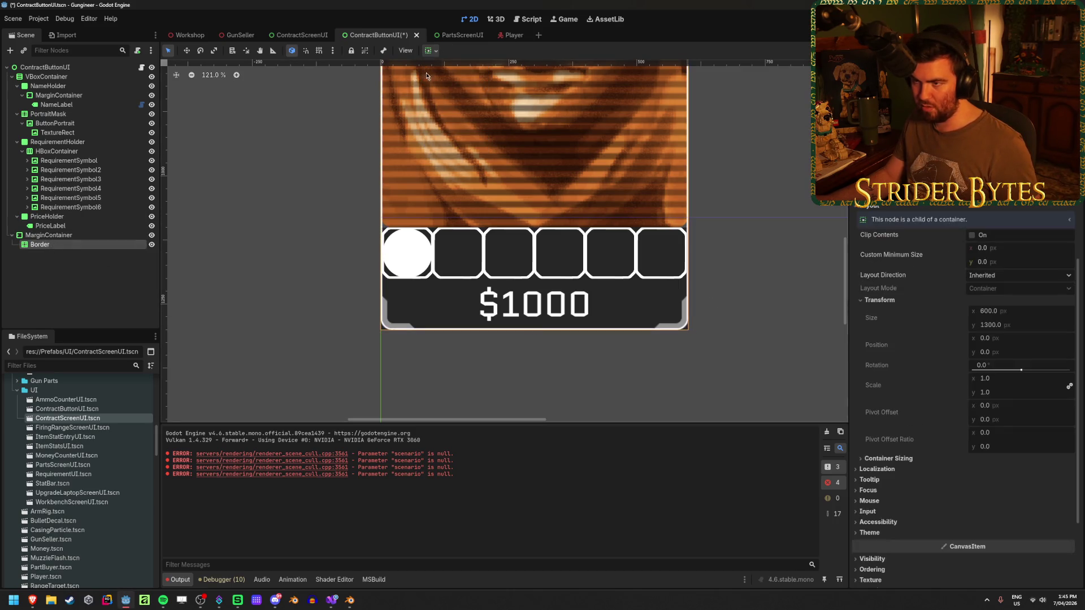
left_click(432, 52)
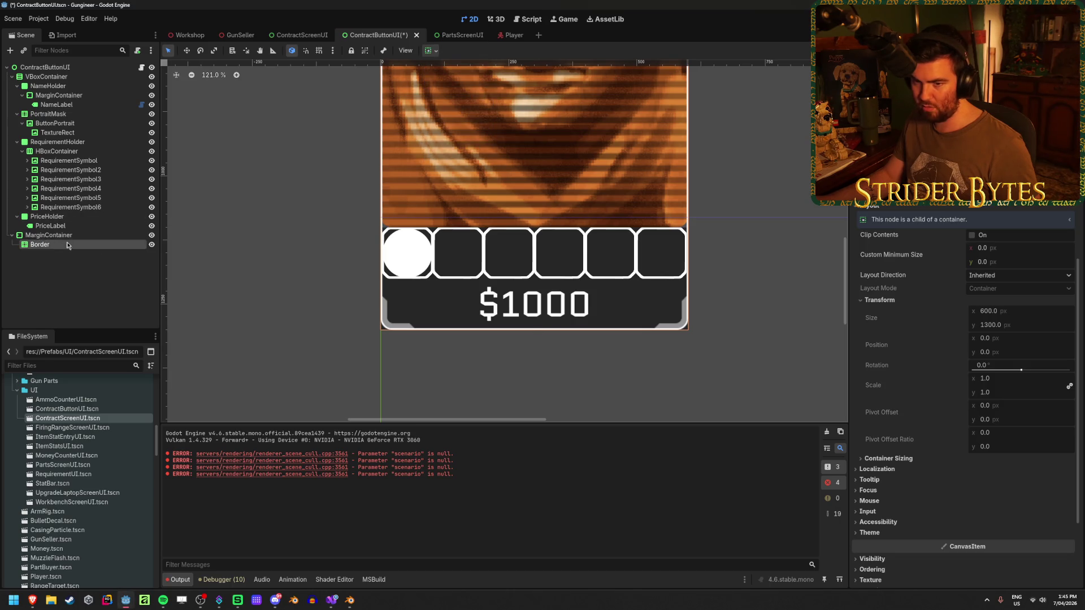
Step: Set the MarginContainer's bottom margin to 1, save, and check the Workshop cards
left_click(49, 235)
left_click(1005, 327)
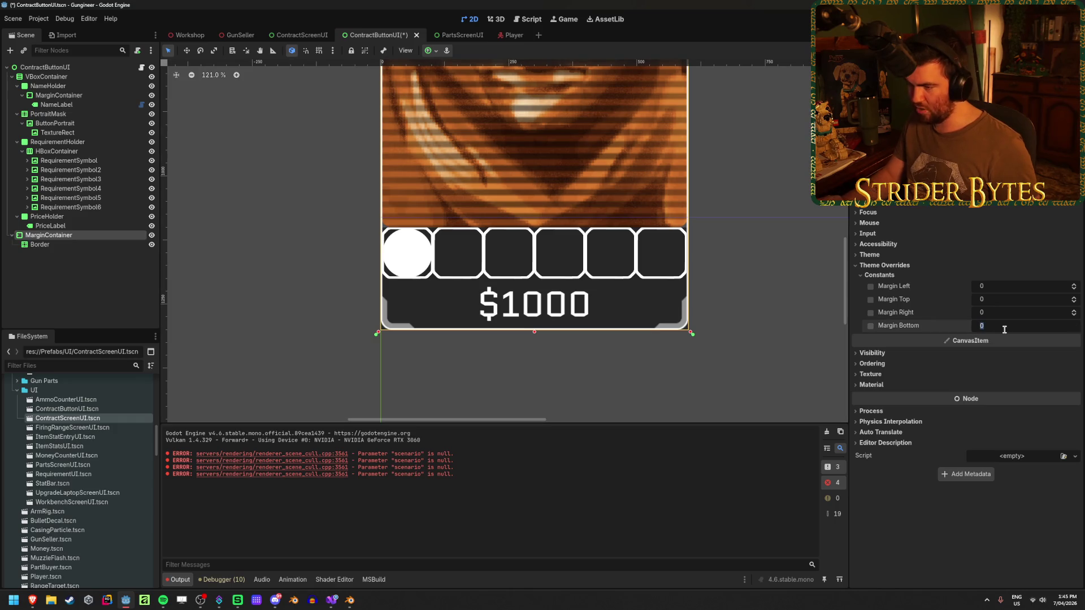
key("Return")
left_click(68, 277)
key("ctrl+s")
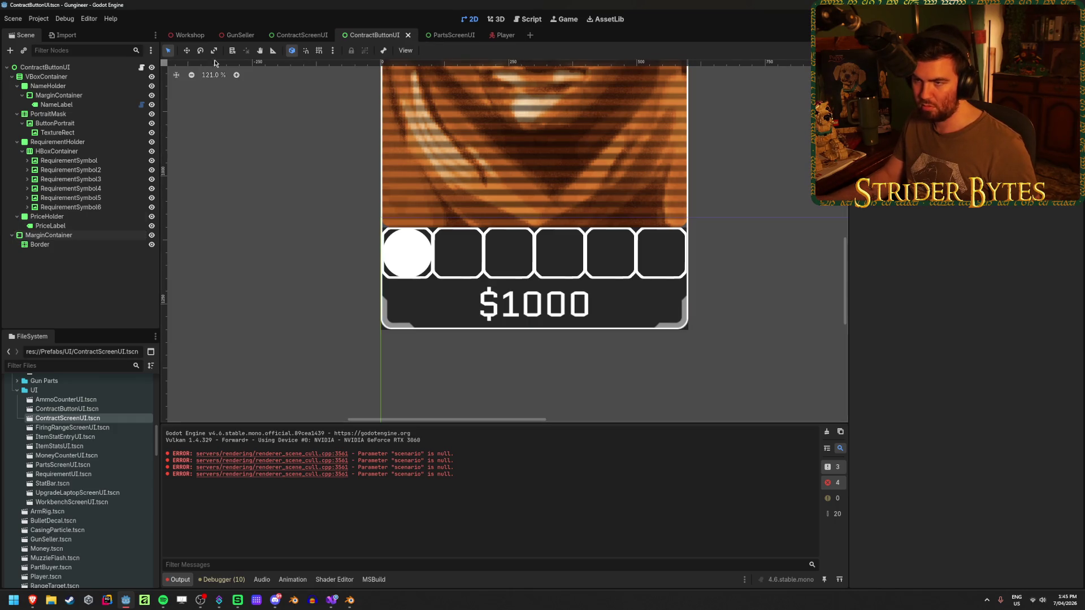
left_click(190, 36)
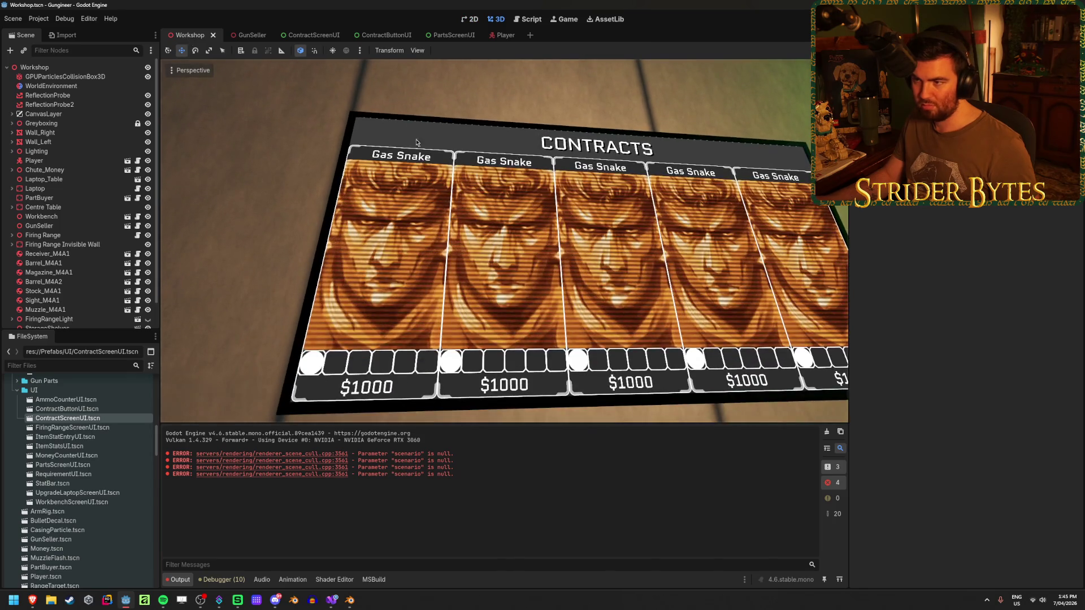
Step: Change the bottom margin to 2 and save ContractButtonUI
left_click(505, 35)
left_click(375, 35)
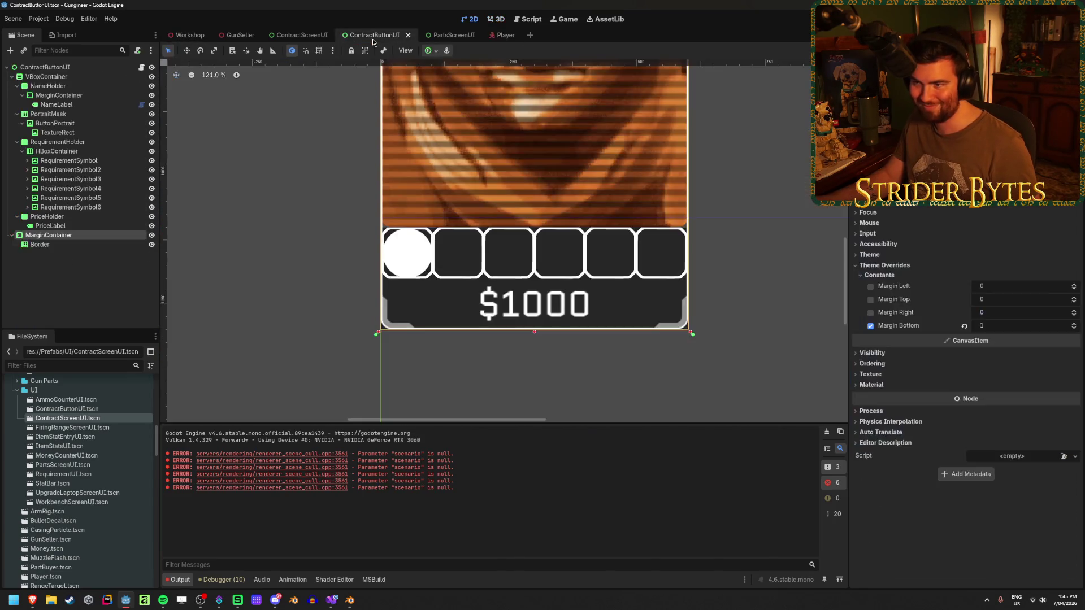
left_click(1011, 330)
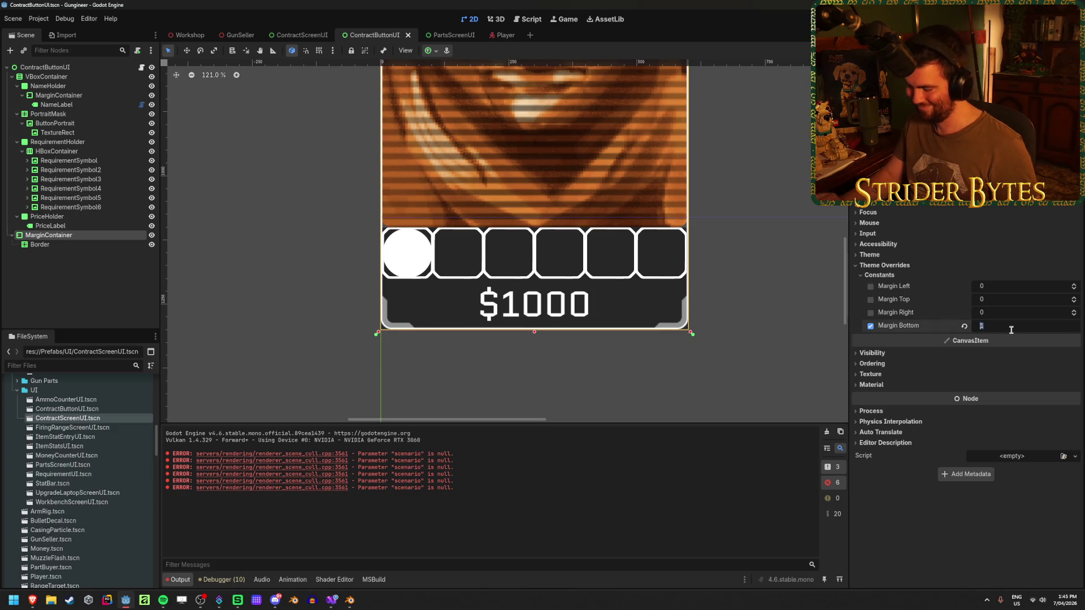
type("2")
key("Return")
key("ctrl+s")
Step: Fly the Workshop camera to the contracts board's price bars, then run the game with F5
left_click(186, 35)
key("w")
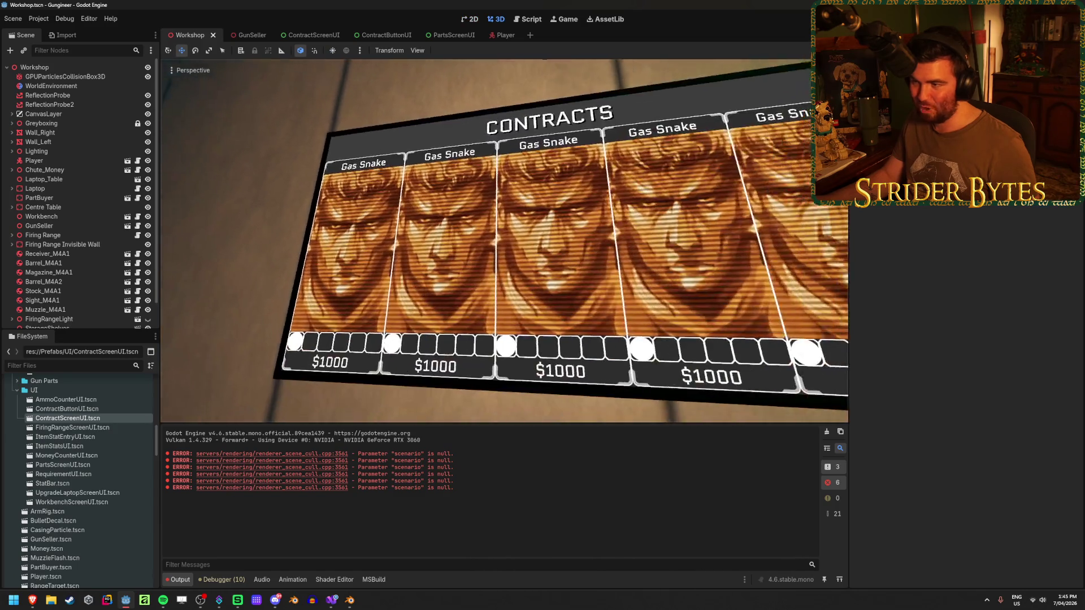
key("w")
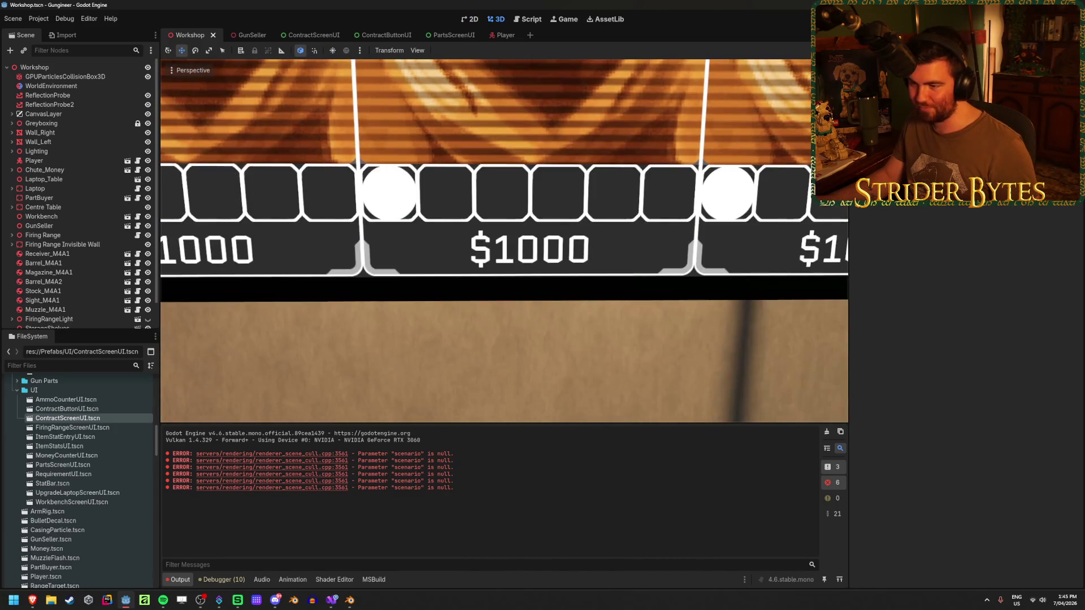
key("s")
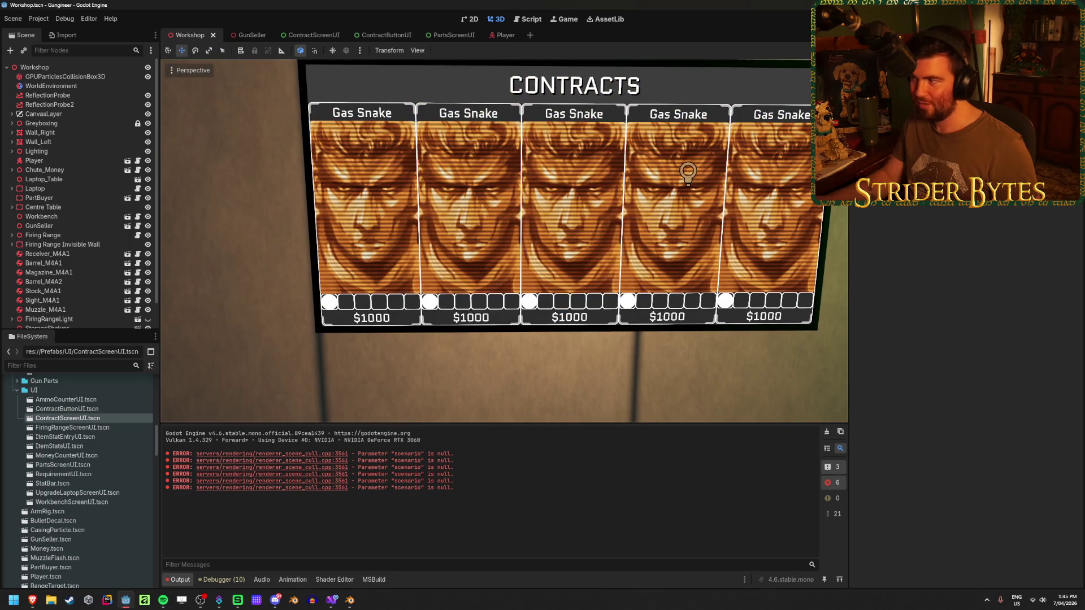
key("F5")
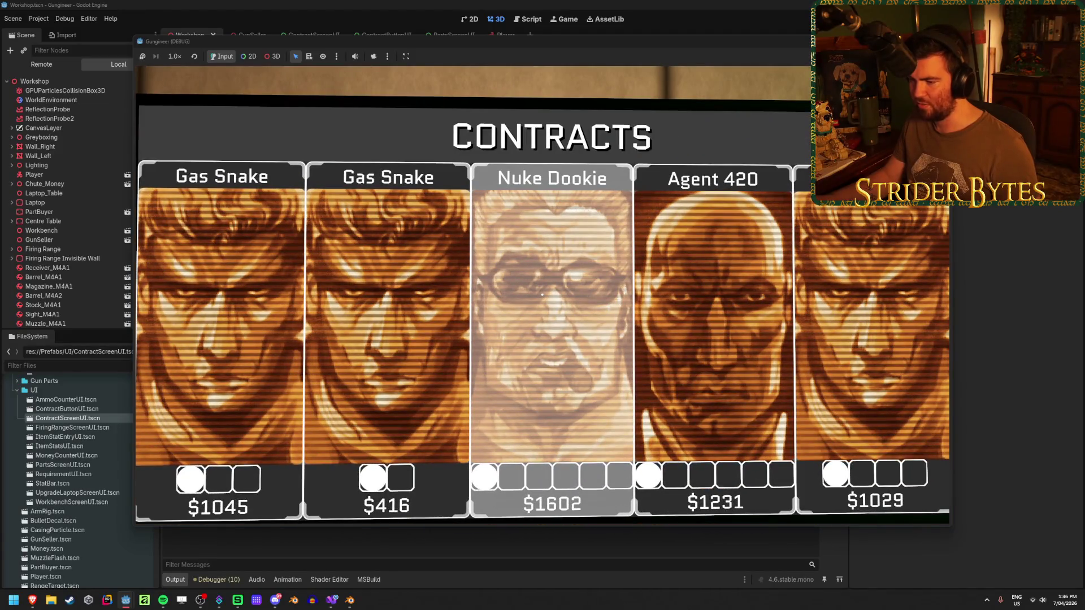
Step: Inspect the contract portraits in-game from close and angled views, then stop the game with F8
key("Escape")
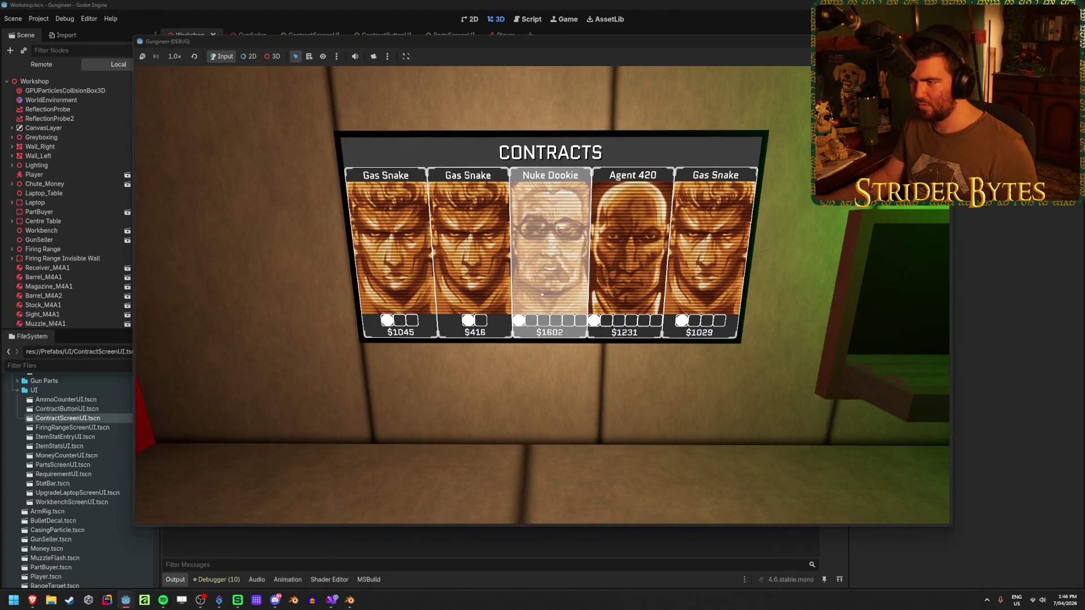
key("e")
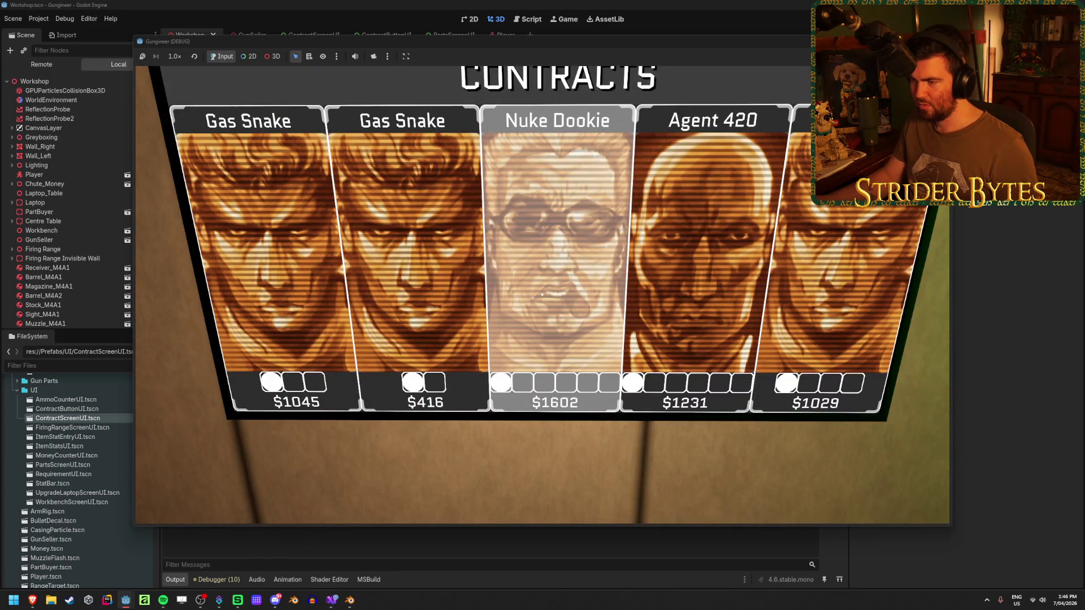
key("Escape")
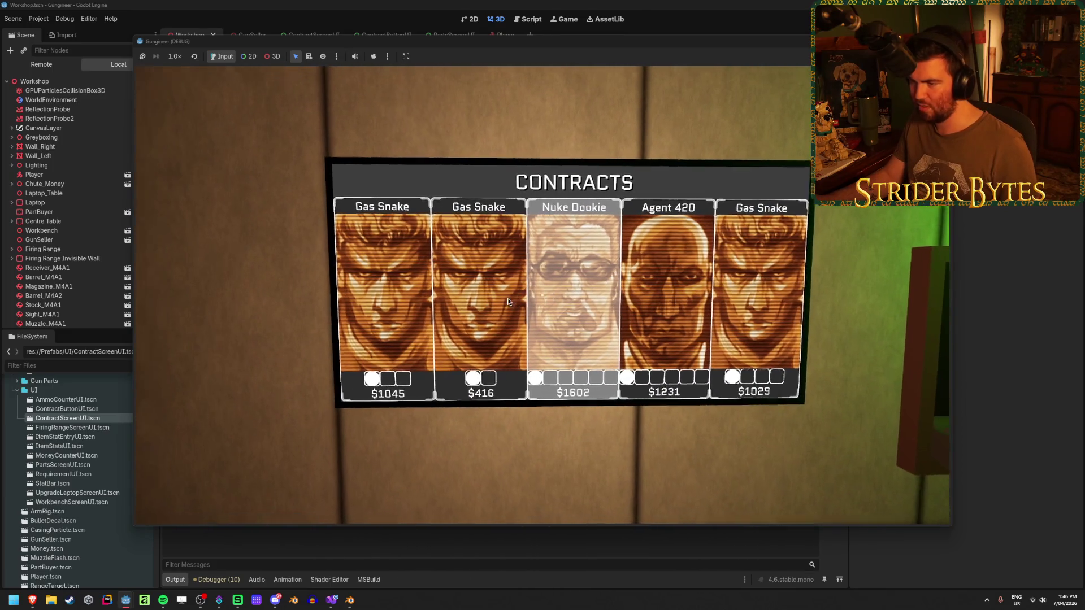
key("e")
key("Escape")
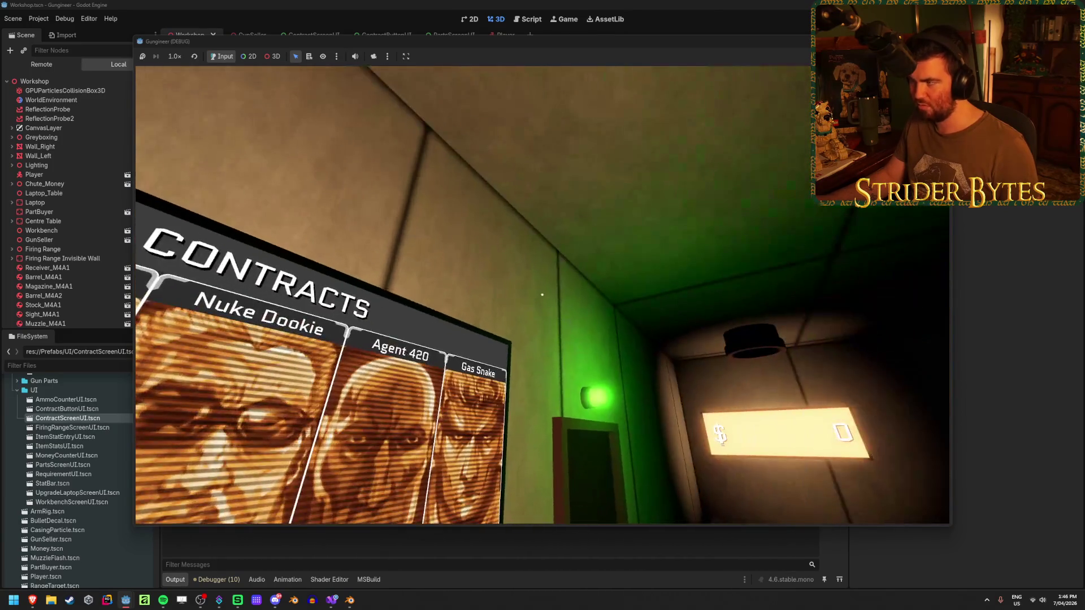
key("F8")
left_click(313, 36)
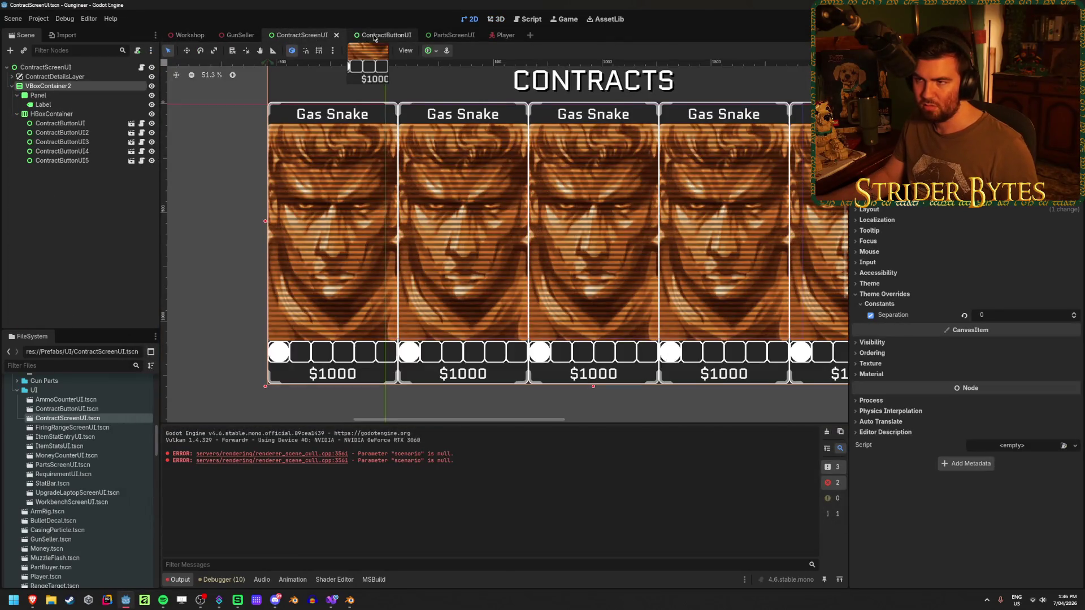
Step: Reset the portrait TextureRect's size, apply Full Rect anchors, and save ContractButtonUI
left_click(375, 35)
scroll(317, 202, "down", 3)
left_click(55, 132)
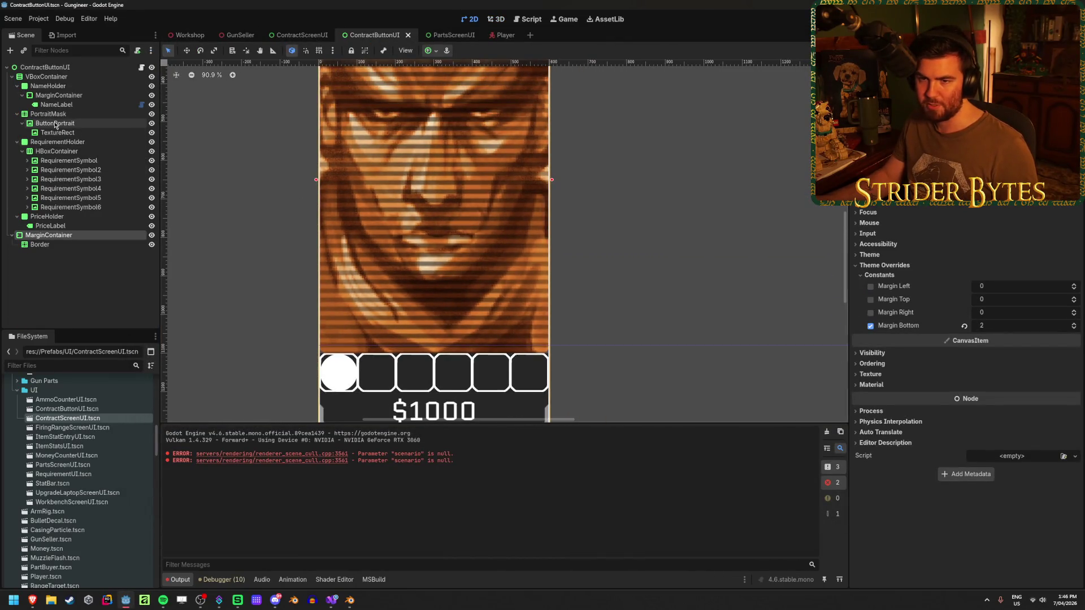
left_click(55, 133)
scroll(480, 234, "down", 5)
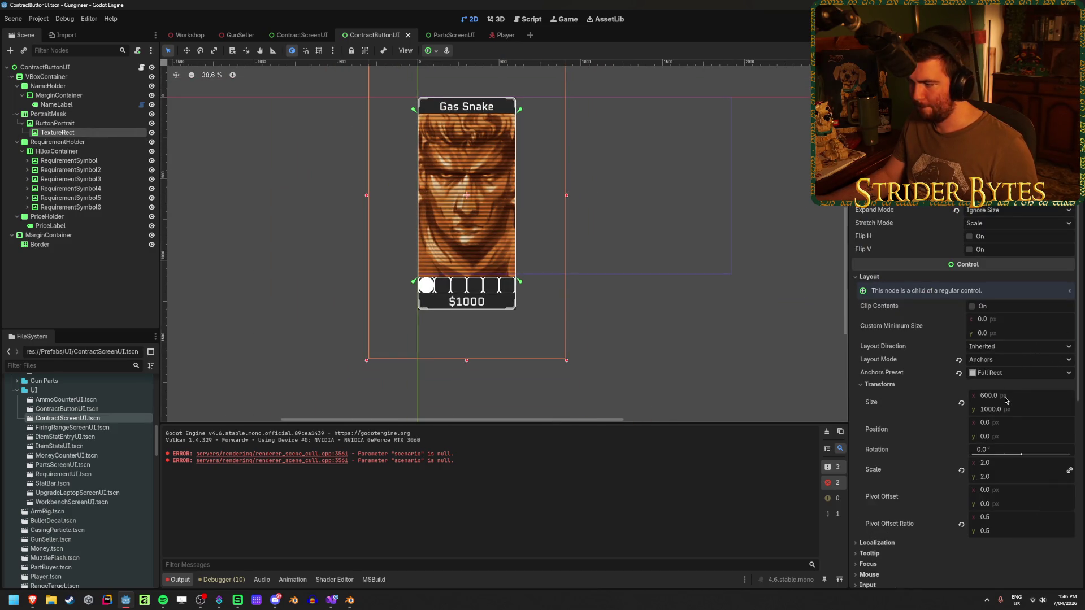
left_click(962, 404)
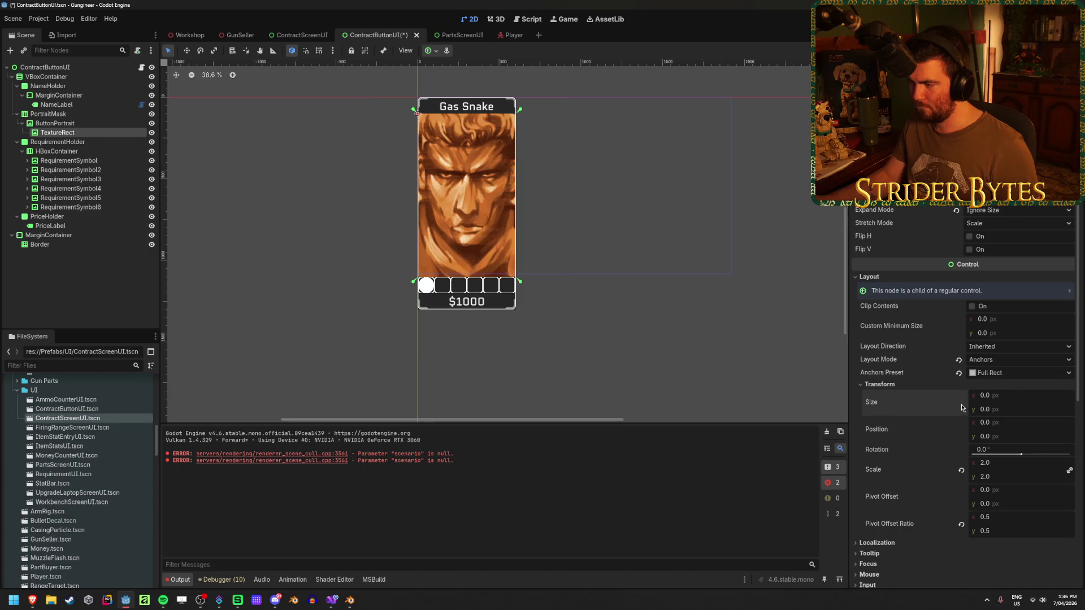
left_click(435, 54)
left_click(481, 130)
left_click(616, 201)
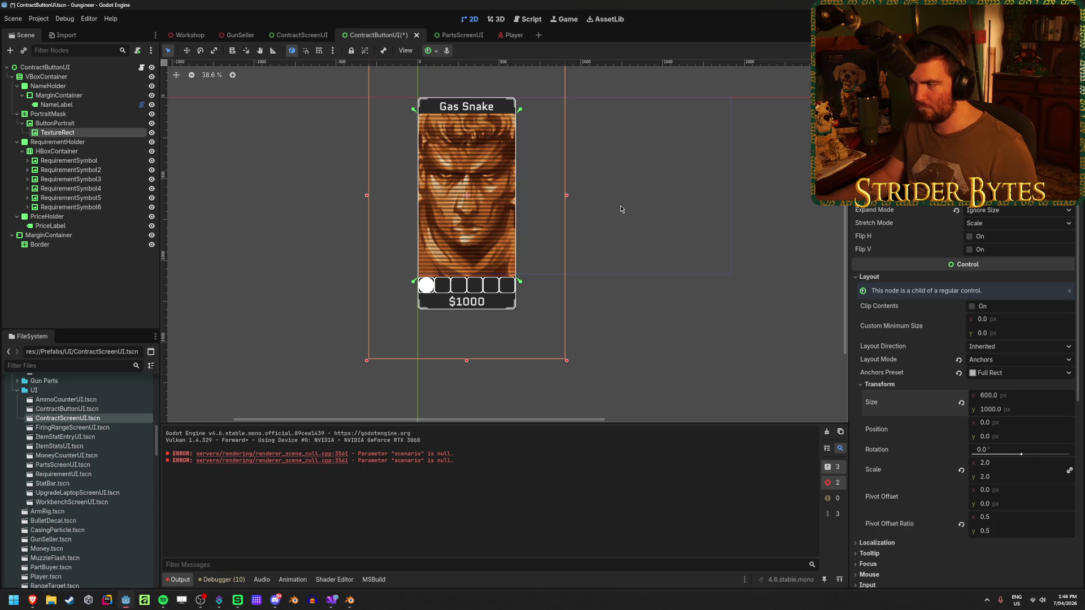
mouse_move(623, 165)
left_mouse_down()
mouse_move(635, 242)
mouse_move(637, 209)
left_mouse_up()
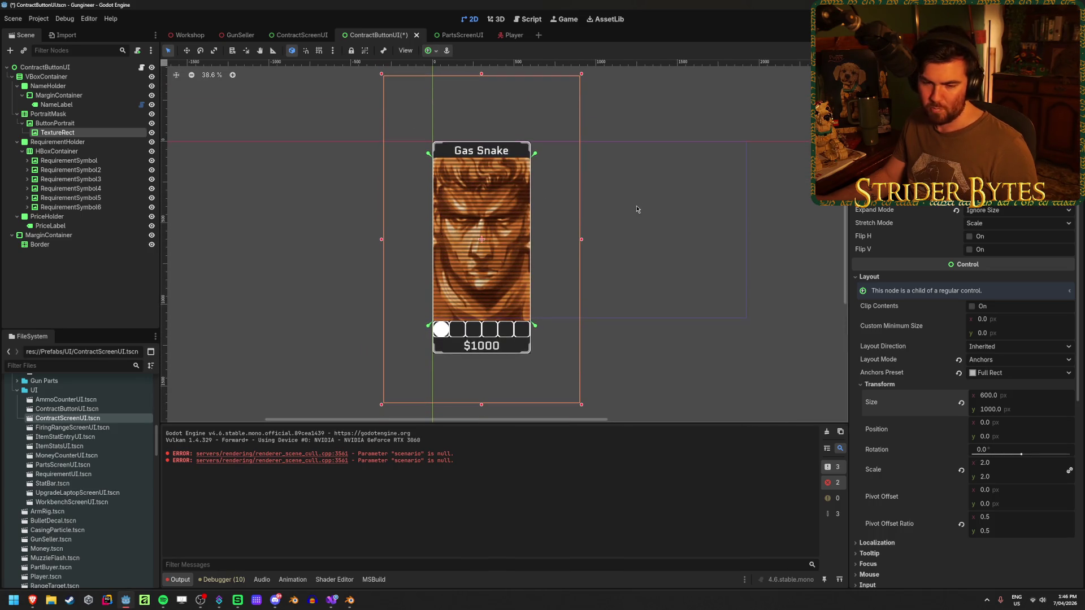
key("ctrl+s")
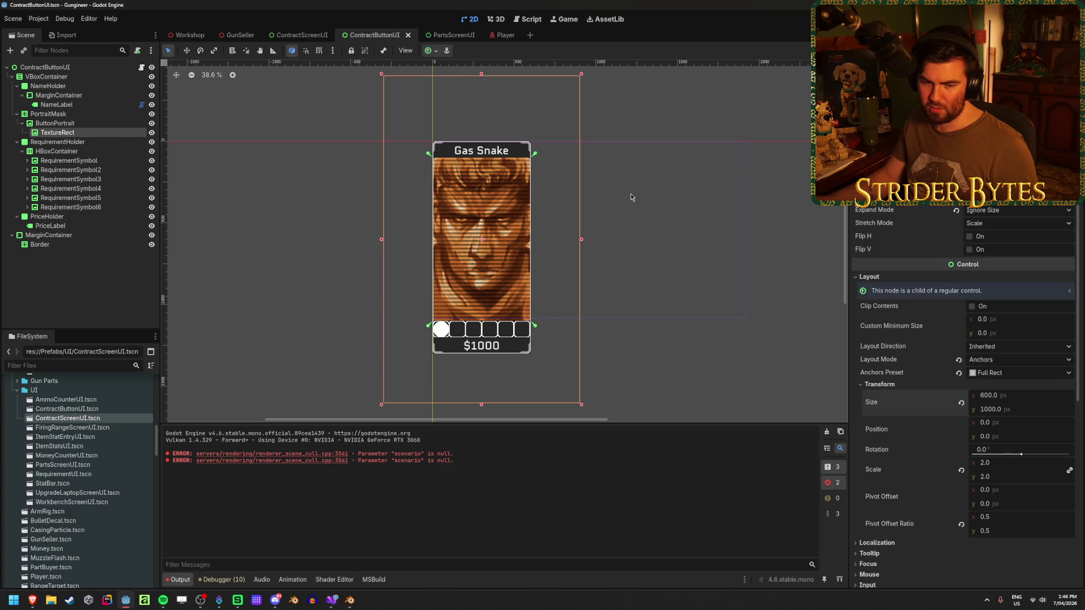
Step: Try dragging the portrait lower inside the card with the Move tool, undoing the first attempt
scroll(629, 188, "up", 4)
scroll(389, 267, "down", 2)
key("w")
left_click_drag(430, 270, 423, 346)
key("ctrl+z")
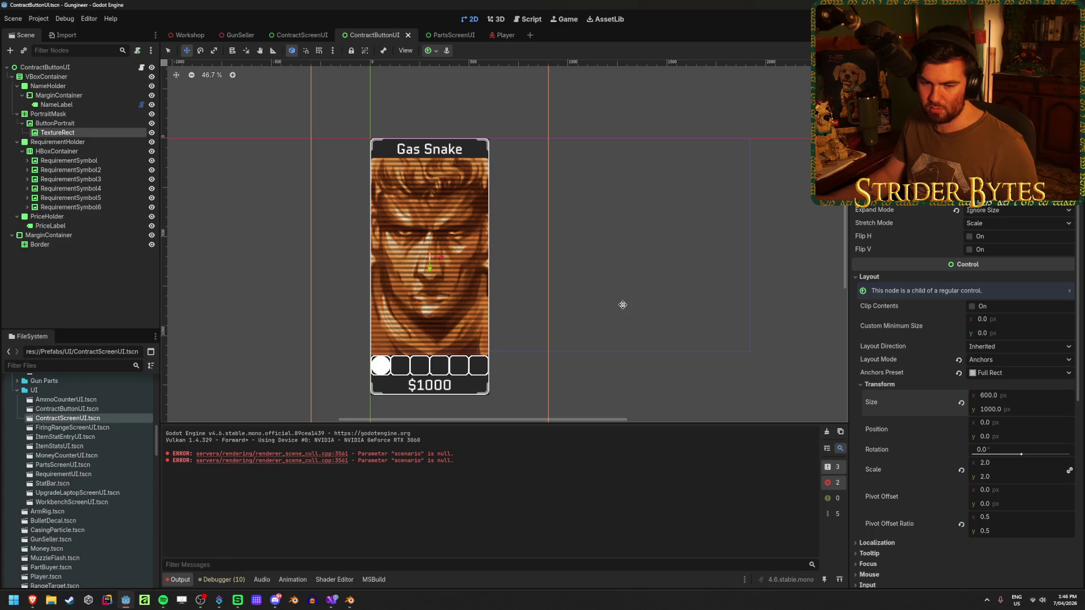
mouse_move(428, 269)
left_mouse_down()
mouse_move(436, 381)
mouse_move(432, 193)
mouse_move(443, 348)
mouse_move(464, 345)
mouse_move(401, 147)
mouse_move(390, 170)
mouse_move(457, 343)
mouse_move(498, 532)
mouse_move(500, 294)
left_mouse_up()
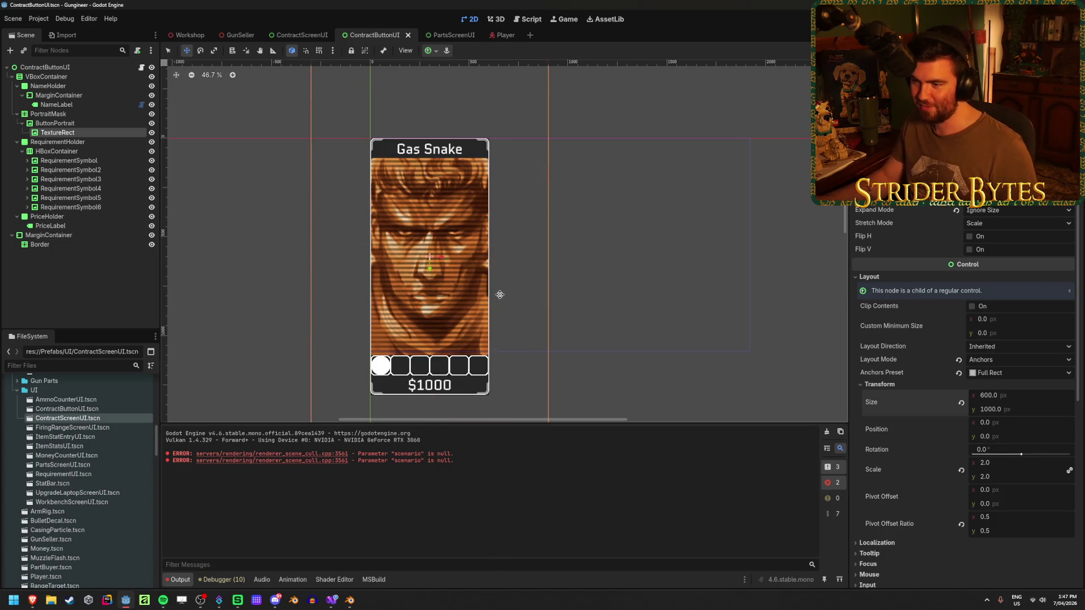
Step: Set the portrait TextureRect's Stretch Mode to Keep Centered
left_click(1010, 225)
left_click(1011, 231)
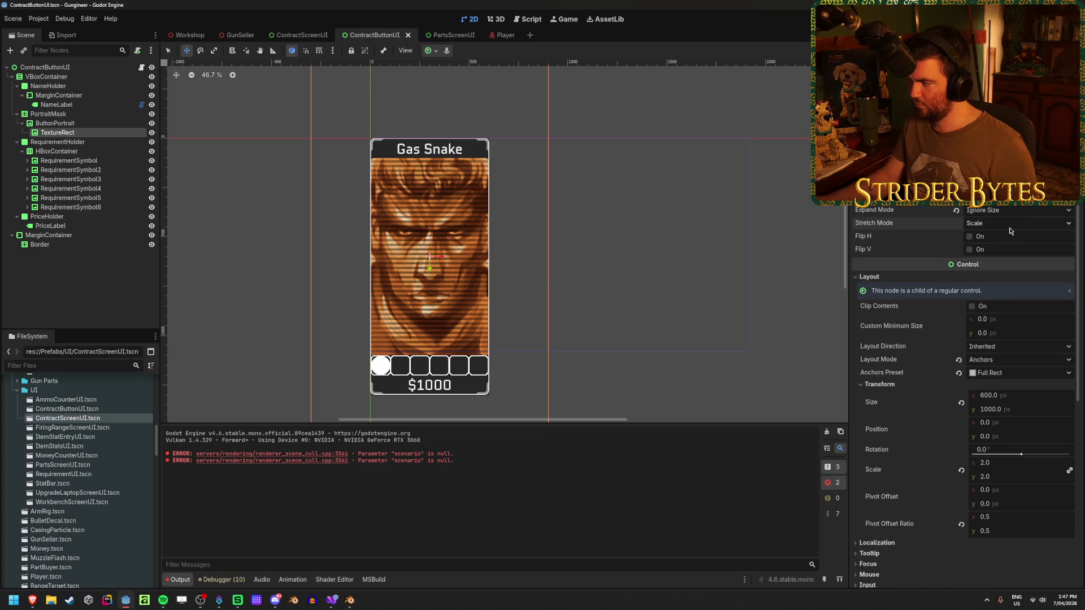
left_click(1010, 228)
left_click(1029, 276)
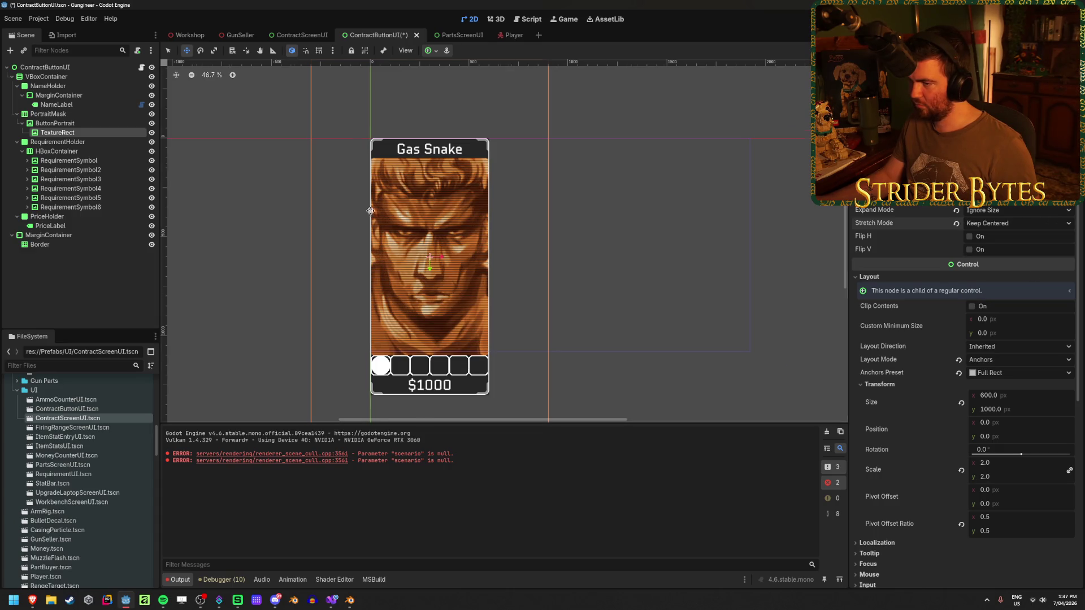
scroll(376, 211, "up", 2)
scroll(505, 215, "down", 2)
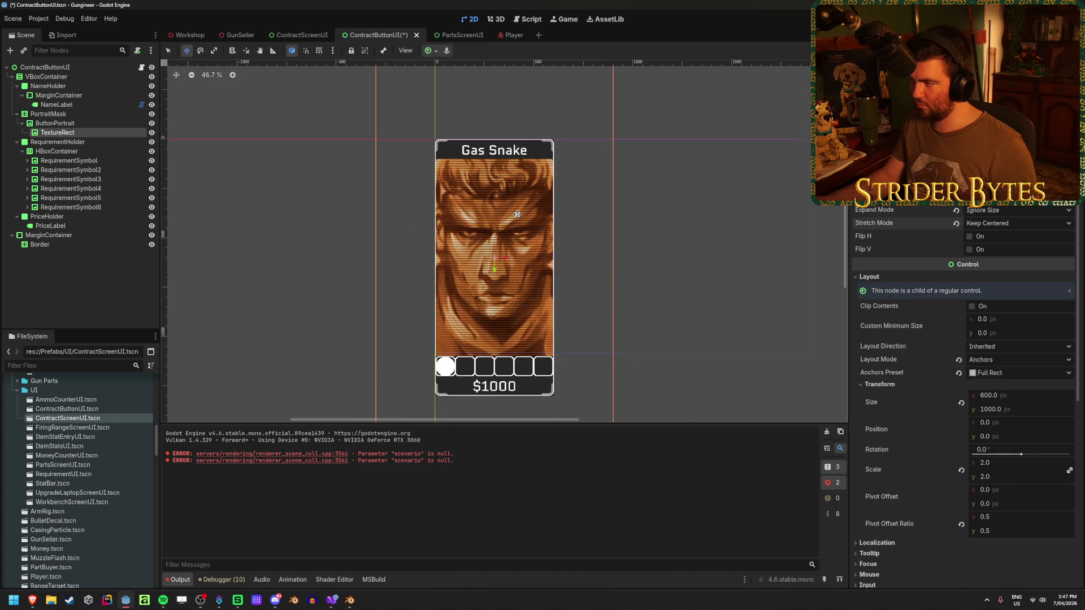
Step: Switch the Stretch Mode to Keep Aspect Centered, save the card, and view Workshop
left_click(1000, 230)
left_click(1039, 288)
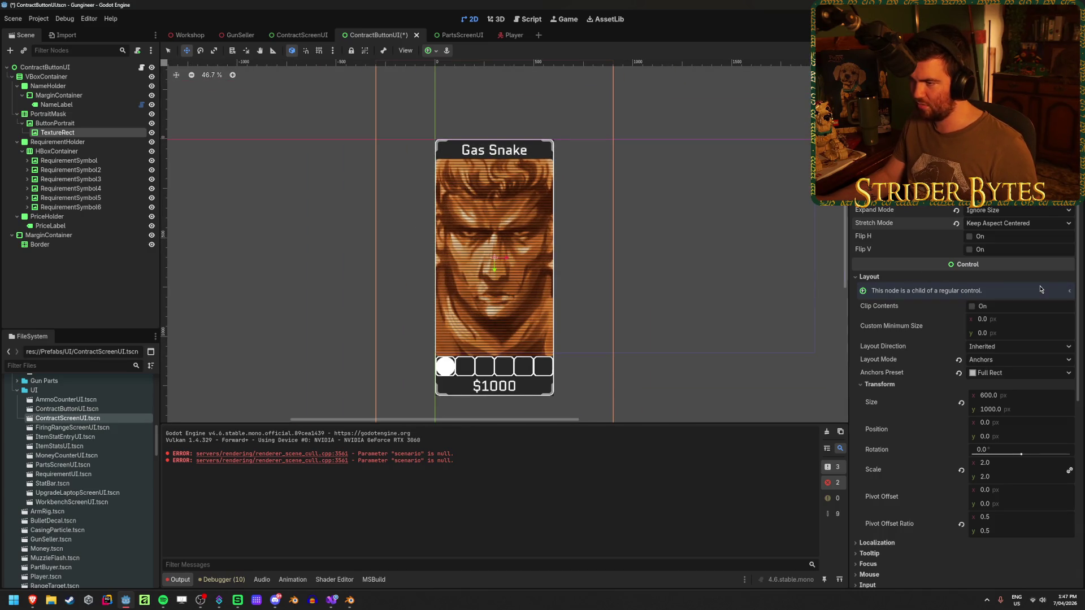
scroll(512, 217, "up", 4)
scroll(506, 197, "down", 8)
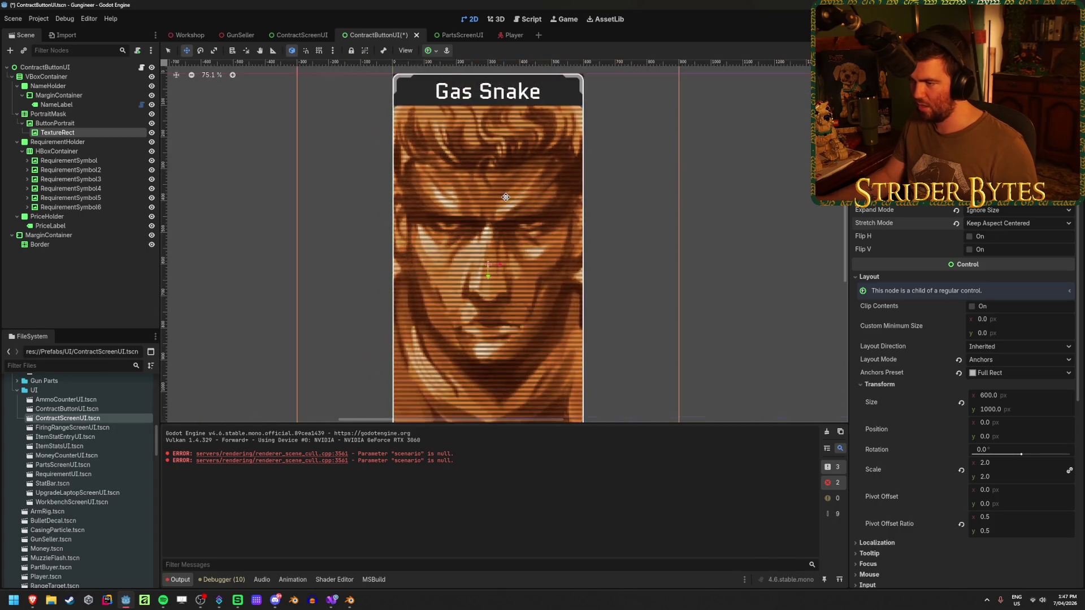
scroll(506, 197, "up", 5)
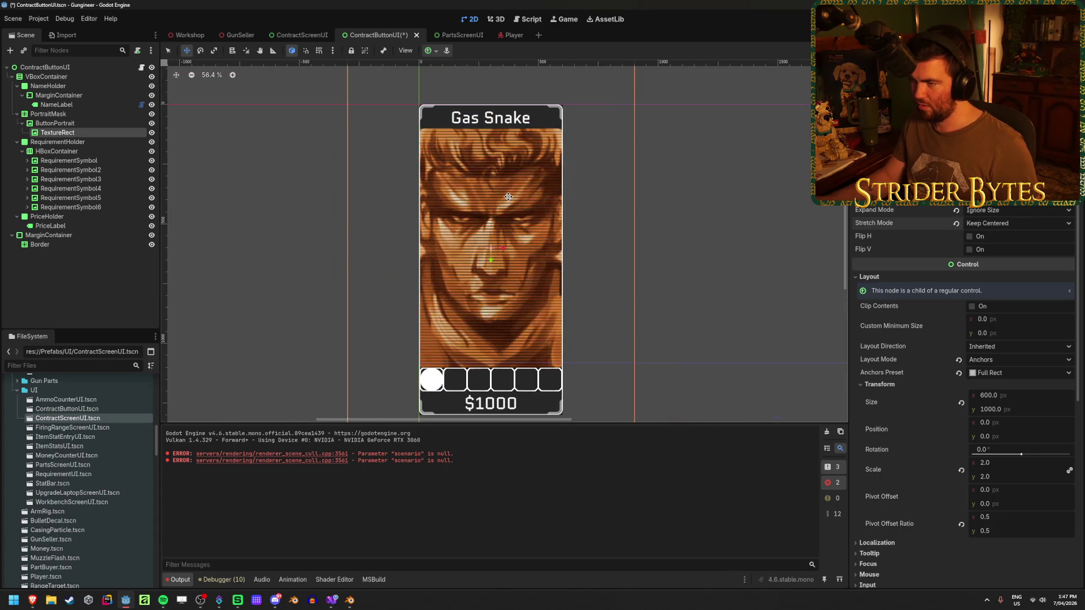
key("ctrl+s")
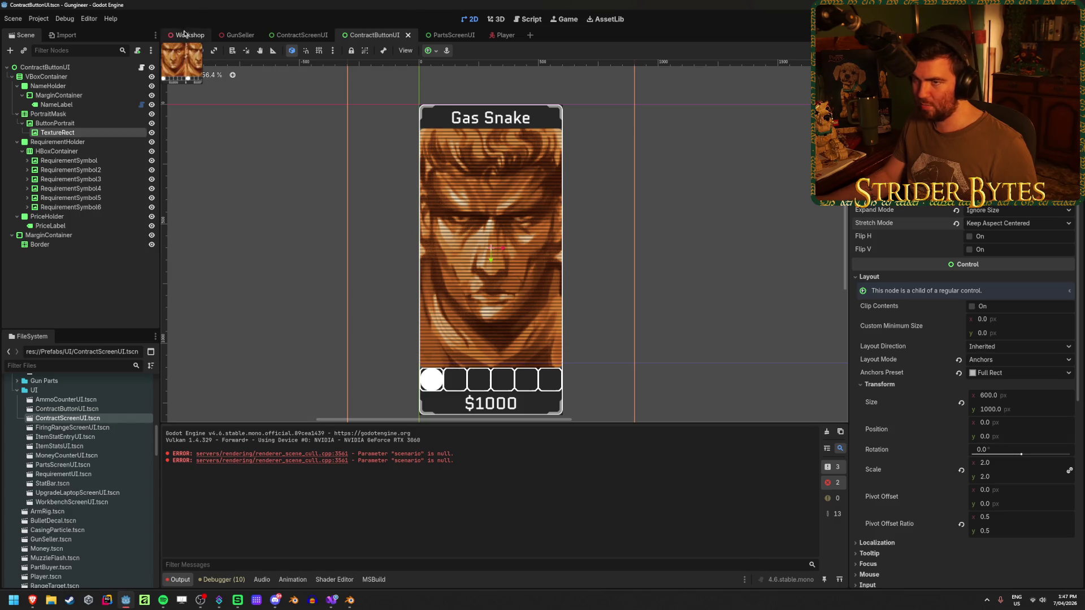
left_click(185, 35)
scroll(247, 275, "up", 3)
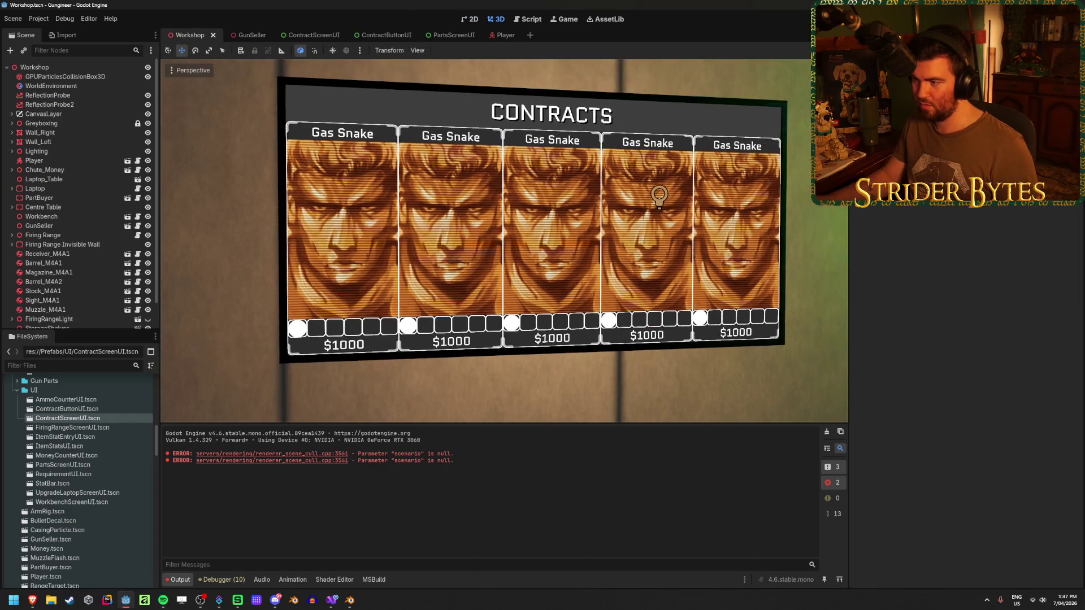
Step: Save the Workshop scene and run the game with F5
key("ctrl+s")
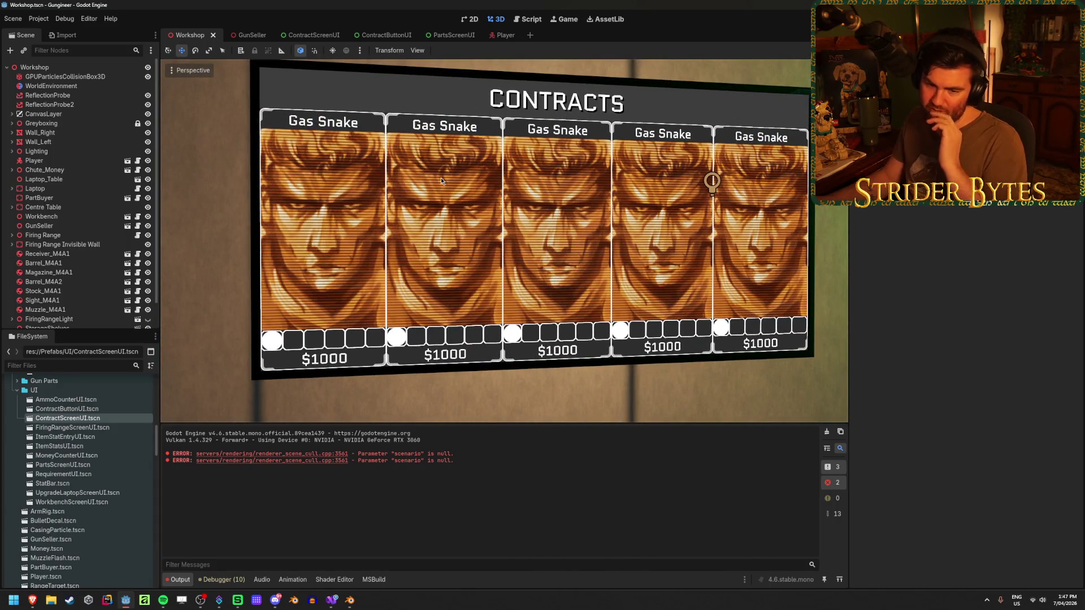
key("F5")
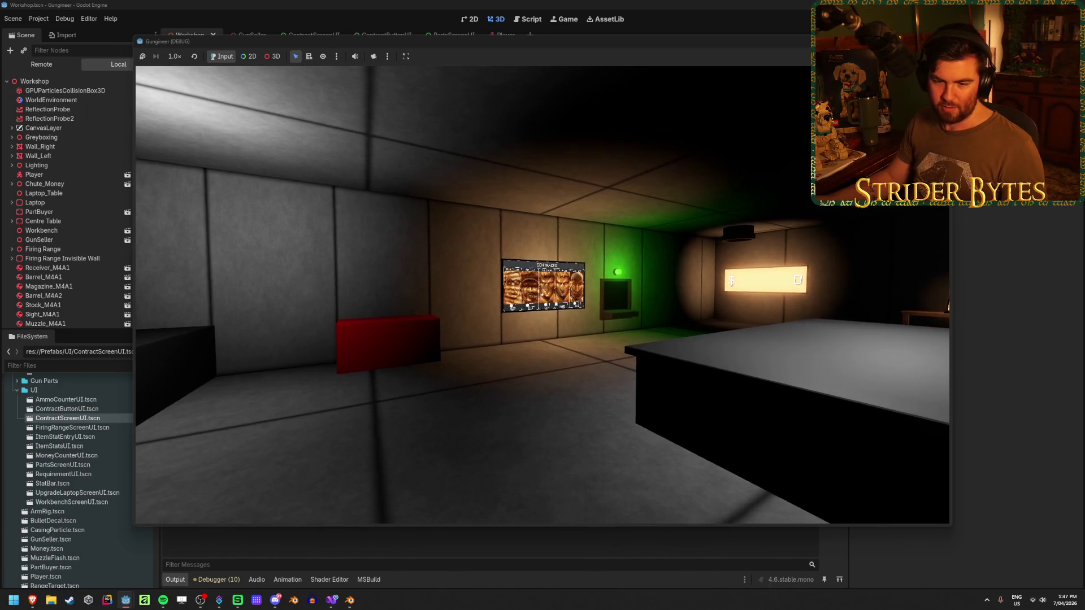
Step: Walk to the Contracts board in-game, stop with F8, and return to GunSeller
key("w")
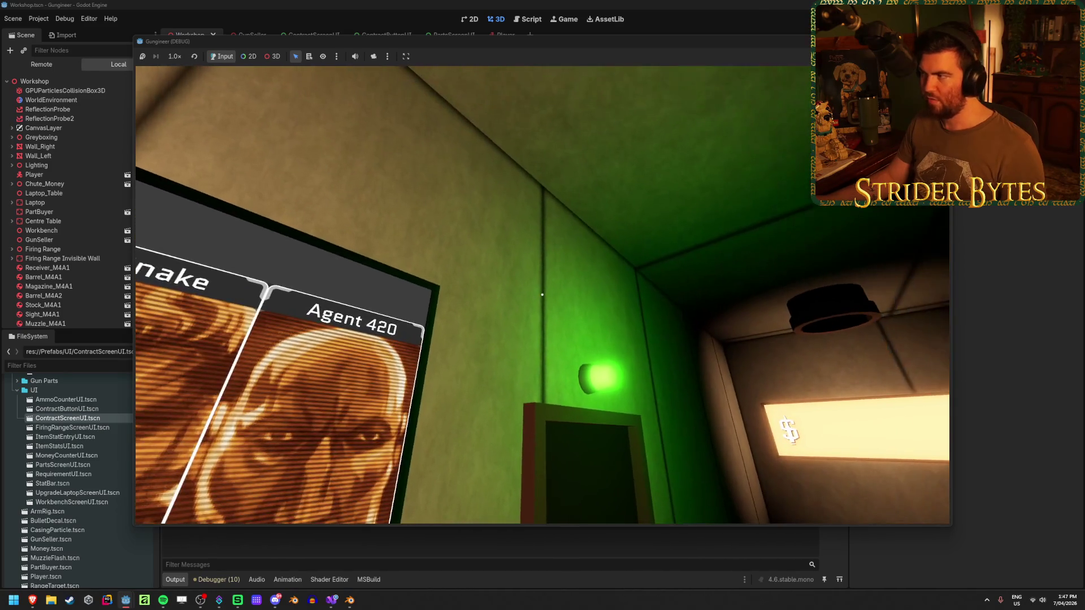
key("F8")
left_click(244, 35)
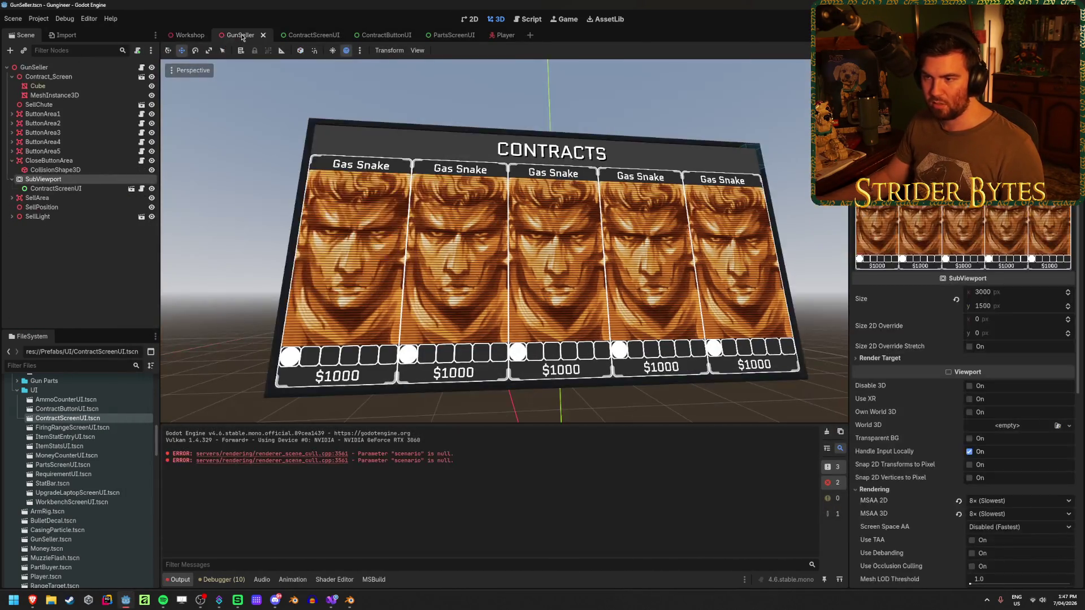
Step: Inspect the board display mesh's Material Override and its Cube node
left_click(66, 95)
left_click(51, 86)
left_click(79, 96)
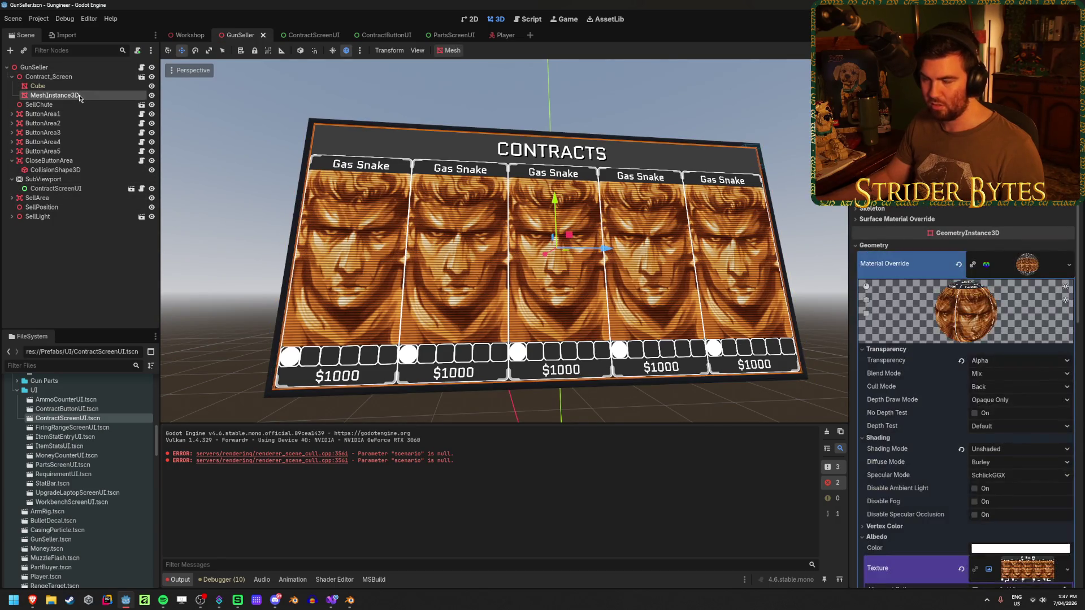
Step: In the ContractButtonUI scene, review the portrait TextureRect's Transform, Visibility, Input and Focus settings
left_click(375, 35)
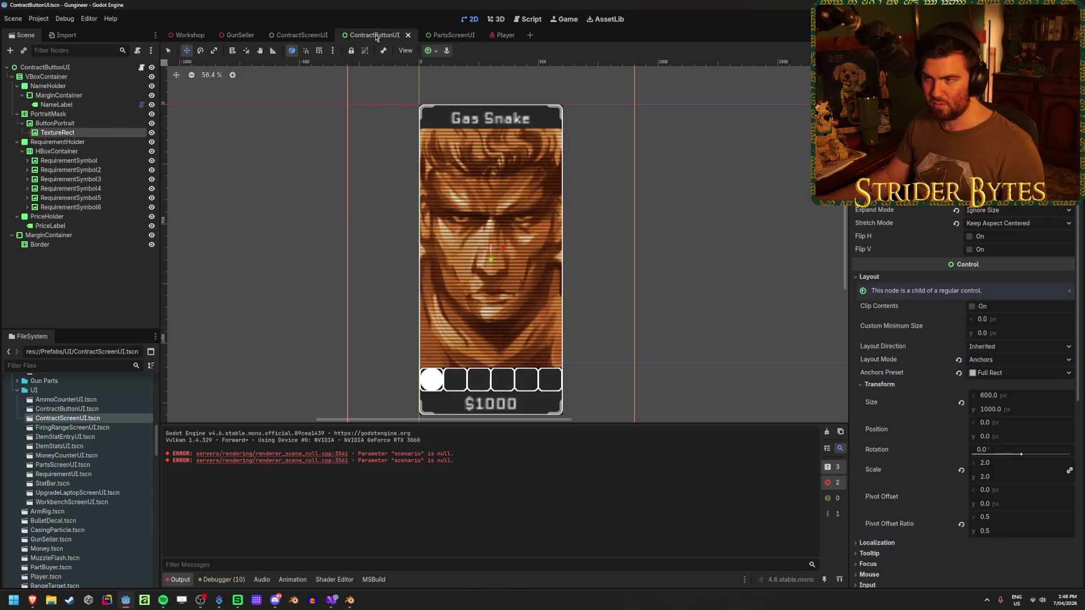
left_click(76, 124)
left_click(58, 133)
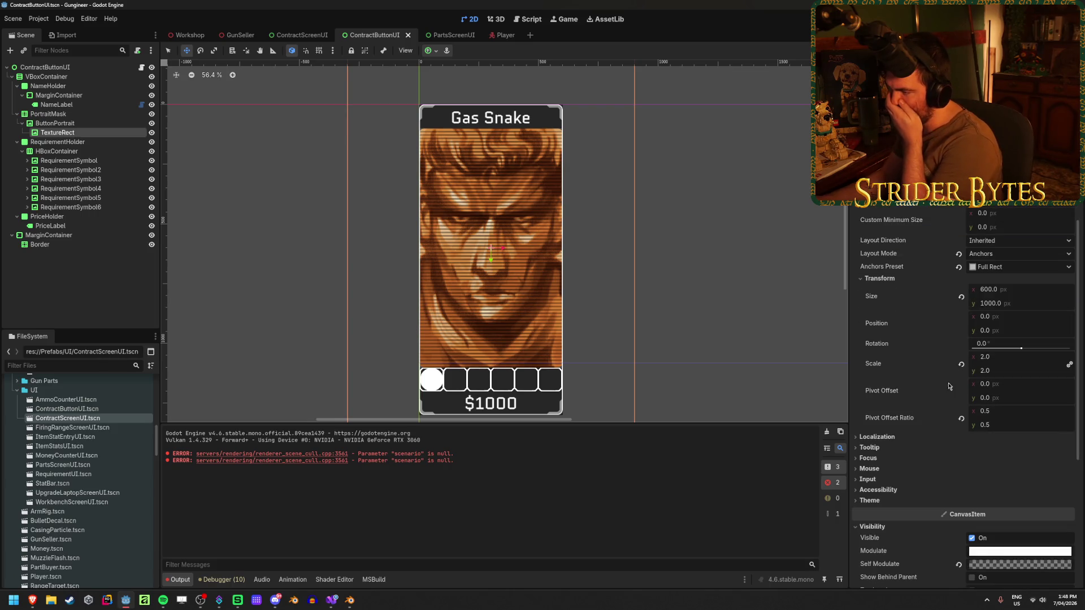
scroll(880, 439, "up", 3)
scroll(884, 437, "down", 1)
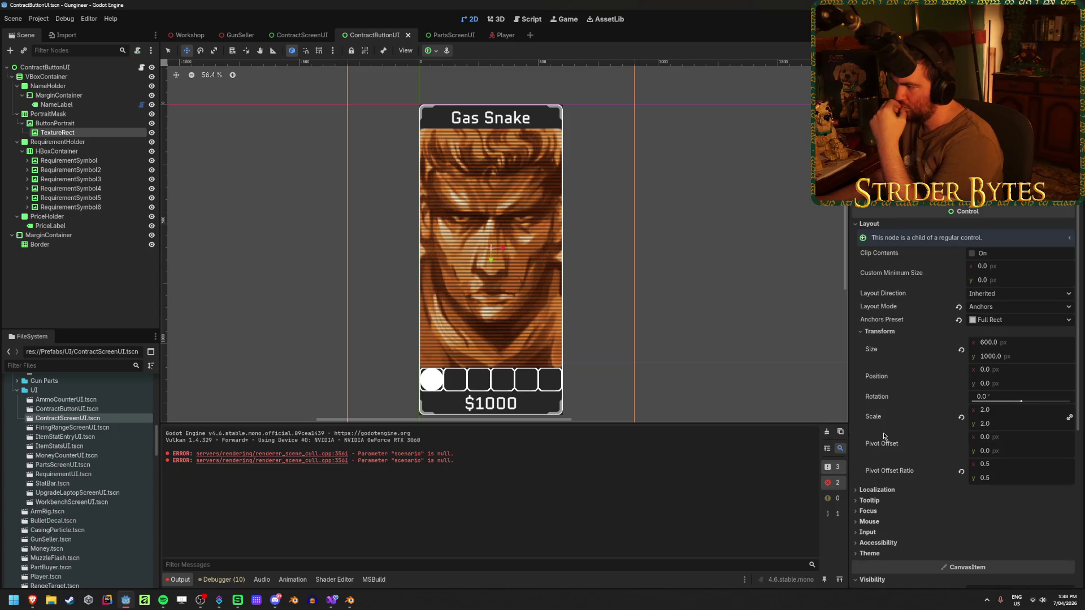
scroll(886, 436, "down", 3)
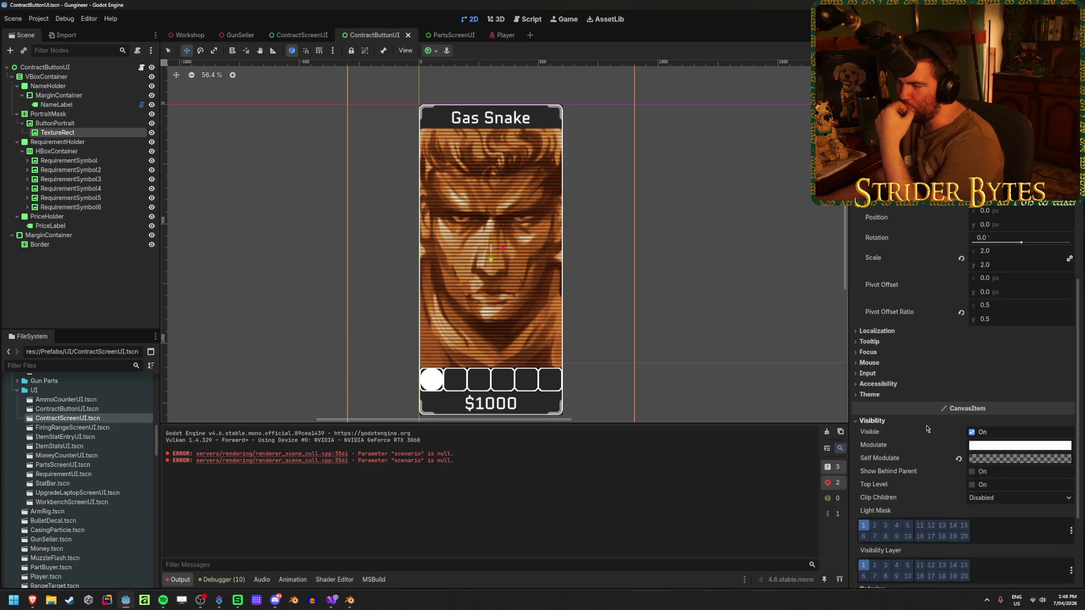
left_click(867, 373)
left_click(889, 374)
left_click(895, 352)
left_click(895, 352)
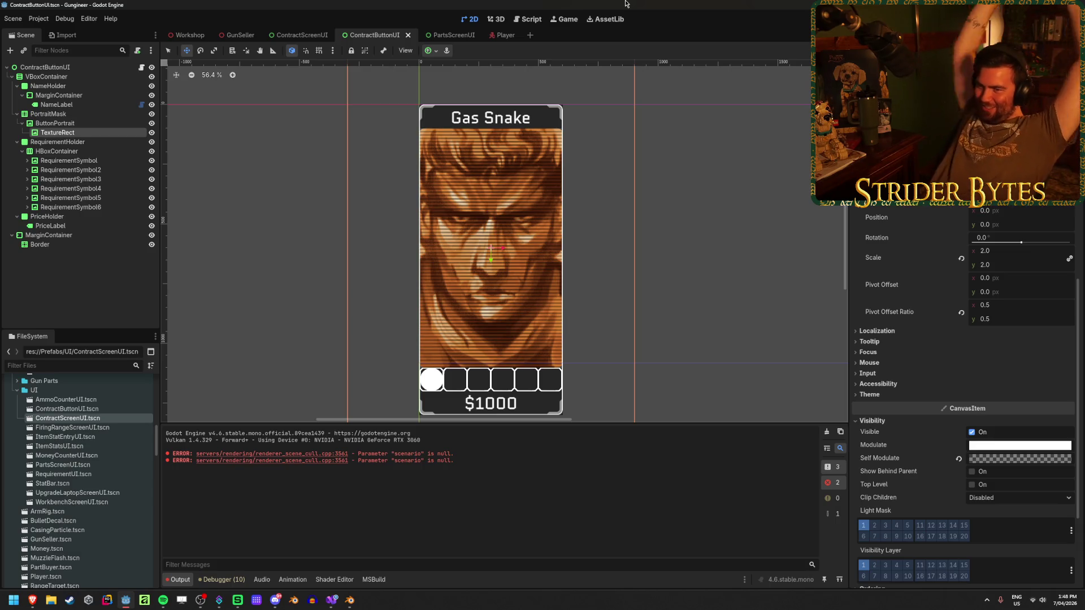
Step: Revert the portrait TextureRect's scale to 1.0 and its size to the default 0 × 0
left_click(961, 260)
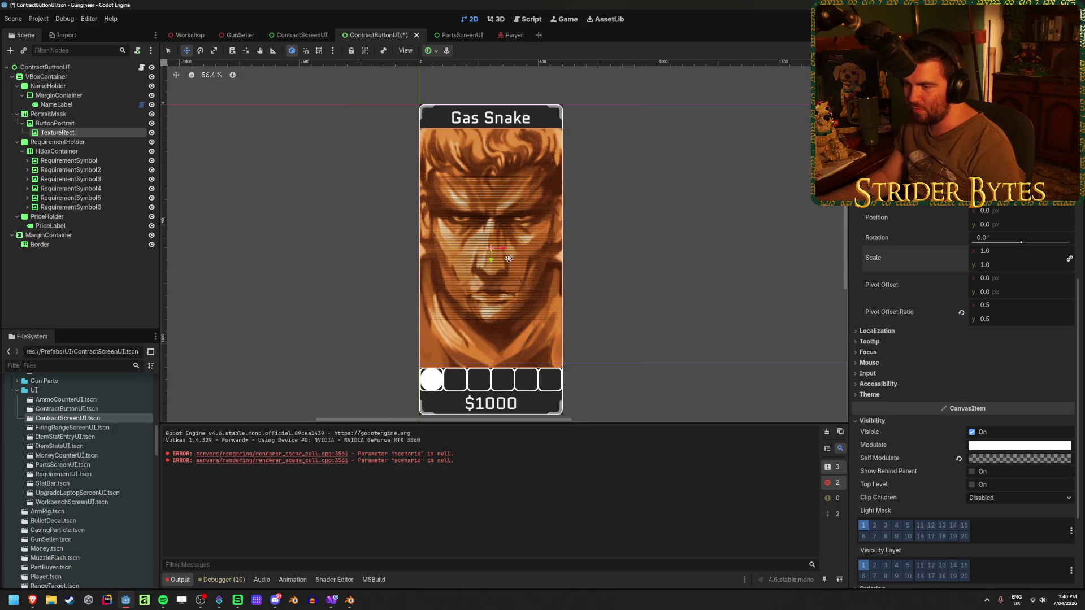
scroll(948, 294, "up", 4)
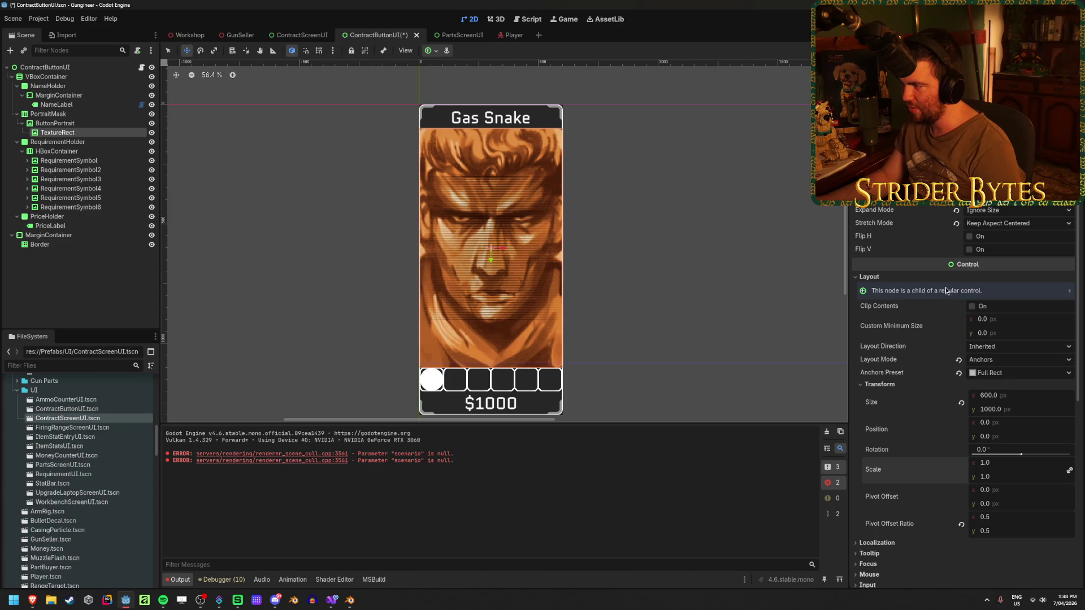
left_click(429, 54)
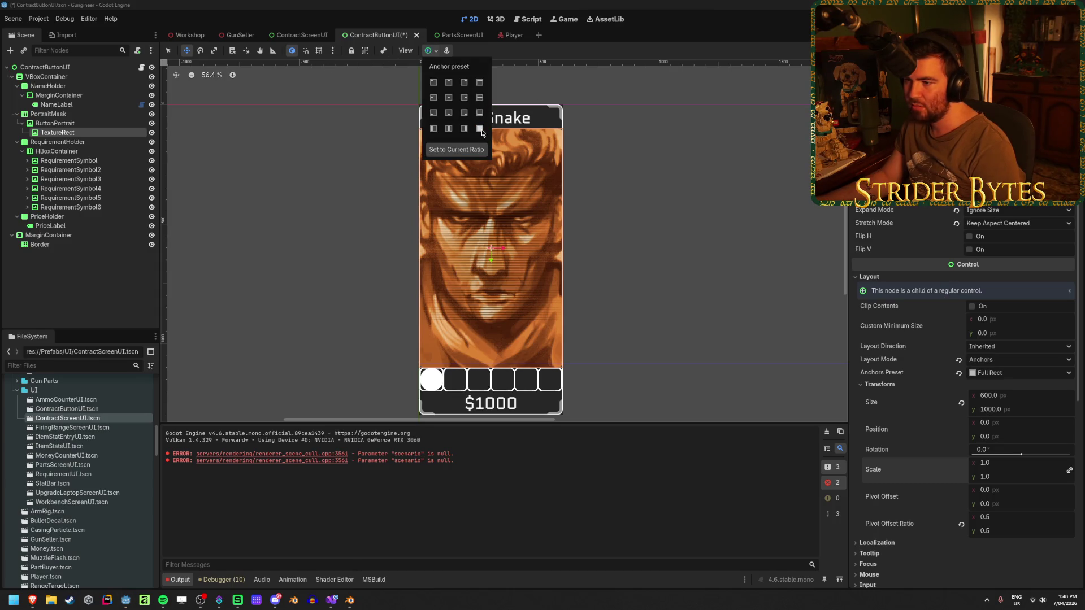
left_click(77, 274)
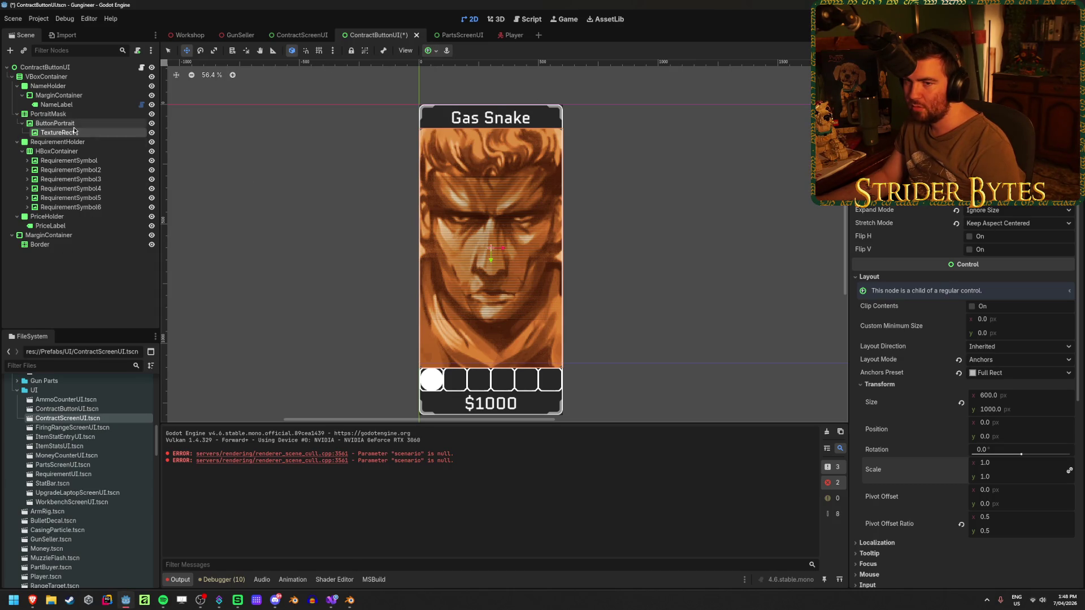
left_click(962, 404)
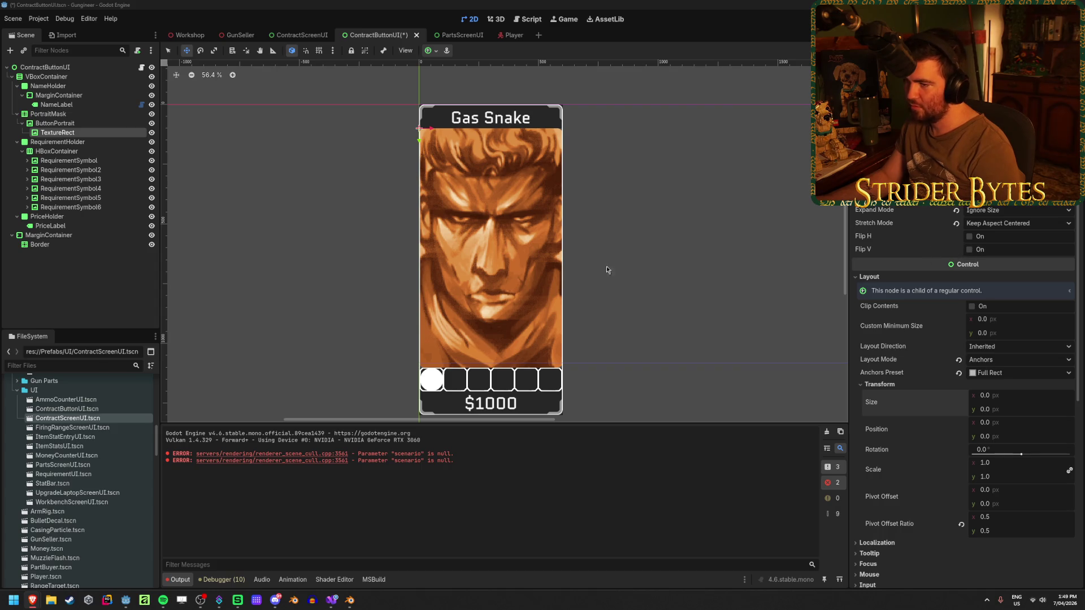
Step: Apply the Full Rect anchor preset so the portrait fills its ButtonPortrait parent
left_click(429, 52)
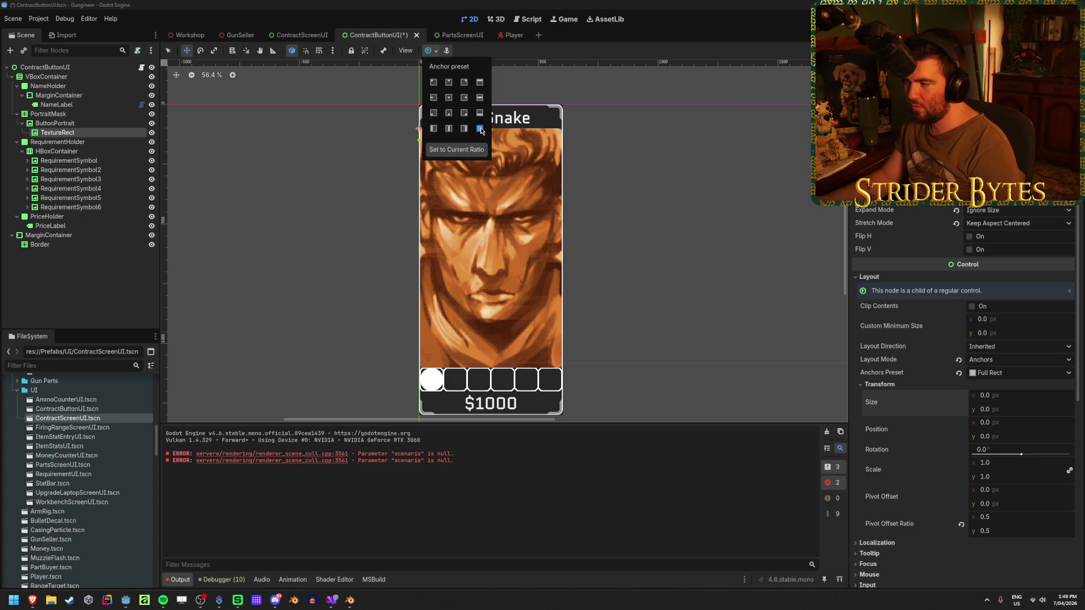
left_click(480, 129)
left_click(85, 189)
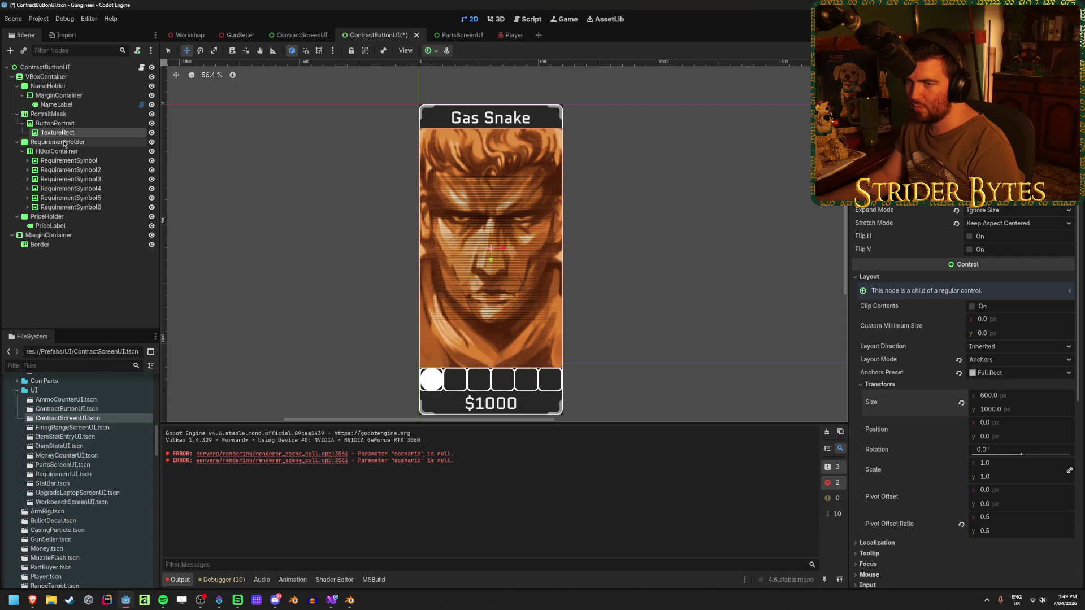
left_click(68, 123)
left_click(68, 133)
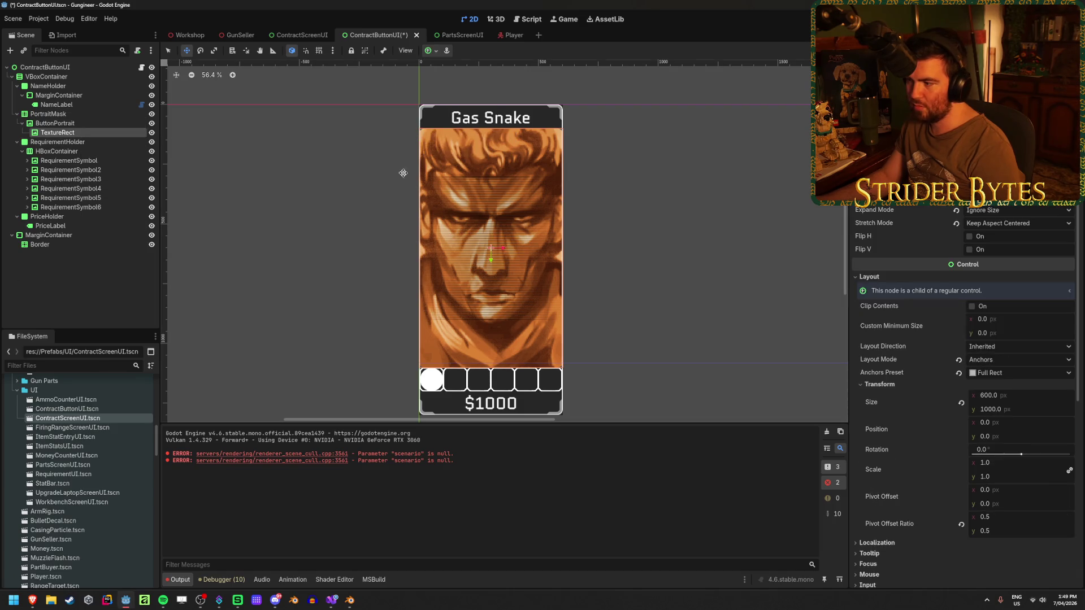
Step: Set the portrait's stretch mode to Scale, save the card scene, and view the Contracts screen
left_click(1016, 224)
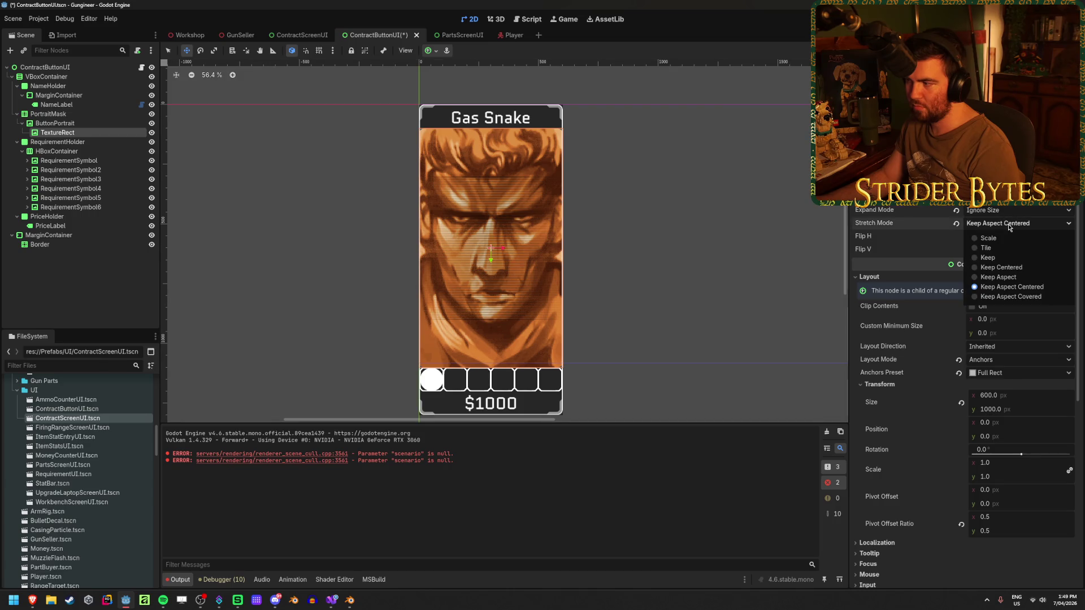
left_click(1010, 267)
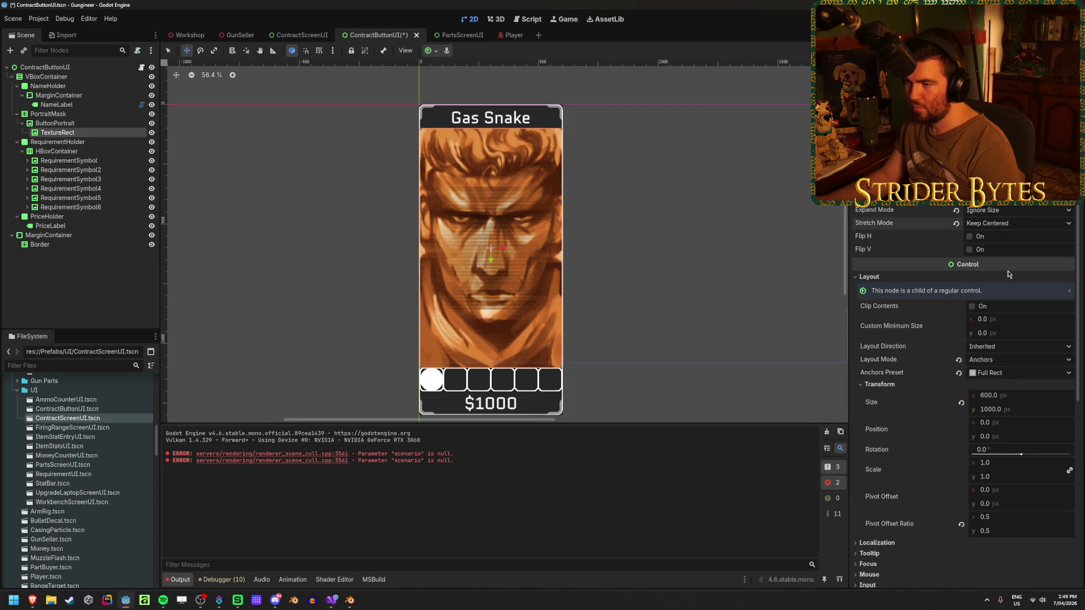
left_click(999, 224)
left_click(999, 240)
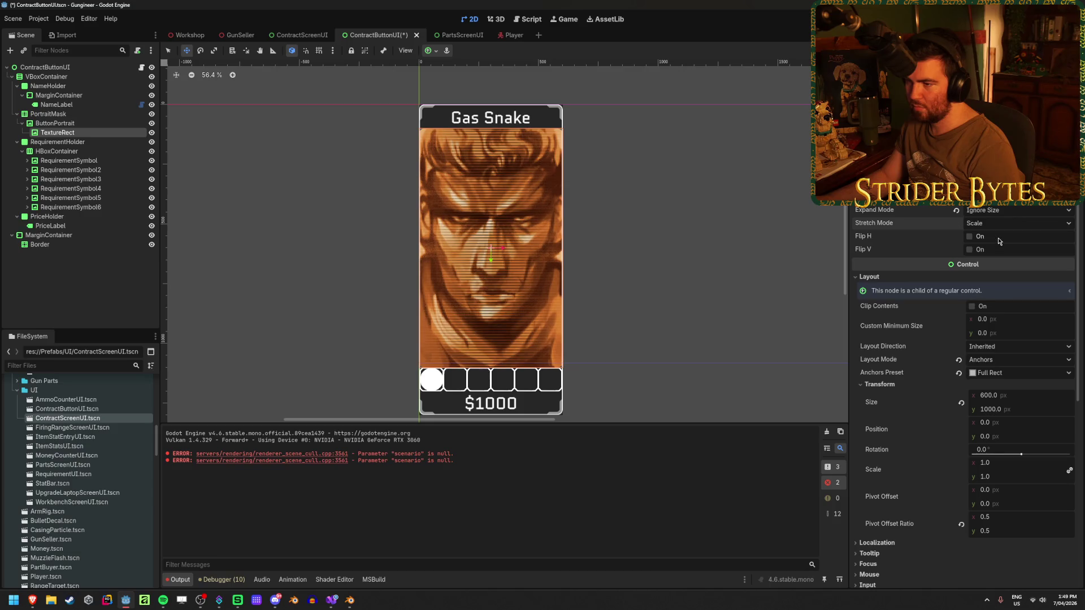
scroll(526, 277, "up", 2)
scroll(526, 276, "down", 3)
scroll(604, 262, "up", 2)
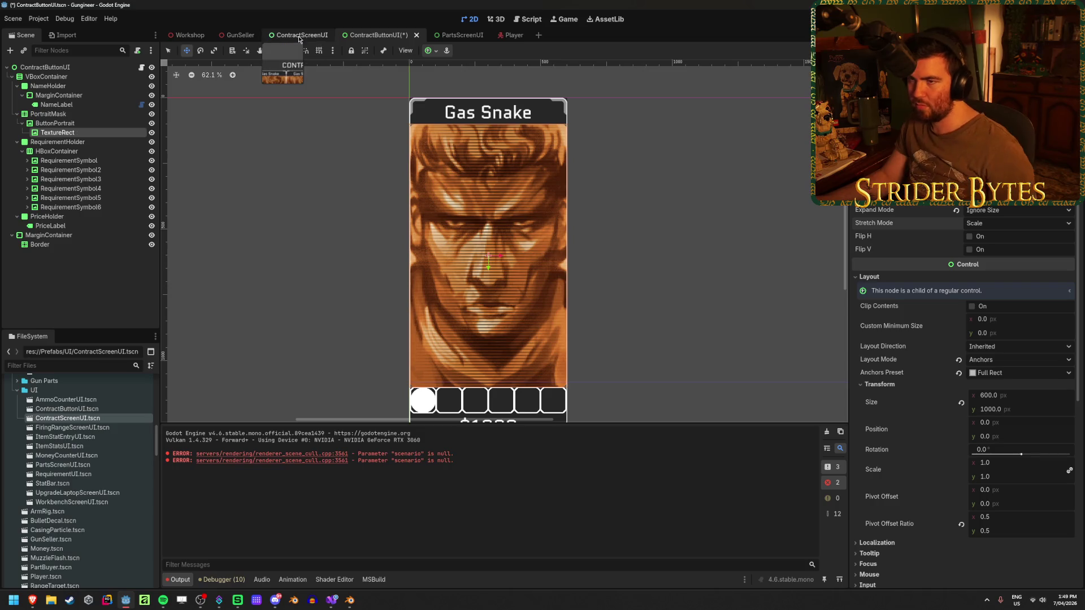
key("ctrl+s")
left_click(317, 36)
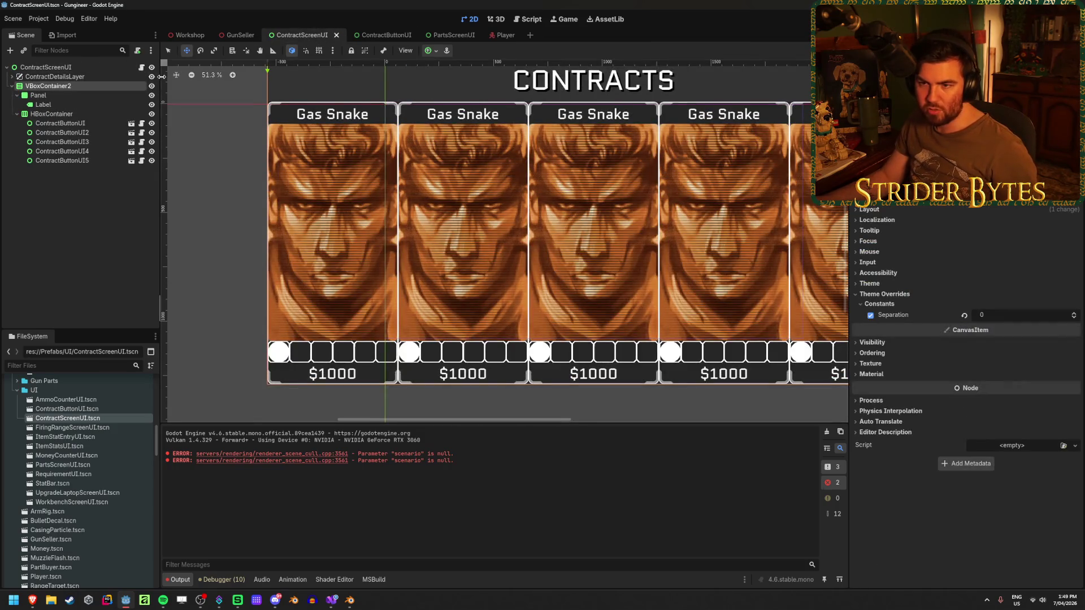
left_click(12, 76)
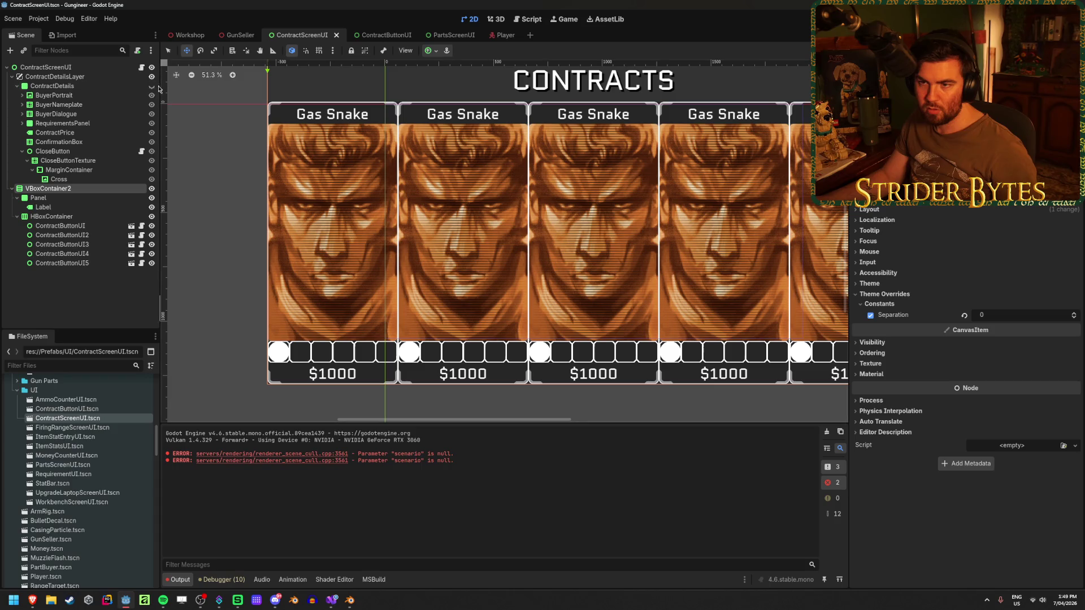
left_click(151, 86)
scroll(492, 237, "up", 4)
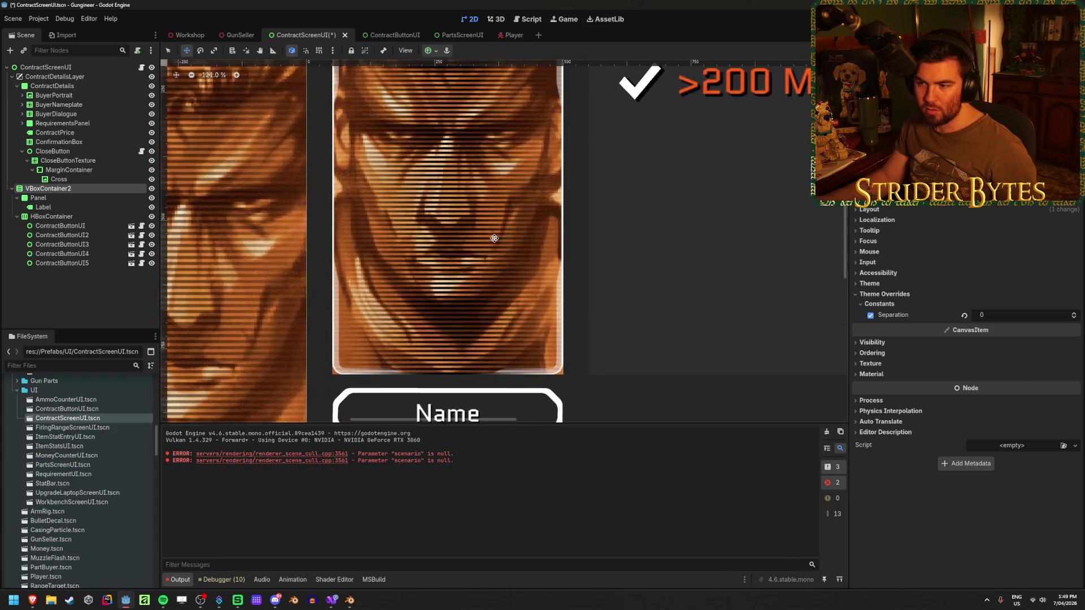
scroll(425, 316, "down", 2)
scroll(426, 316, "down", 2)
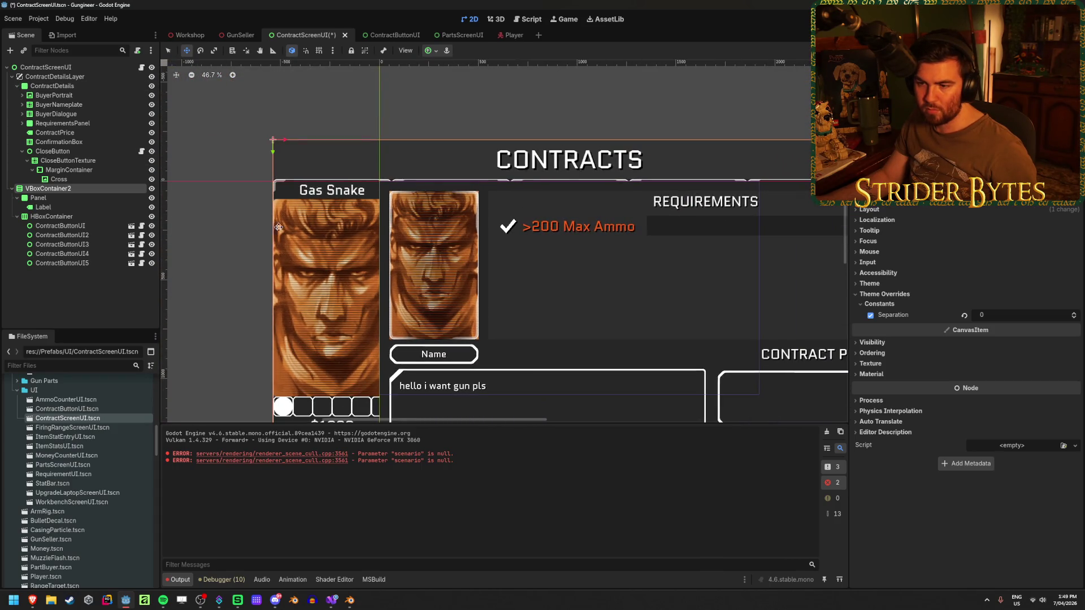
left_click(151, 86)
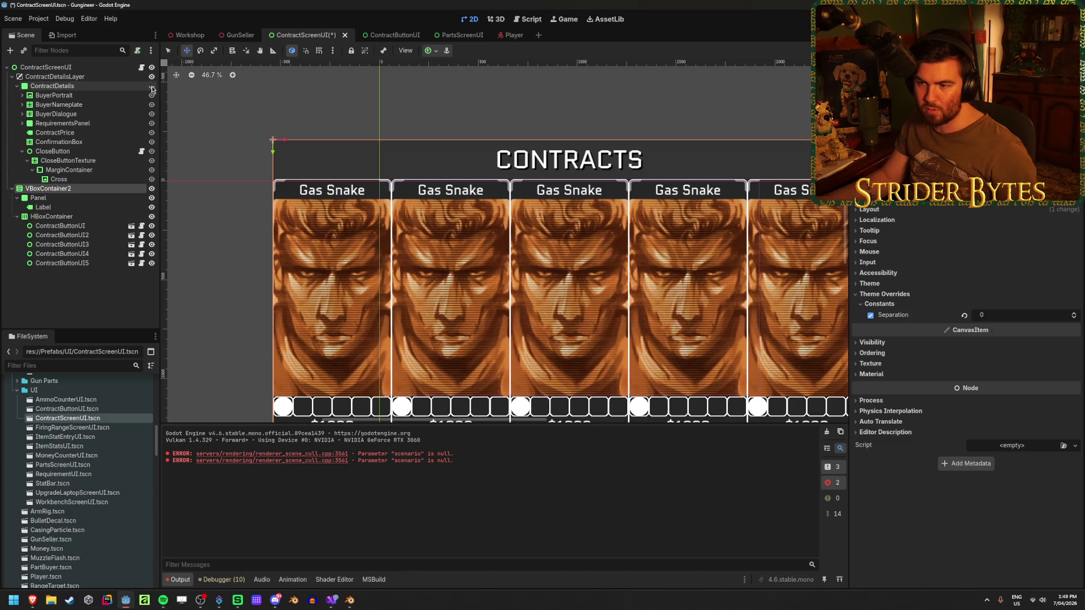
left_click(74, 309)
Step: Save the Contracts screen and set the card portrait's stretch mode to Keep Aspect Centered
key("ctrl+s")
left_click(382, 35)
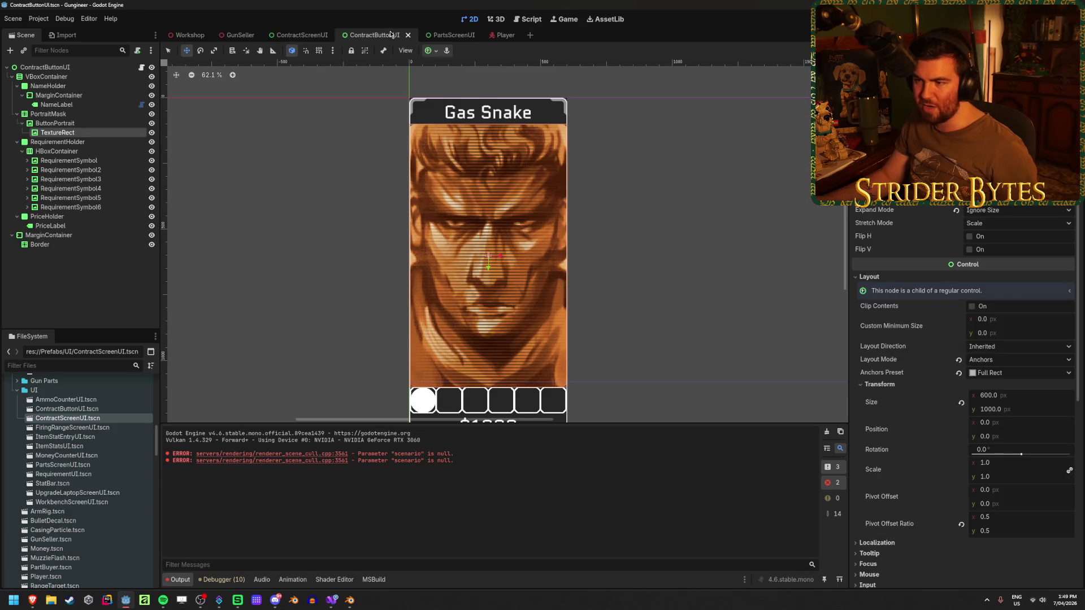
left_click(1011, 227)
left_click(1027, 289)
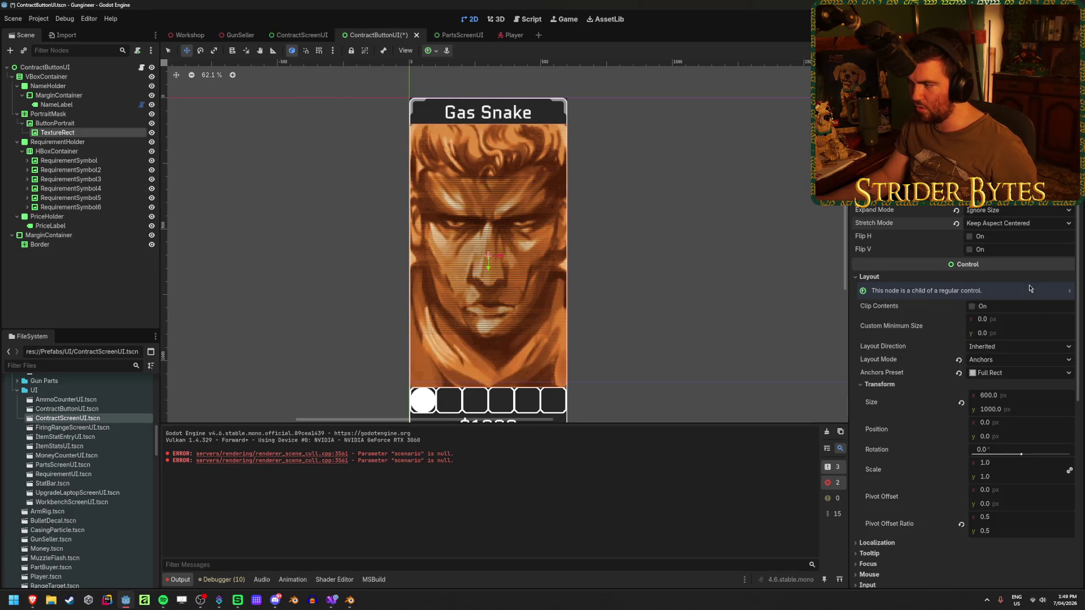
Step: Try a portrait scale of 2.0 with undo and redo, then deselect the TextureRect
left_click(1002, 464)
type("2")
key("Tab")
key("Return")
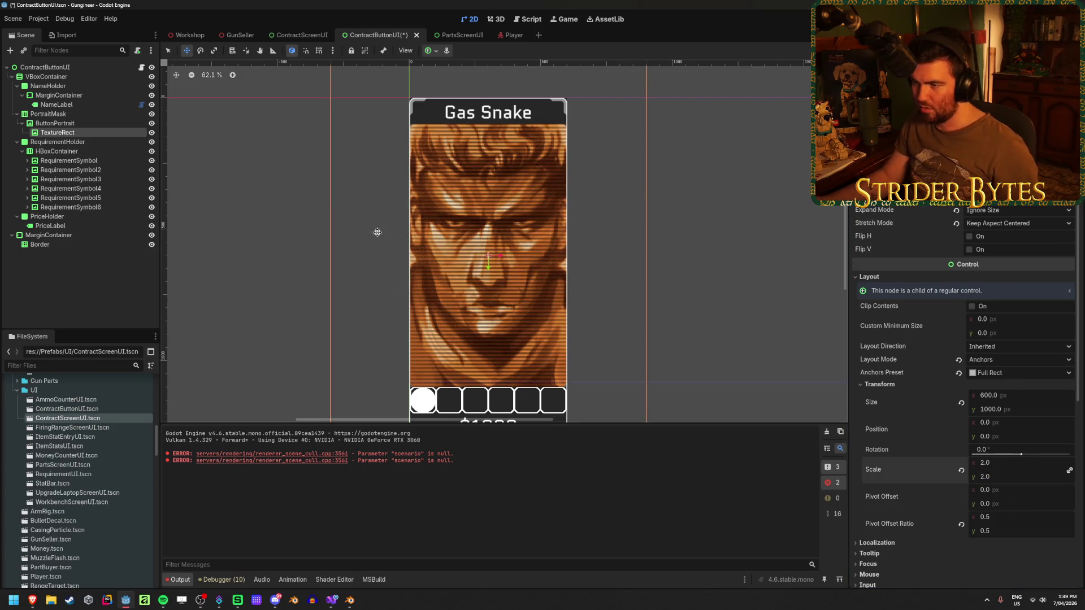
key("ctrl+z")
key("ctrl+z")
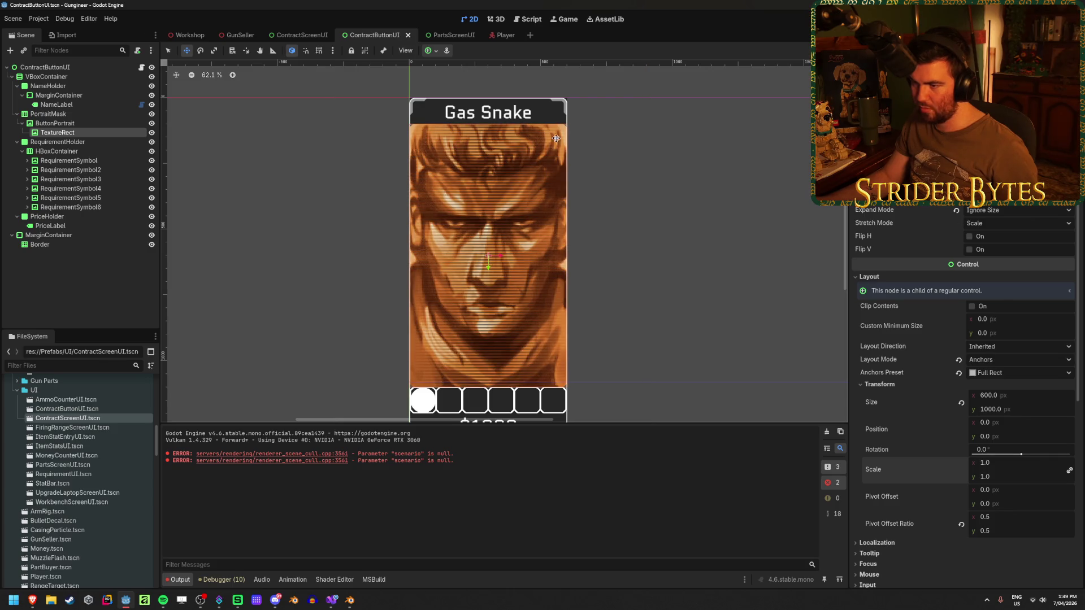
key("ctrl+shift+z")
key("ctrl+shift+z")
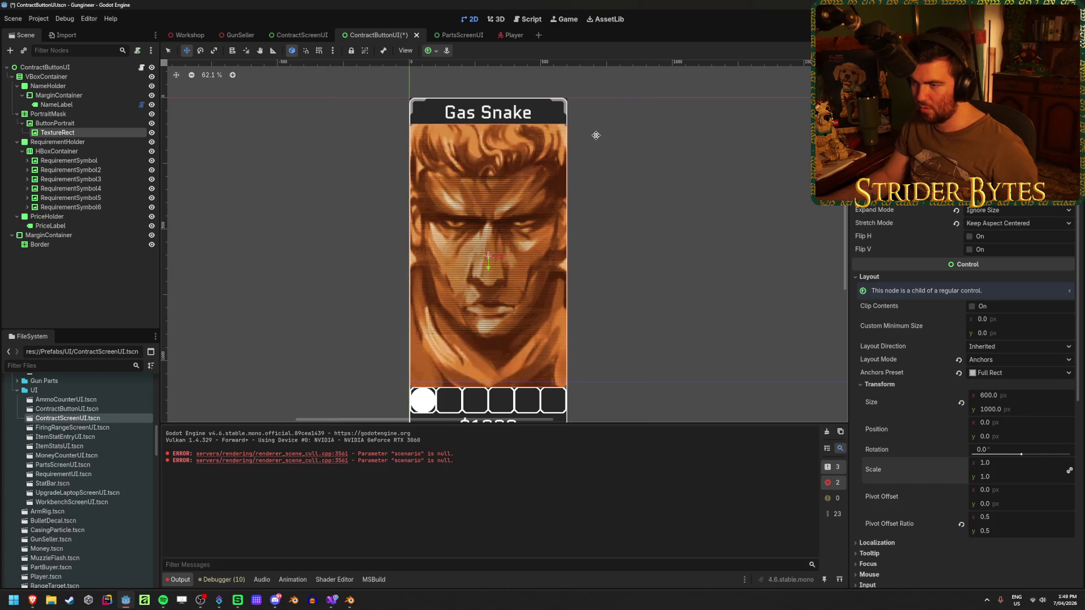
left_click(56, 294)
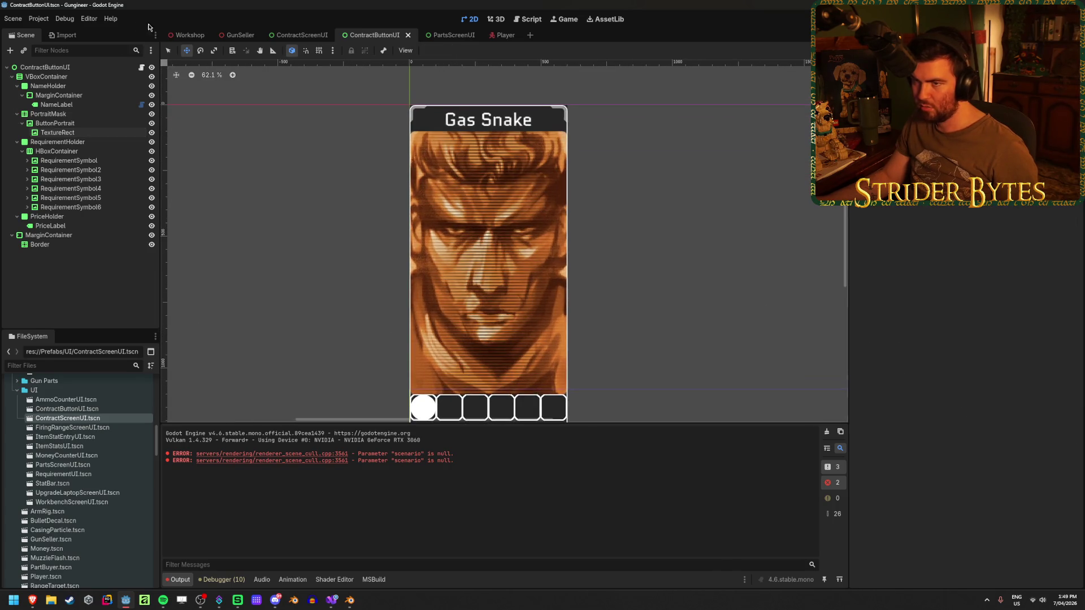
left_click(182, 36)
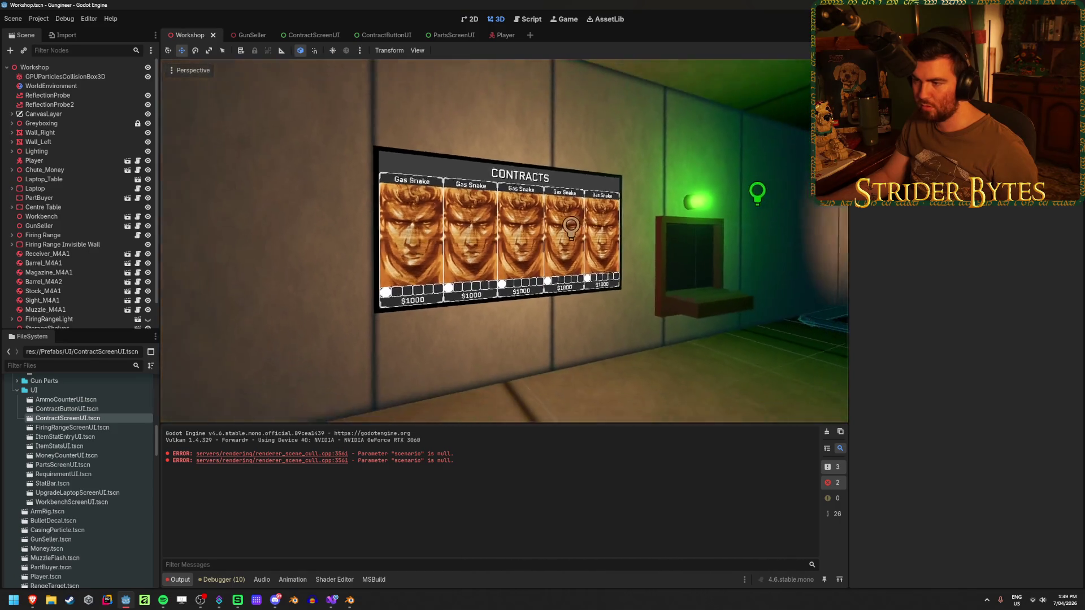
Step: Frame the Contracts board, then run the game and walk around the room toward the board
key("s")
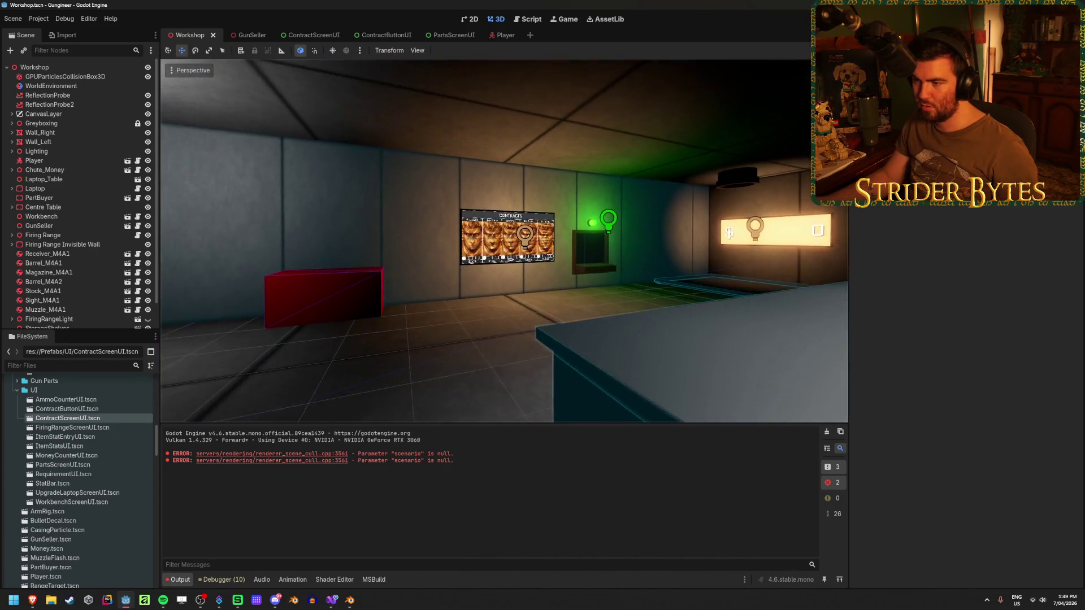
key("w")
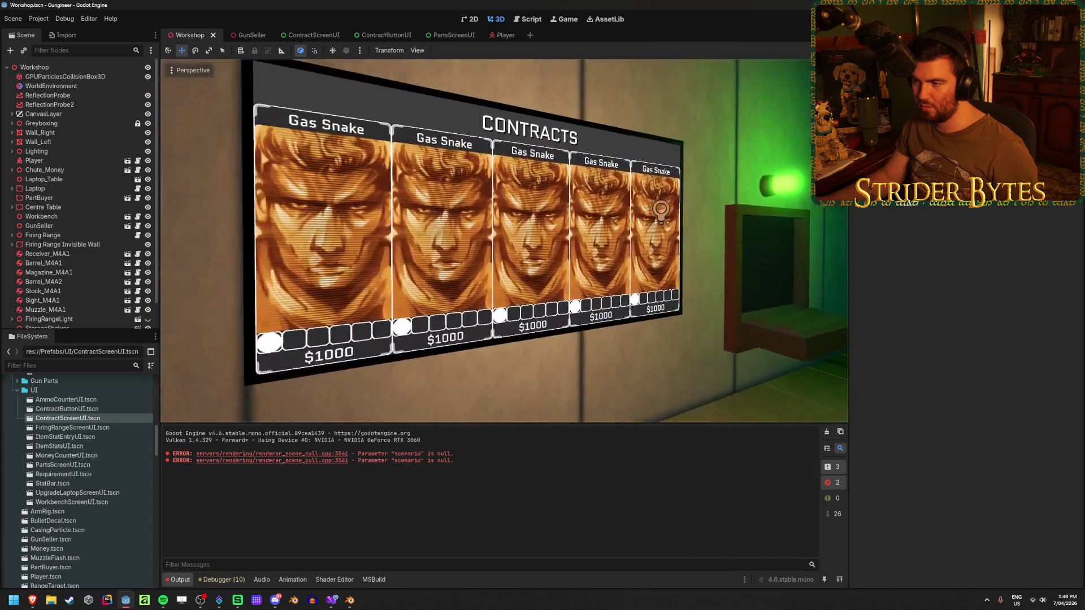
key("F5")
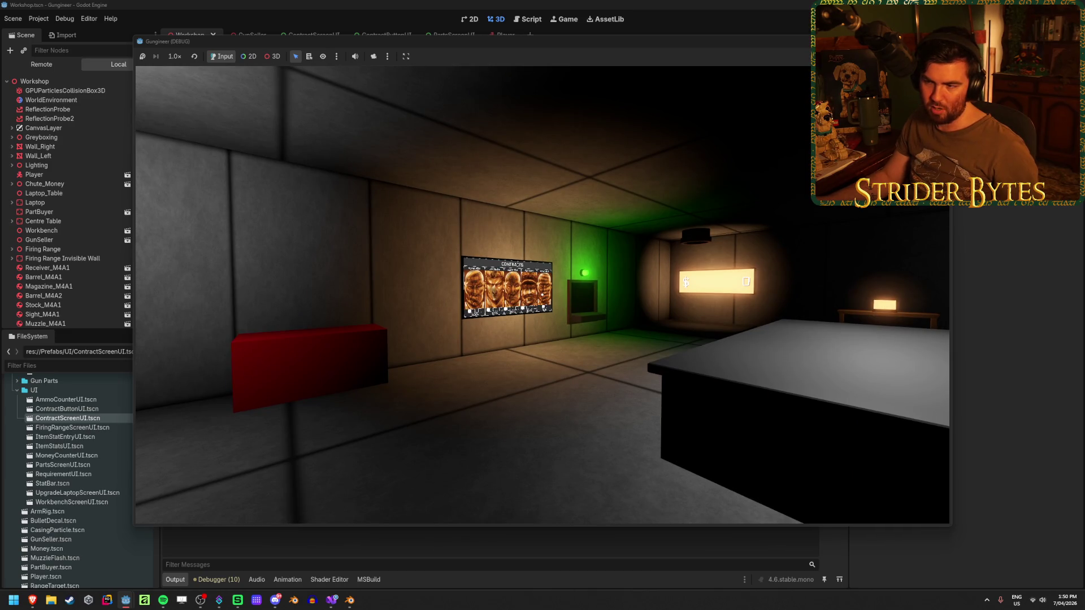
key("d")
key("a")
key("s")
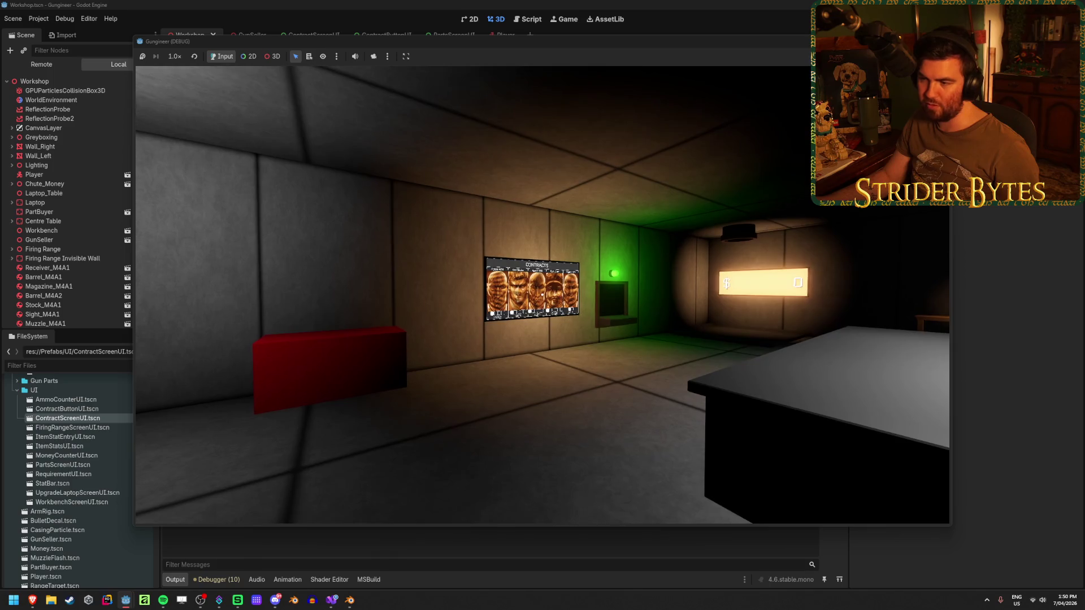
key("d")
key("a")
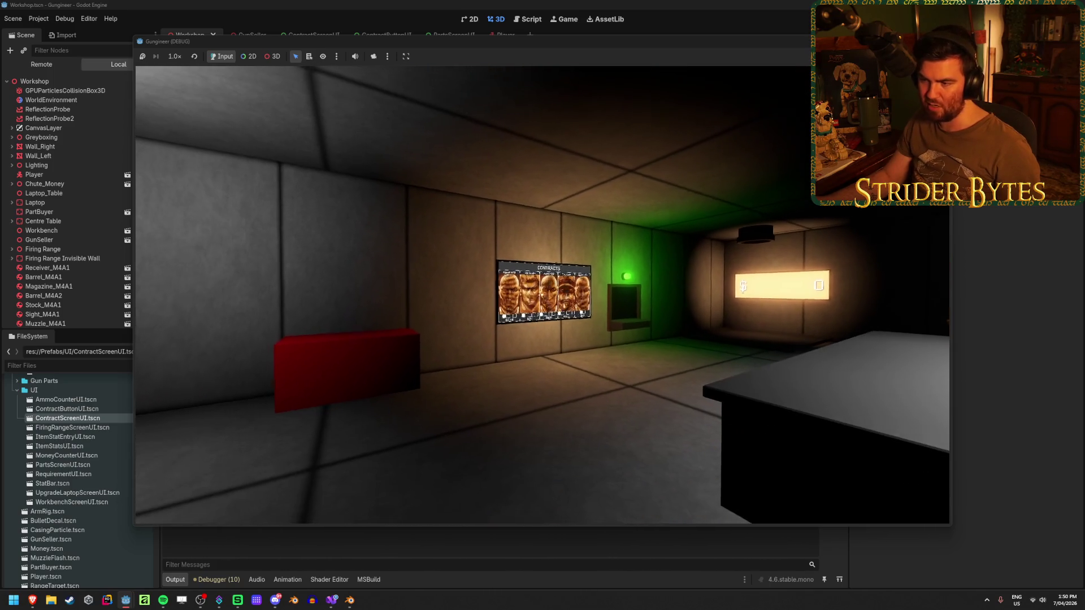
key("w")
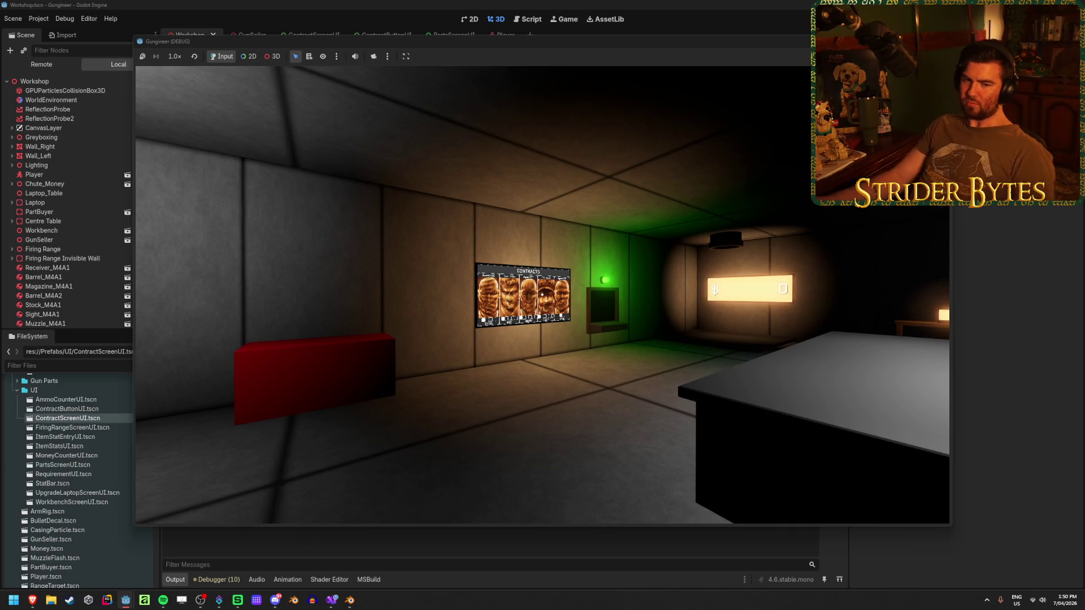
key("w")
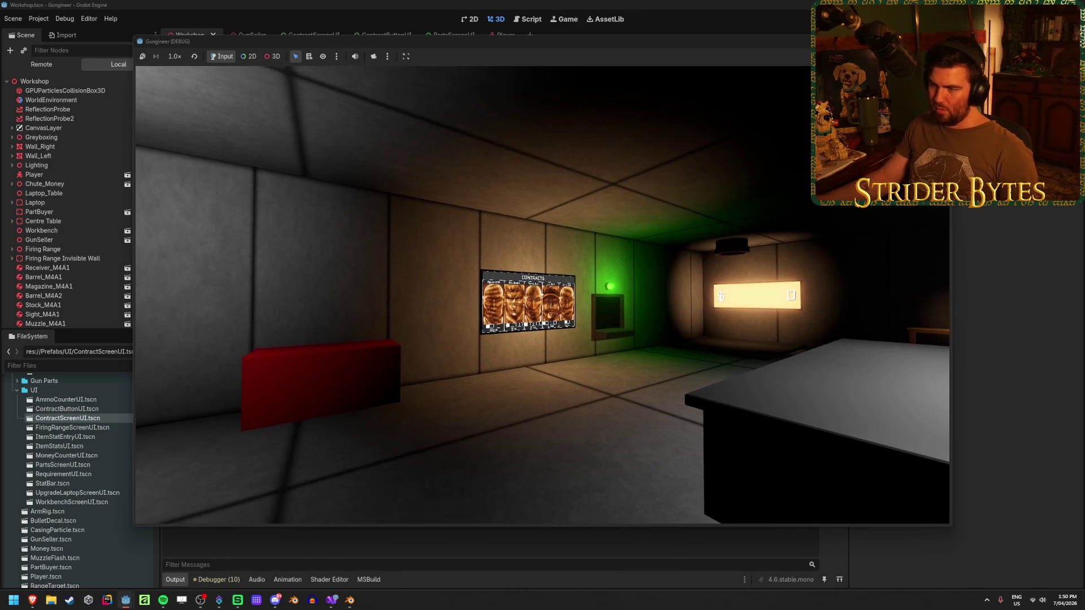
Step: Stop the running game with F8 and select the Player node in the Workshop scene
mouse_move(542, 295)
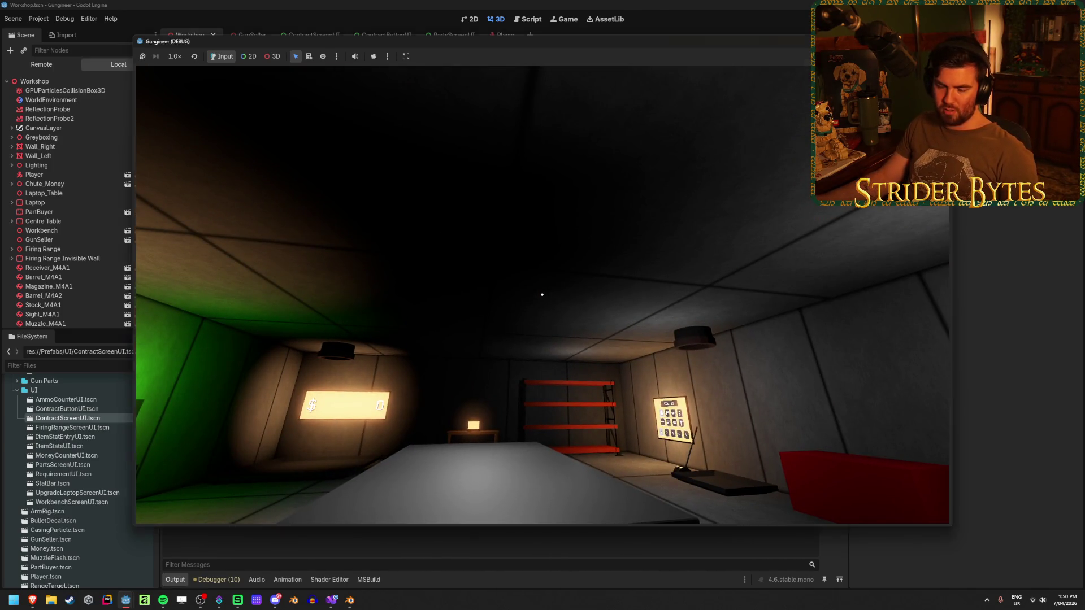
key("F8")
key("a")
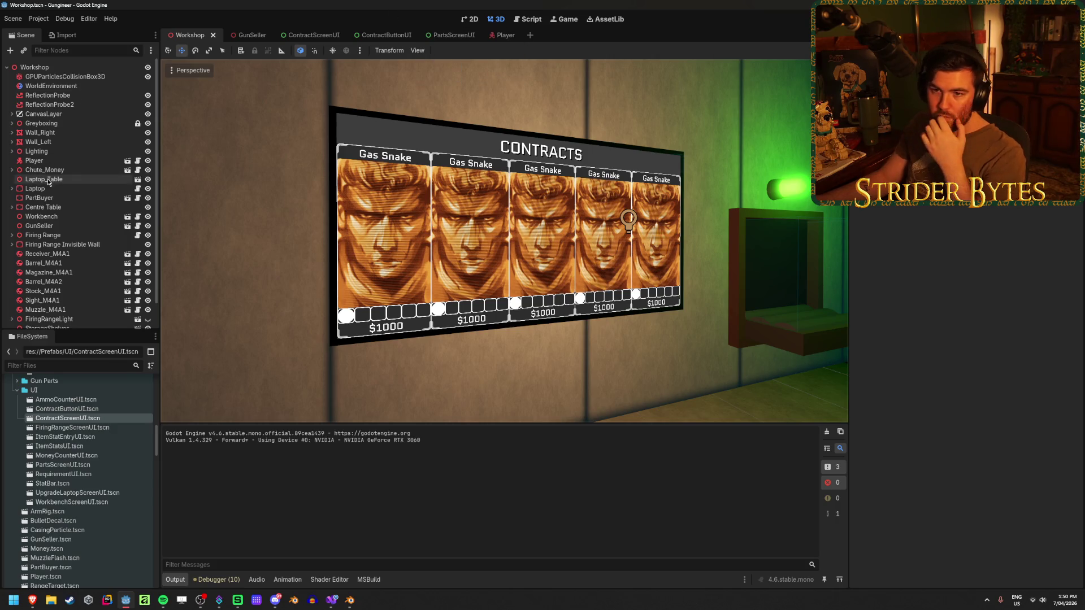
left_click(68, 160)
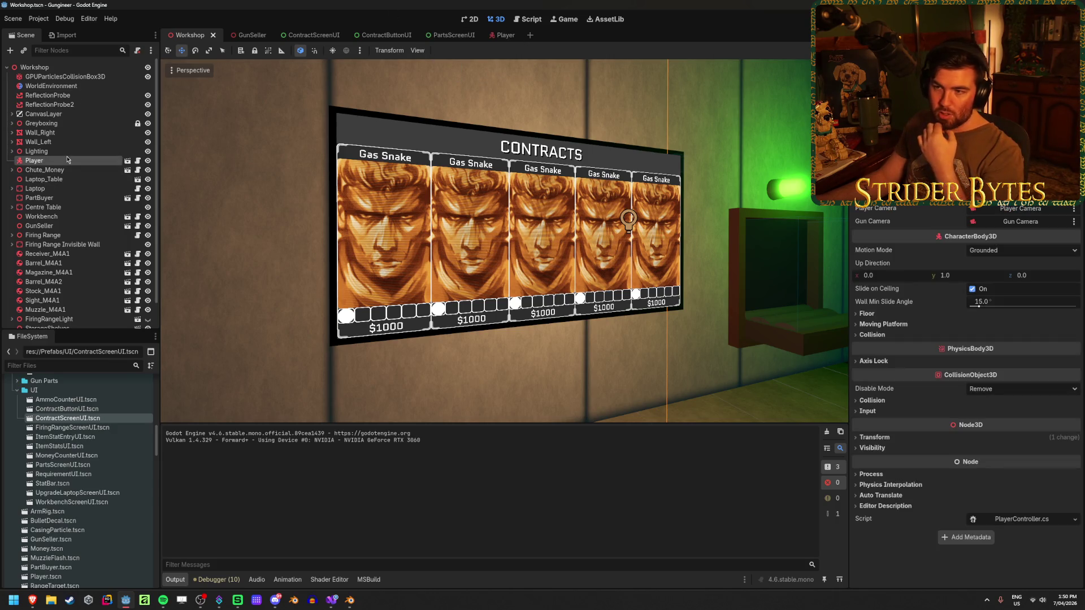
Step: Glance at the Player scene, return to Workshop, and collapse the UI folder in FileSystem
left_click(127, 161)
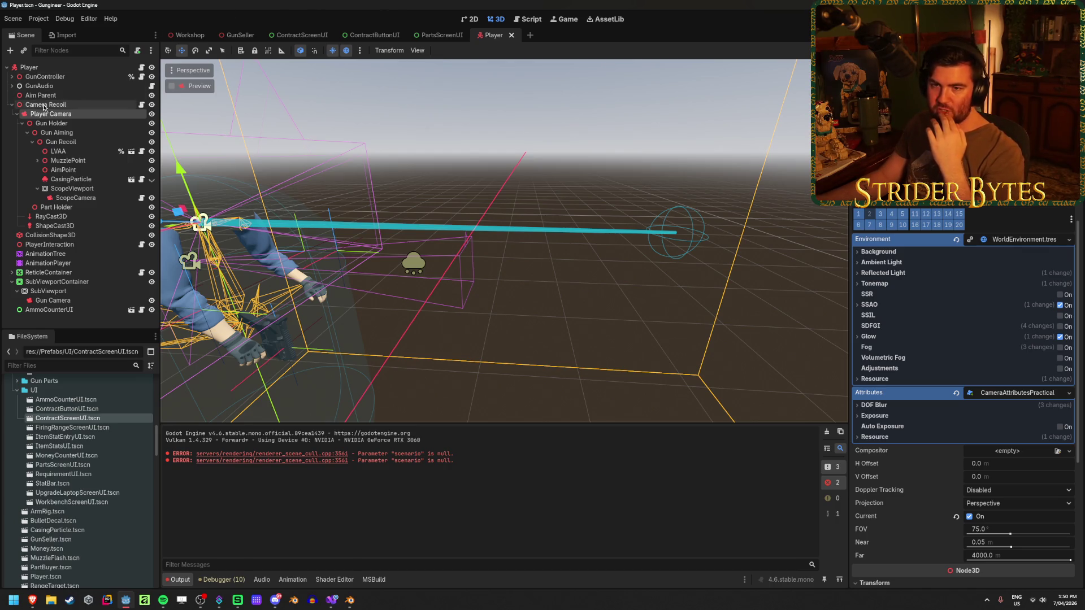
left_click(190, 36)
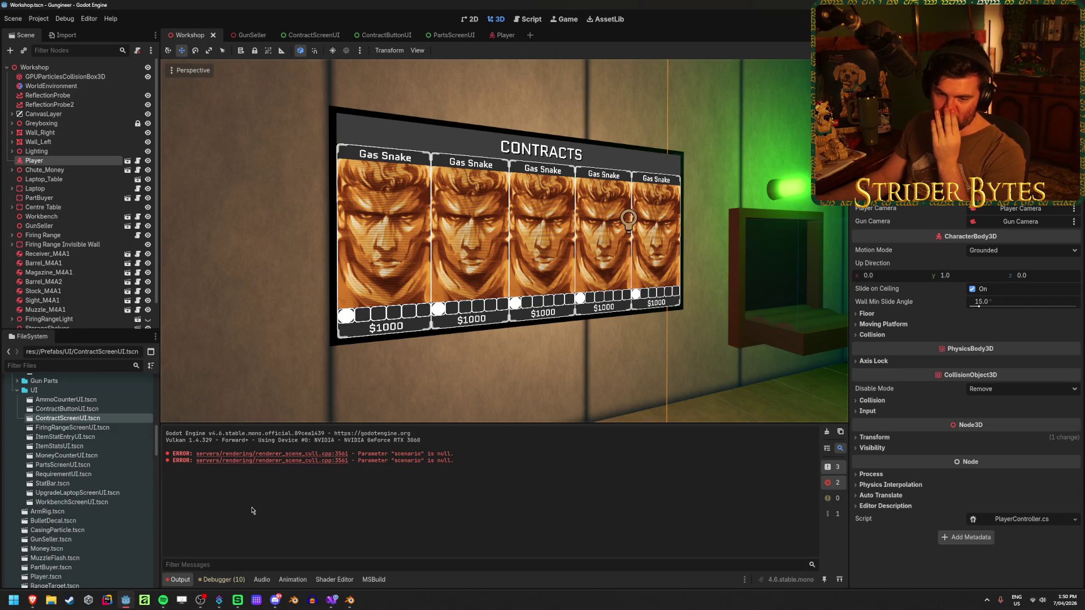
scroll(88, 381, "up", 5)
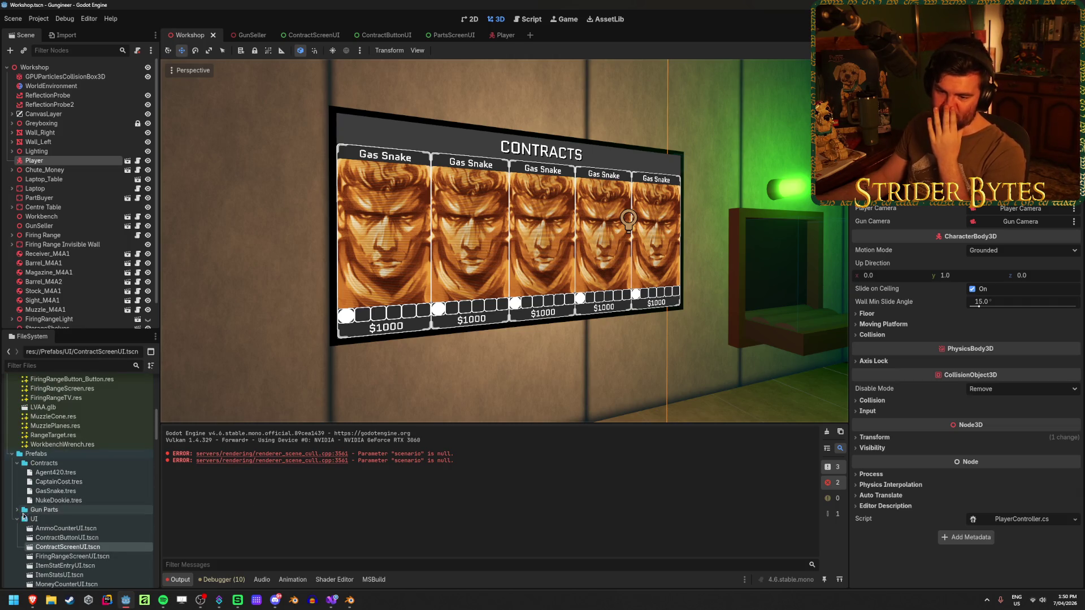
left_click(17, 519)
Step: Select Textures/ScanLines.png in FileSystem and show its Import settings
scroll(73, 504, "up", 10)
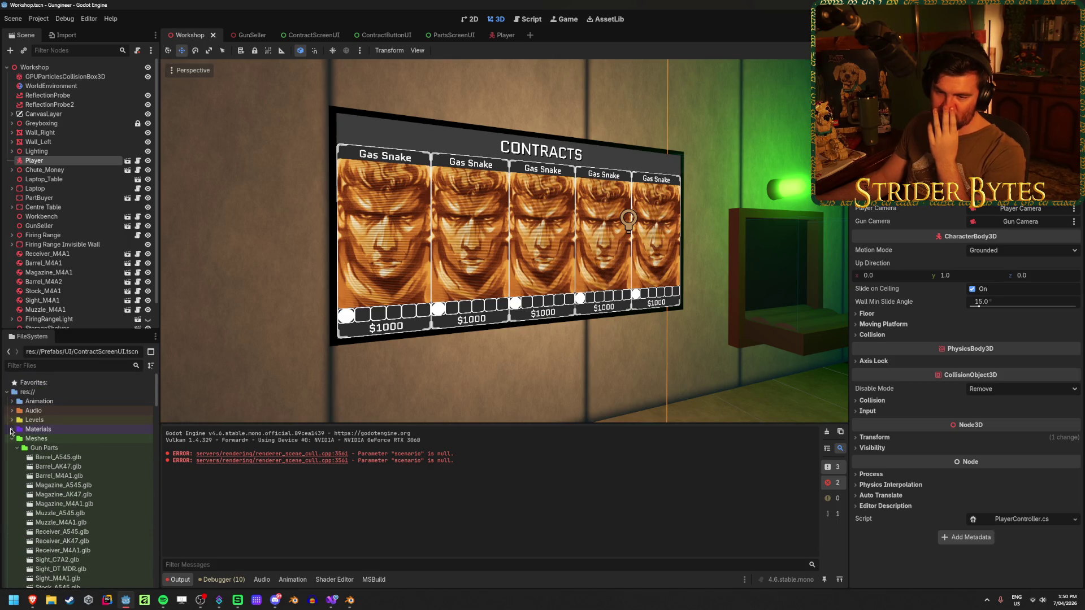
scroll(10, 432, "down", 10)
scroll(10, 432, "down", 10)
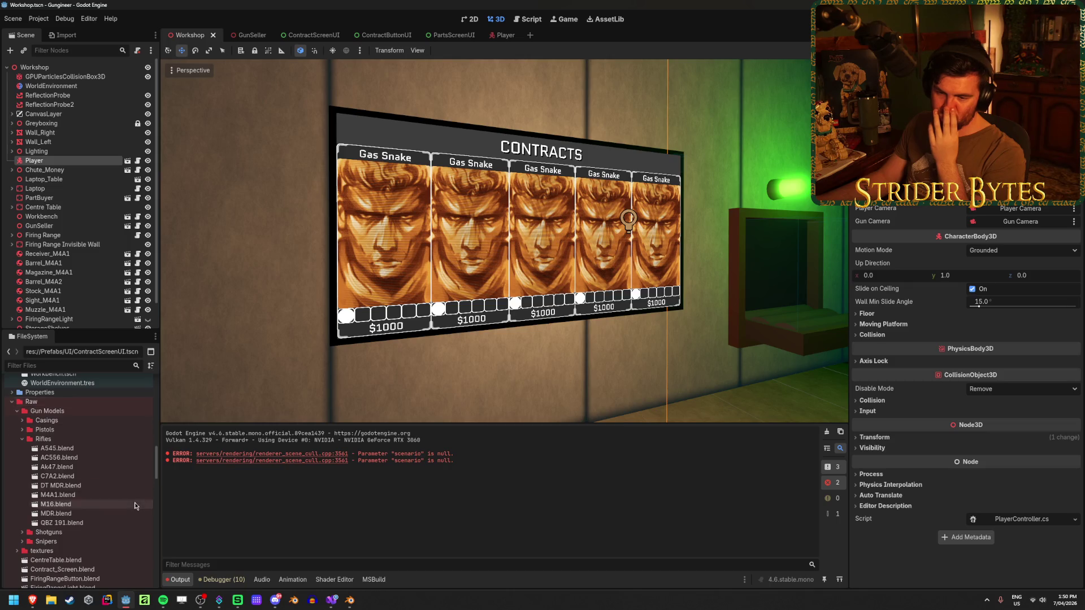
scroll(130, 500, "down", 10)
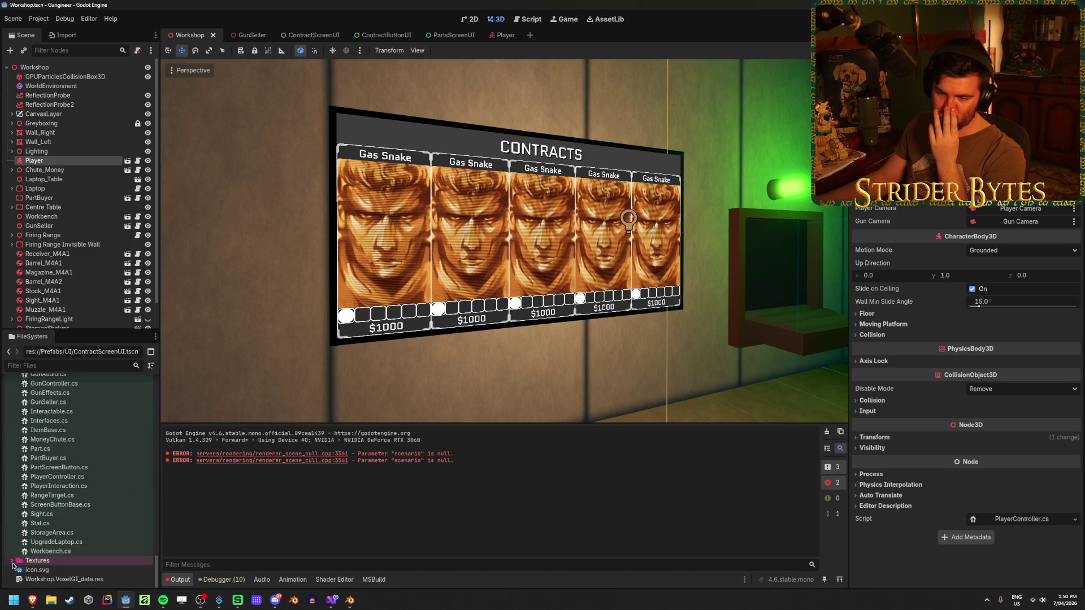
scroll(122, 489, "down", 8)
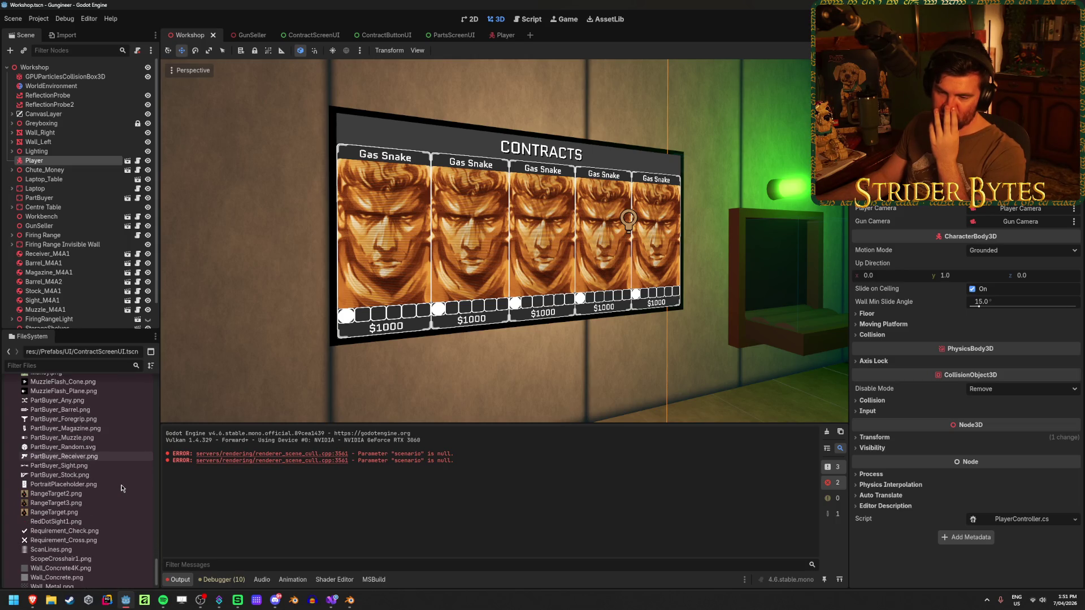
scroll(122, 489, "down", 1)
left_click(93, 522)
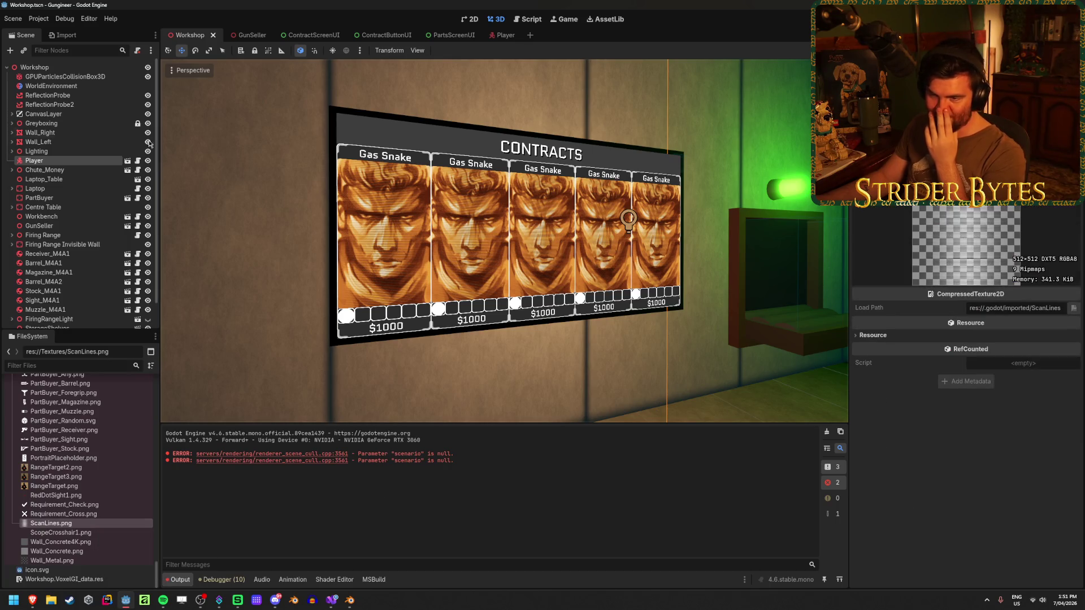
left_click(62, 35)
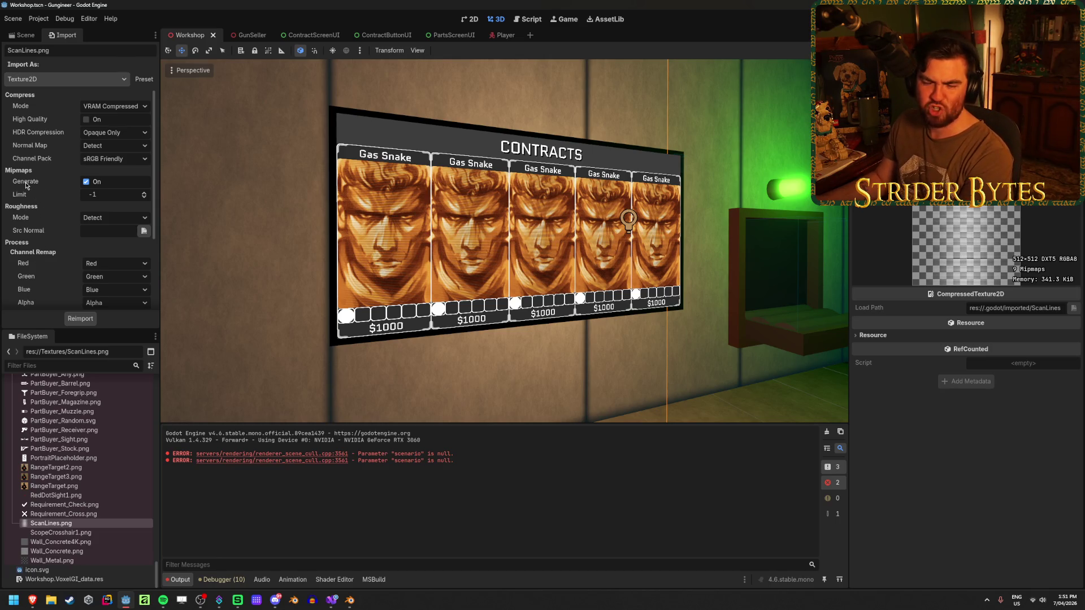
Step: Read the Mipmaps Generate tooltip without changing anything, then return to the Scene dock
mouse_move(26, 185)
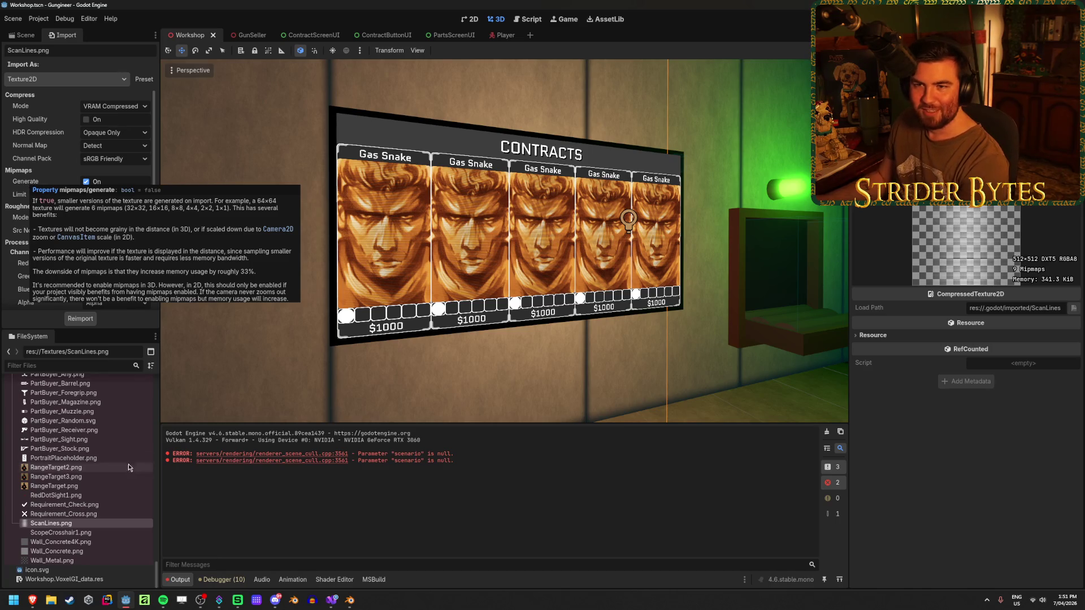
left_click(24, 35)
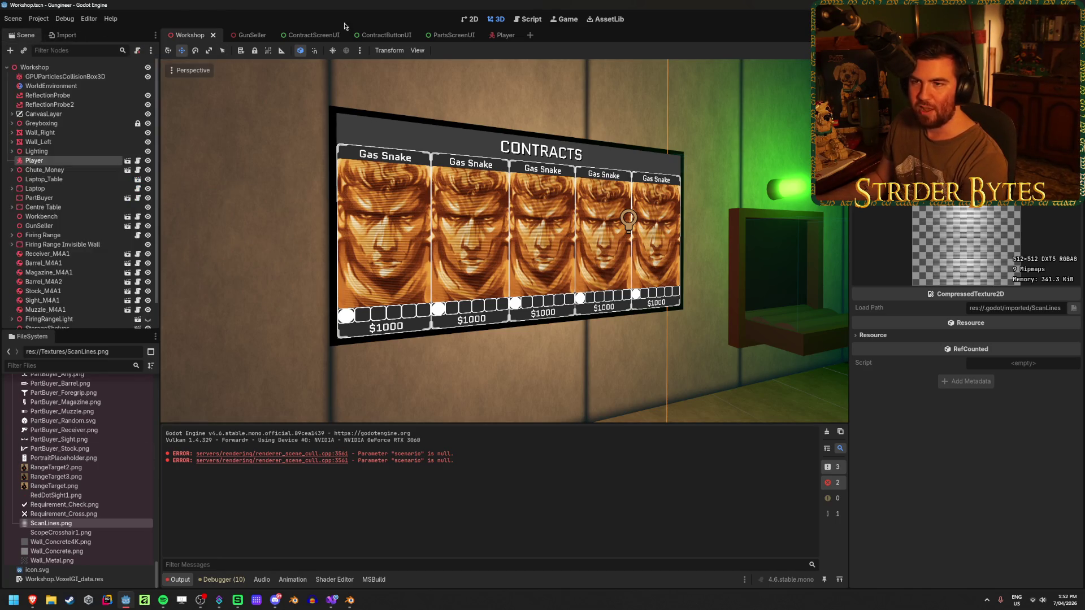
Step: Check the Anti Aliasing section in Project Settings without changing it
left_click(39, 18)
left_click(54, 32)
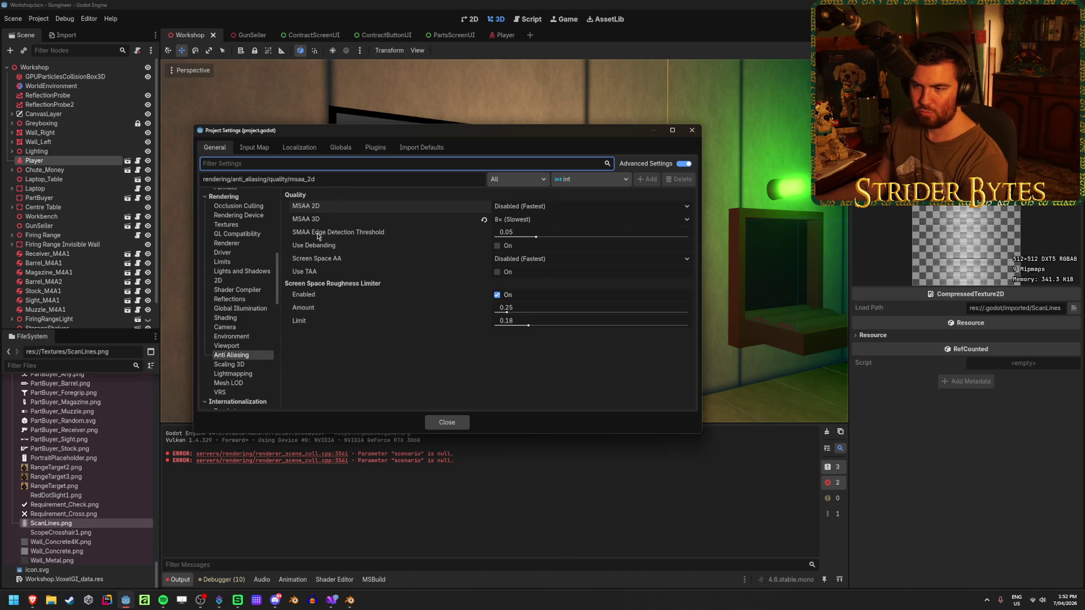
left_click(438, 421)
Step: Set the GunSeller SubViewport's Anisotropic Filtering Level to 16x (Slow)
left_click(244, 35)
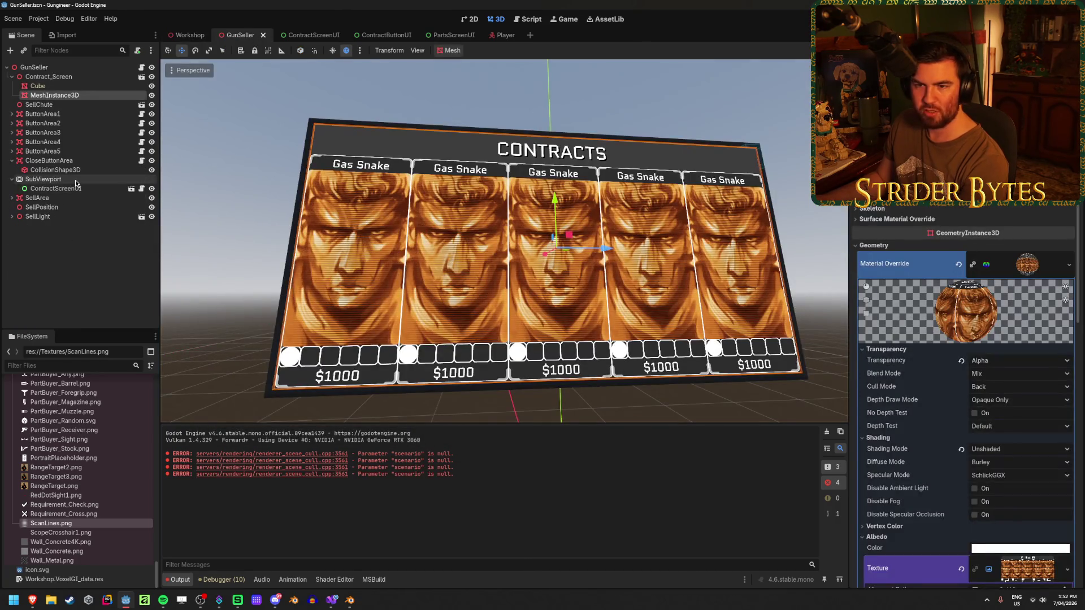
left_click(57, 179)
scroll(873, 334, "down", 5)
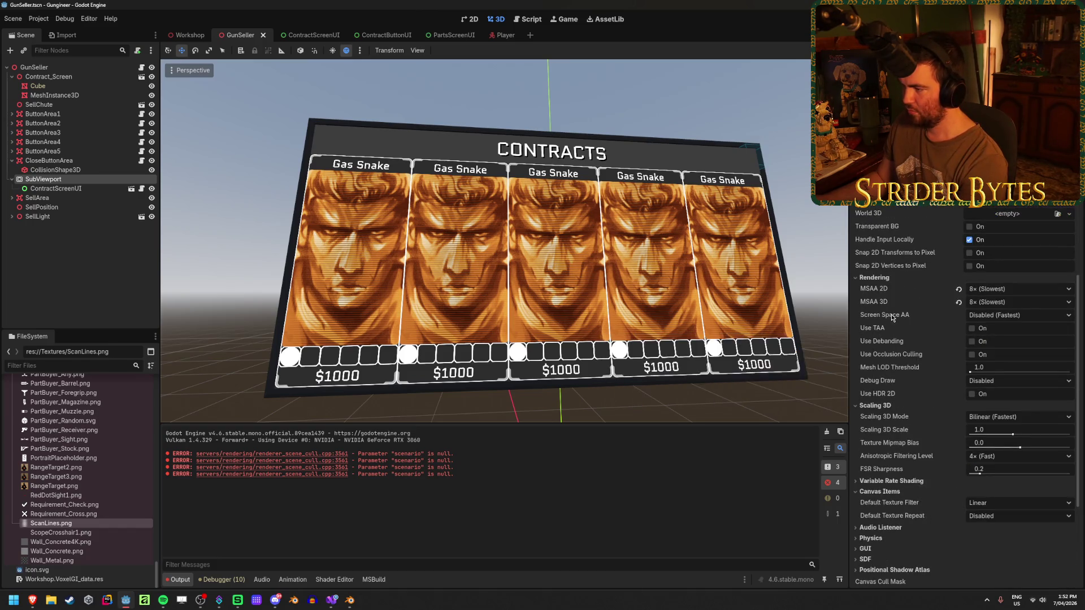
mouse_move(892, 318)
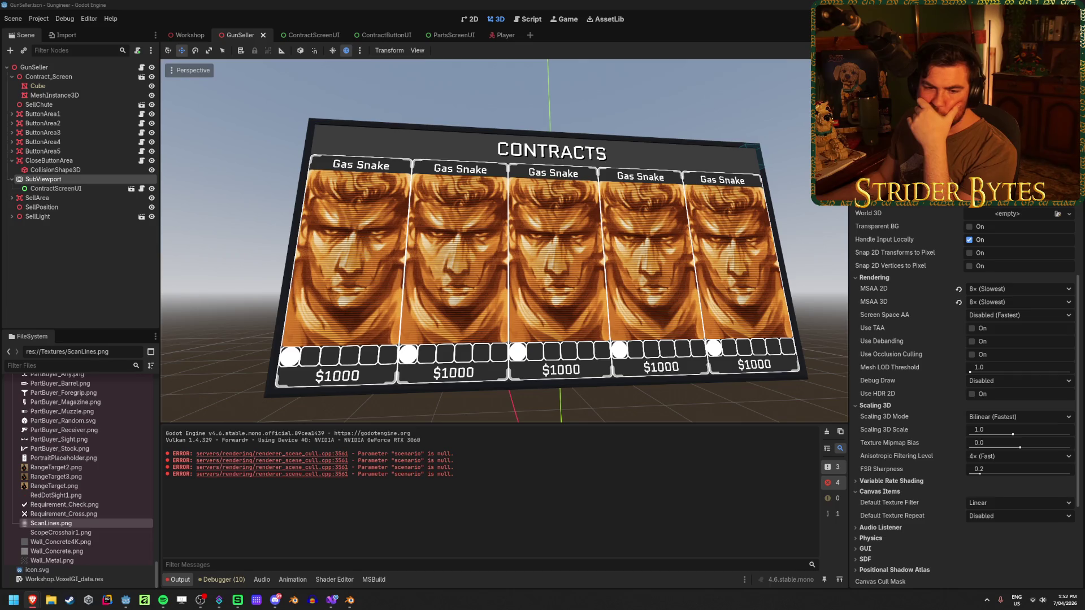
scroll(964, 396, "up", 5)
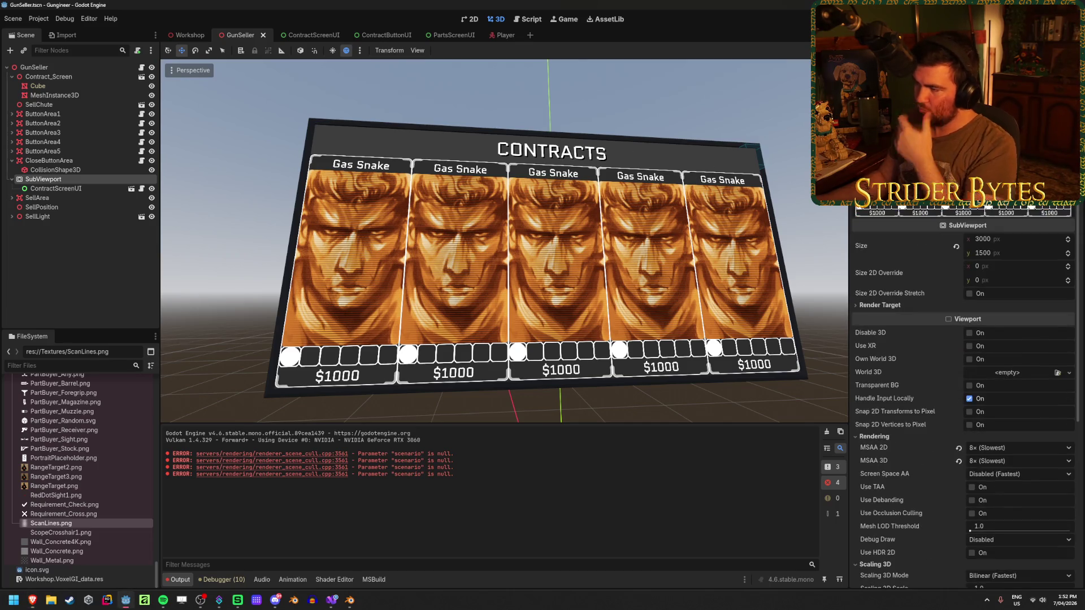
scroll(879, 263, "down", 10)
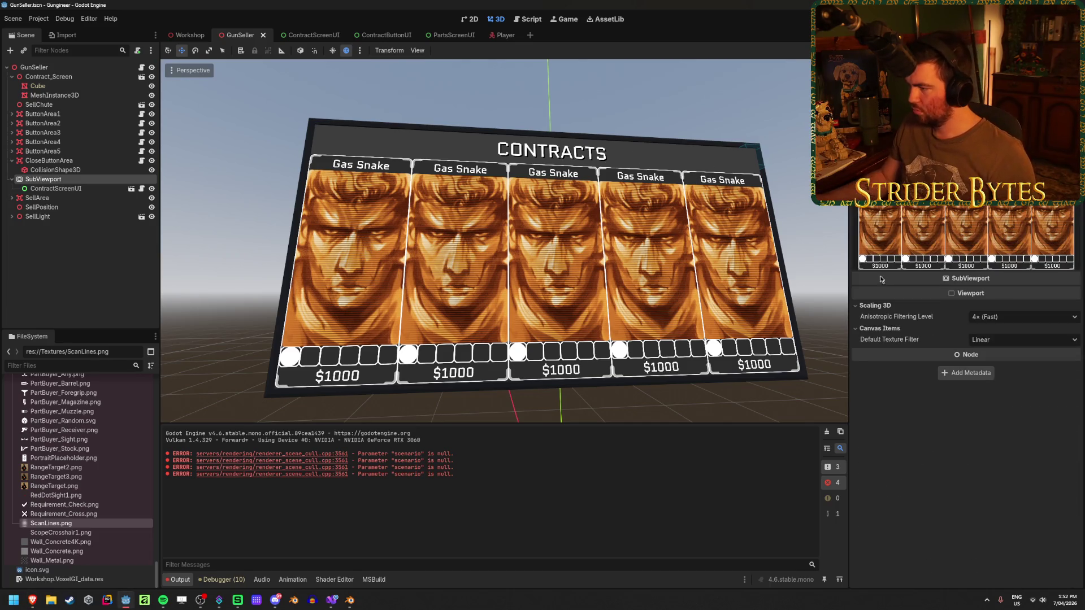
left_click(1020, 318)
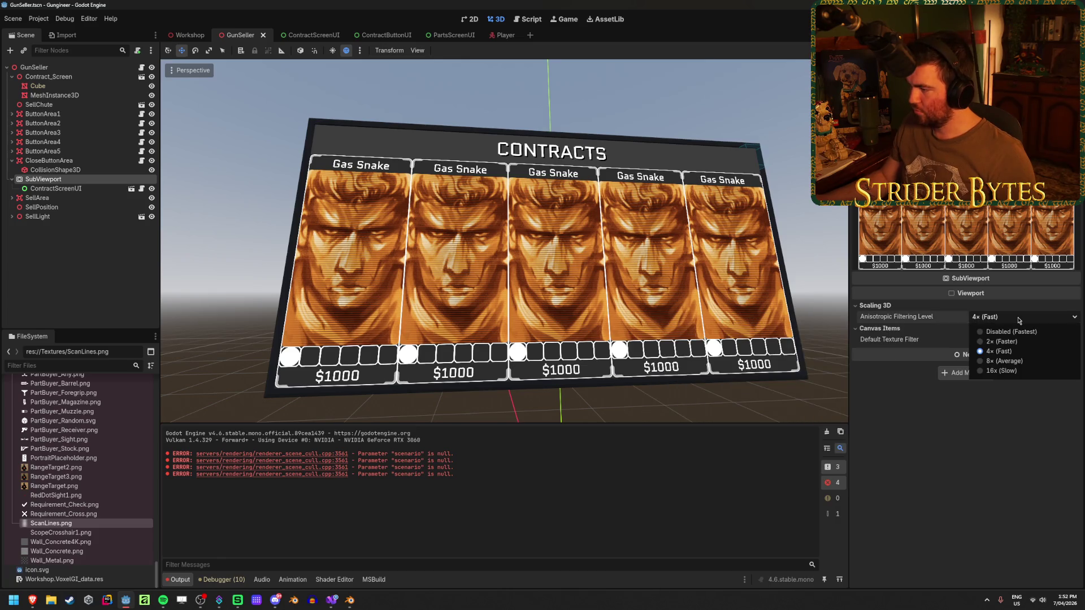
left_click(1003, 371)
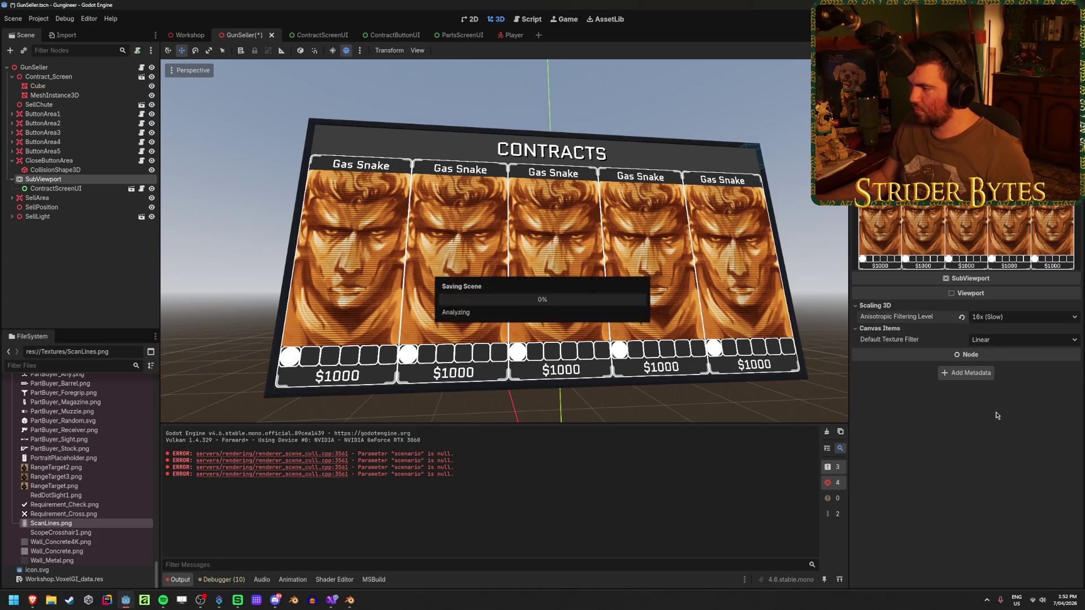
Step: Launch the game with F5 and walk toward and away from the Contracts wall screen
key("F5")
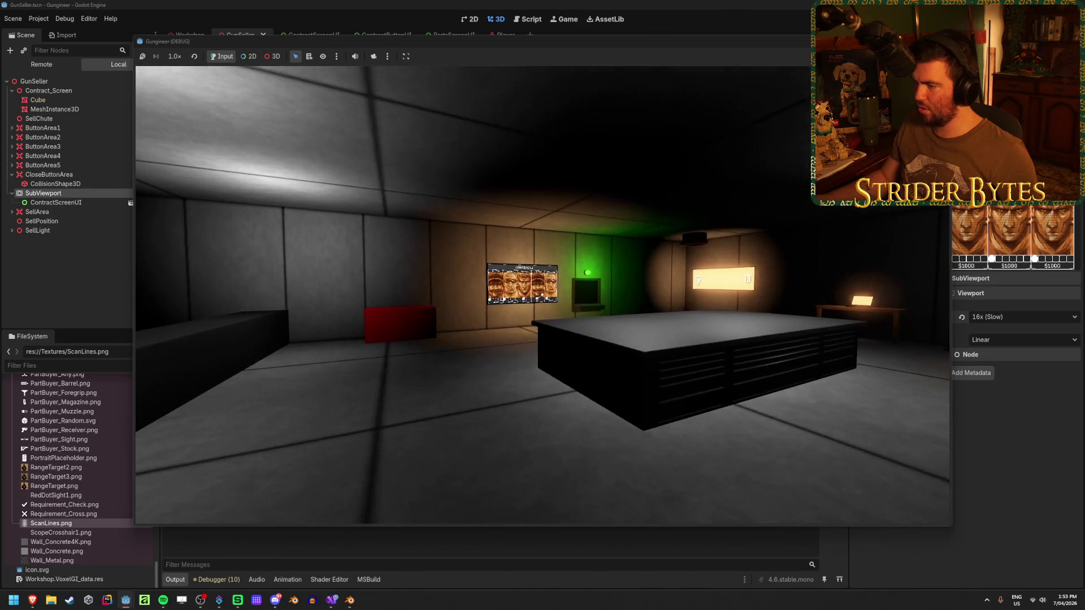
key("w")
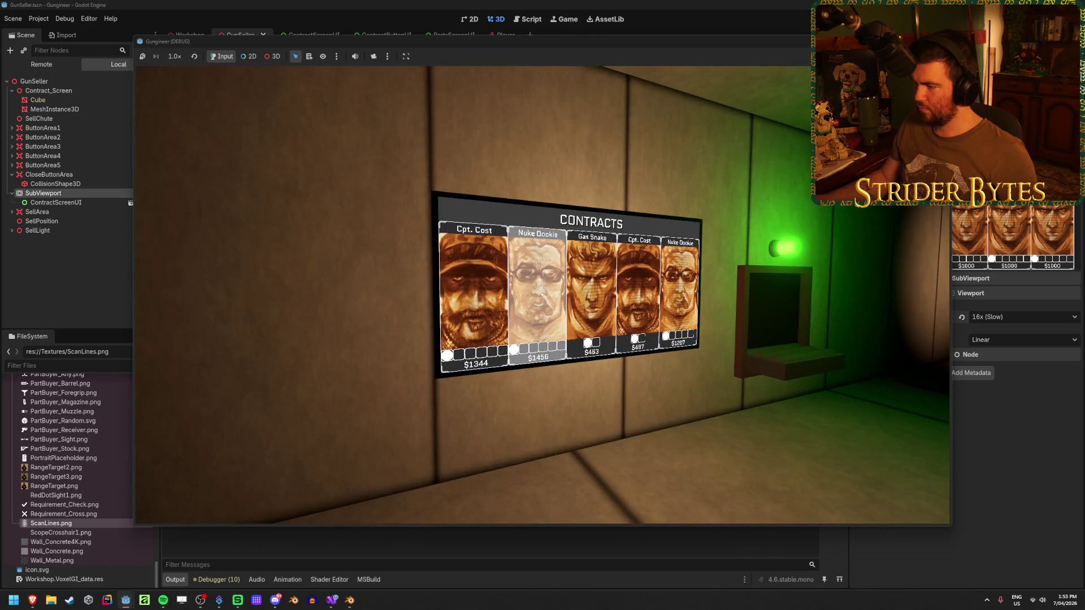
key("s")
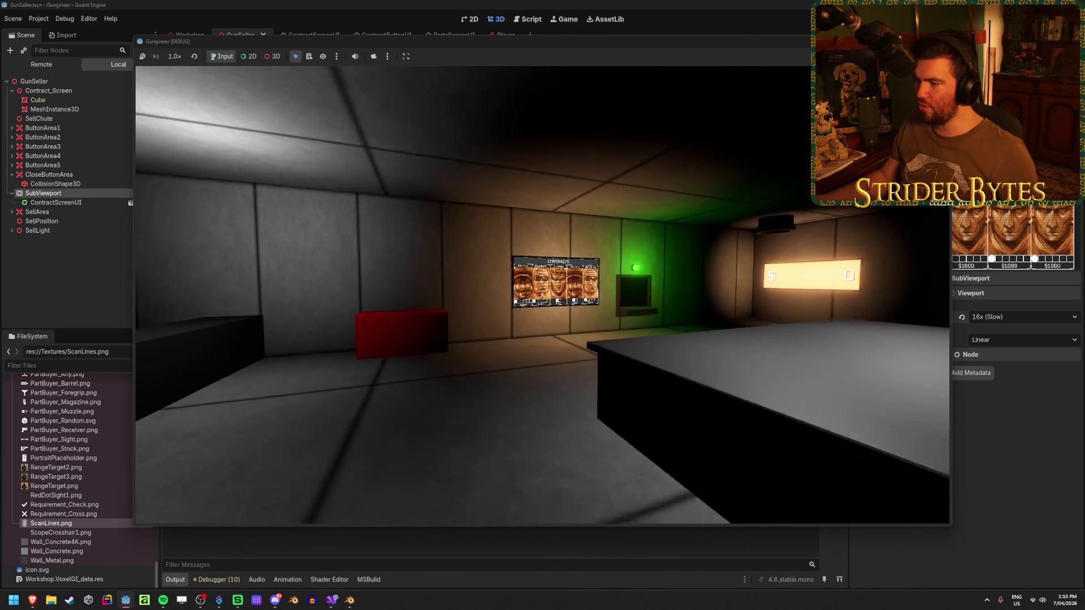
key("s")
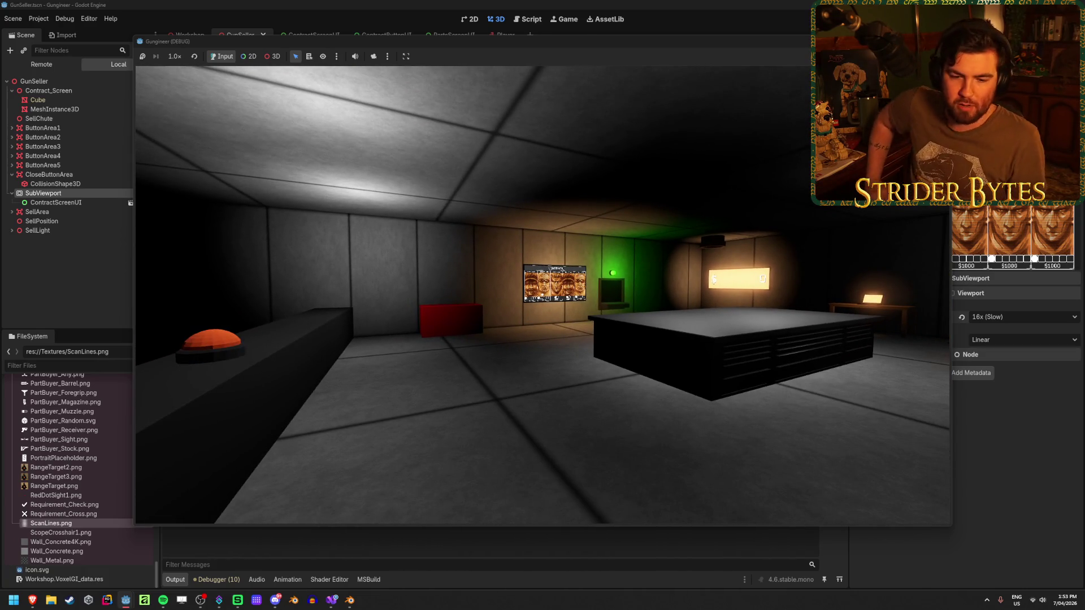
key("s")
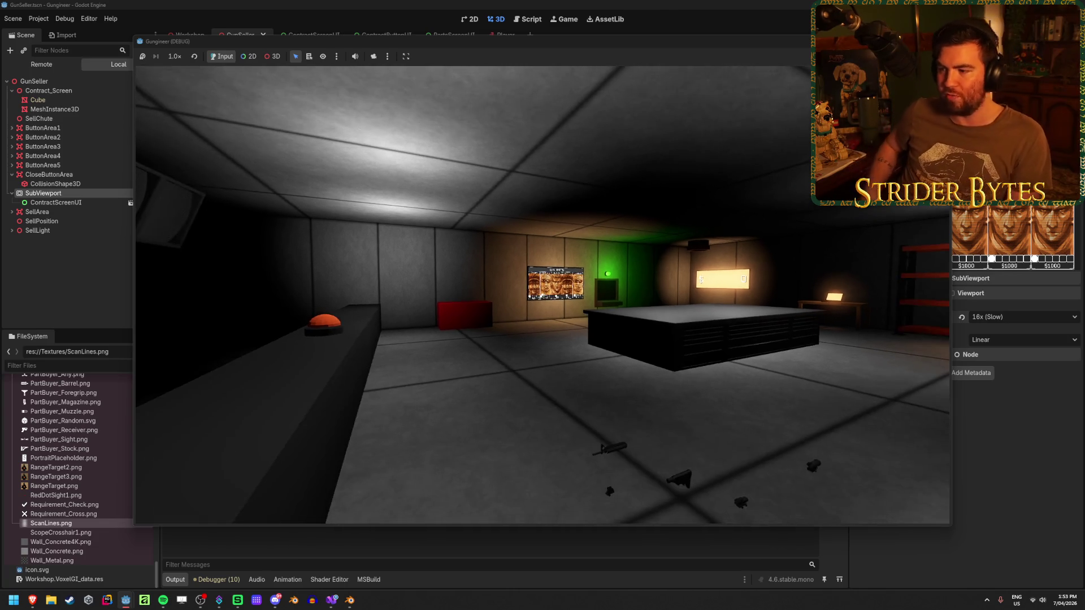
key("w")
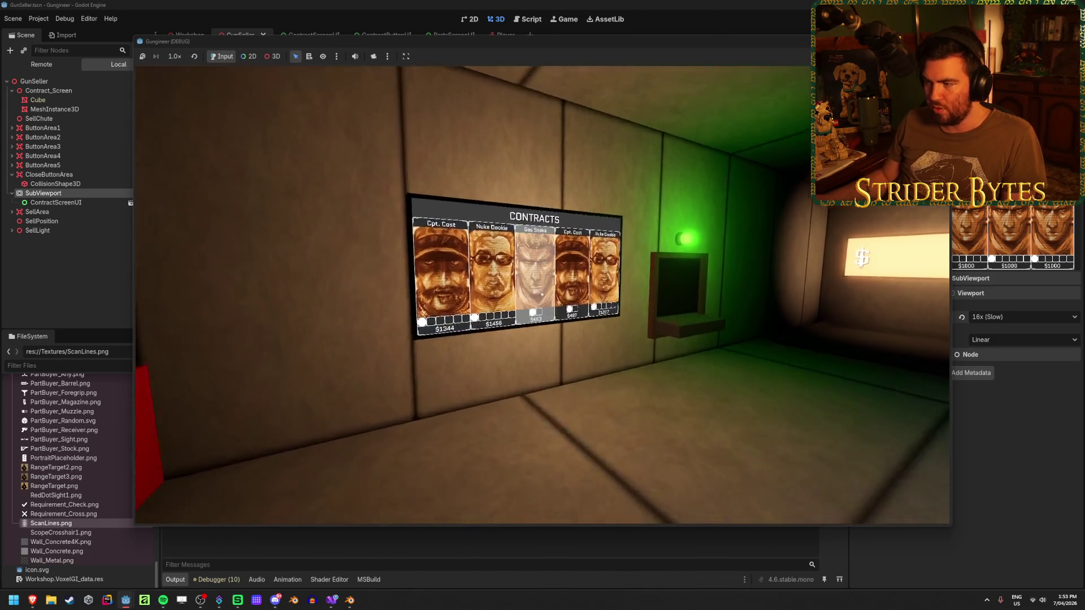
key("w")
key("s")
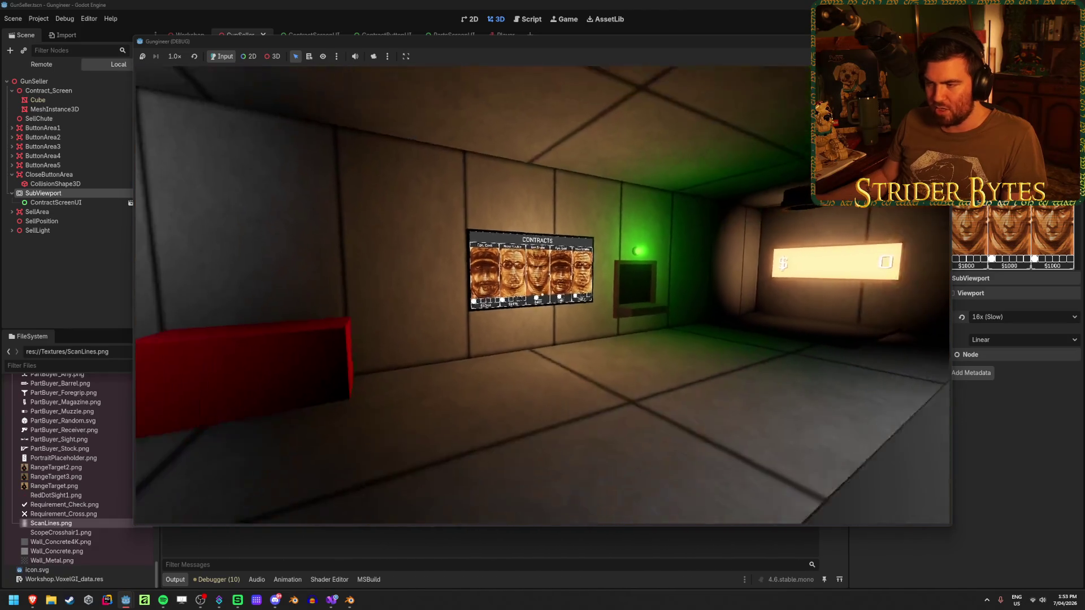